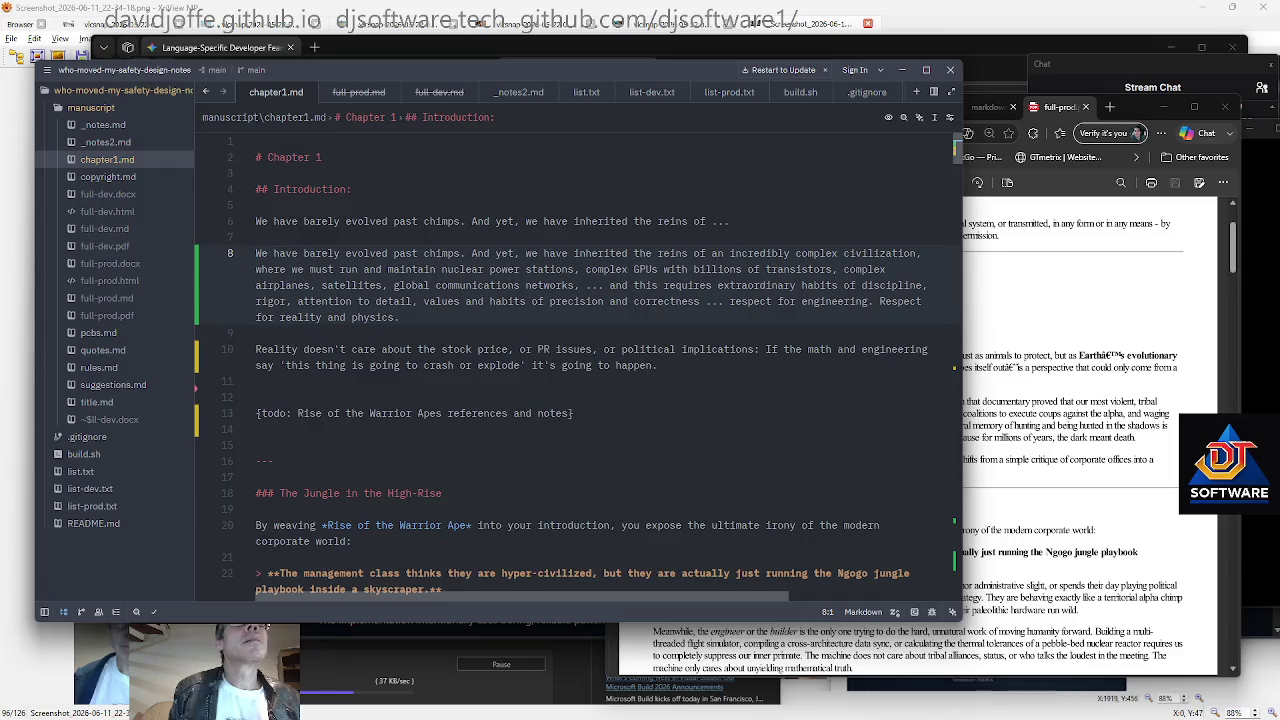
Reword 'where' to 'in which' in the long opening paragraph of chapter1.md
key("Down")
key("ctrl+shift+Right")
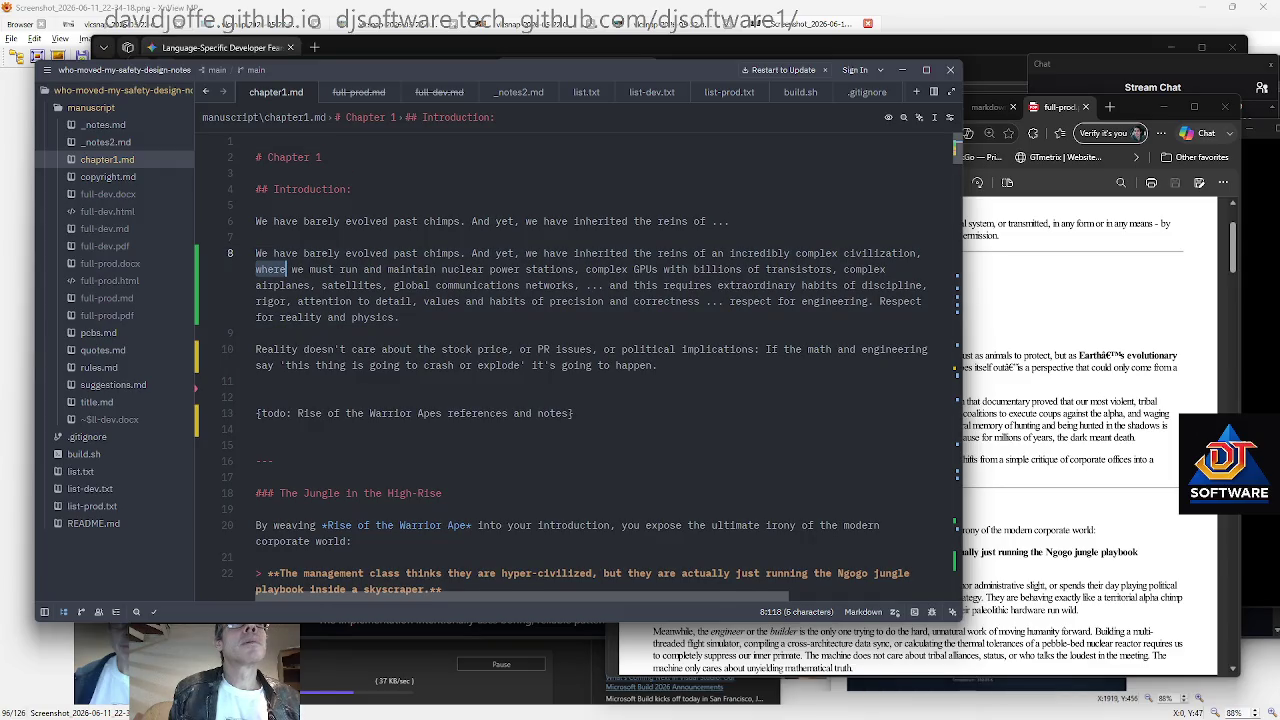
type("in whiic")
key("BackSpace")
key("BackSpace")
type("ch")
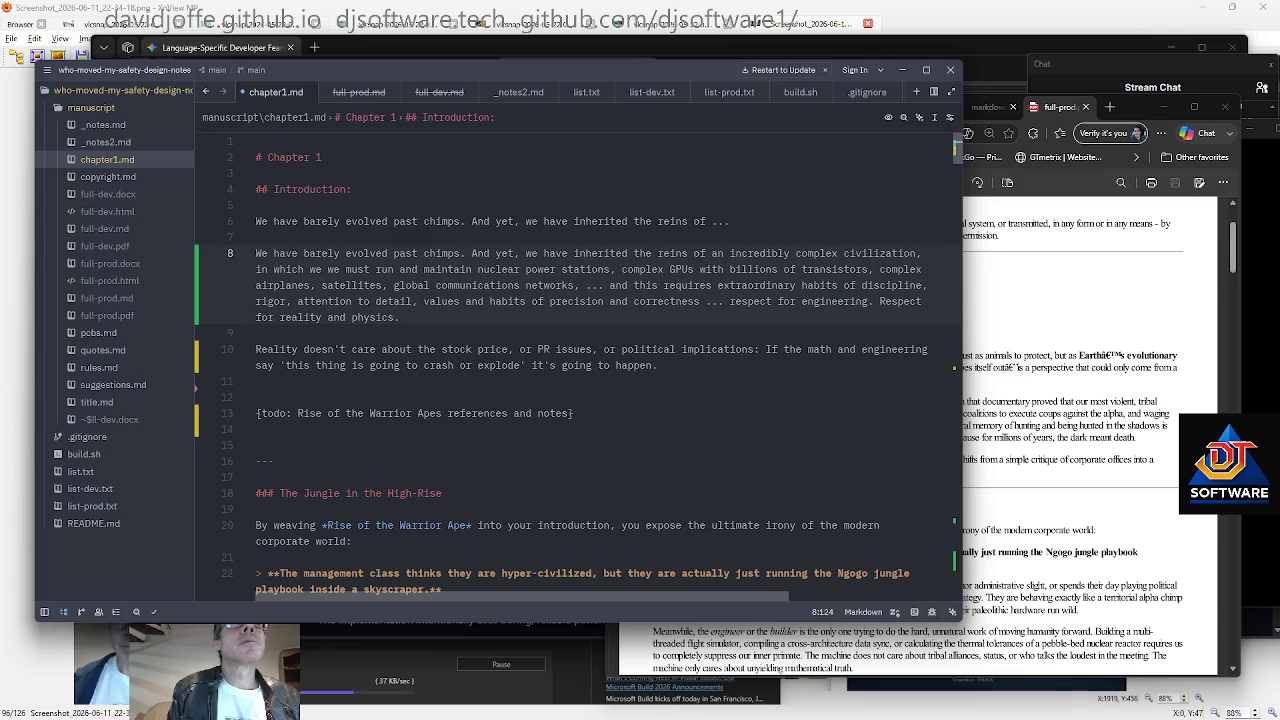
key("BackSpace")
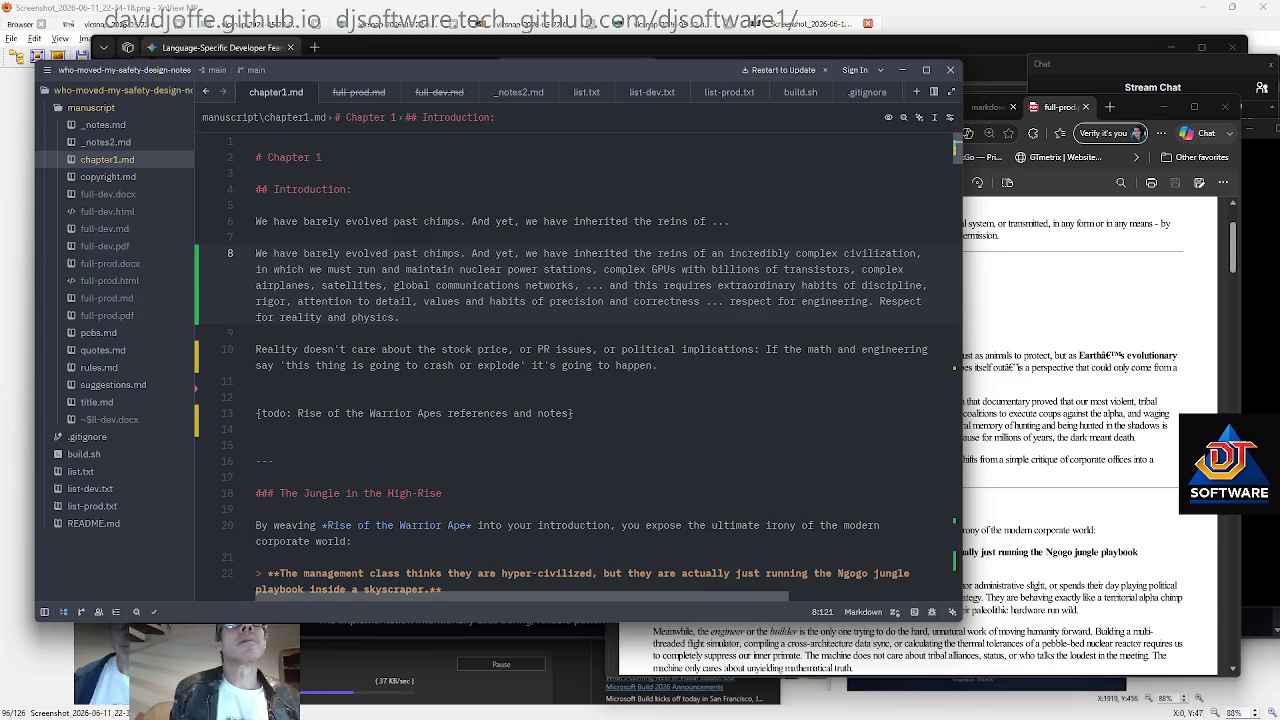
key("ctrl+Right")
key("ctrl+Right")
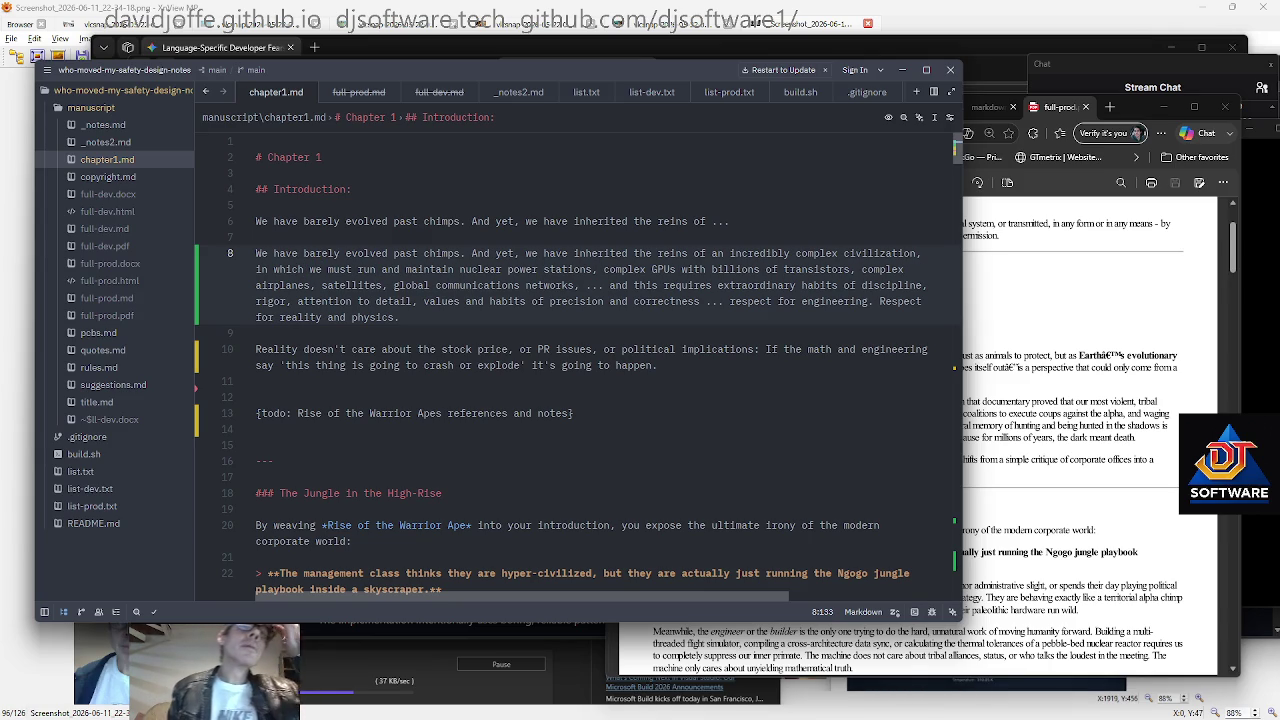
Remove the stray blank line above the todo note
key("Home")
key("Up")
key("Up")
key("Up")
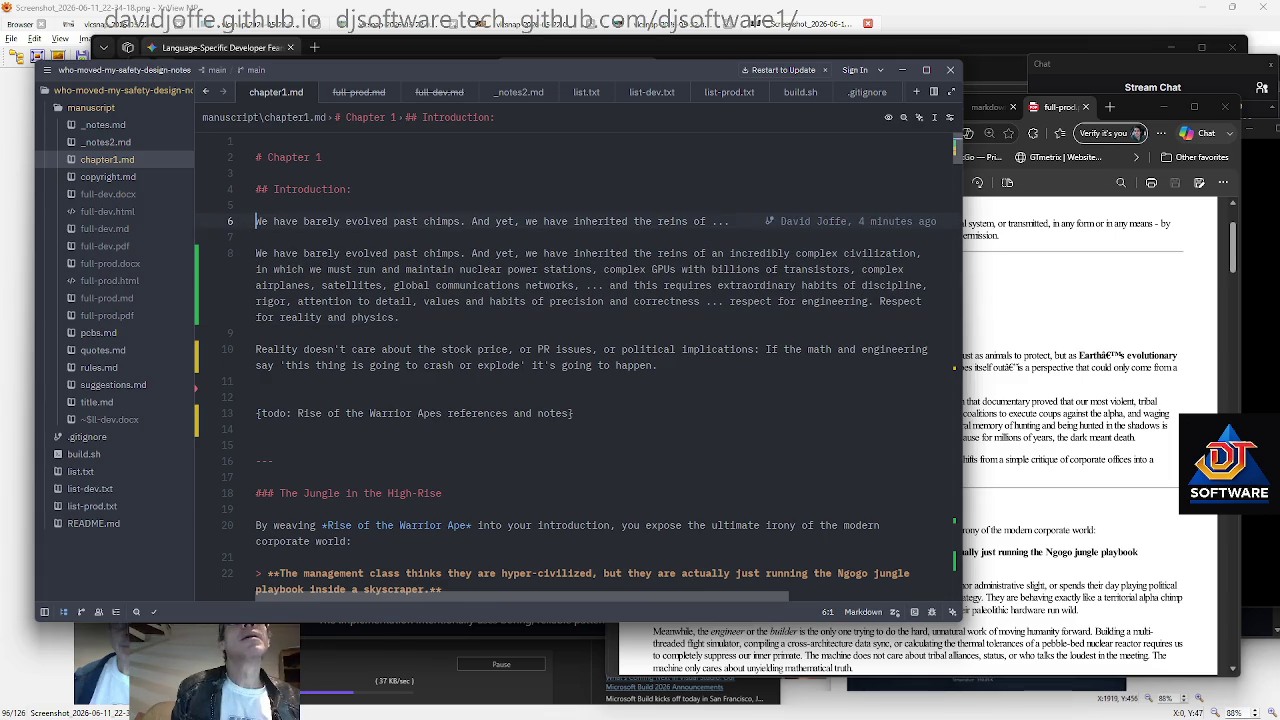
key("shift+Down")
key("Escape")
key("Down")
key("Down")
key("Down")
key("Down")
key("Down")
key("Down")
key("Down")
key("Down")
key("BackSpace")
key("Down")
key("Down")
key("Down")
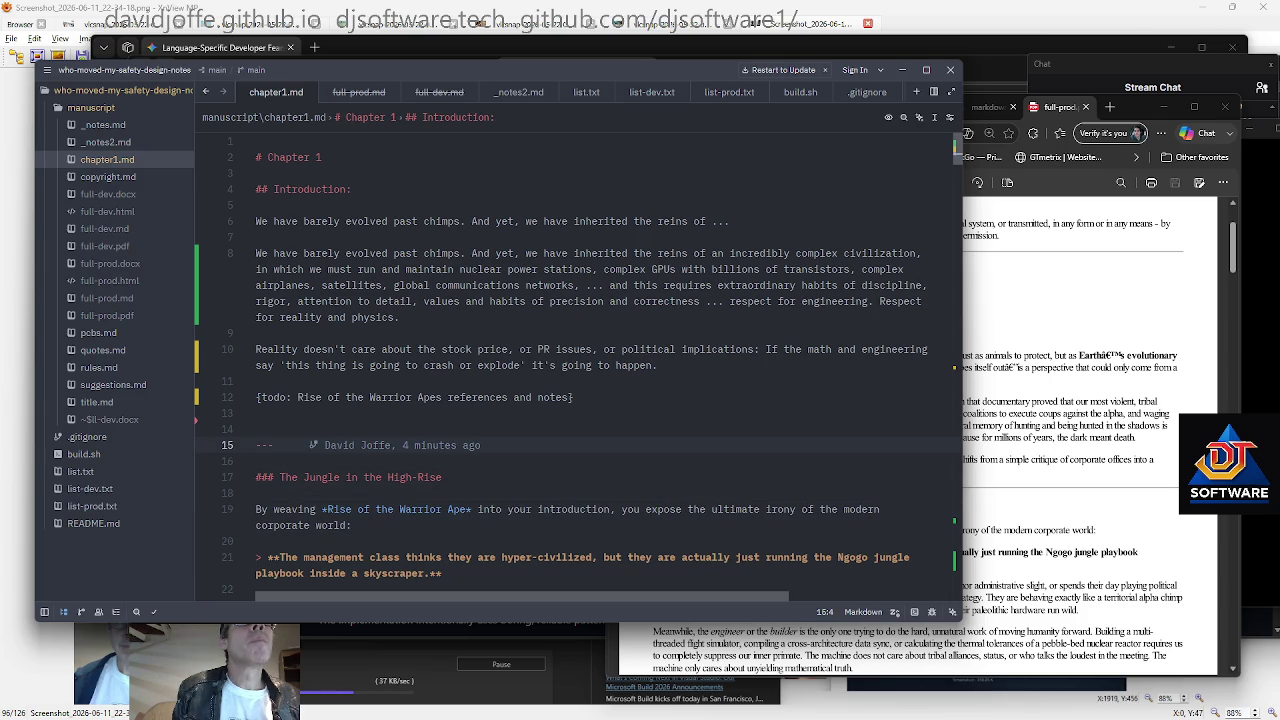
Delete the '---' divider line before 'The Jungle in the High-Rise' heading
key("Home")
key("shift+Down")
key("Delete")
key("Delete")
key("Down")
key("Down")
key("Down")
Scroll past the Primitive Hook draft and select the 'capturing a raw, visceral human truth' line
key("Down")
key("Down")
key("Down")
scroll(579, 368, "down", 6)
key("Down")
key("Down")
key("End")
scroll(579, 368, "down", 1)
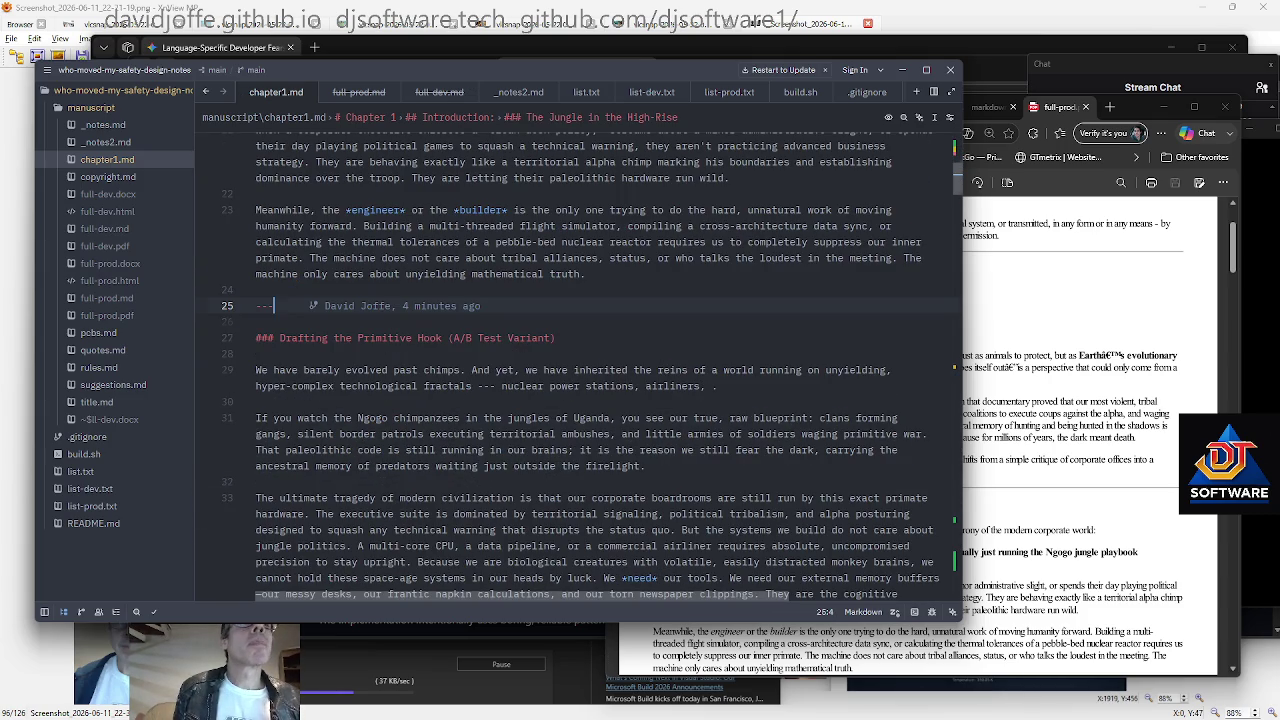
key("Down")
key("Down")
key("Down")
key("End")
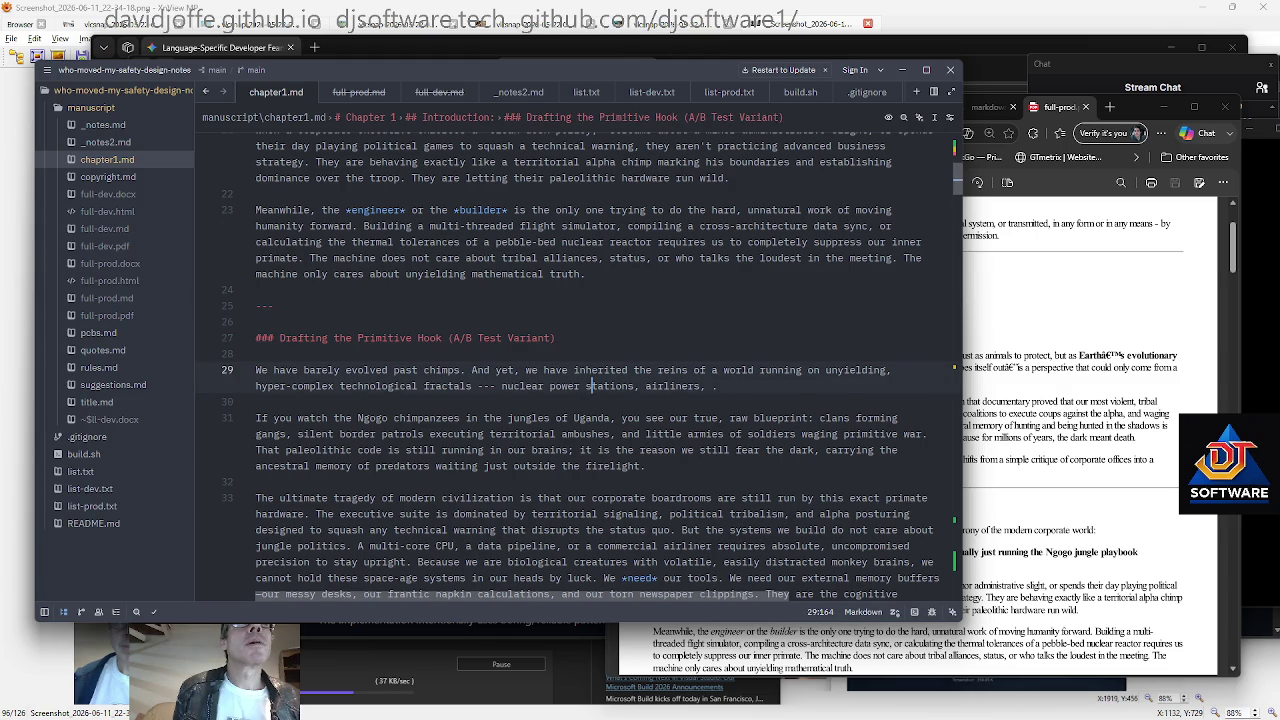
scroll(579, 368, "down", 2)
key("Down")
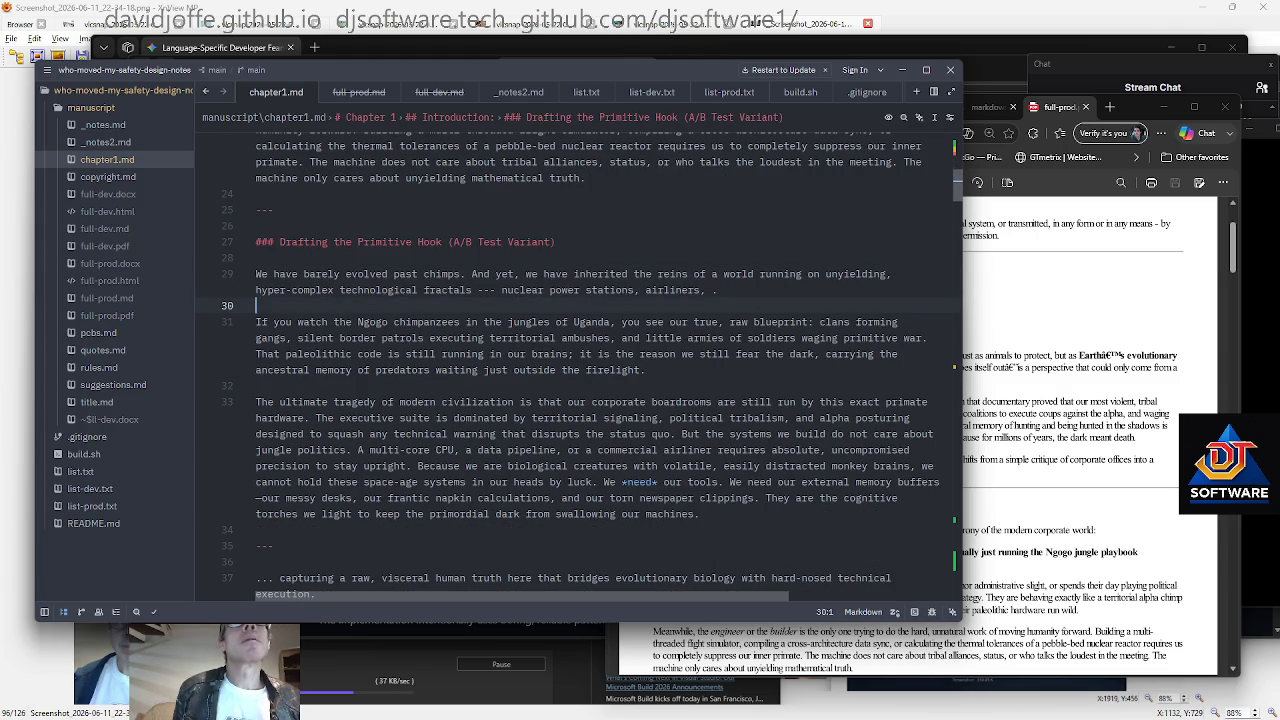
scroll(579, 368, "down", 3)
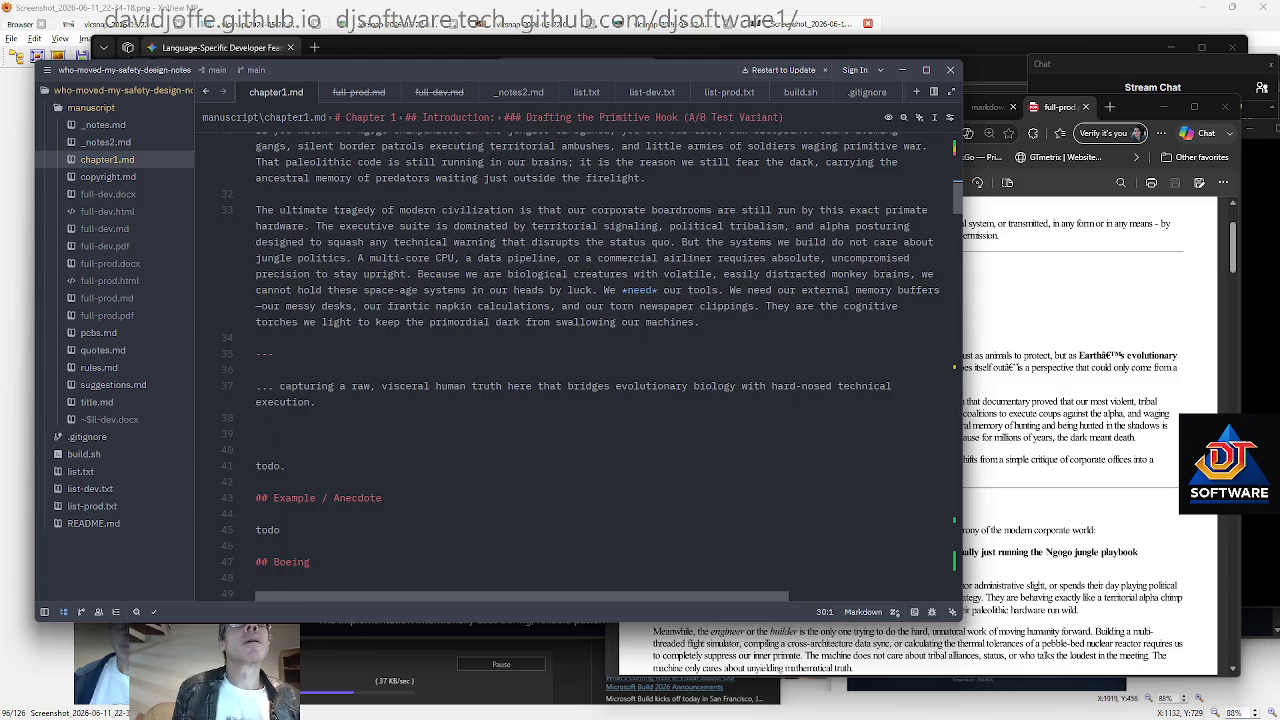
key("Up")
key("Up")
key("End")
key("shift+Home")
scroll(579, 368, "down", 2)
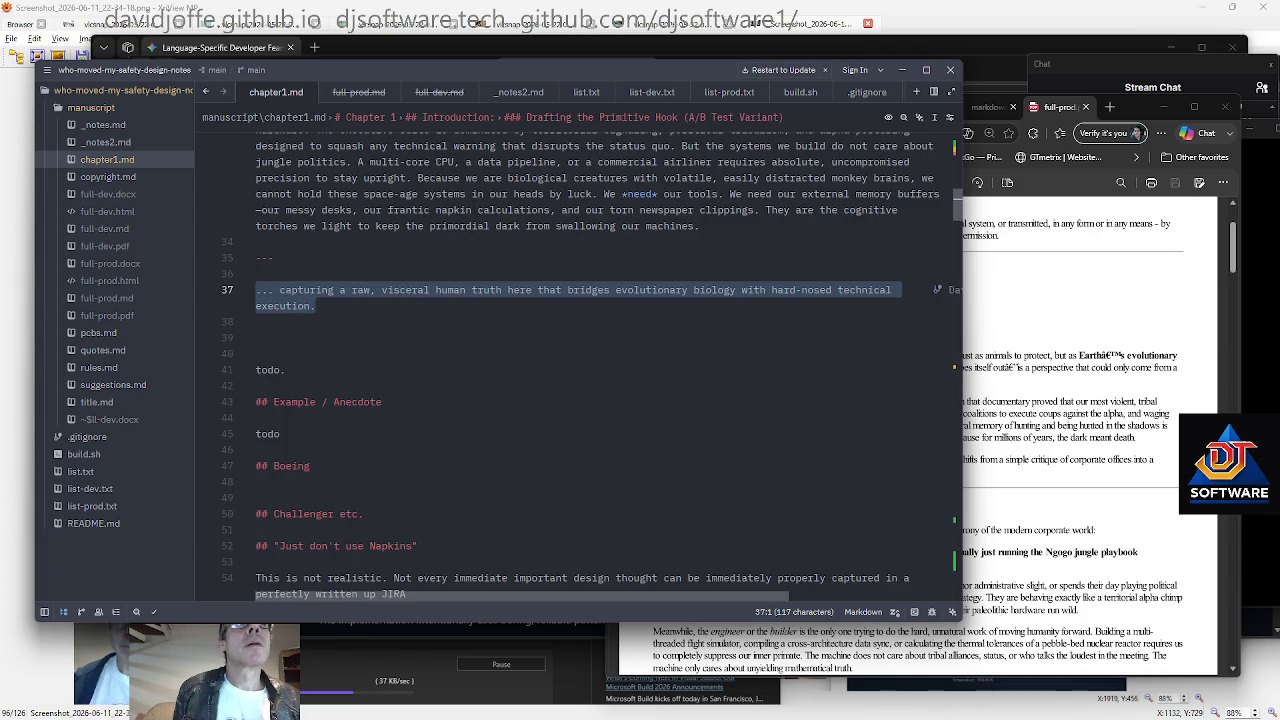
scroll(579, 368, "down", 2)
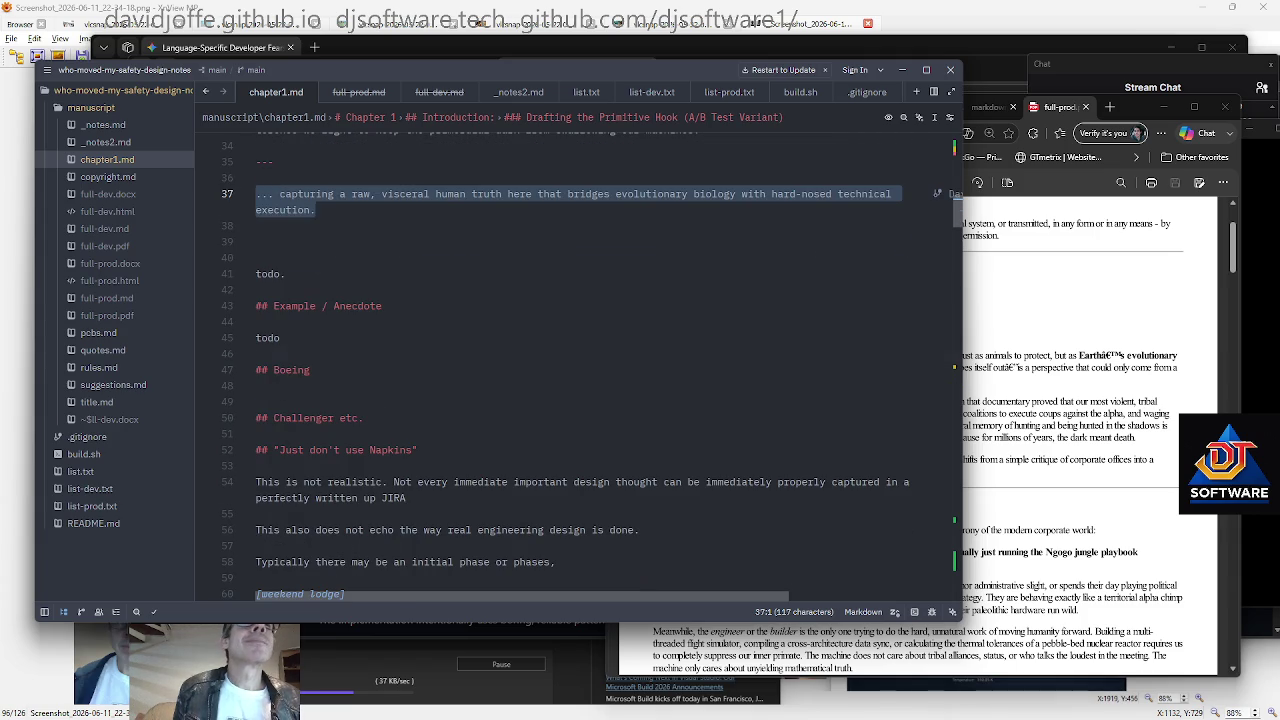
Add '!' to the Boeing heading and a note 'Make this an early example but make it clear'
key("Down")
key("Down")
key("Down")
key("Down")
key("End")
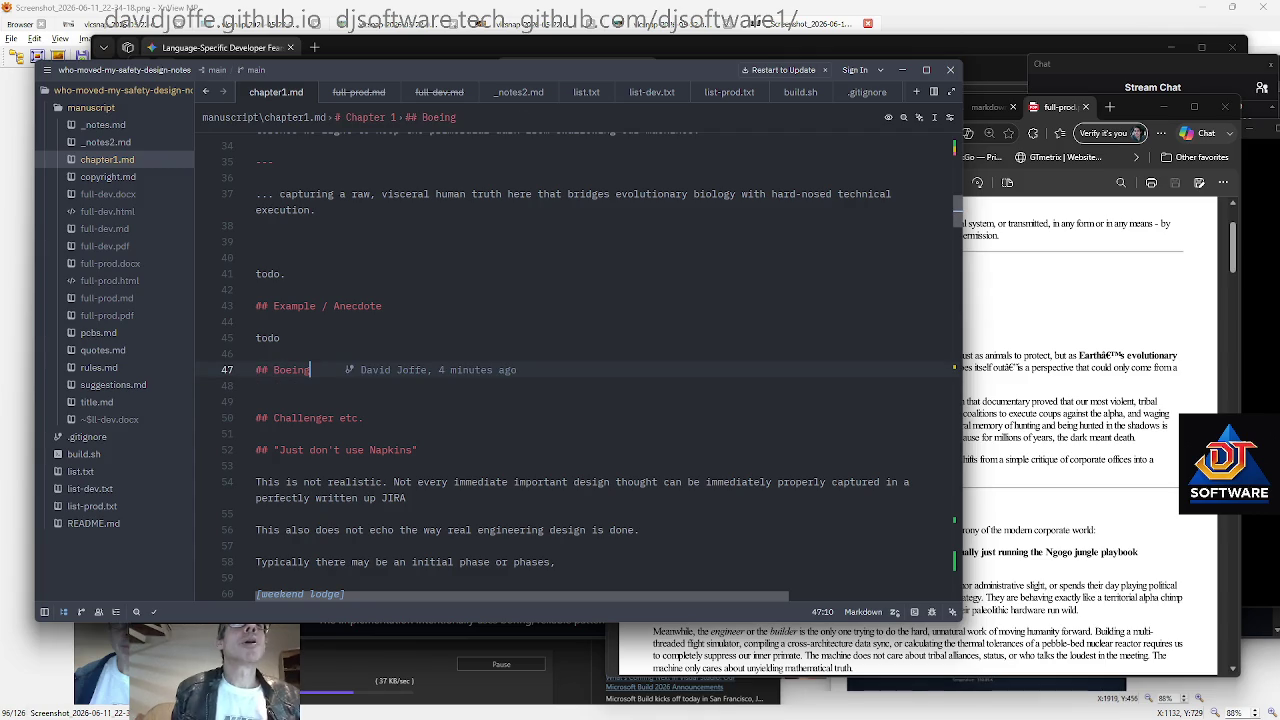
type("!")
key("Return")
key("Return")
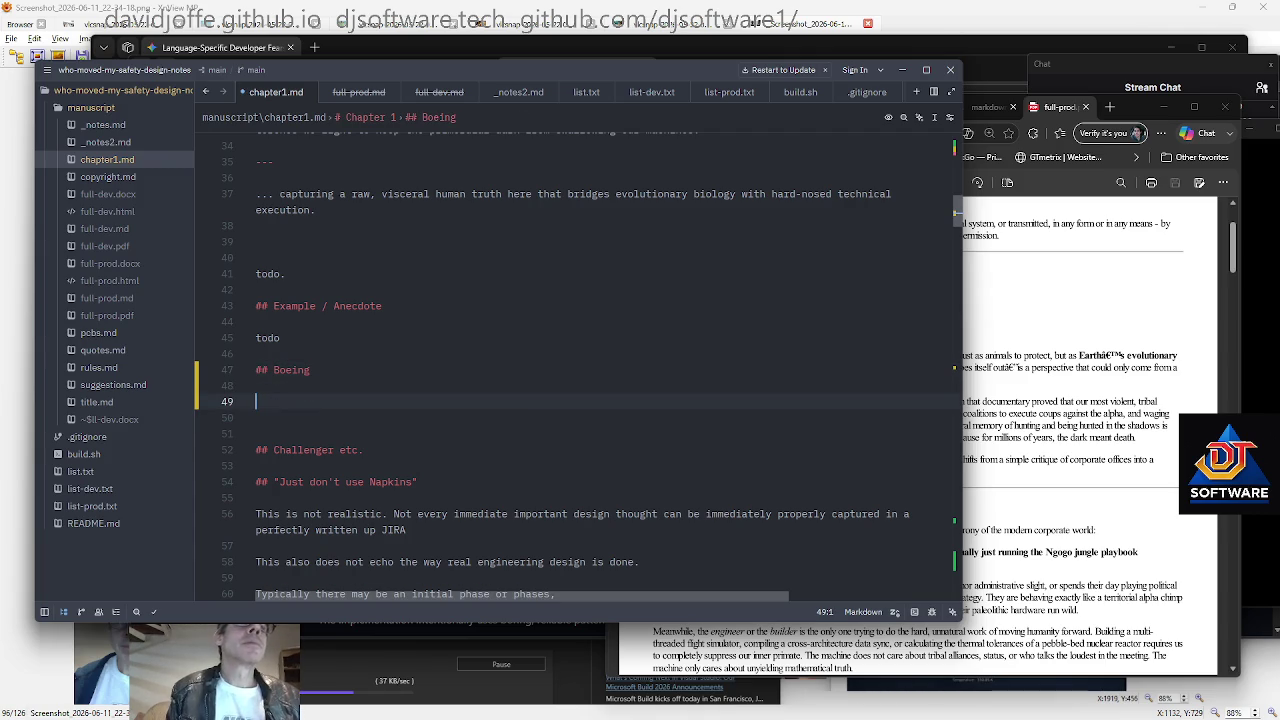
type("Make this an early example but make it clear")
key("Return")
key("Return")
Add a '### This is not a "Boeing Book' subheading below the note
type("## ")
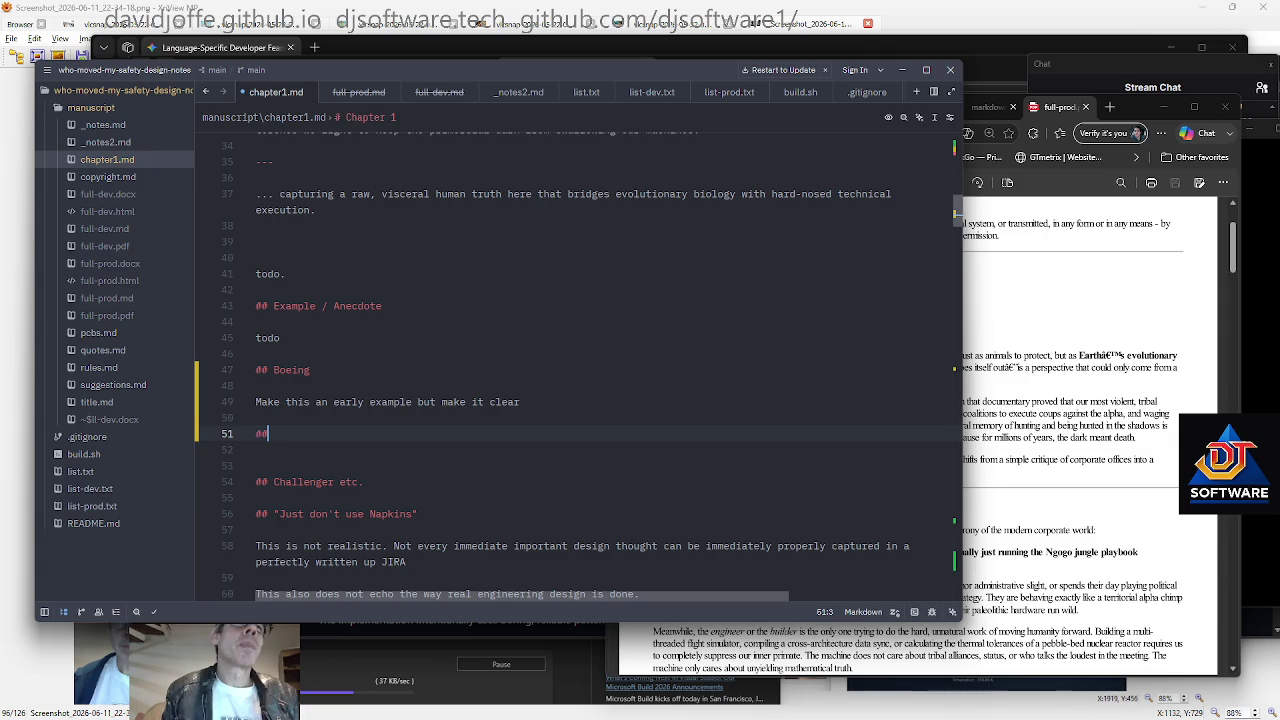
type("This is")
key("BackSpace")
key("BackSpace")
key("BackSpace")
key("BackSpace")
key("BackSpace")
key("BackSpace")
type("# This is a")
key("BackSpace")
type("not a \"Boeing Book")
Retitle the Boeing heading to 'Case in Point: ... MAX MCAS'
key("Up")
key("Up")
key("Up")
key("Up")
type("Case Study:")
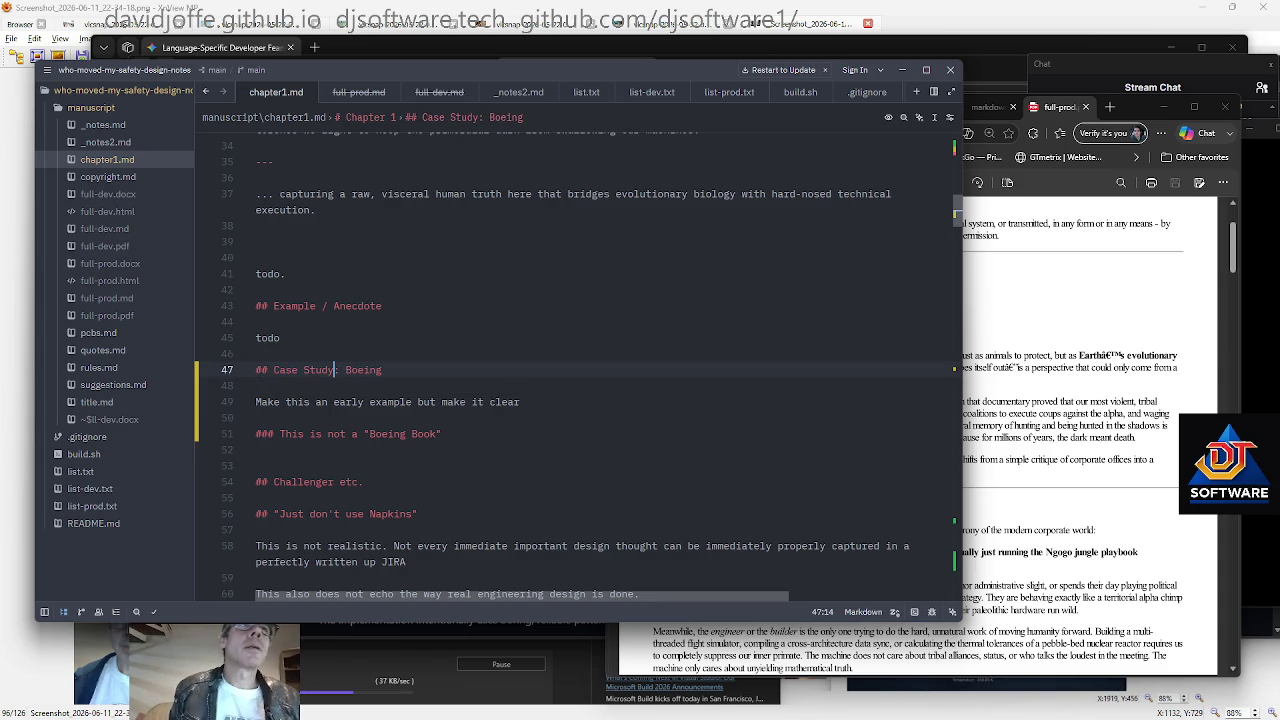
key("ctrl+shift+Left")
key("ctrl+shift+Left")
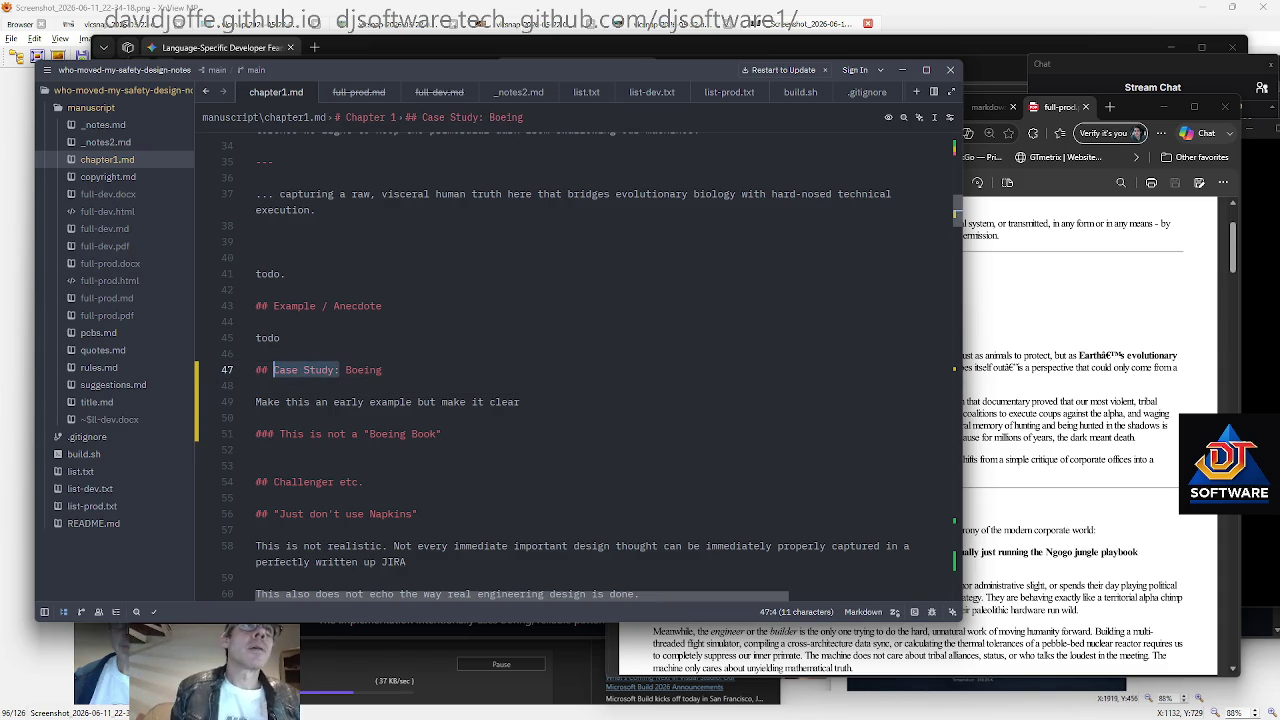
type("Case in Poitn:")
key("BackSpace")
key("BackSpace")
key("BackSpace")
type("int:")
key("End")
type("MAX MC")
type("AS")
Split MCAS into a '### MCAS' subheading and end the note with 'this is not a "Boeing book"'
key("Return")
key("Return")
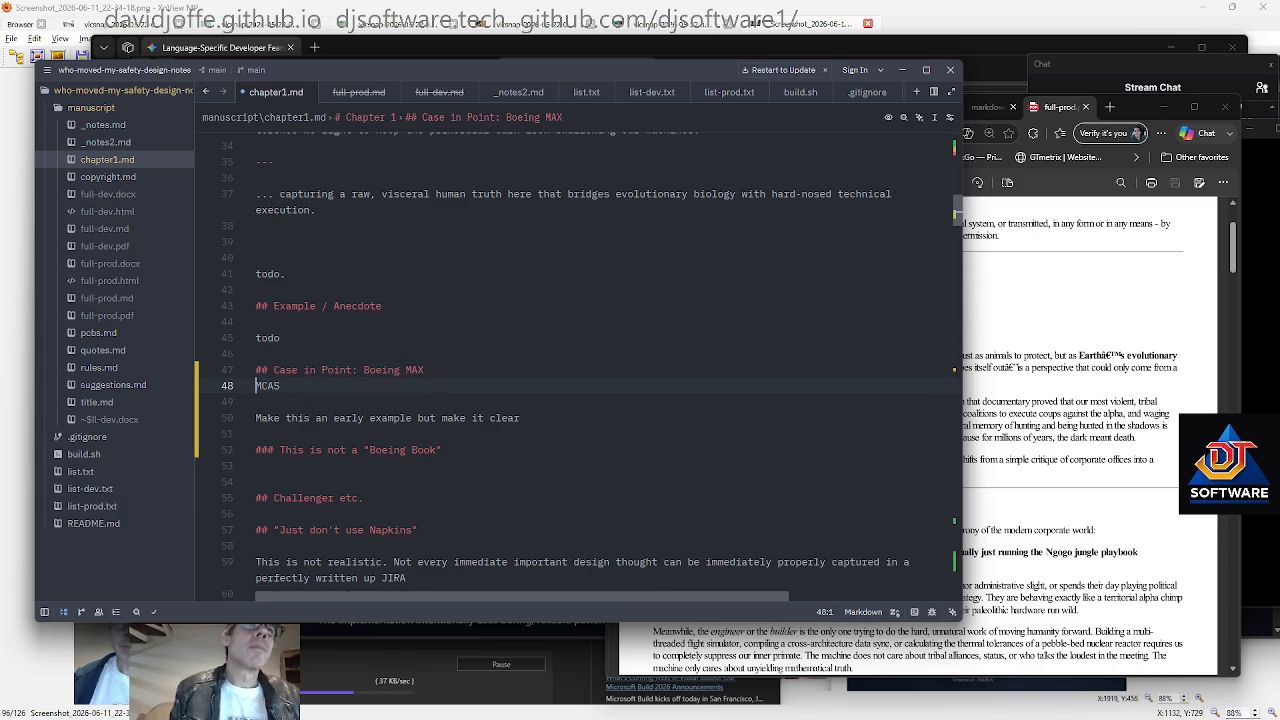
type("###")
key("Down")
left_click(308, 434)
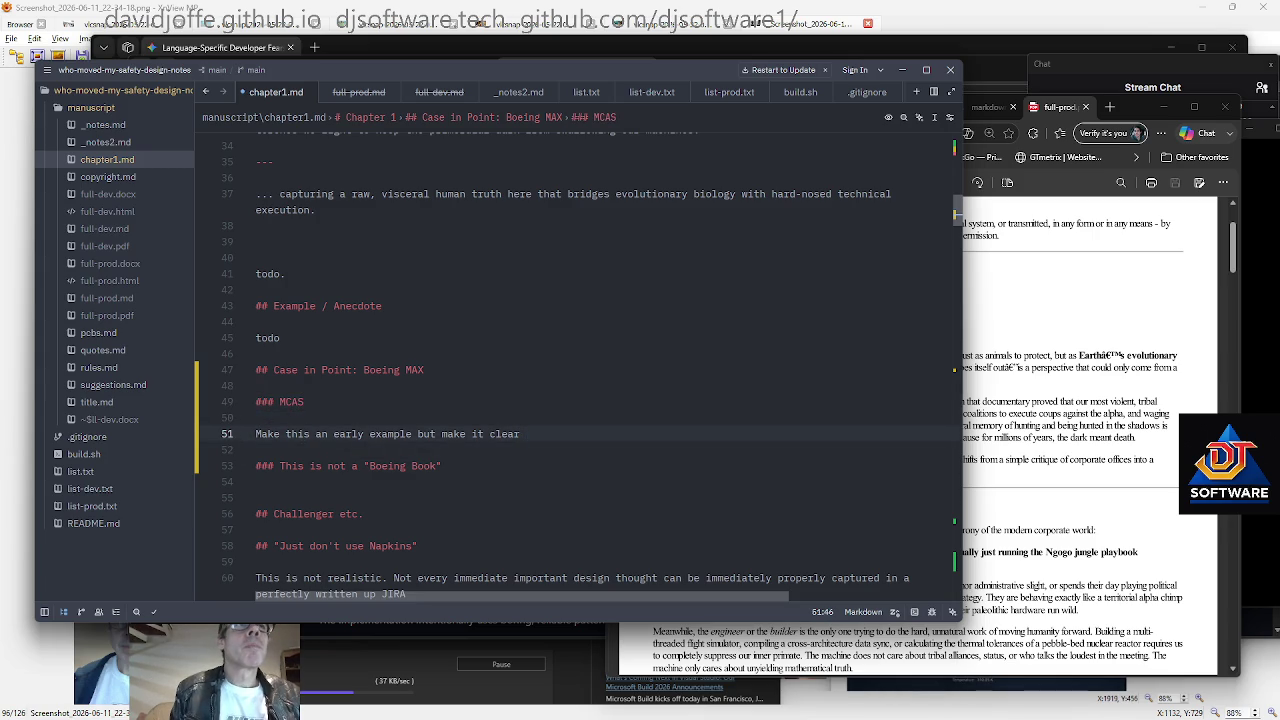
type("this is not a \"Boeing book\"")
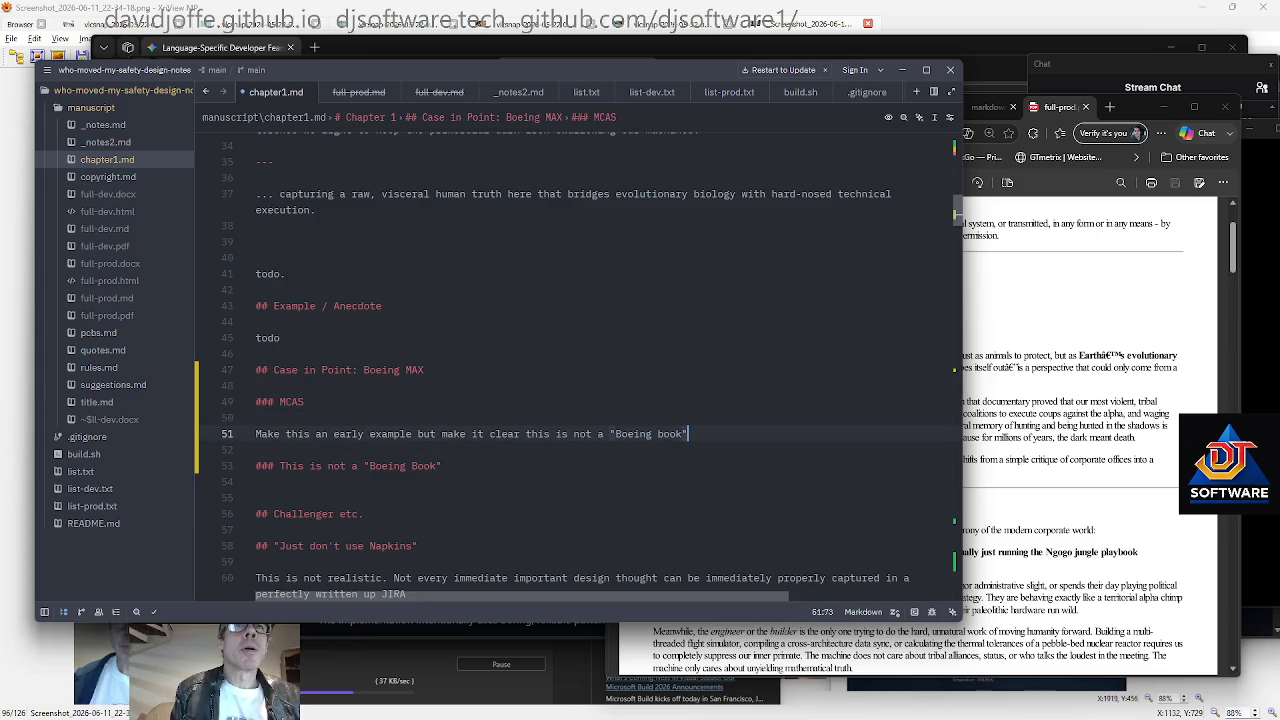
Start a new 'This is' paragraph under the 'Boeing Book' subheading
key("Down")
key("Down")
key("Down")
key("Return")
type("This is not")
key("BackSpace")
key("BackSpace")
key("BackSpace")
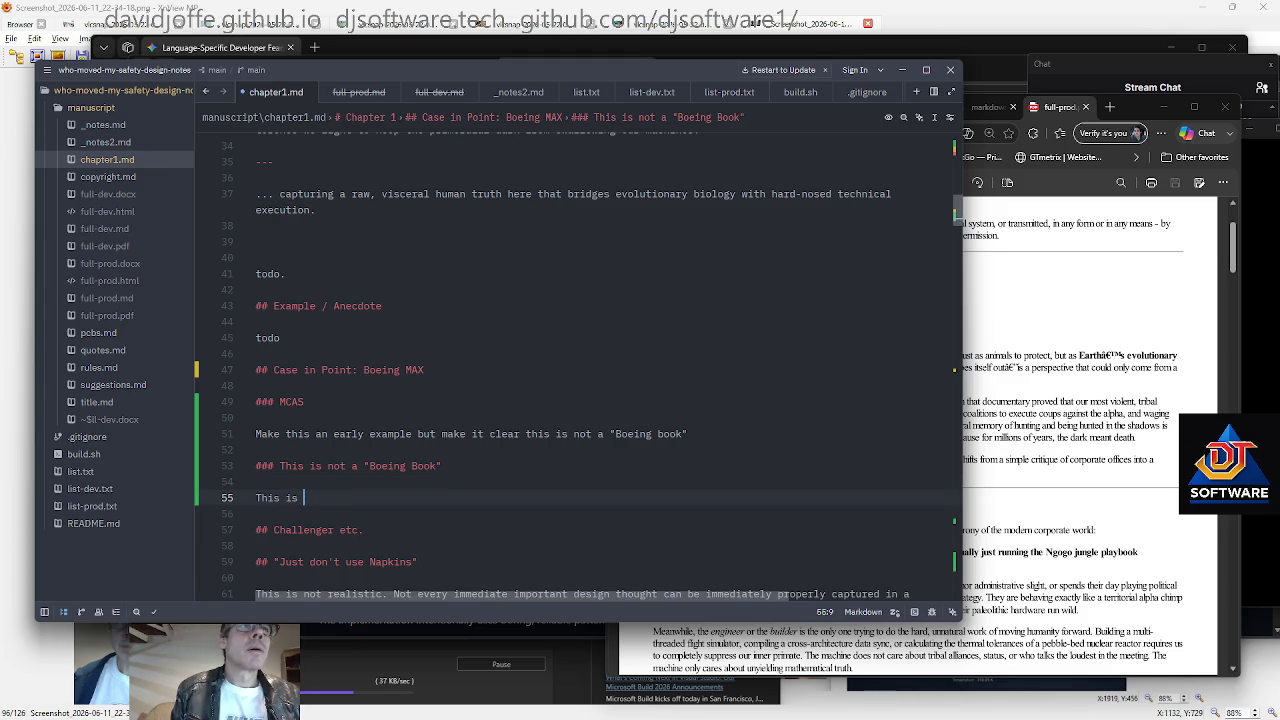
left_click(299, 530)
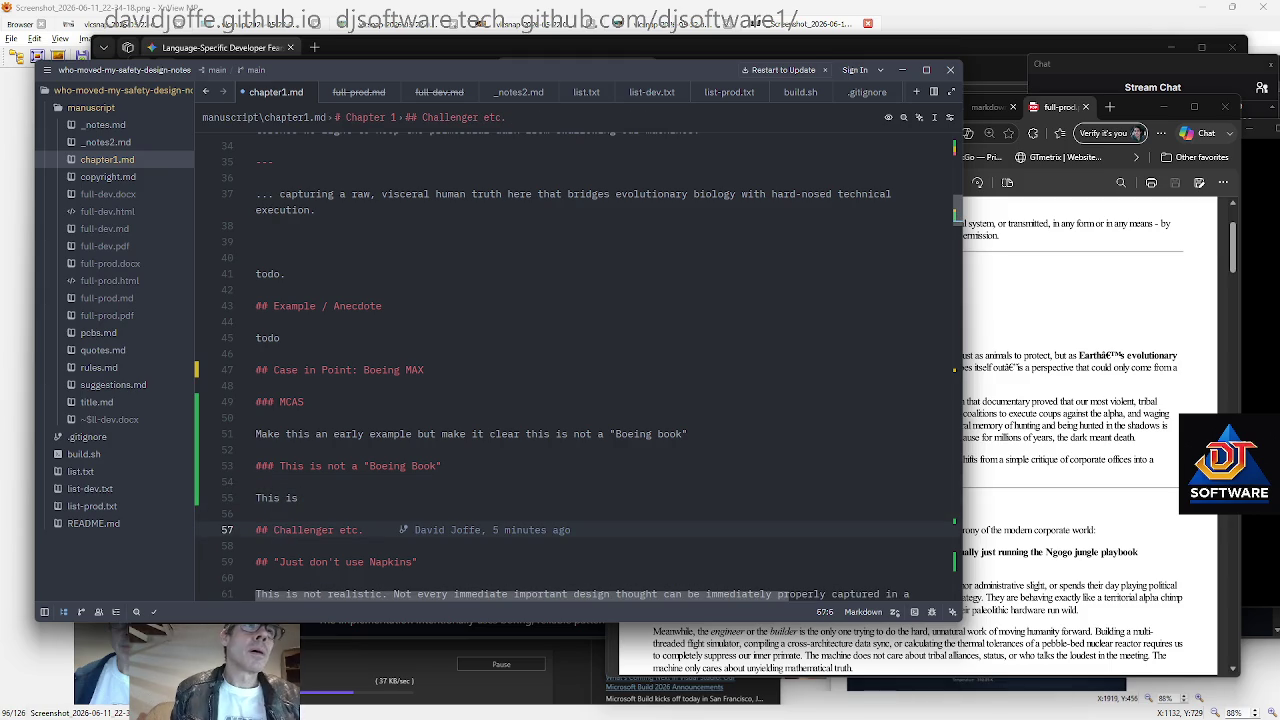
Write the paragraph on history rhyming, many examples and common failure patterns, rejecting 'cheese'-title management
key("Up")
key("Up")
type("not a boeing book : history rhym")
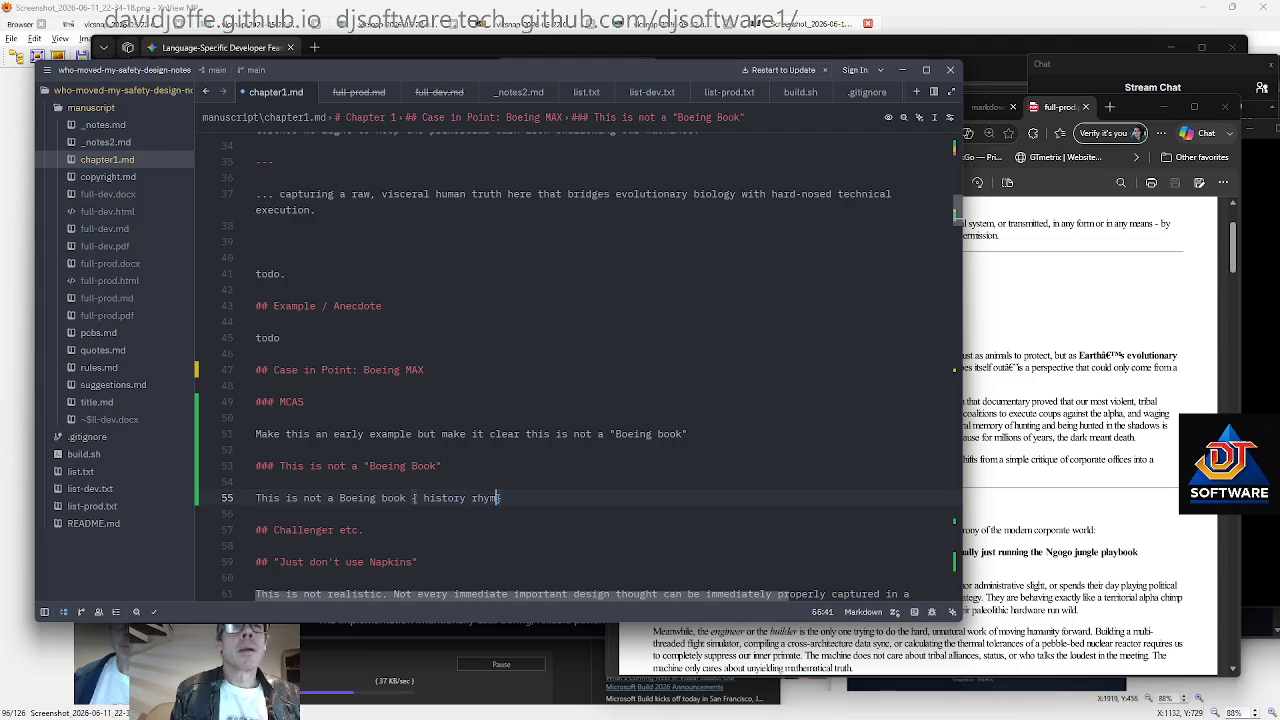
type("ing, many examples, common failures")
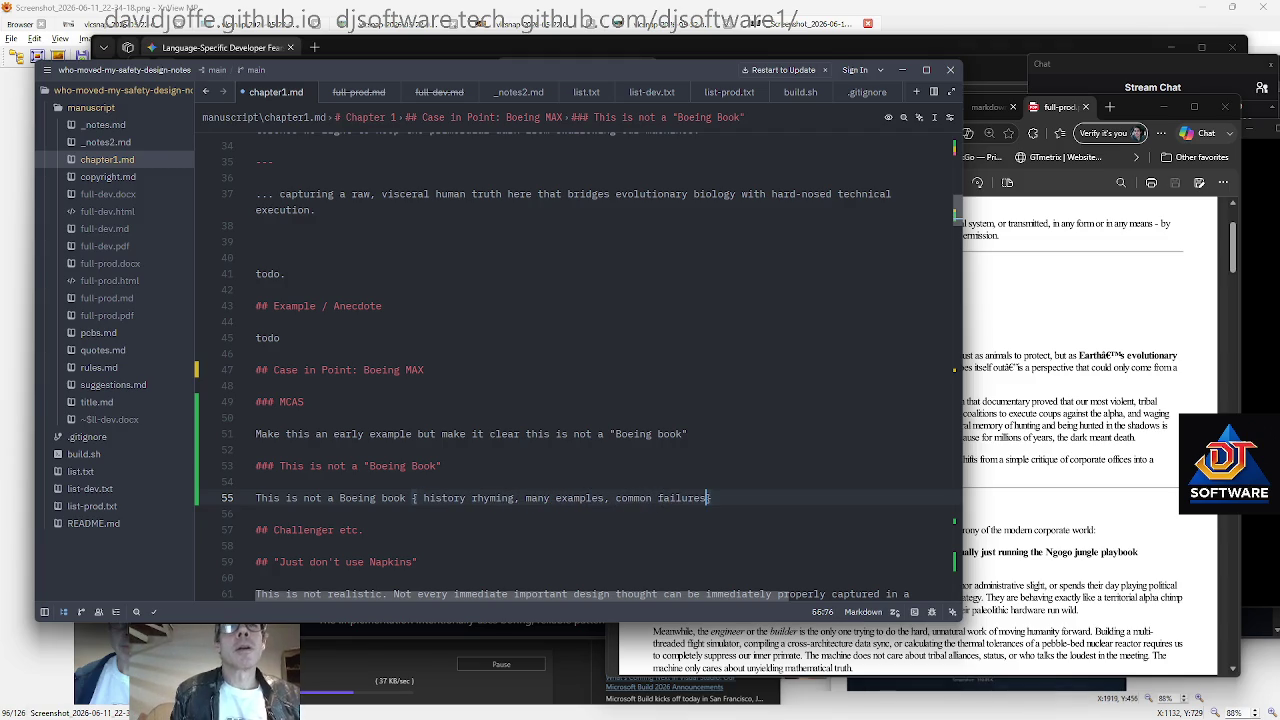
key("BackSpace")
type(" patterns")
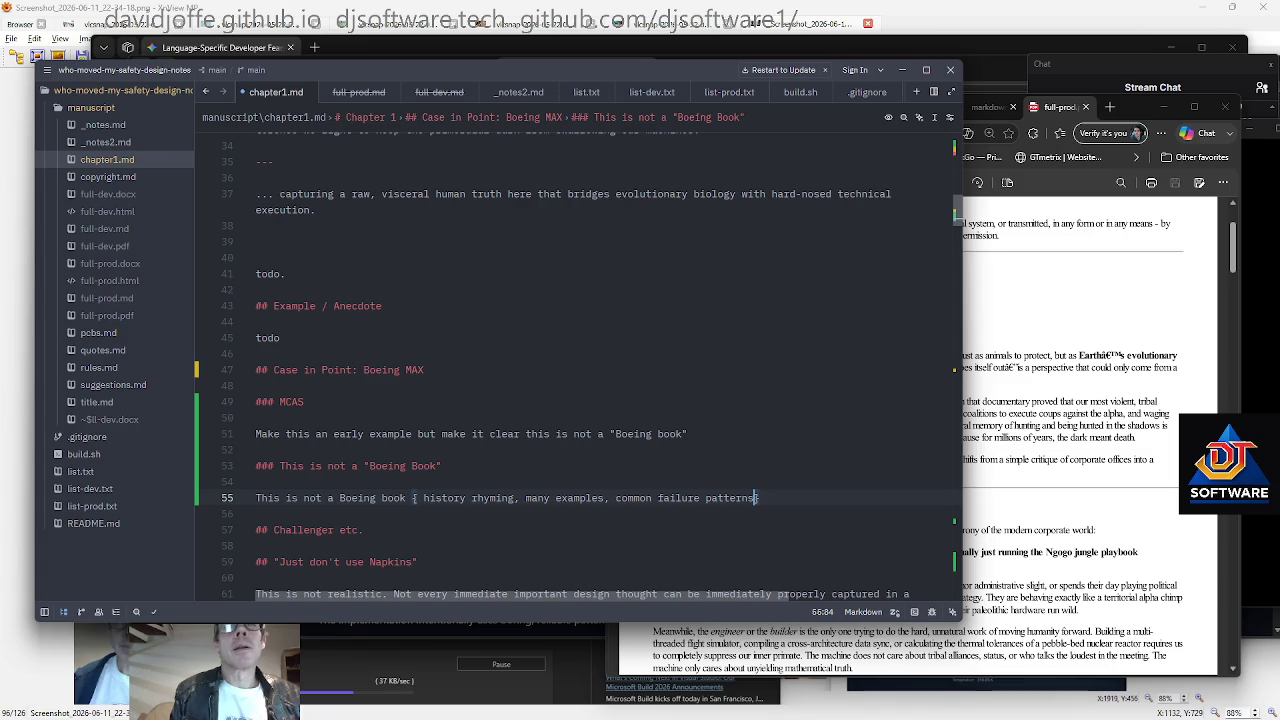
type(": ...")
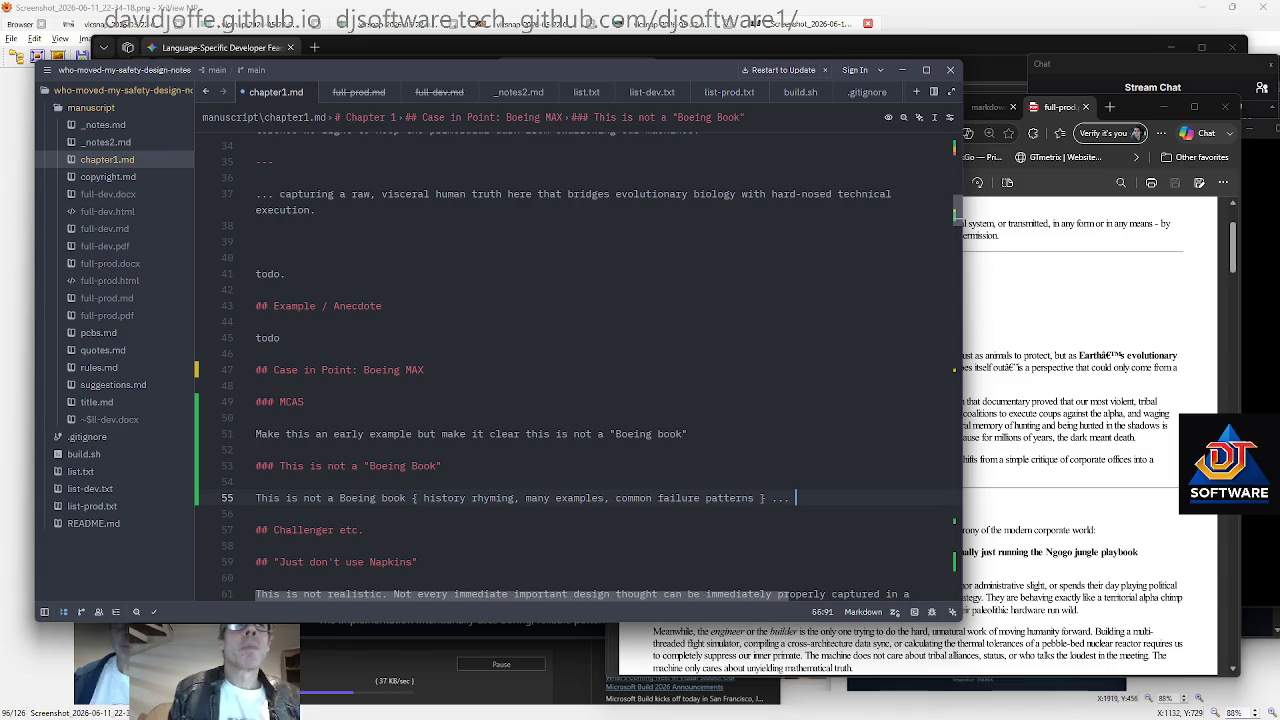
type(" that call for more ")
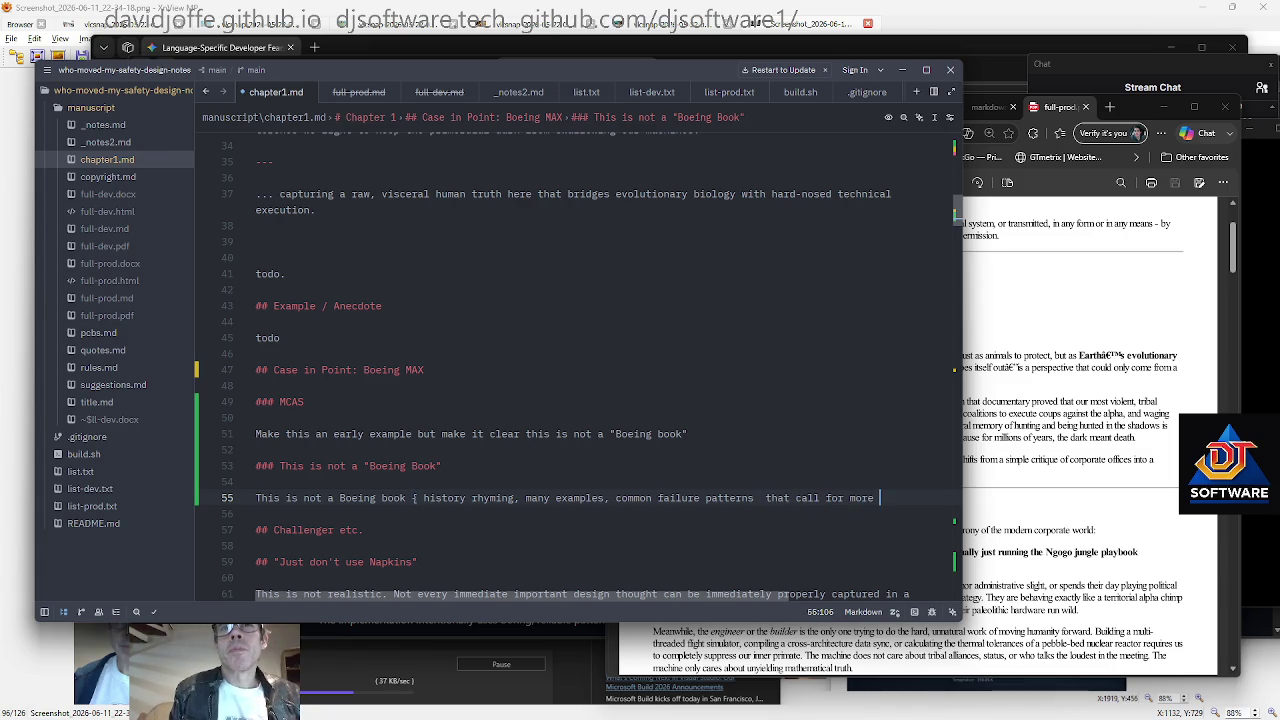
type("than simpl")
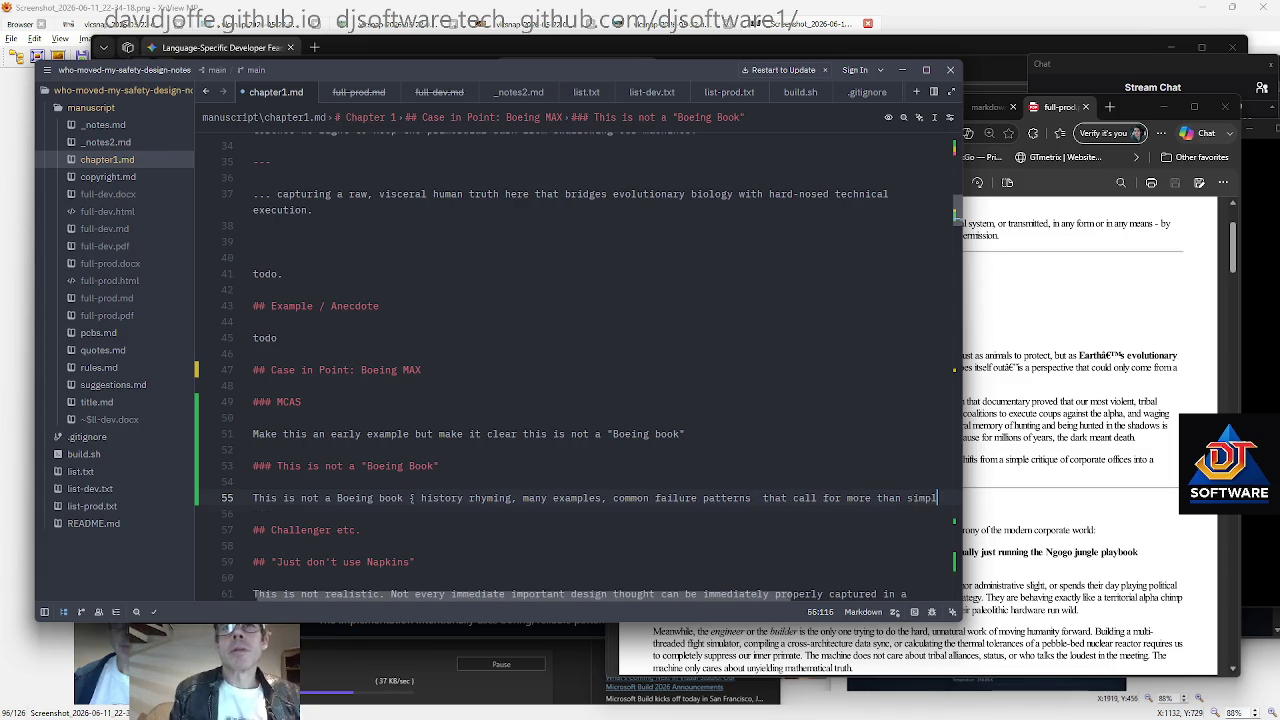
type("istic pop-s")
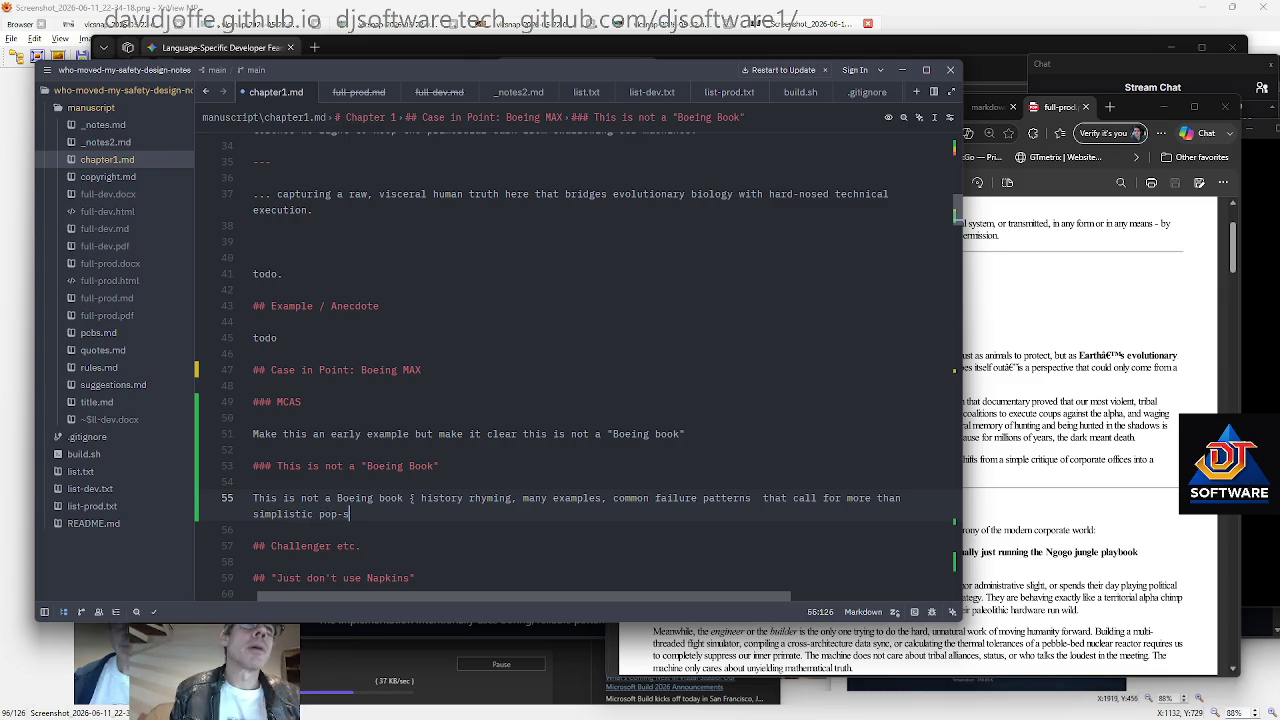
type("logan managemen")
type("t like ")
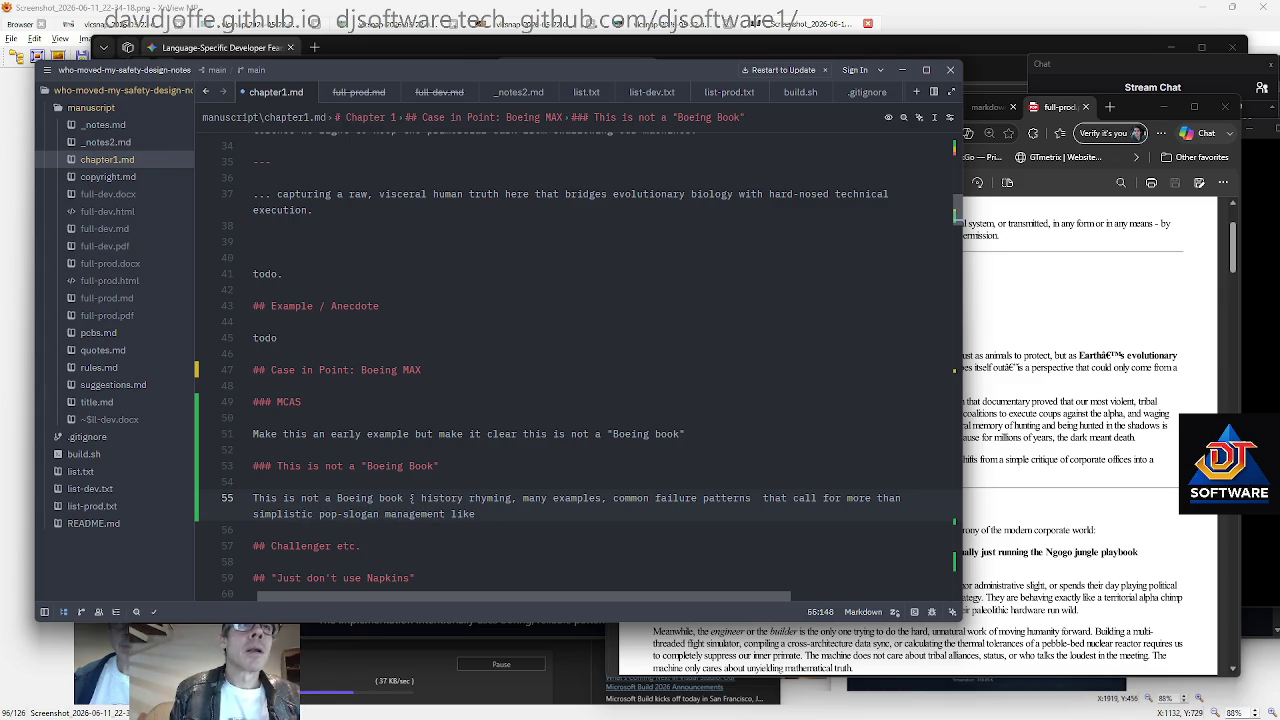
type("cheese' titles ;")
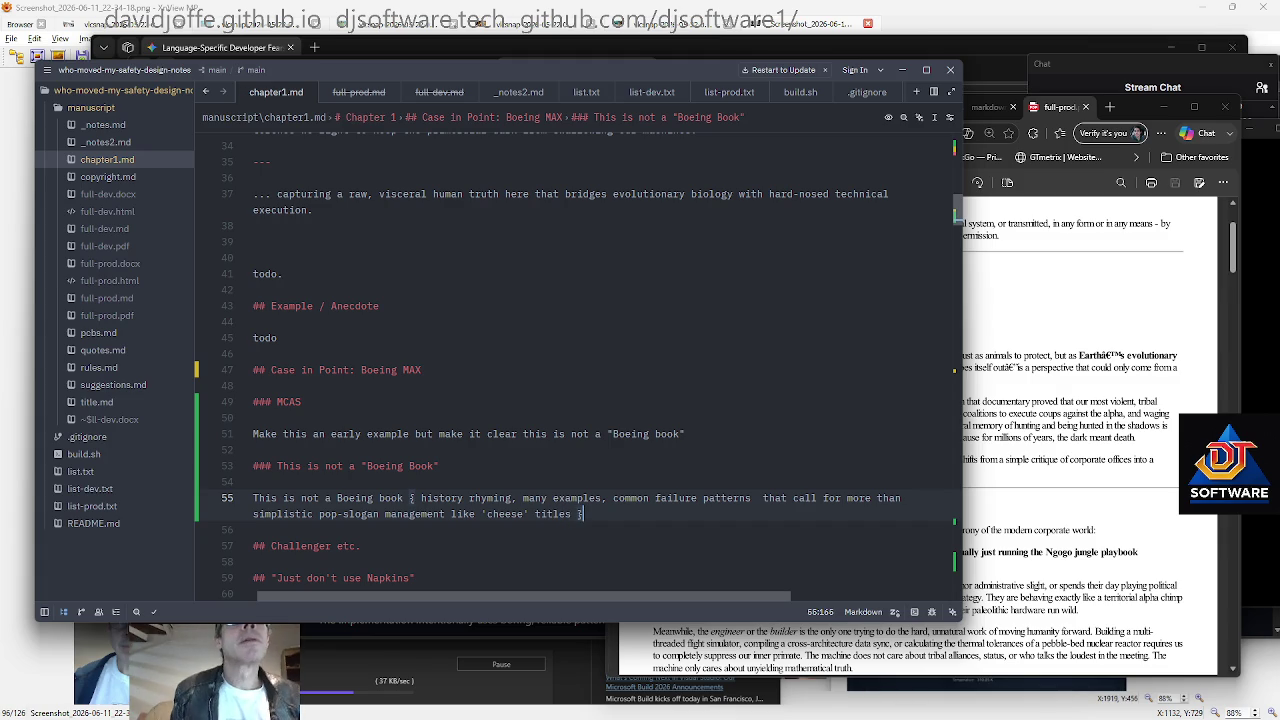
scroll(551, 366, "down", 1)
End the 'cheese' titles sentence with a dash and move down to the Napkins section
type("—")
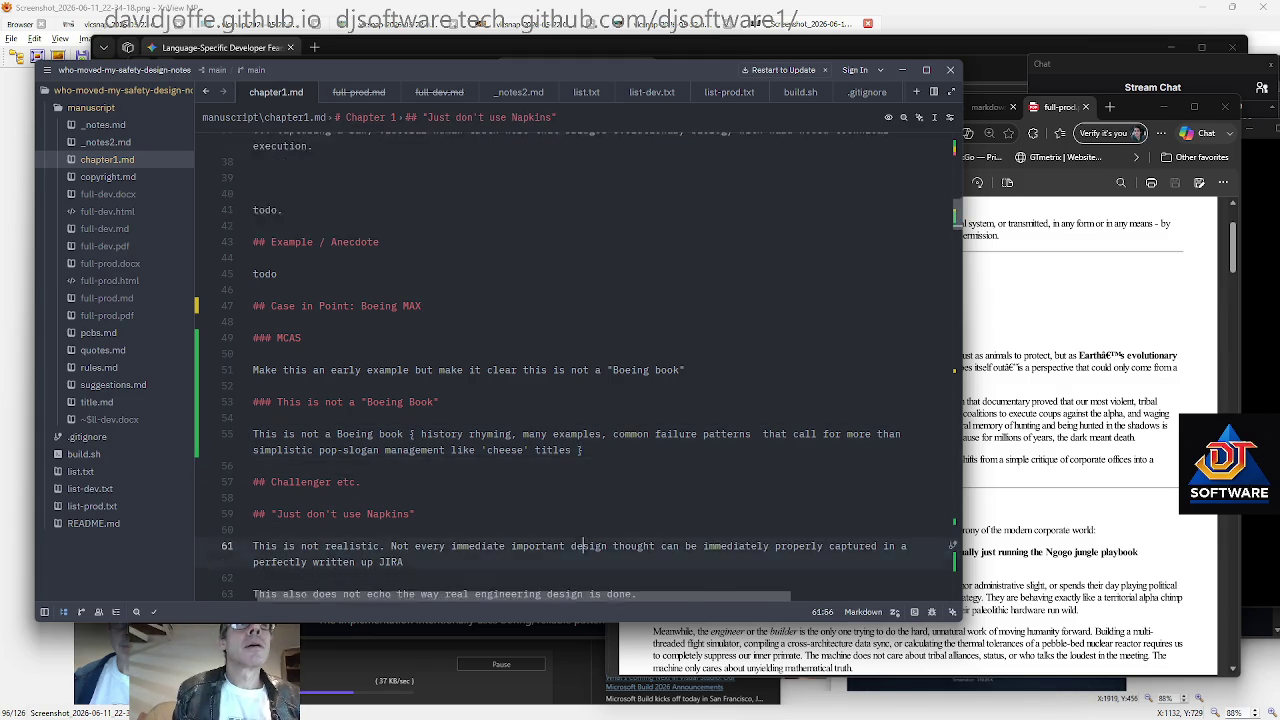
scroll(579, 356, "down", 3)
key("Down")
key("Down")
key("Down")
key("Down")
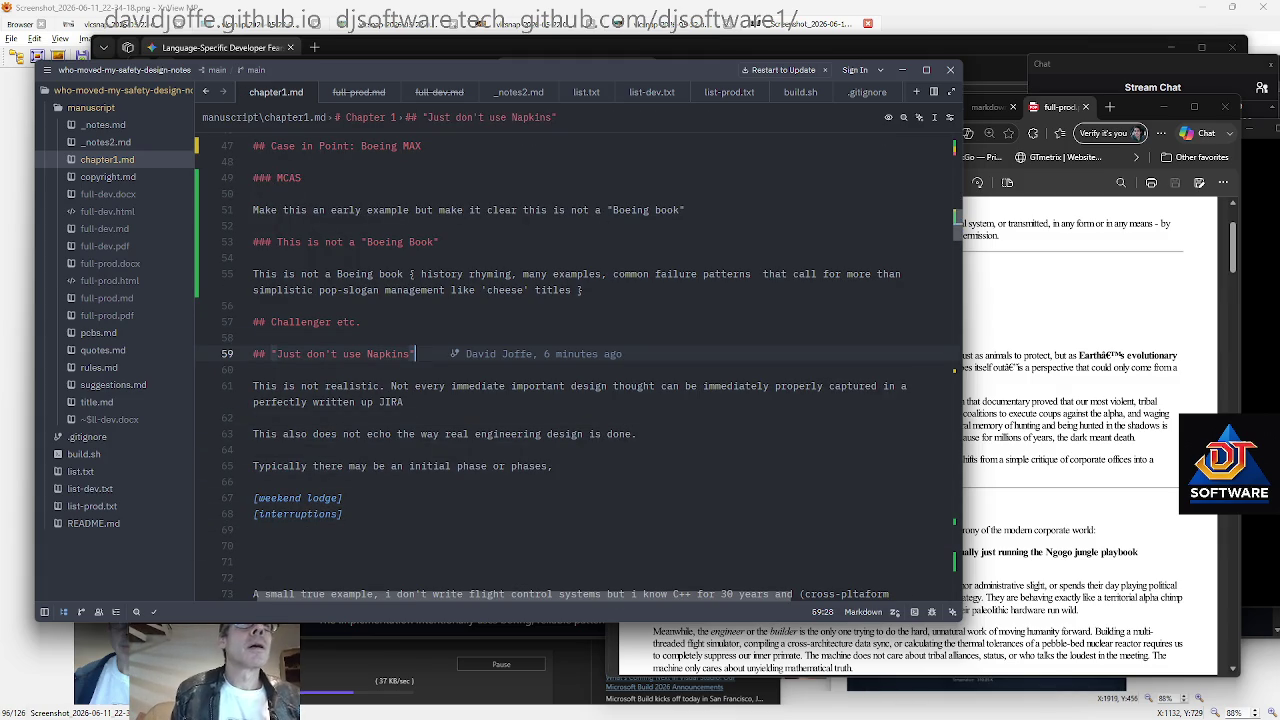
key("shift+Down")
key("shift+Down")
key("shift+Down")
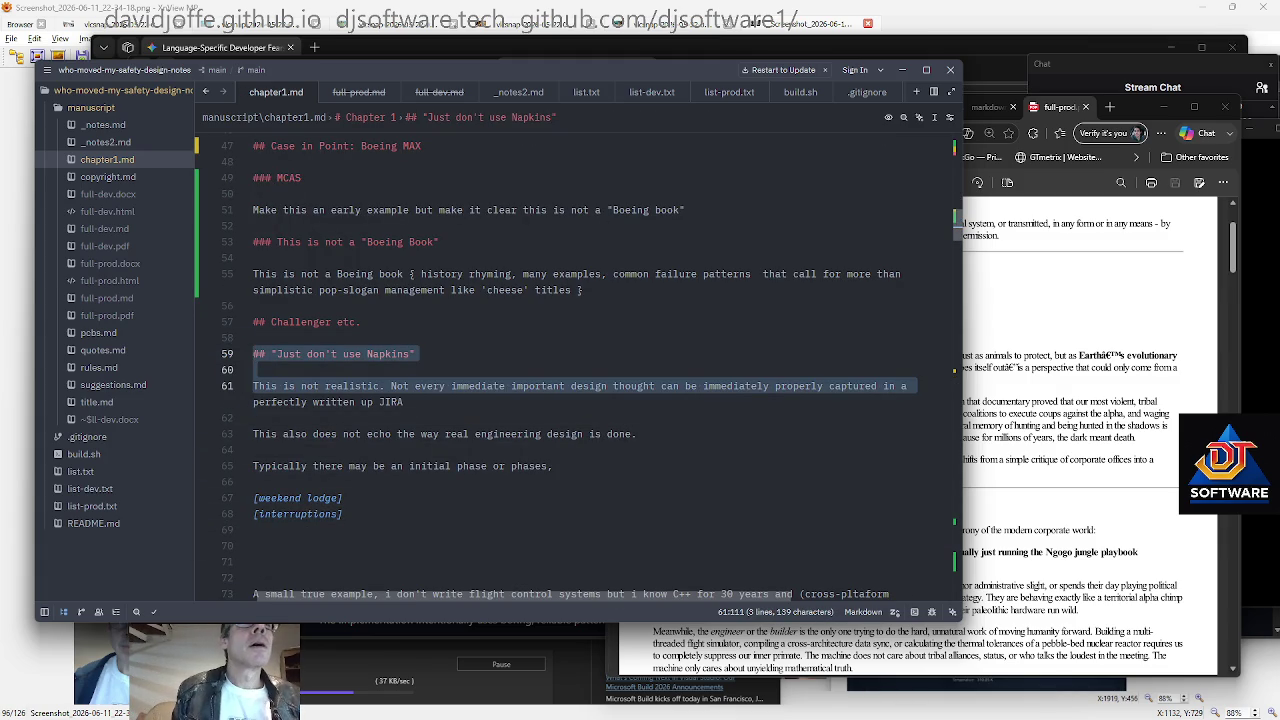
key("shift+Up")
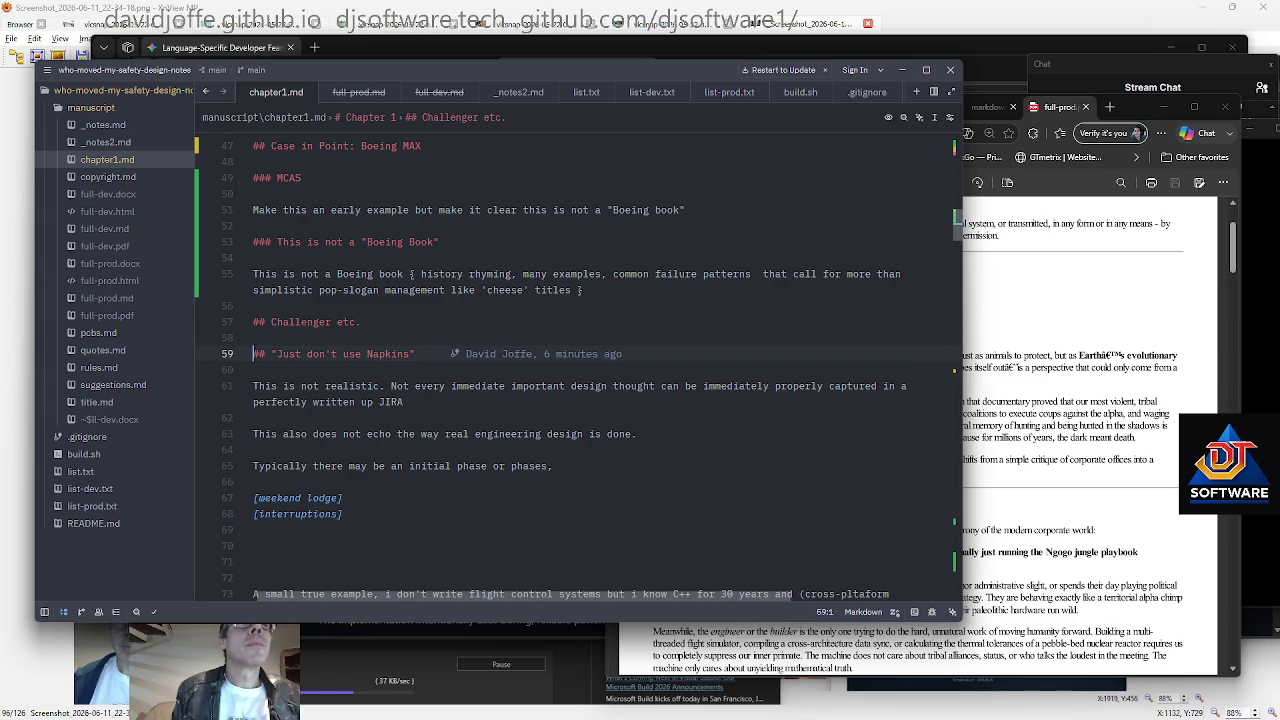
key("Up")
key("Down")
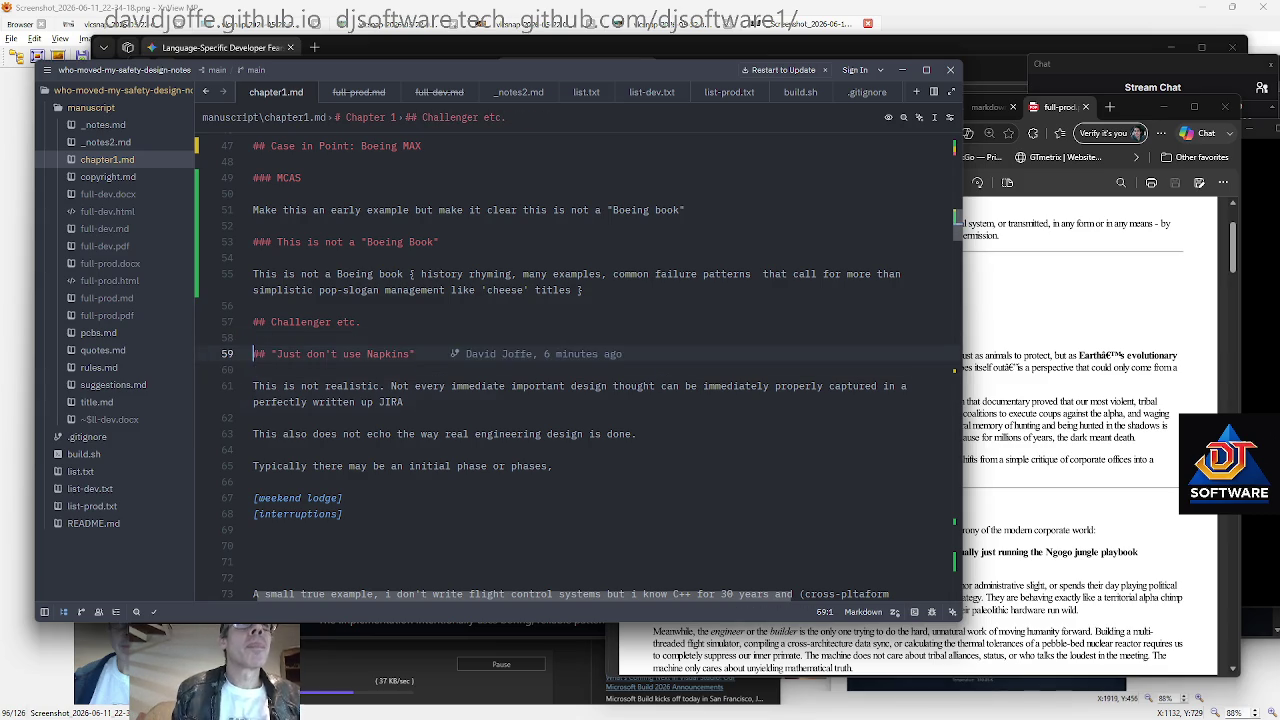
key("Down")
key("Down")
key("Down")
key("Down")
key("Down")
key("Down")
key("Up")
key("Up")
key("Up")
key("Down")
key("Down")
key("Down")
Add a heading marker and a todo note to finalize the anecdote, a slight amalgam, above the anecdote paragraph
key("Down")
key("Down")
key("Down")
key("Up")
key("Up")
key("Up")
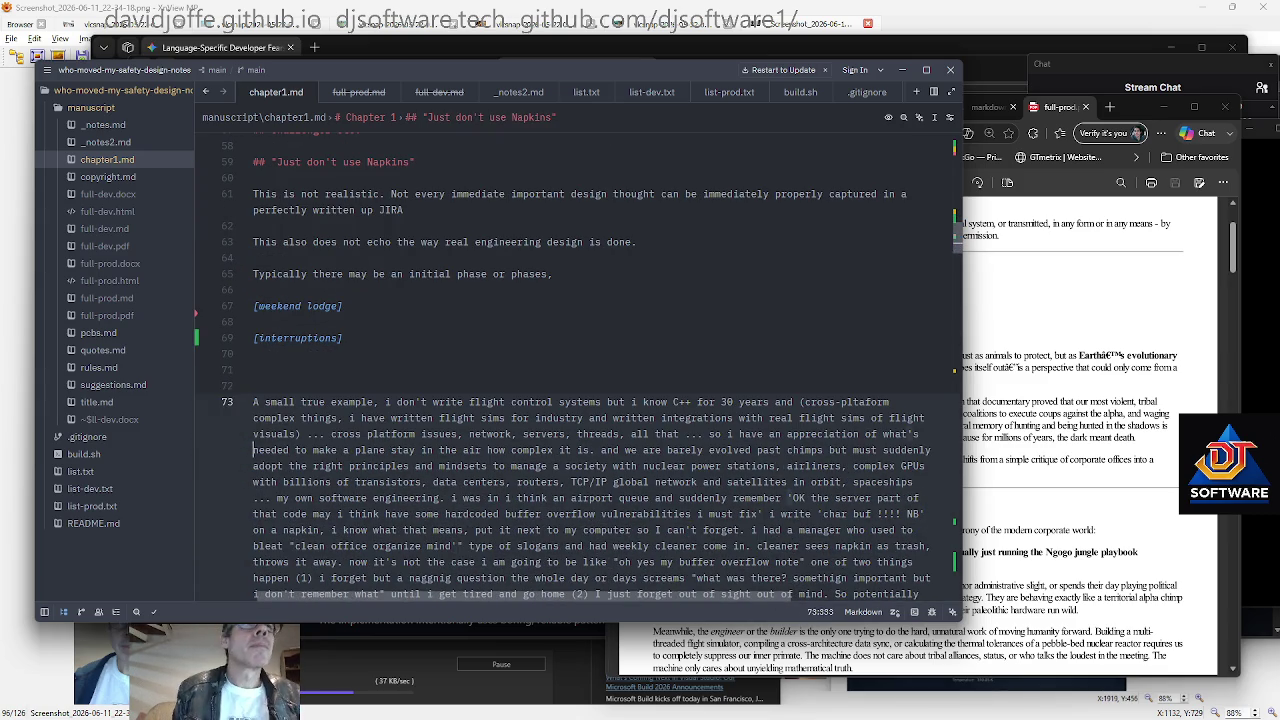
key("Down")
key("Down")
key("Down")
key("Return")
key("Up")
type("*")
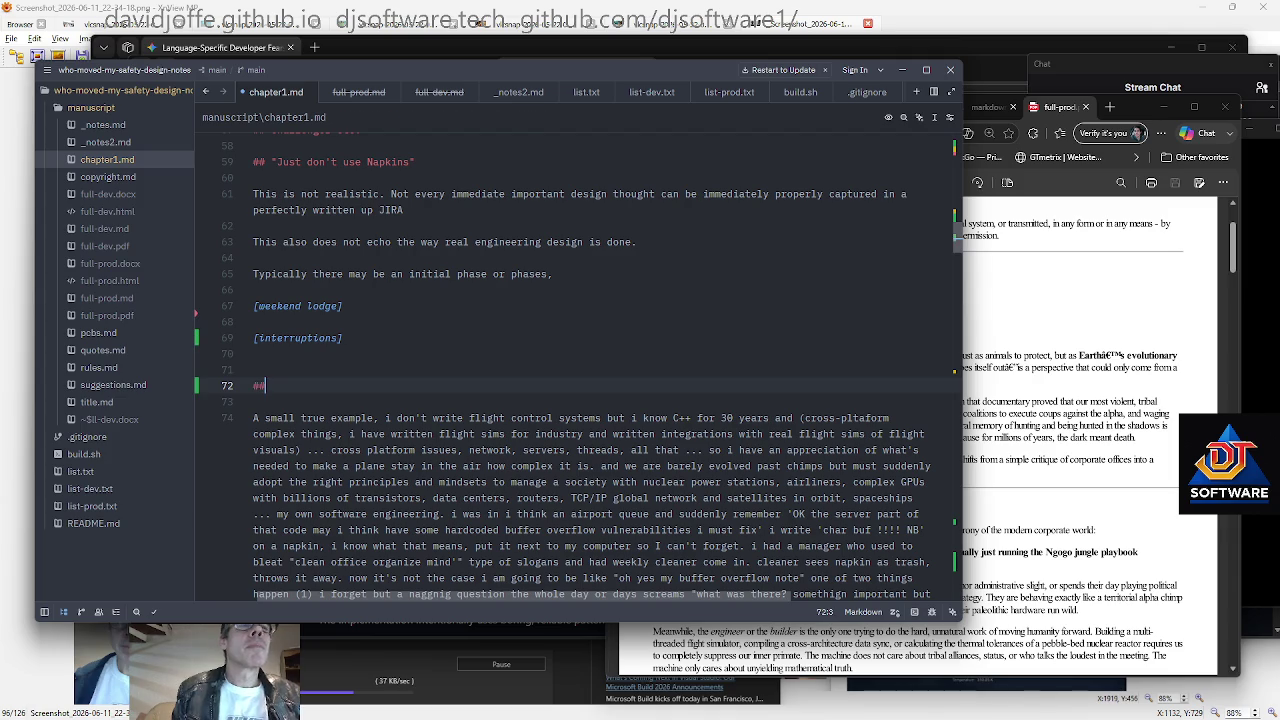
key("Down")
key("Return")
key("Return")
key("Up")
type("todo finalize form of this ")
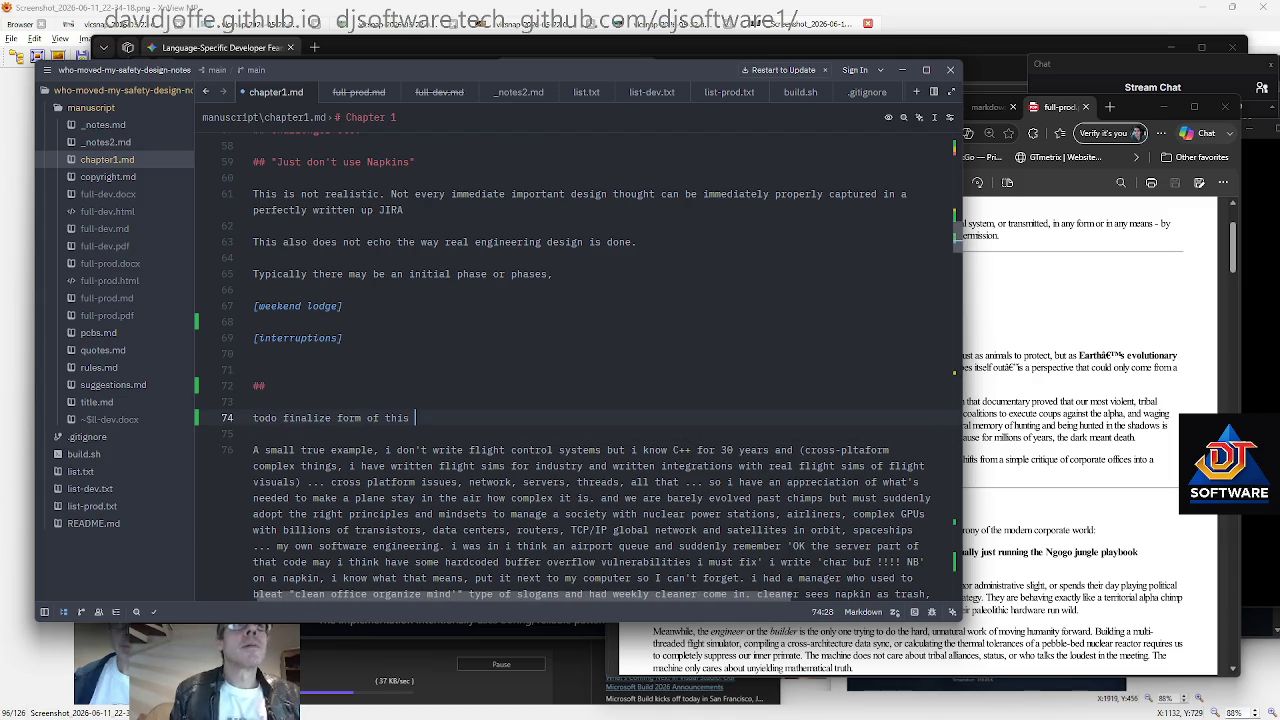
type("anecode")
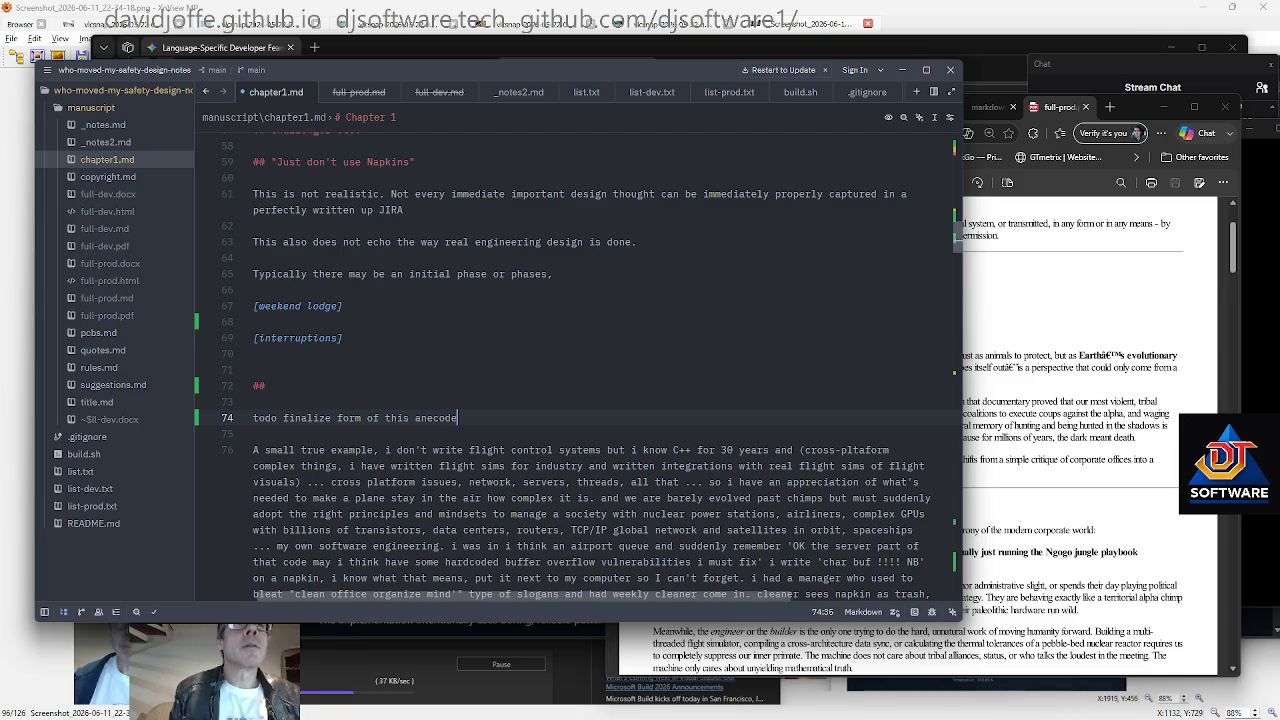
key("BackSpace")
key("BackSpace")
type("dote as it's a slight amalgam as it is below;")
key("BackSpace")
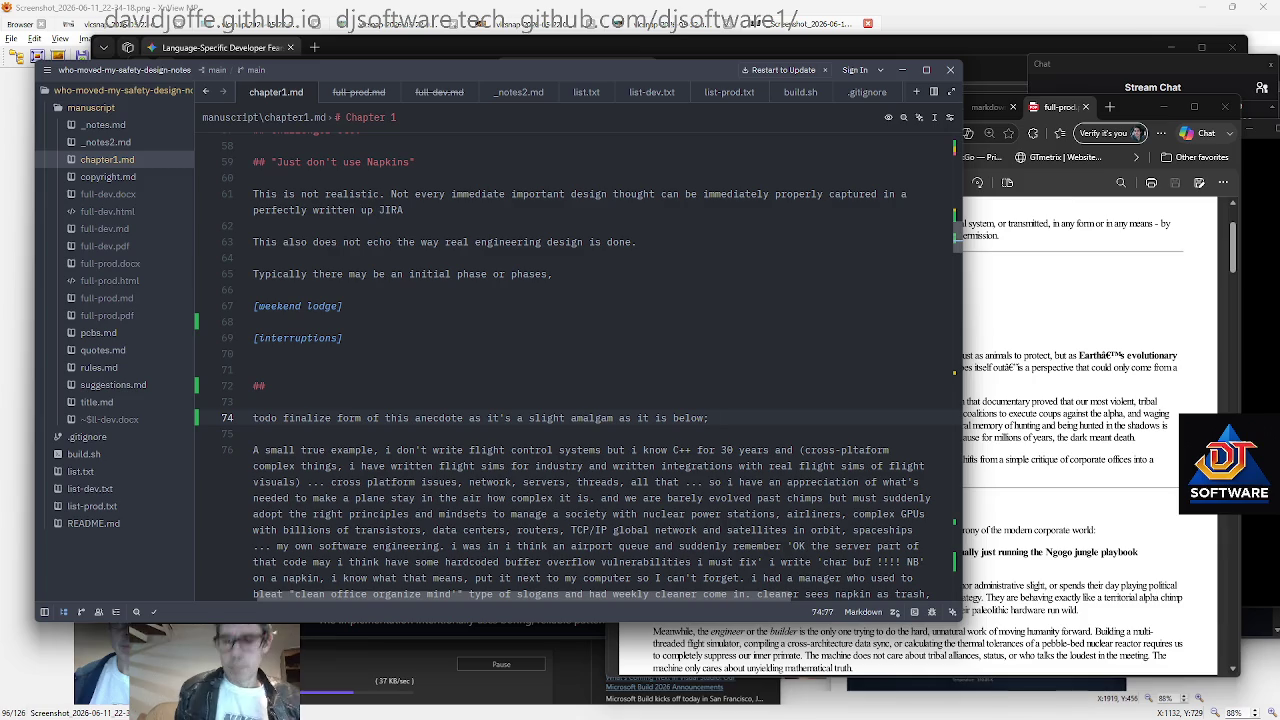
Set the lockable-offices remark apart as its own paragraph ending ', too, thoough that's a side point.'
scroll(575, 360, "down", 2)
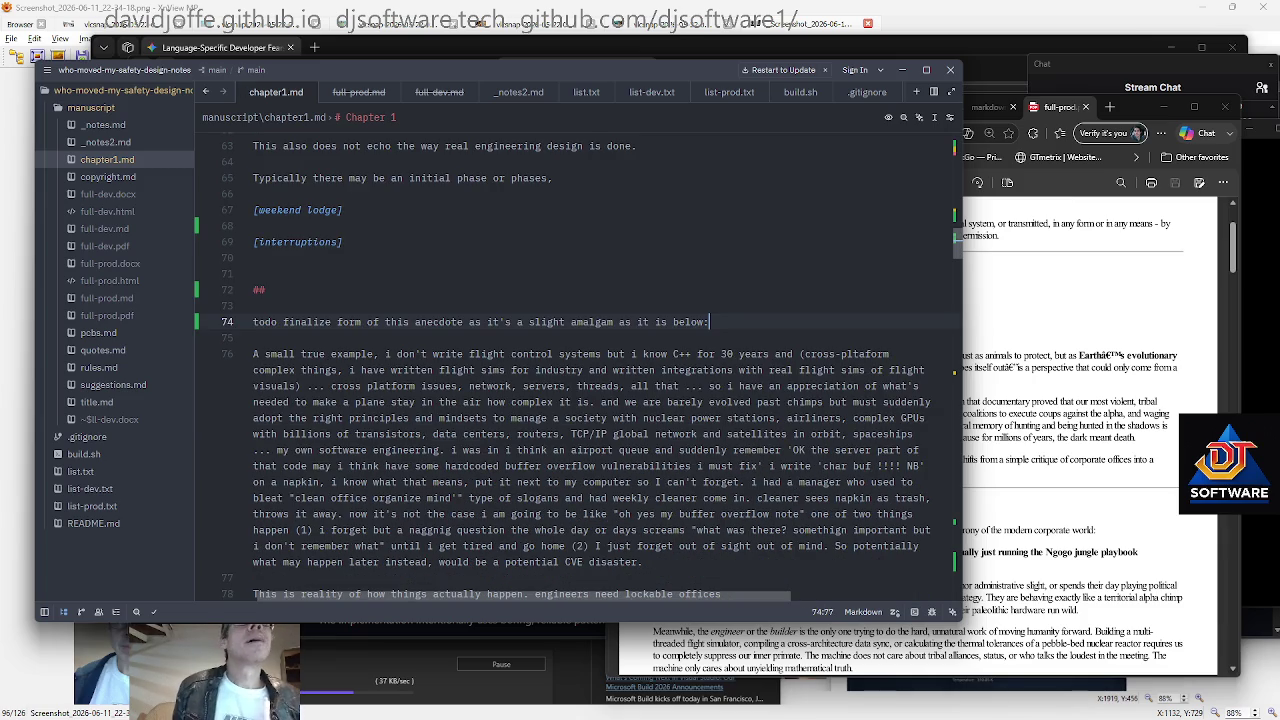
scroll(575, 360, "down", 2)
left_click(250, 529)
scroll(255, 560, "down", 3)
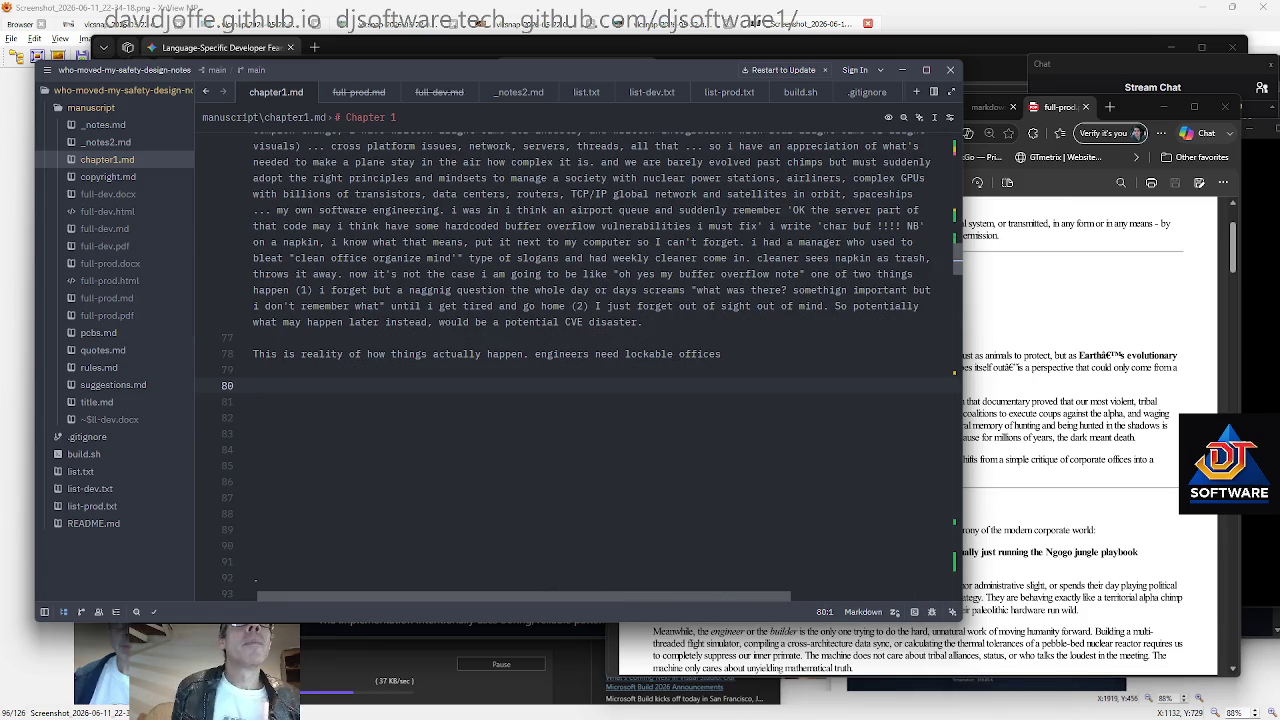
left_click(523, 354)
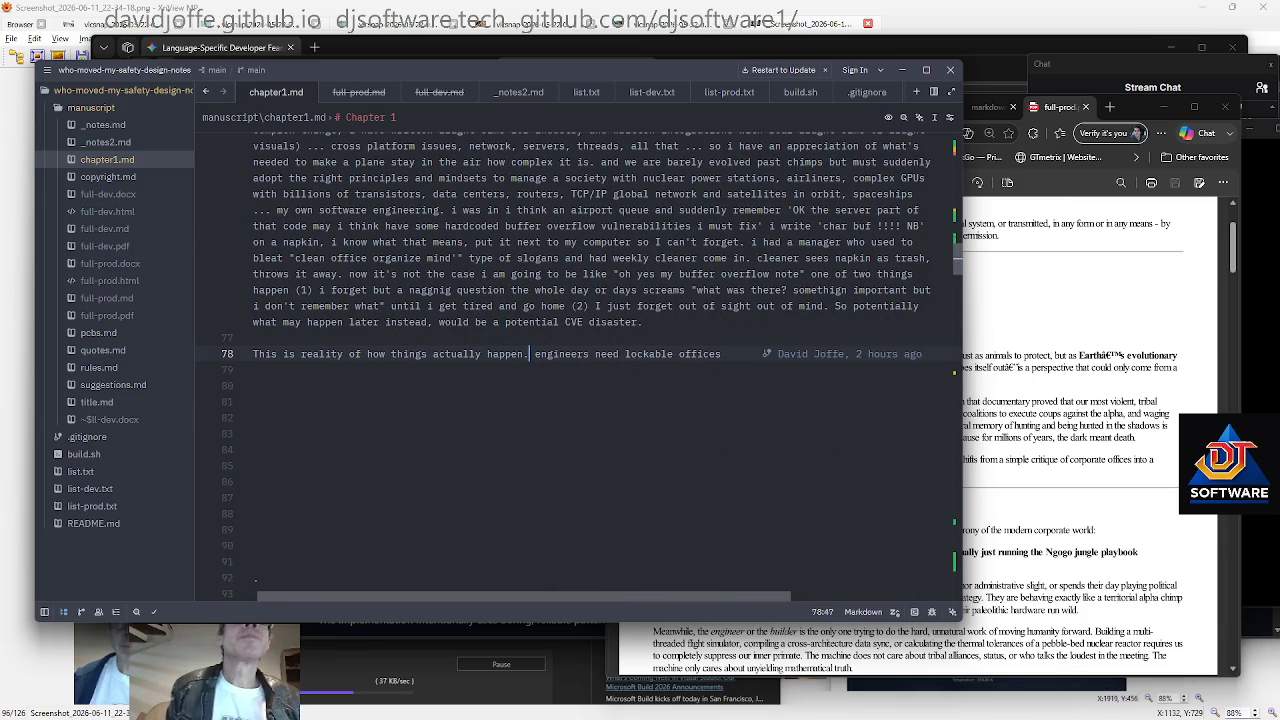
key("Return")
key("Return")
key("Return")
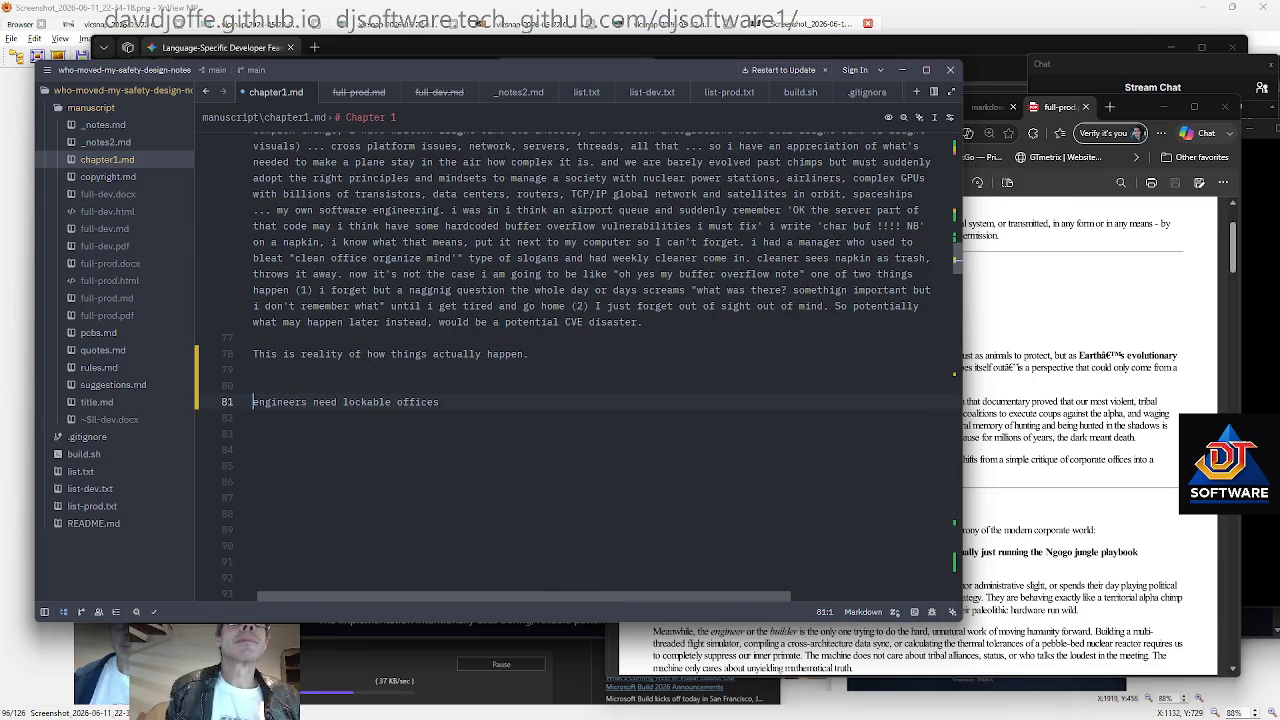
key("End")
type(", too, thoough that's a side point.")
key("Return")
key("Down")
key("Down")
key("Down")
key("Up")
key("Up")
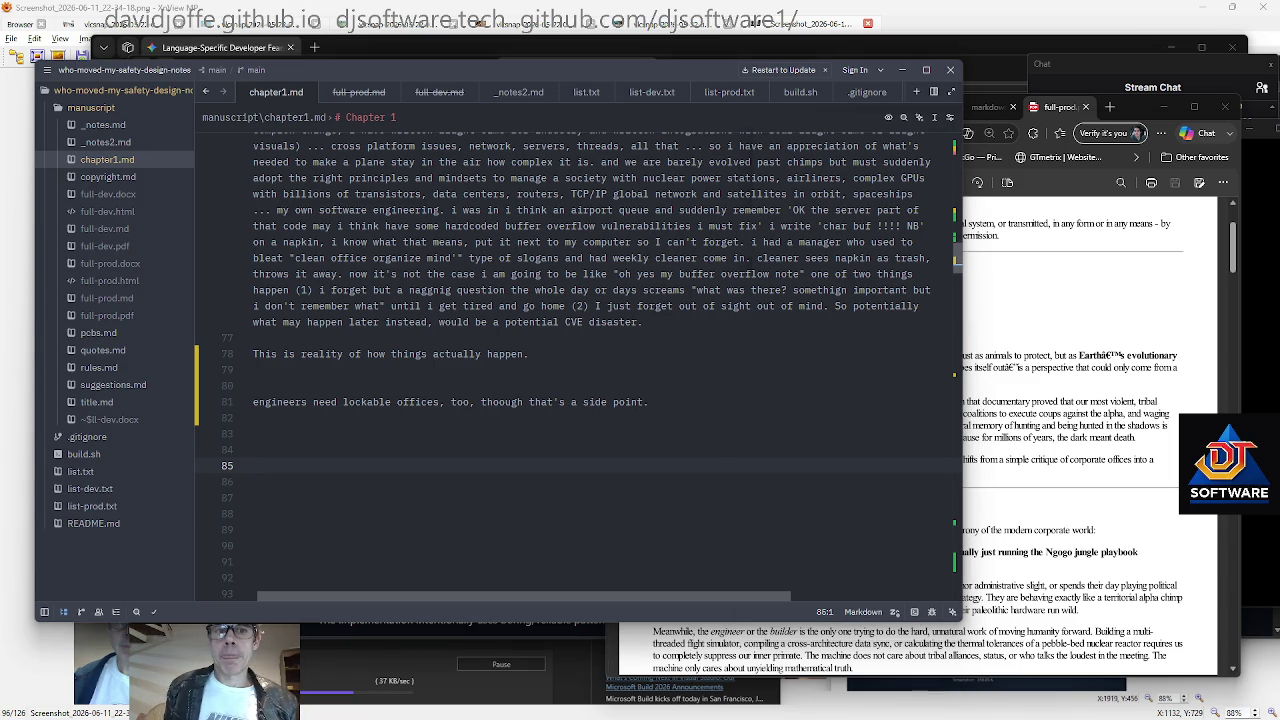
key("alt+Tab")
type("touch manuscript/criticism")
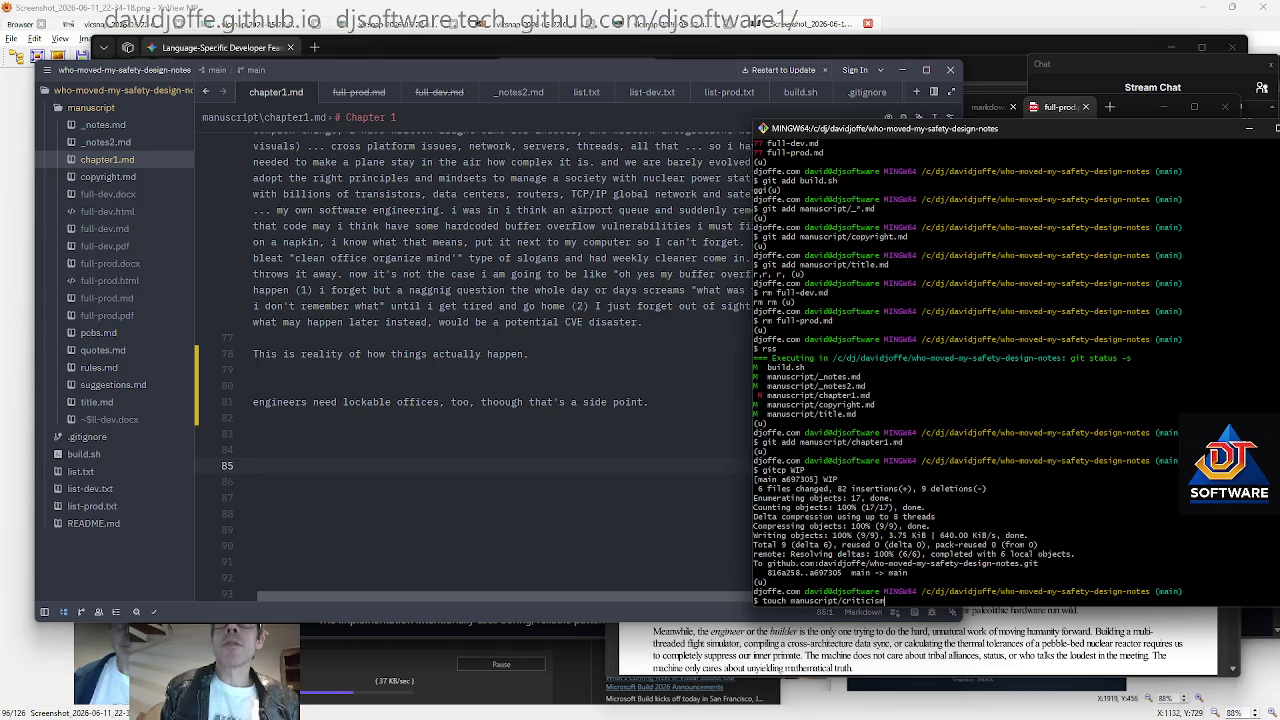
type("s.md")
Create manuscript/criticisms.md via touch and fix 'thoough' to 'though' in chapter1.md
key("Return")
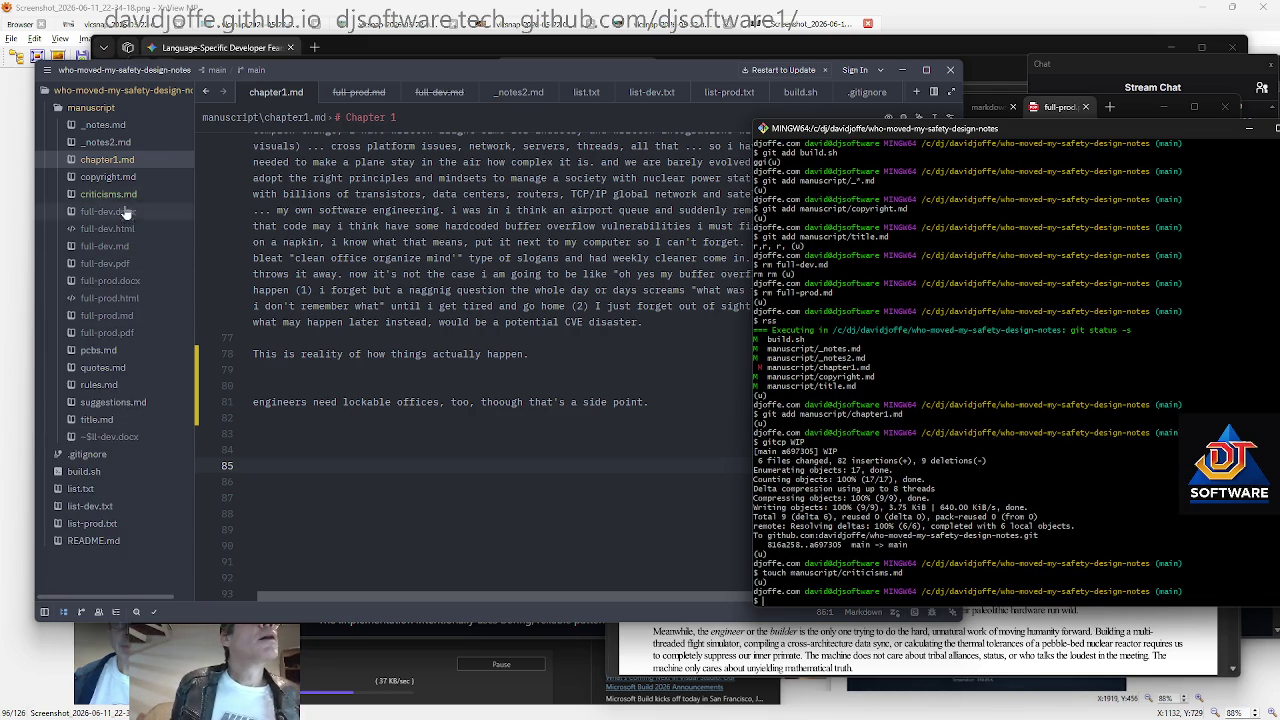
left_click(253, 449)
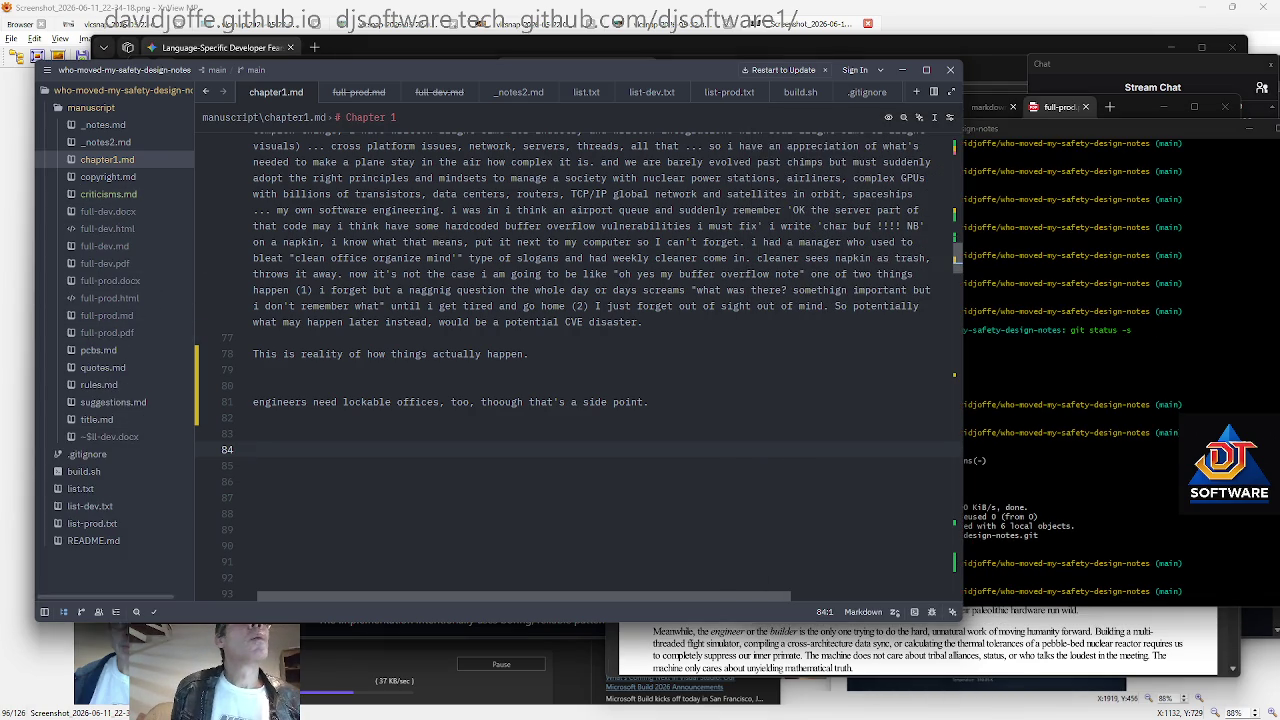
left_click(505, 401)
key("BackSpace")
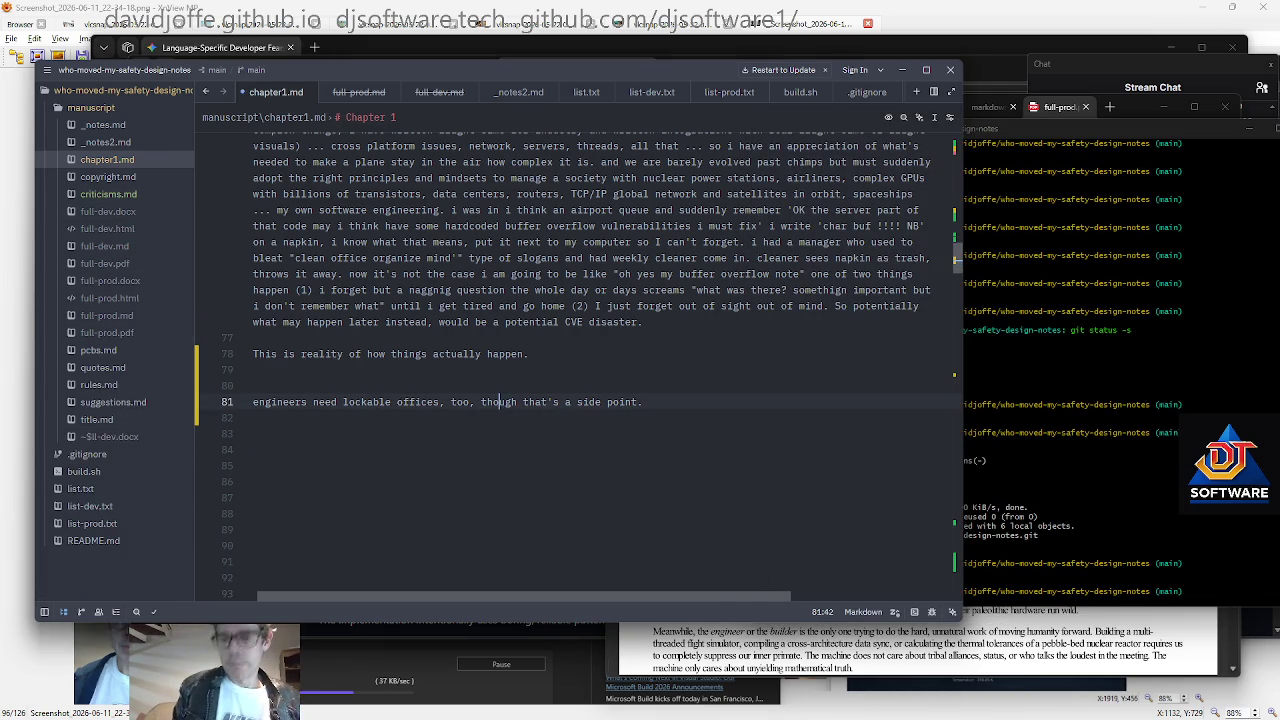
Give the new criticisms.md a '# Criticisms' heading
key("alt+Tab")
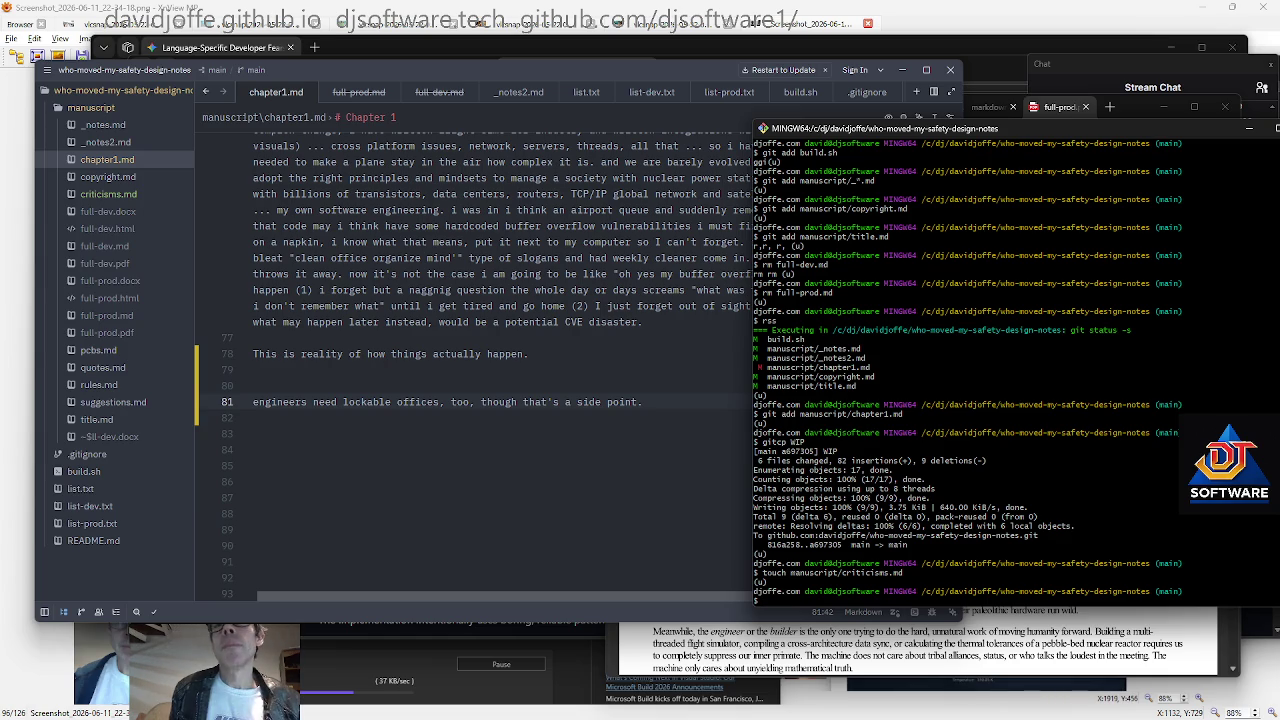
left_click(127, 197)
type("# Criti")
key("BackSpace")
key("BackSpace")
key("BackSpace")
type("iticis")
key("BackSpace")
key("BackSpace")
key("BackSpace")
type("ticisms")
key("Return")
key("Return")
Add a blank line above the Criticisms heading and a closing '---' separator in criticisms.md
key("Up")
key("Up")
key("Return")
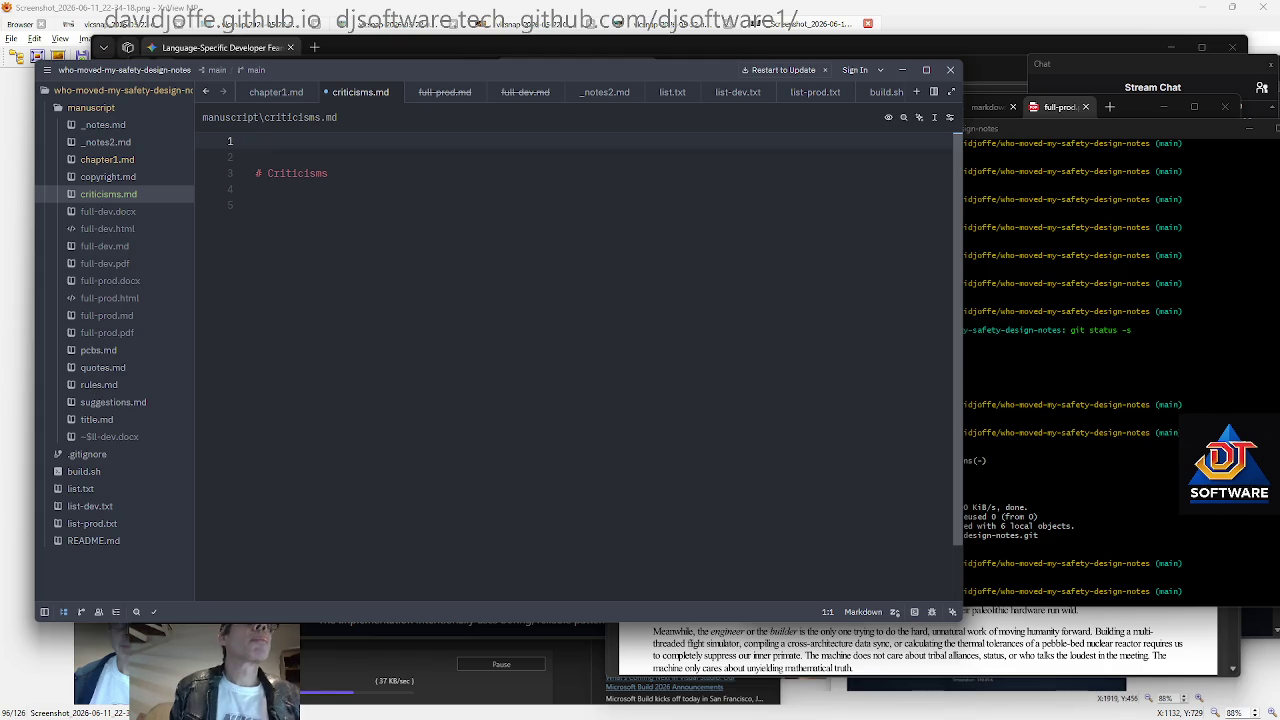
key("ctrl+End")
key("Return")
key("Return")
type("---")
key("Return")
key("Return")
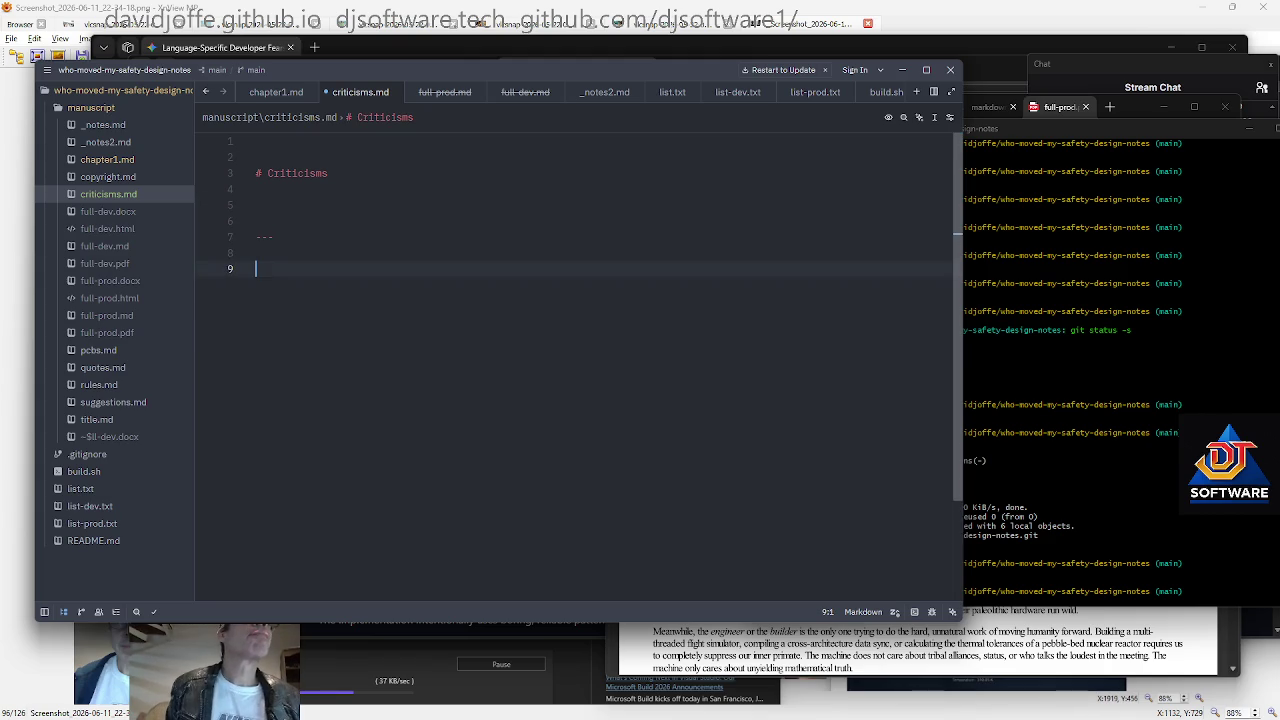
key("shift+Up")
key("shift+Up")
key("shift+Up")
key("ctrl+c")
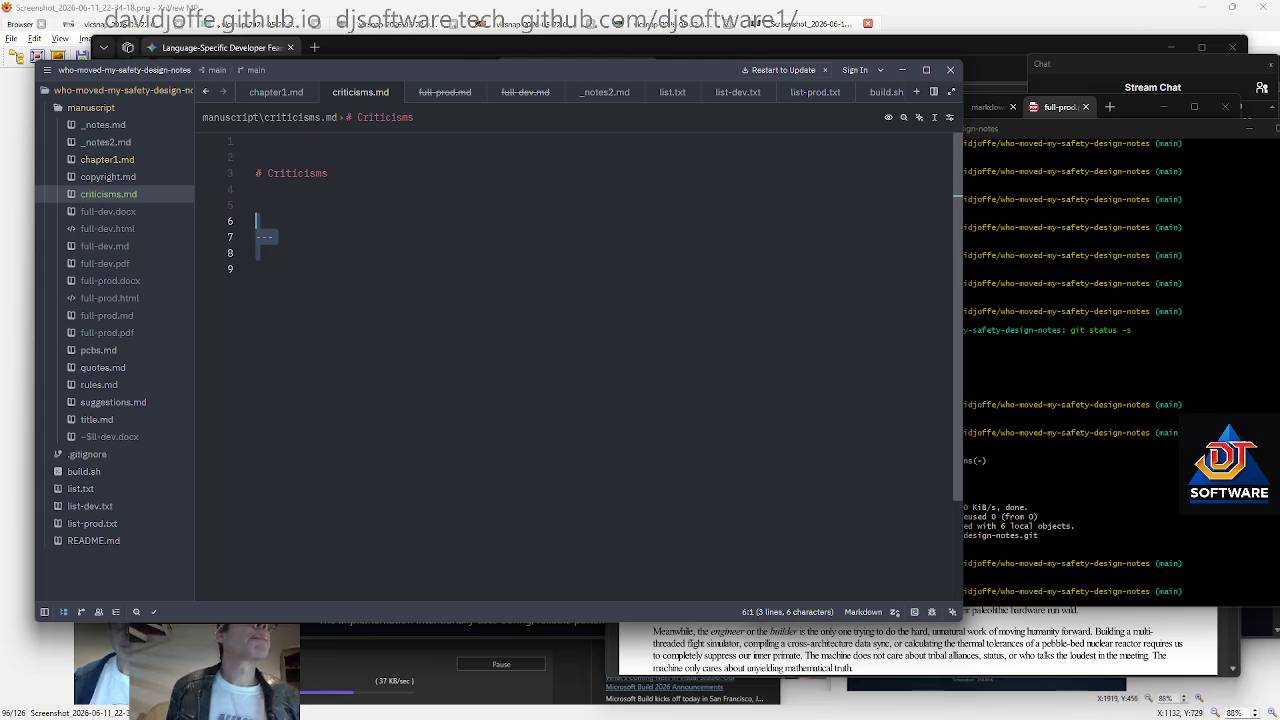
Paste a '---' separator into quotes.md and end suggestions.md with a '---' line
left_click(102, 367)
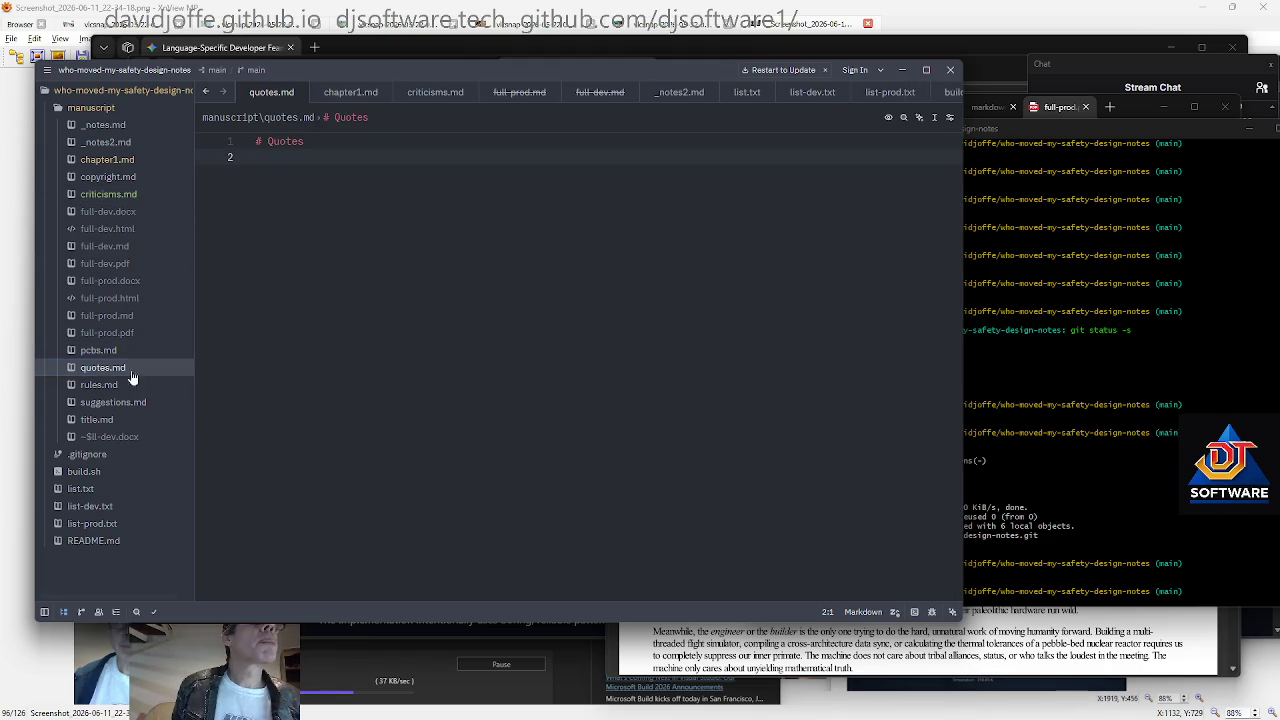
key("ctrl+v")
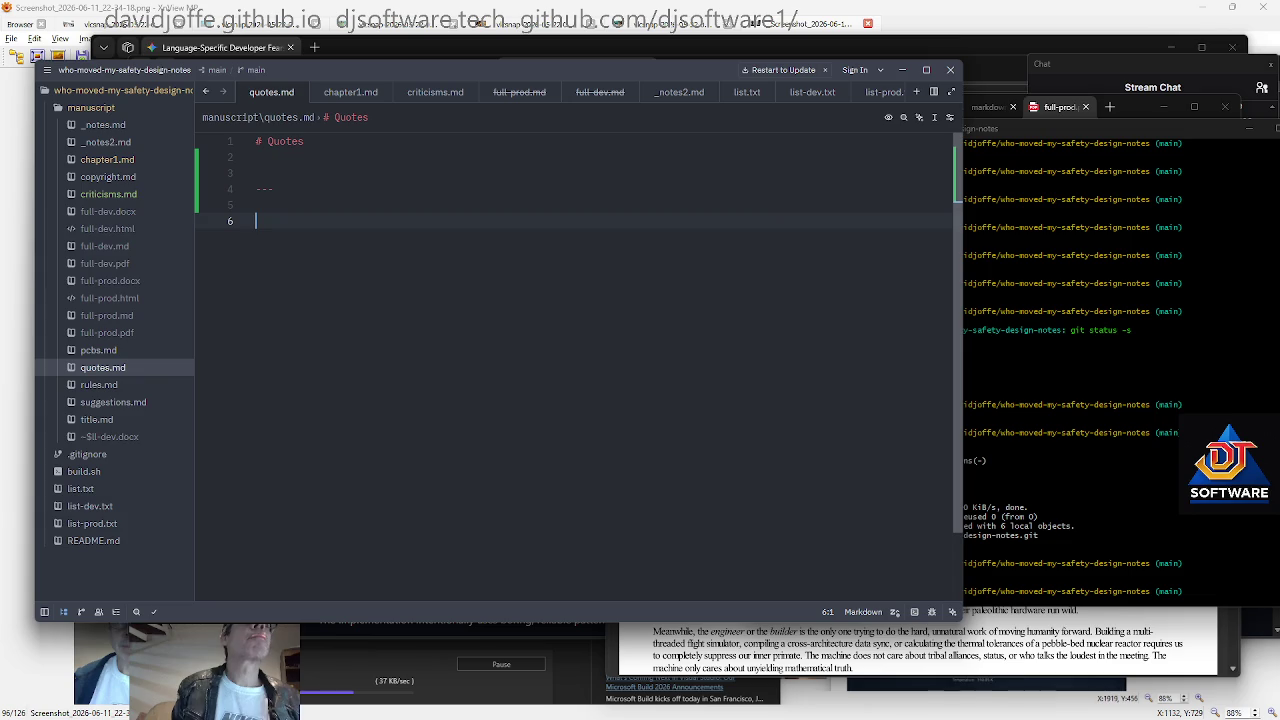
left_click(105, 388)
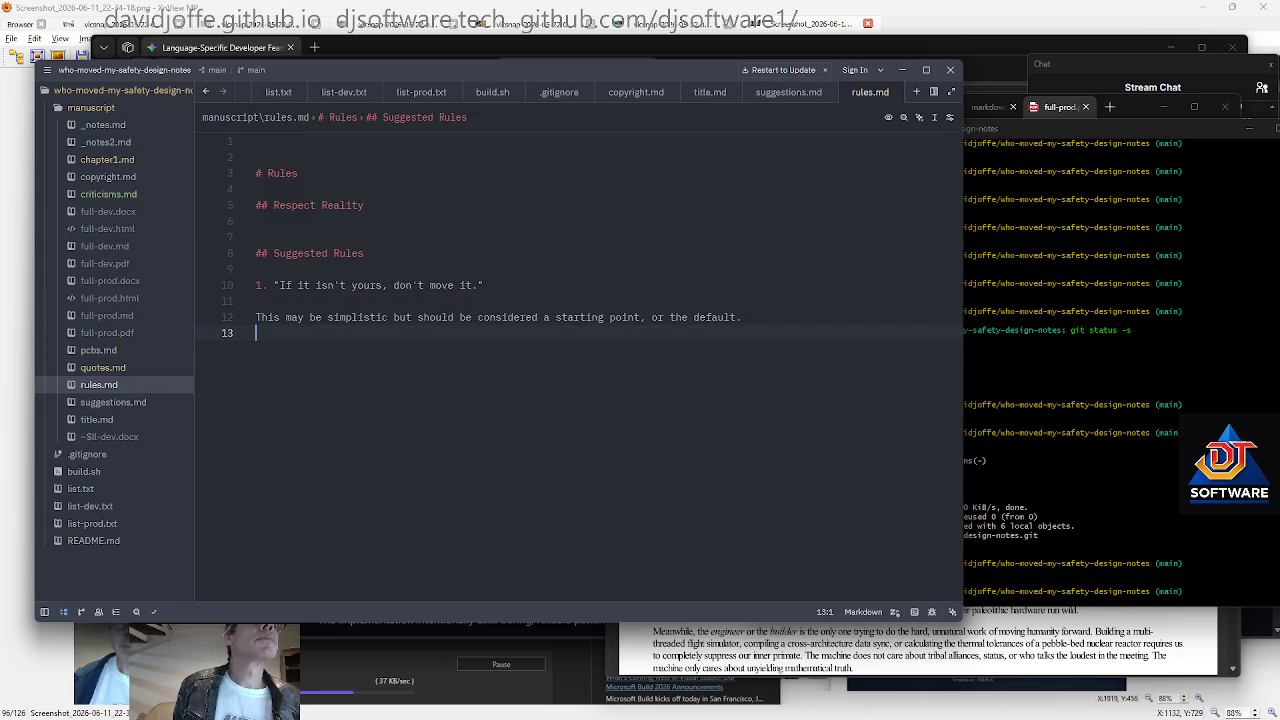
left_click(110, 402)
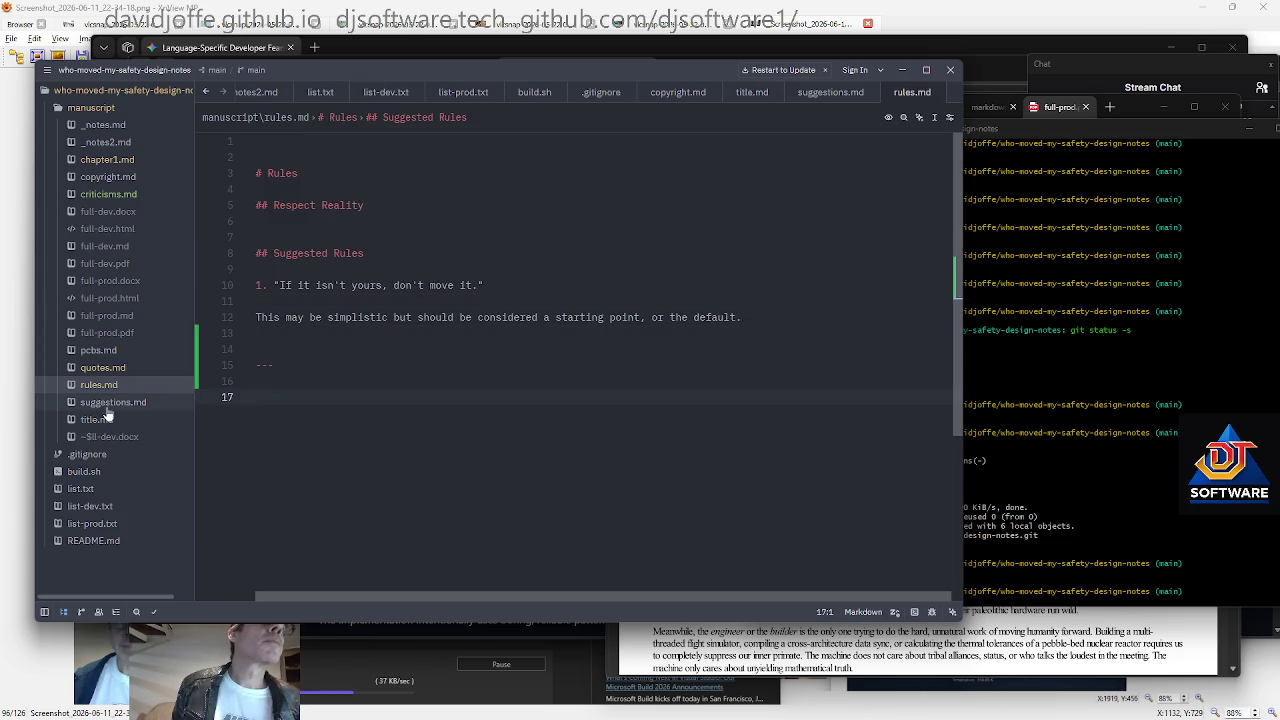
key("Return")
key("Return")
type("---")
key("Return")
key("Return")
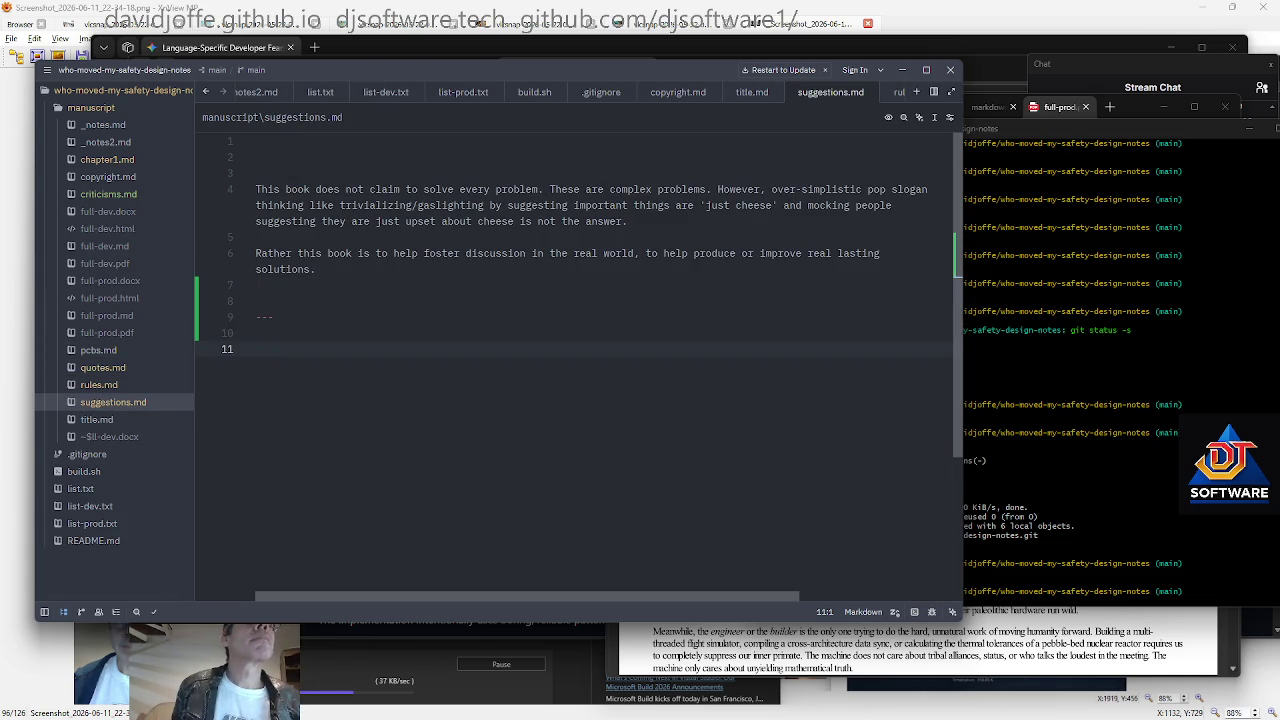
left_click(127, 385)
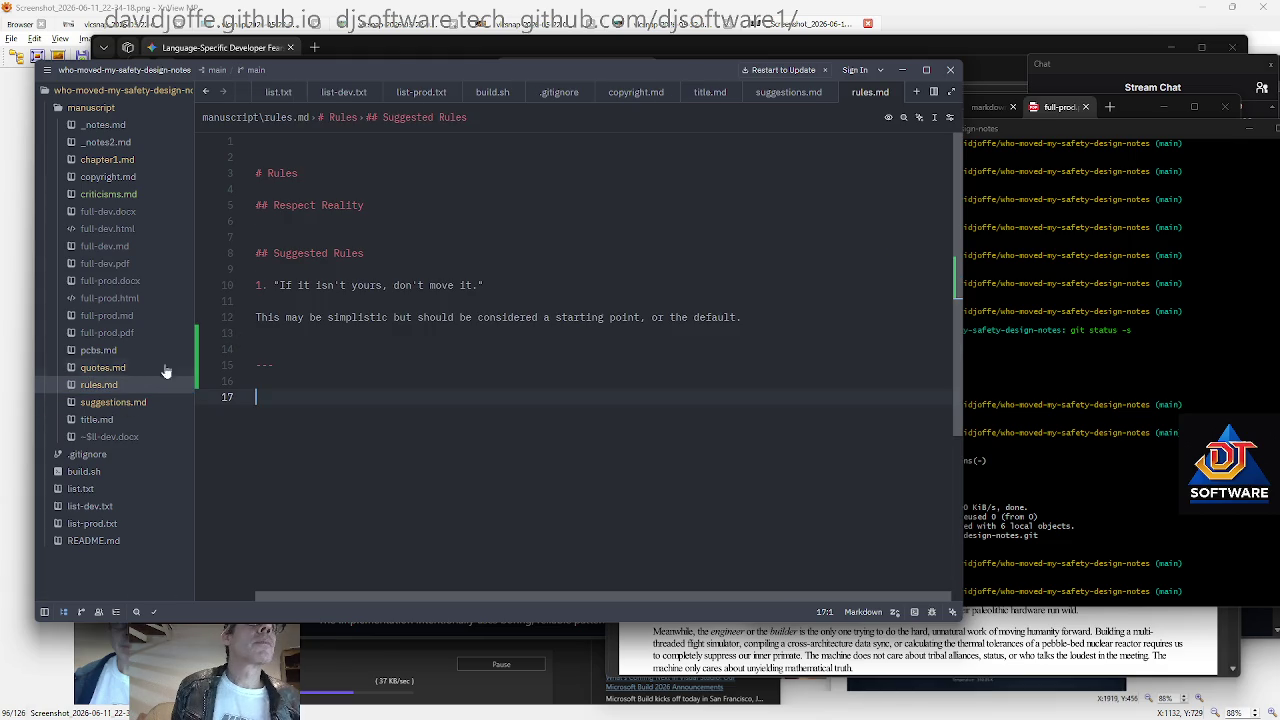
Prefix the Rules and Quotes headings with 'Chapter — ' by copying the prefix between files
left_click(267, 173)
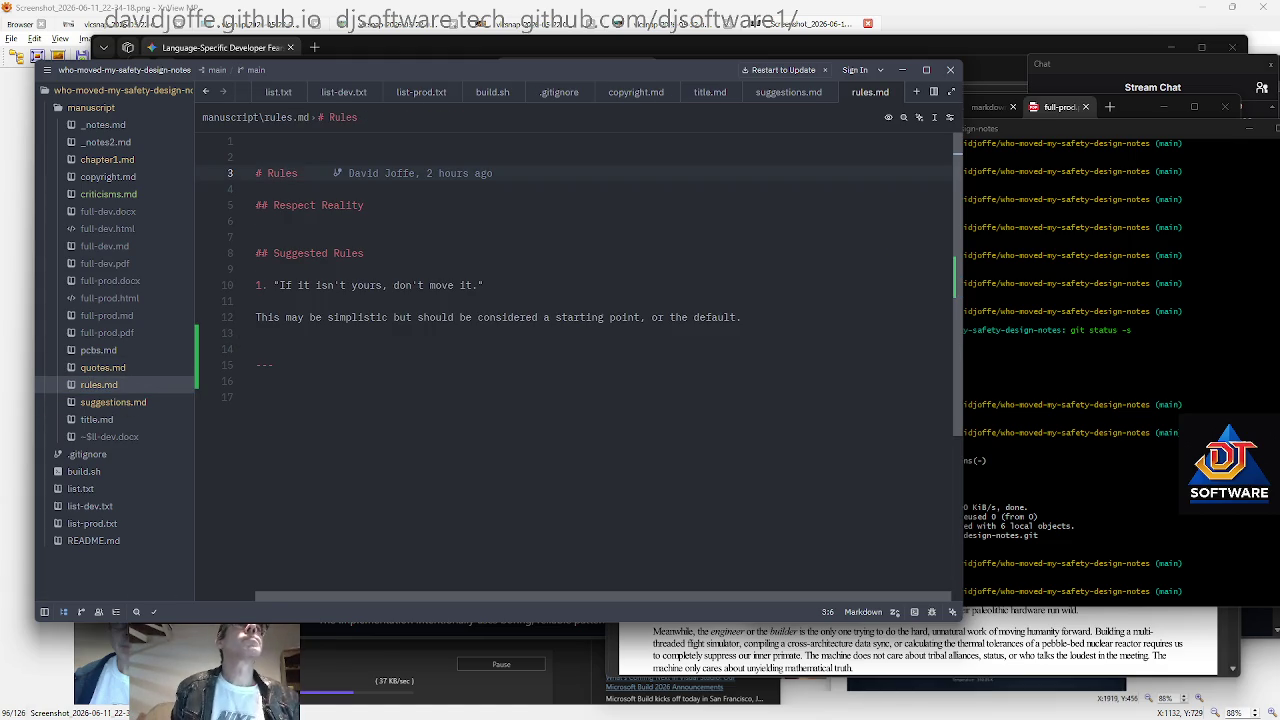
type("Chapter")
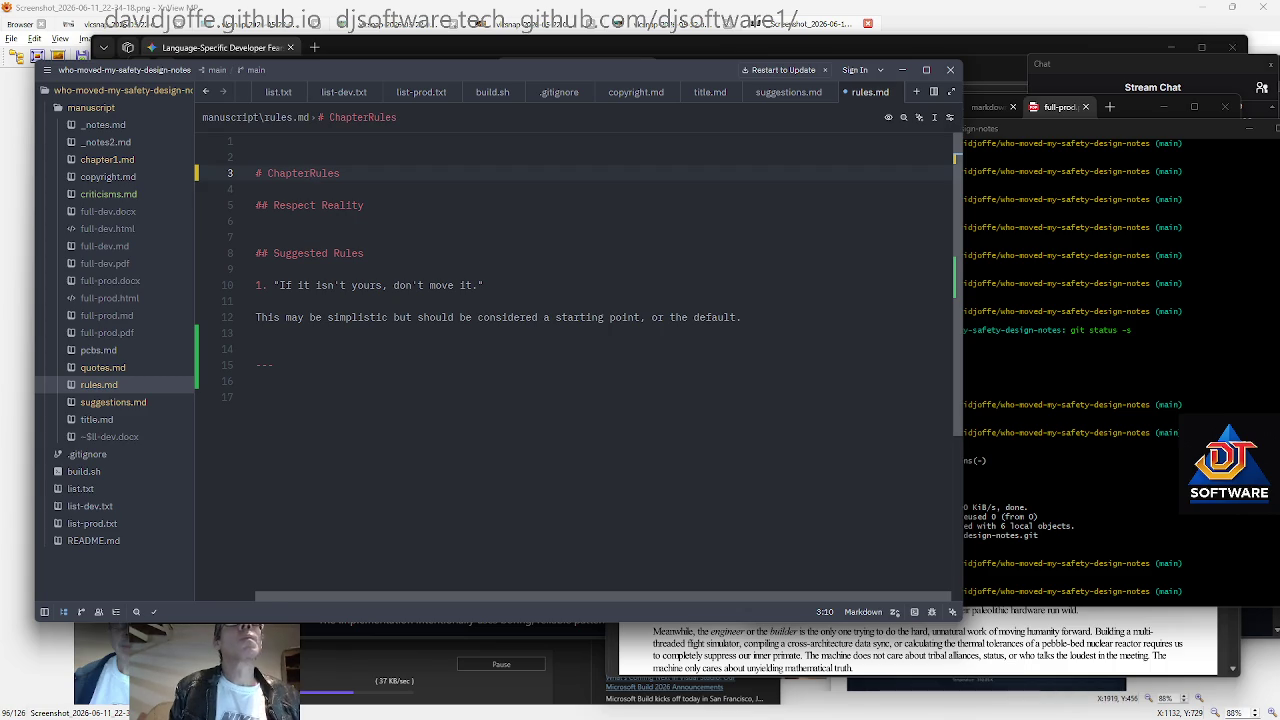
type(" -")
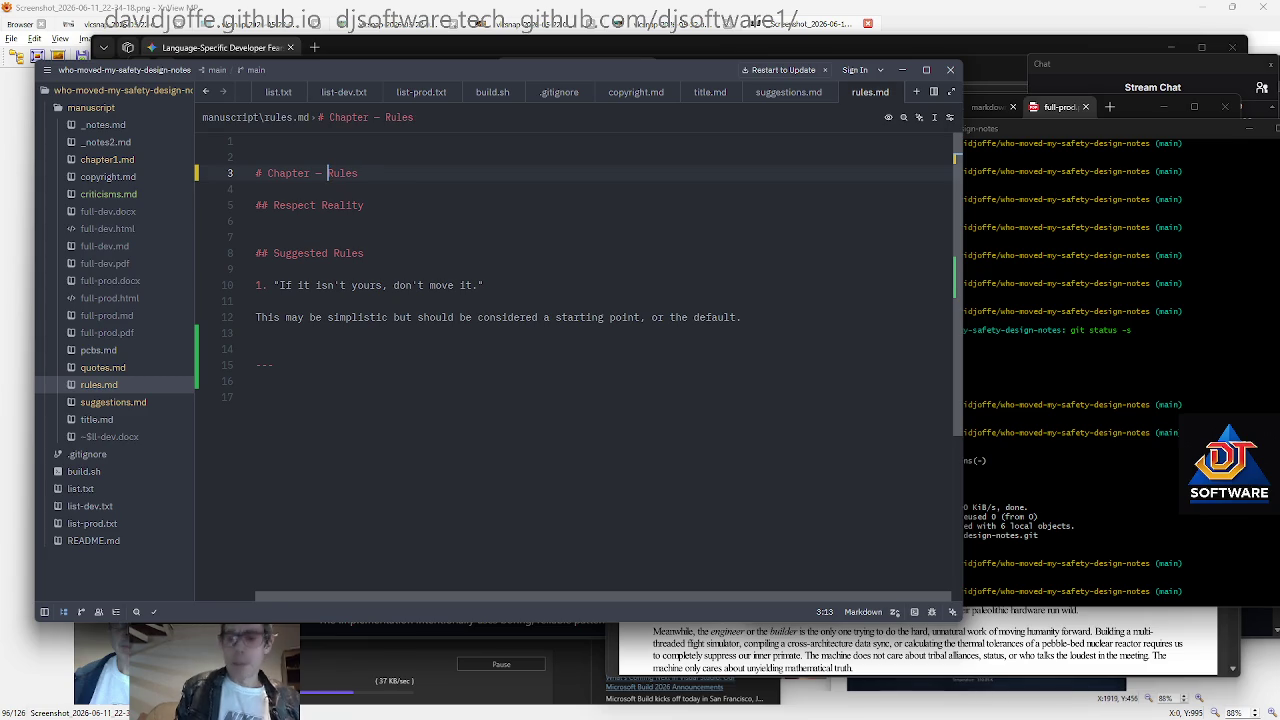
key("shift+Home")
key("ctrl+c")
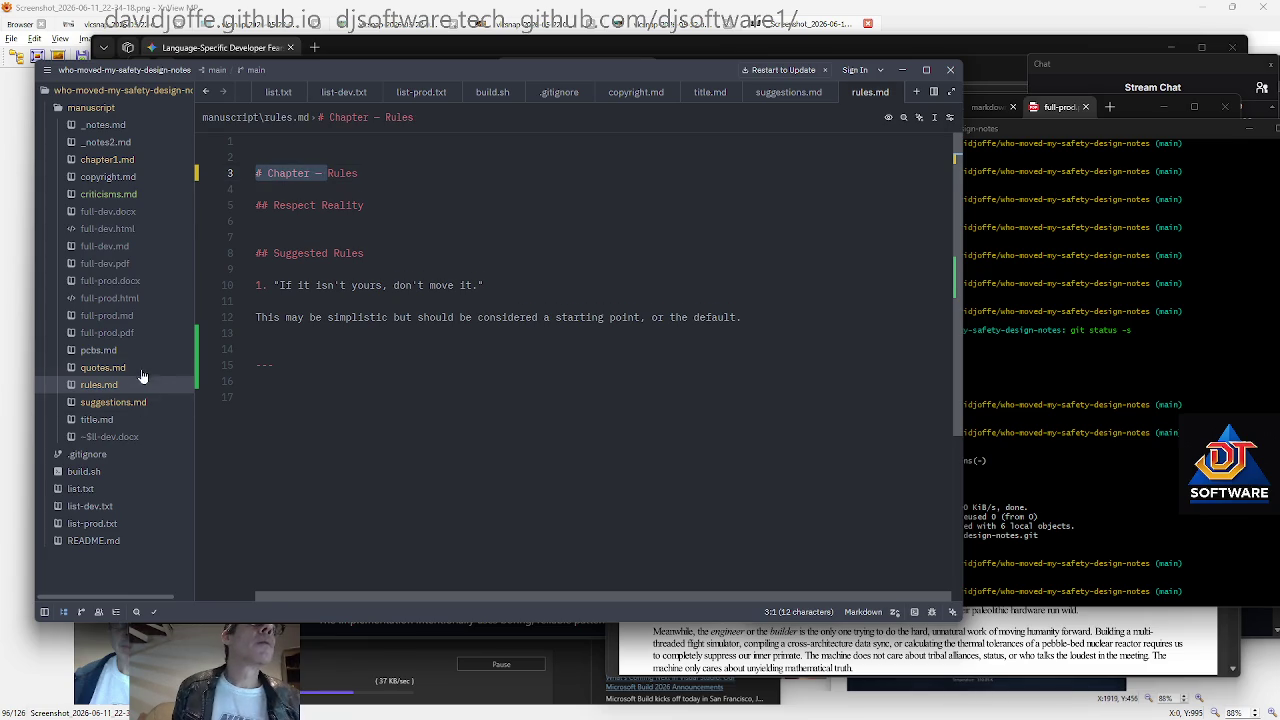
left_click(140, 368)
key("ctrl+Home")
key("ctrl+v")
left_click(140, 351)
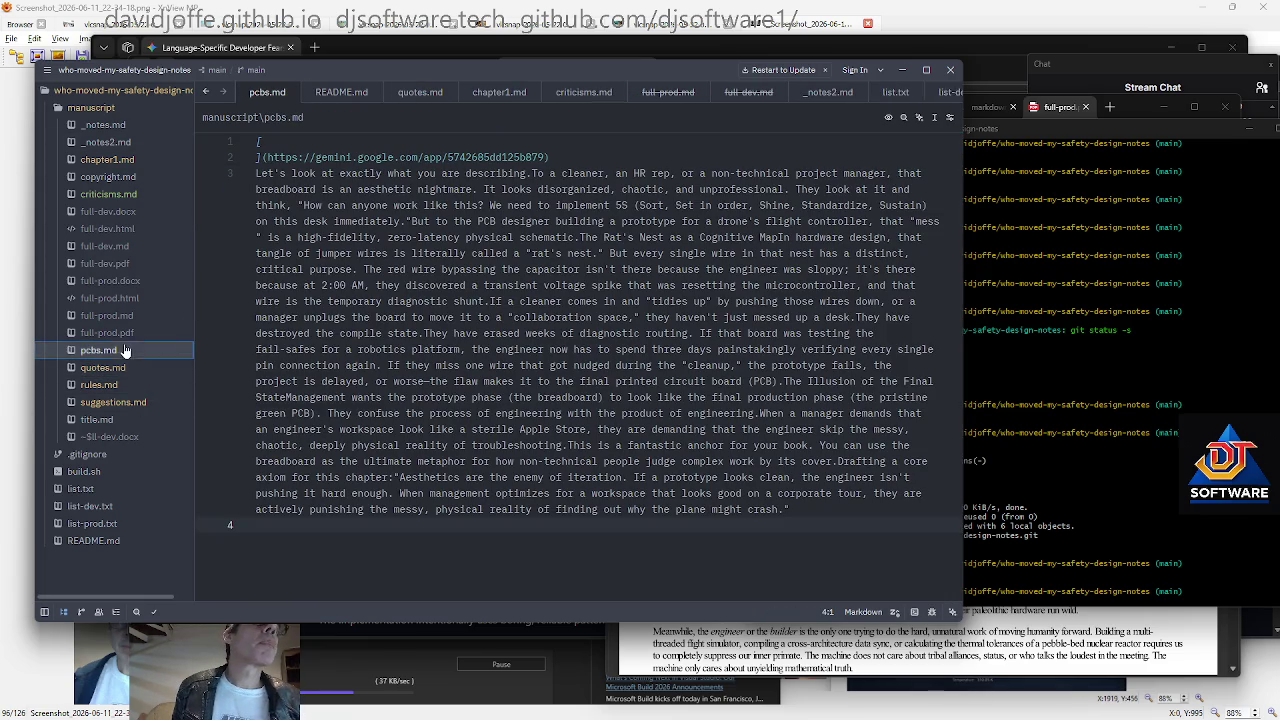
Add a '# Chapter — PCBs' heading at the top of pcbs.md
left_click(295, 140)
key("Home")
key("Return")
key("Return")
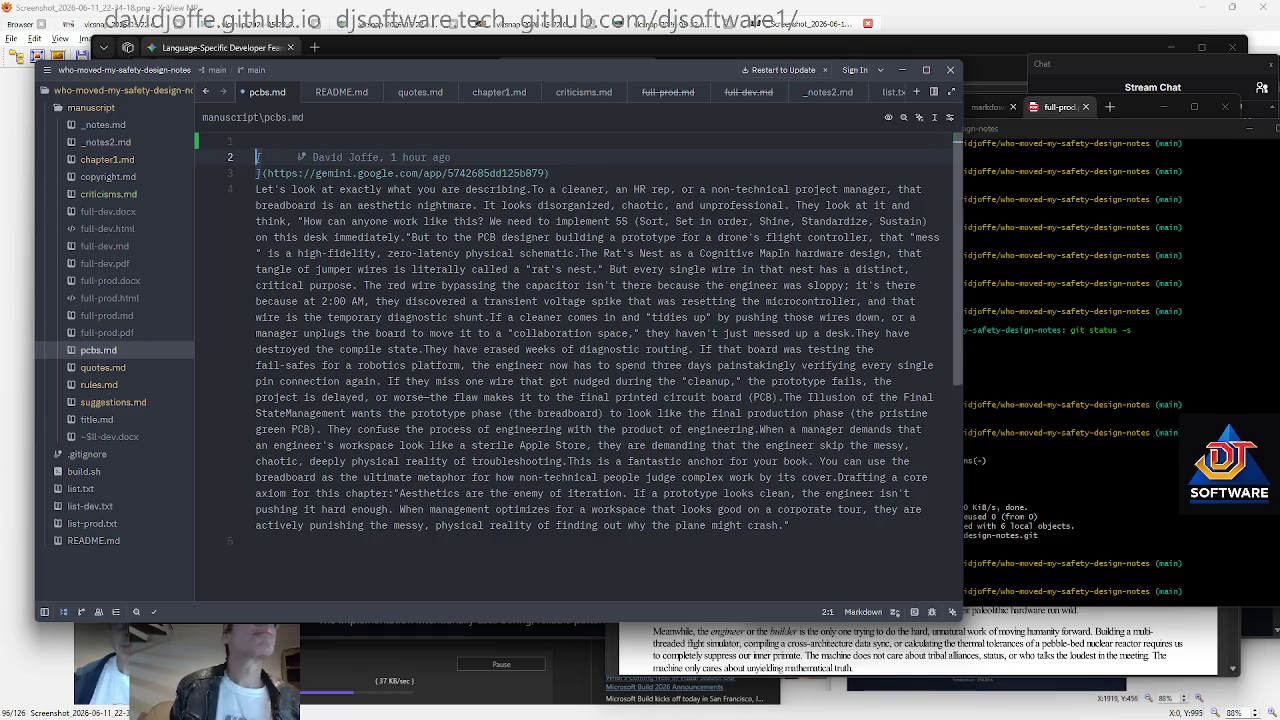
key("Up")
key("Up")
key("ctrl+v")
type("PCB")
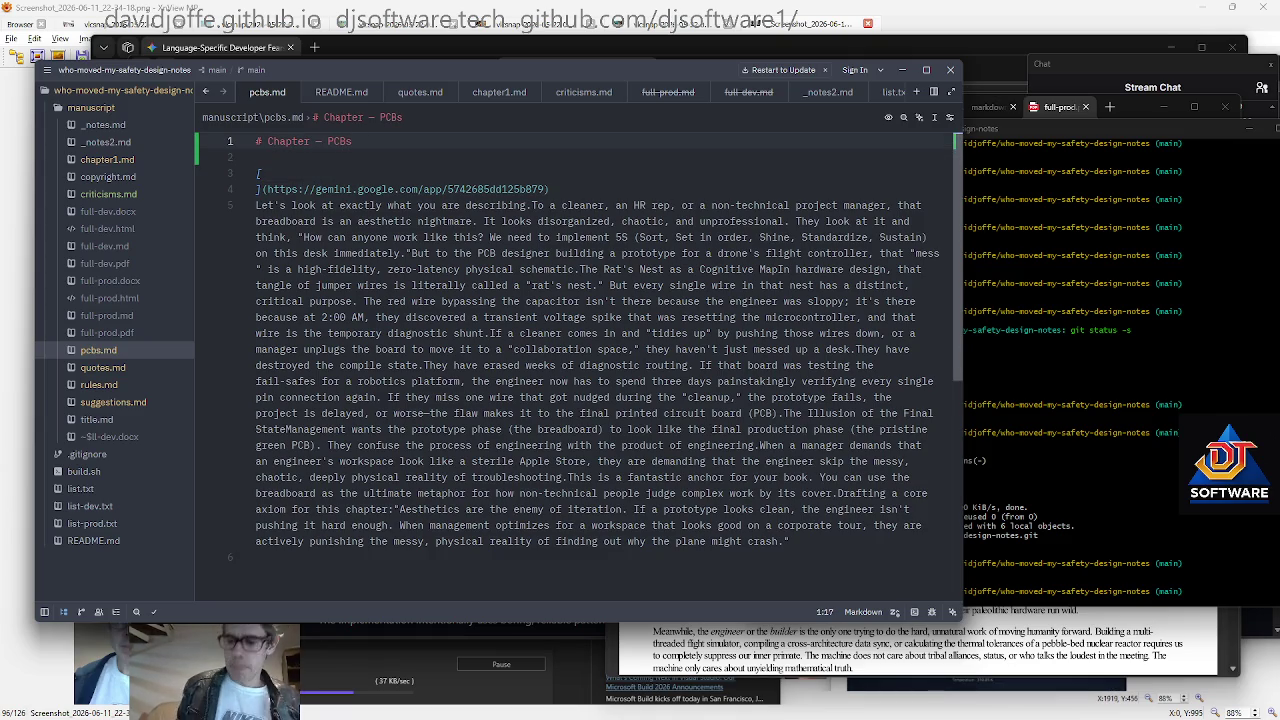
Append a '---' separator followed by blank lines at the end of pcbs.md
key("ctrl+End")
key("Return")
type("---")
key("Return")
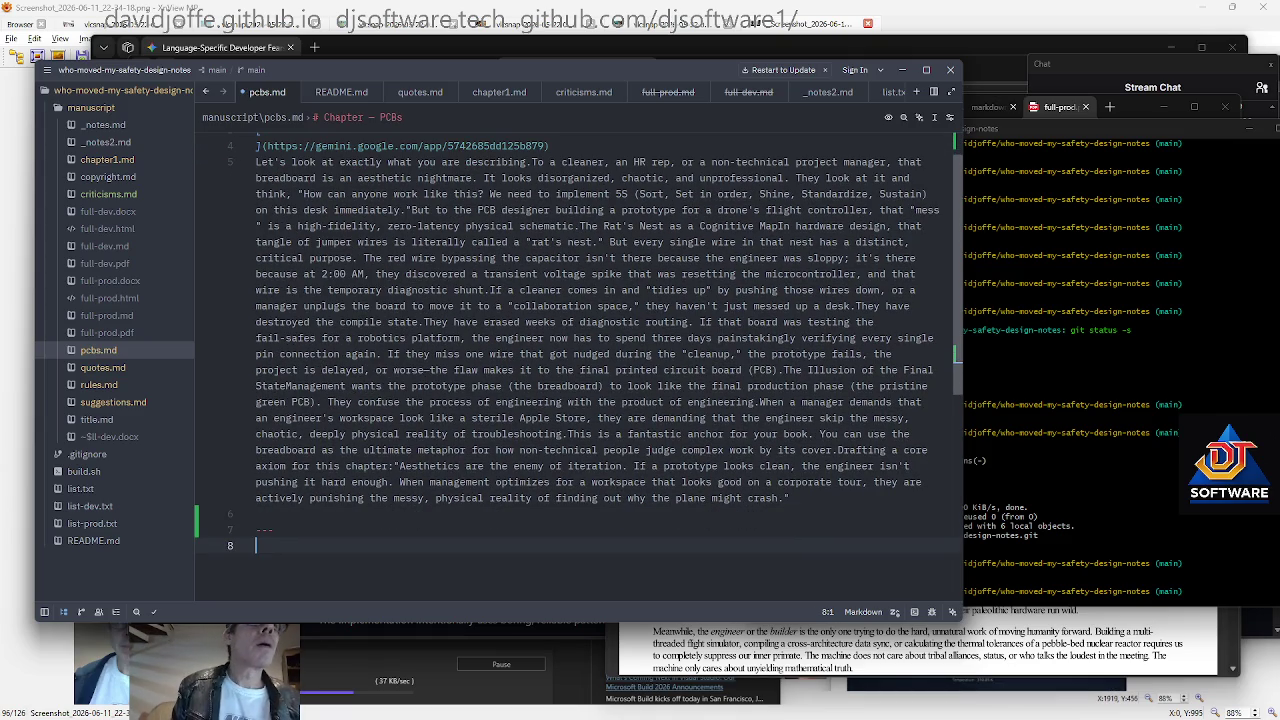
key("Return")
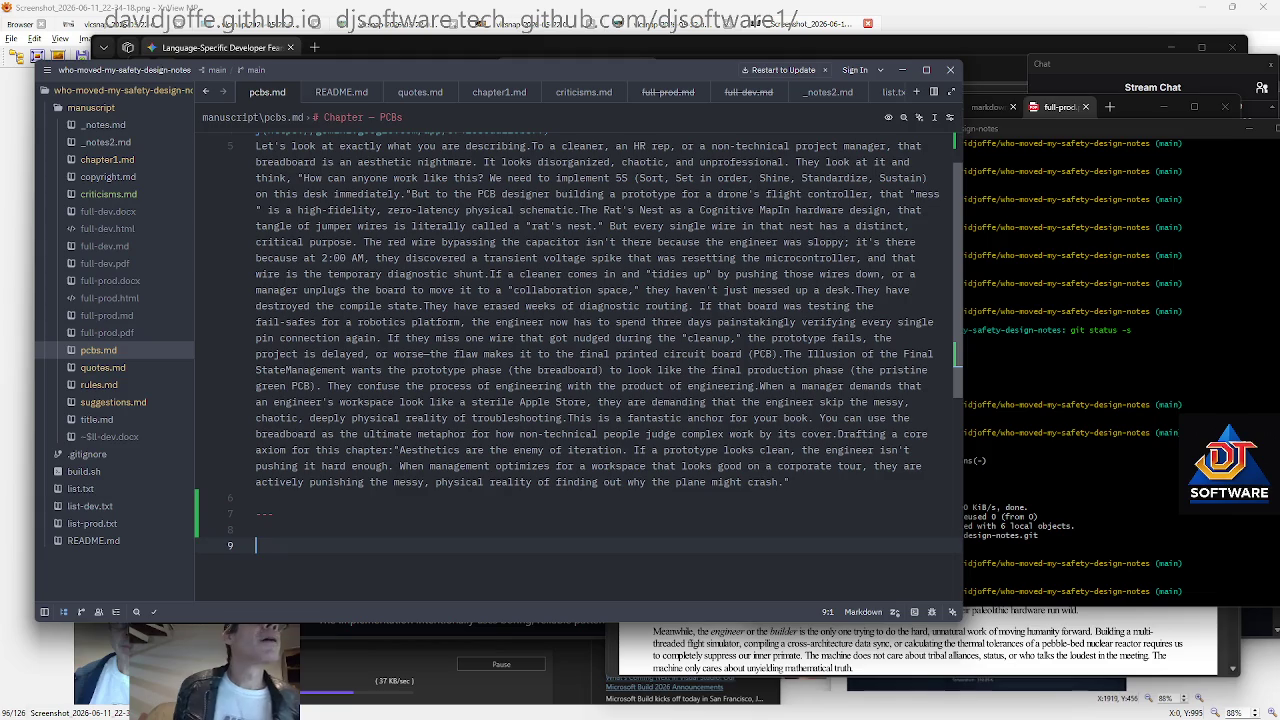
left_click(120, 403)
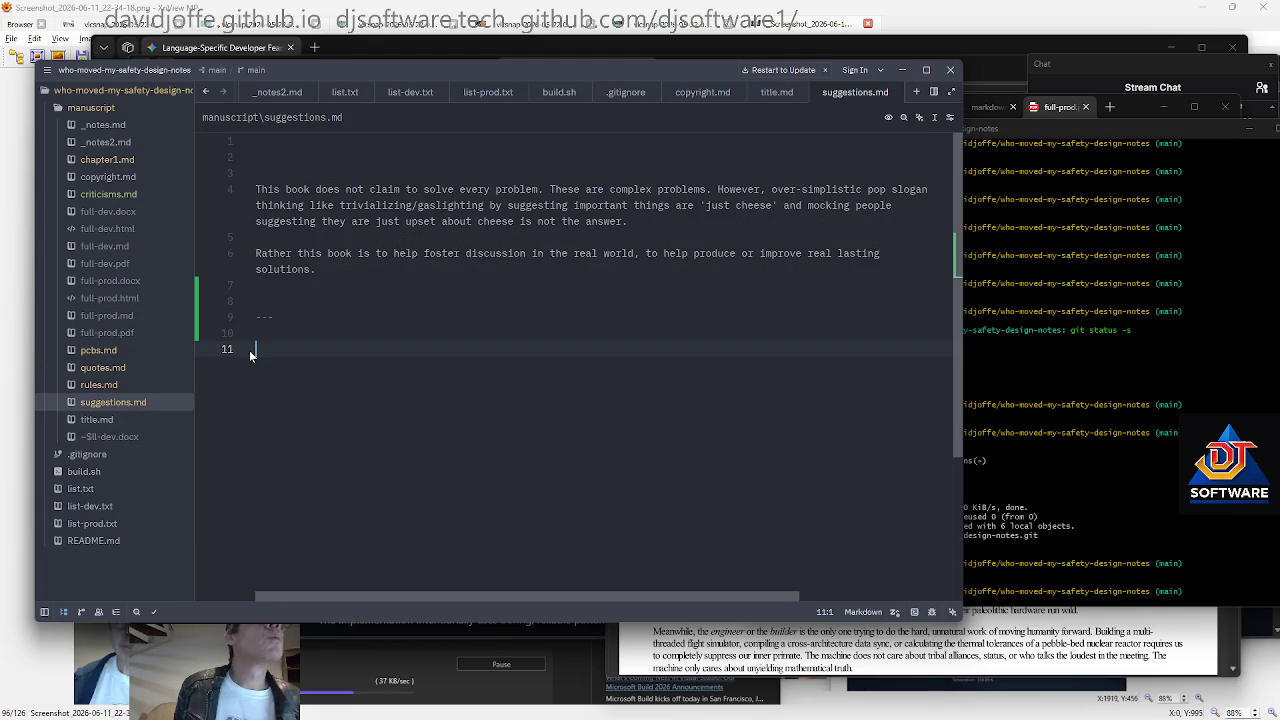
Put the heading '# Chapter — Suggestions and Tips' on line 2 of suggestions.md
key("ctrl+Home")
key("Down")
type("# Chapter — ")
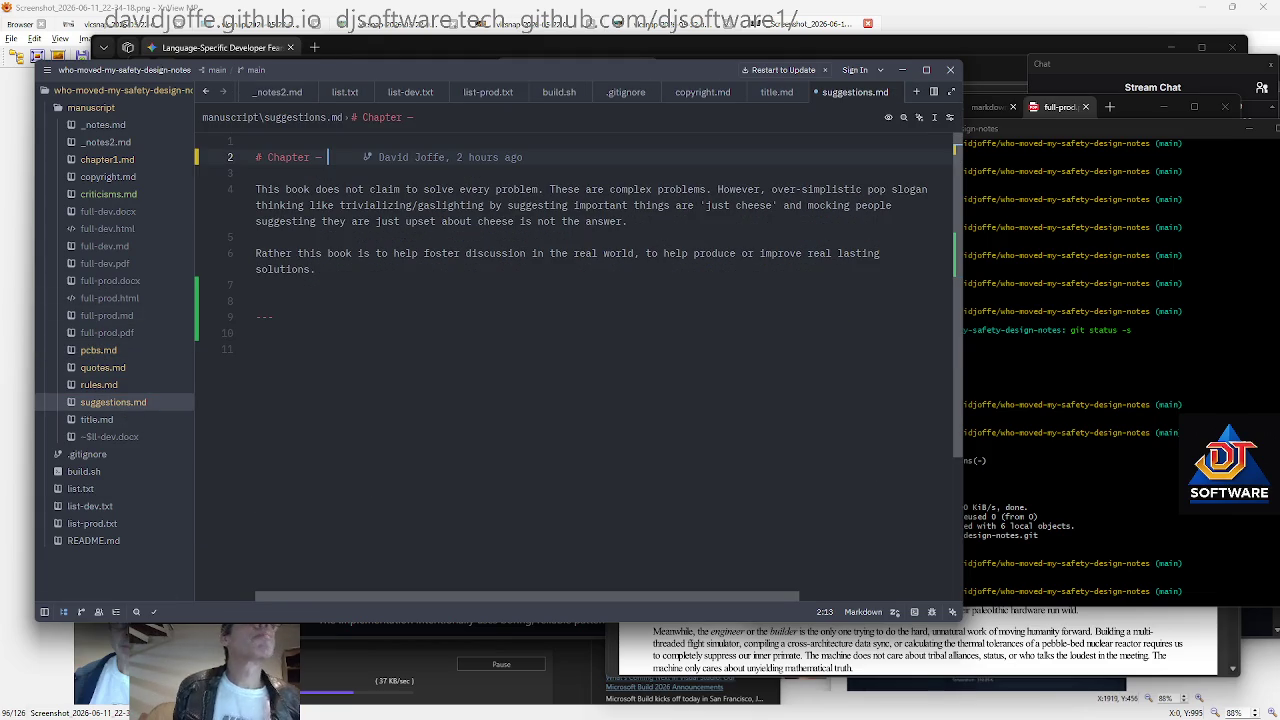
type("Suggestions")
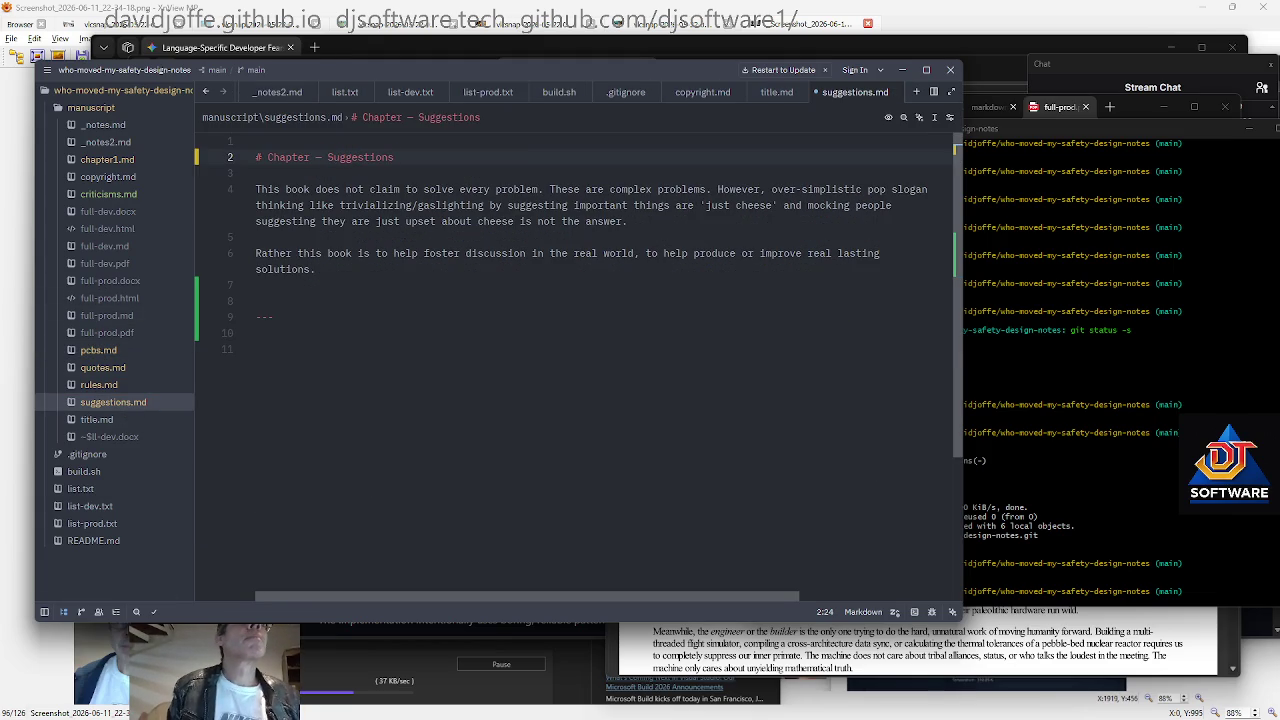
type(" and Tips")
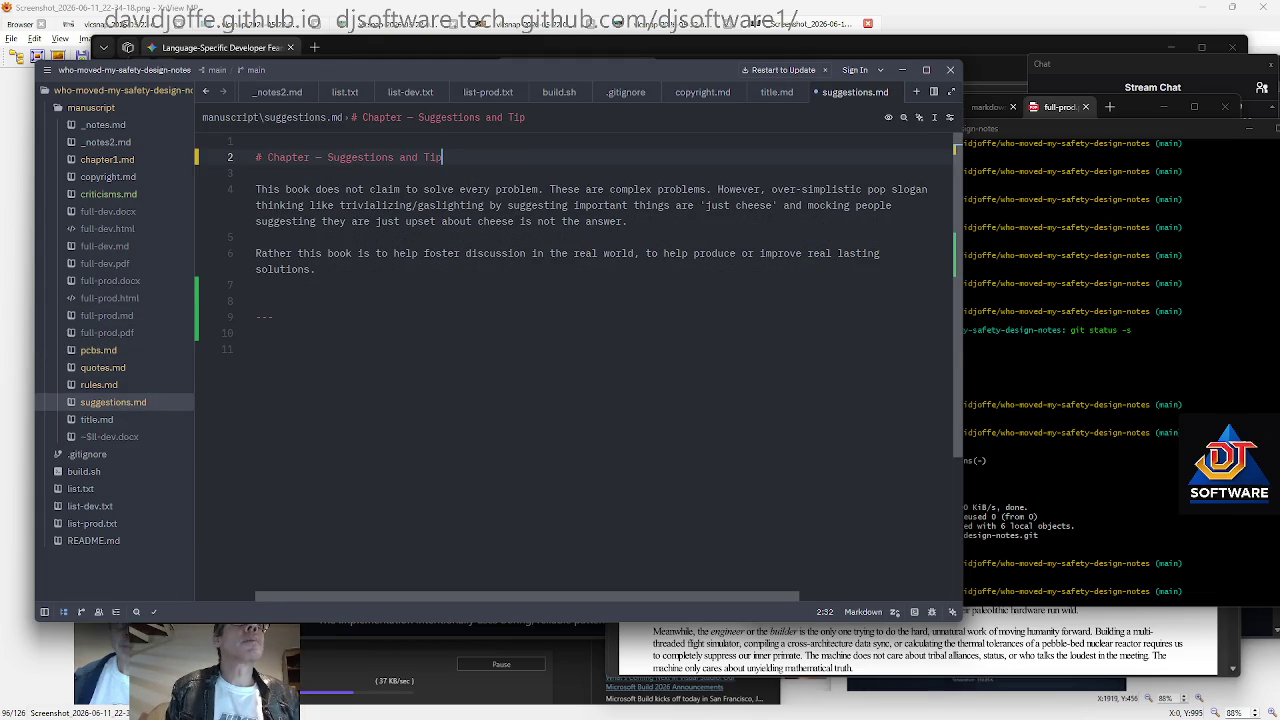
key("Return")
Tidy the blank lines and add a '## Some tips' subheading after the intro paragraphs
key("Return")
key("Return")
key("BackSpace")
key("BackSpace")
key("Down")
key("Down")
key("Down")
key("Down")
key("Left")
key("Return")
key("Return")
type("## Some tips")
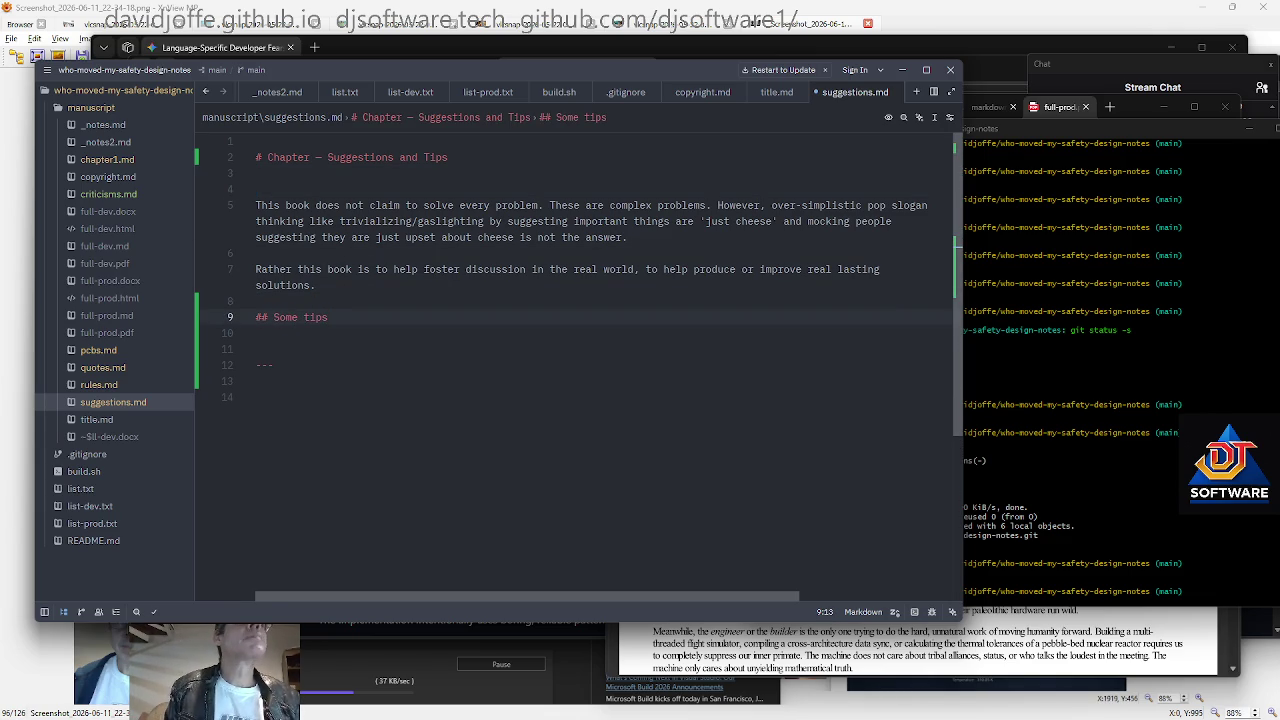
key("BackSpace")
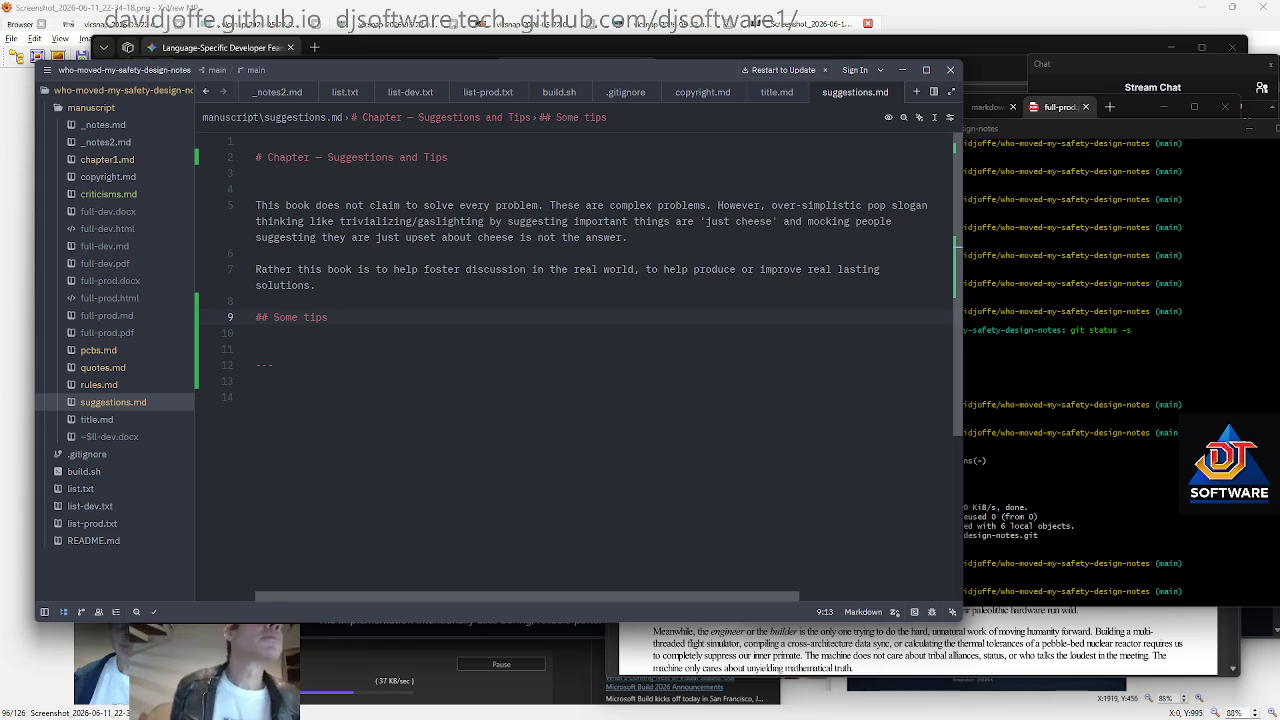
Turn criticisms.md's first line into the '# Chapter — Criticisms' heading, removing the blank line above
left_click(124, 177)
left_click(127, 194)
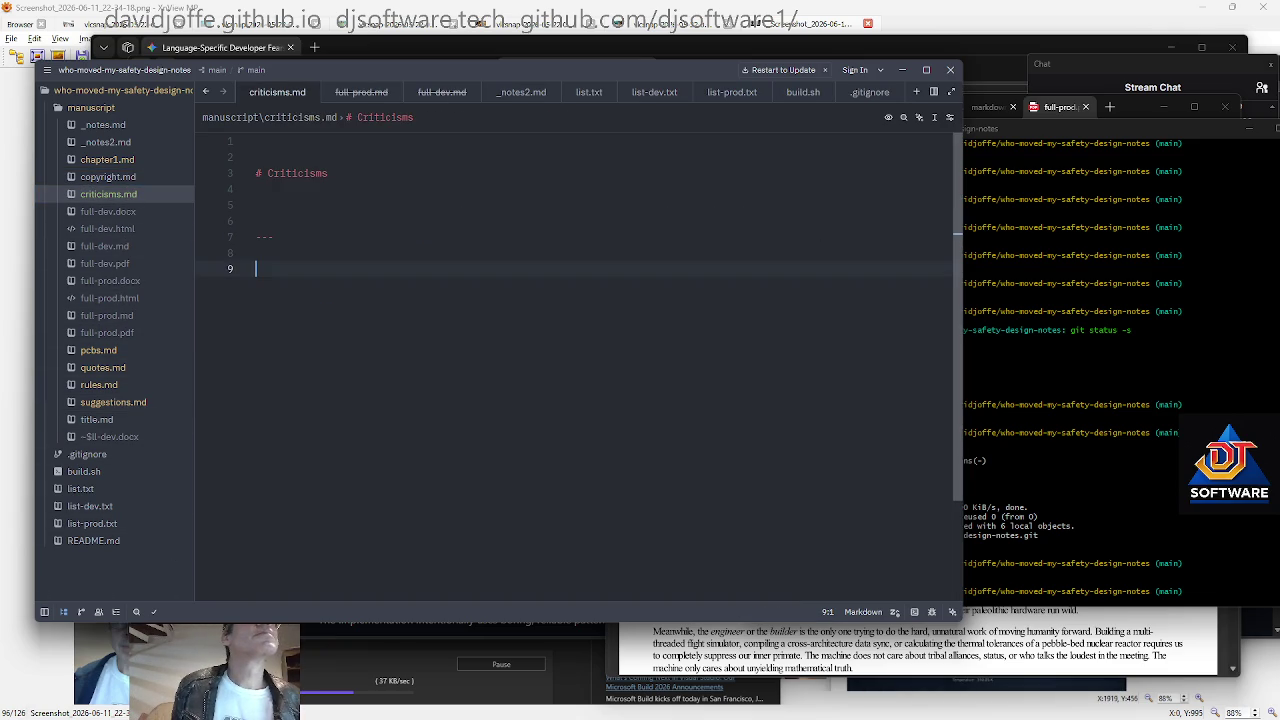
left_click_drag(256, 268, 270, 236)
left_click(256, 157)
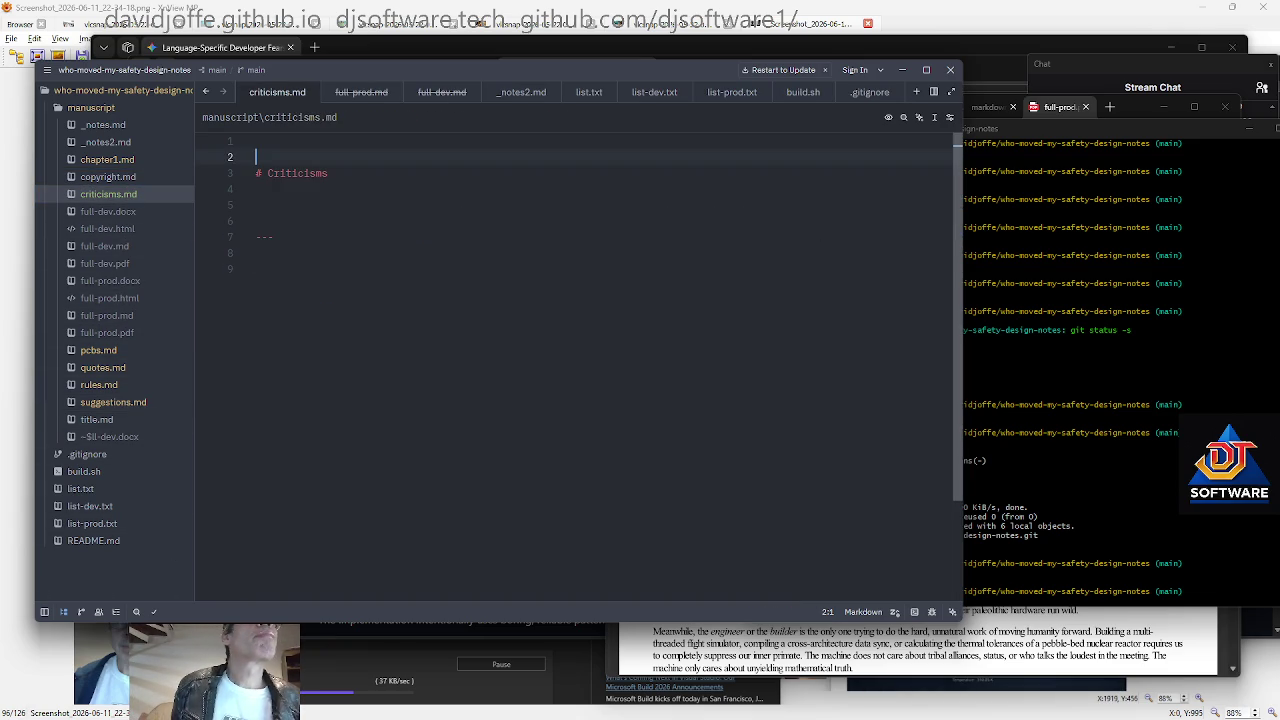
type("# Chapter -")
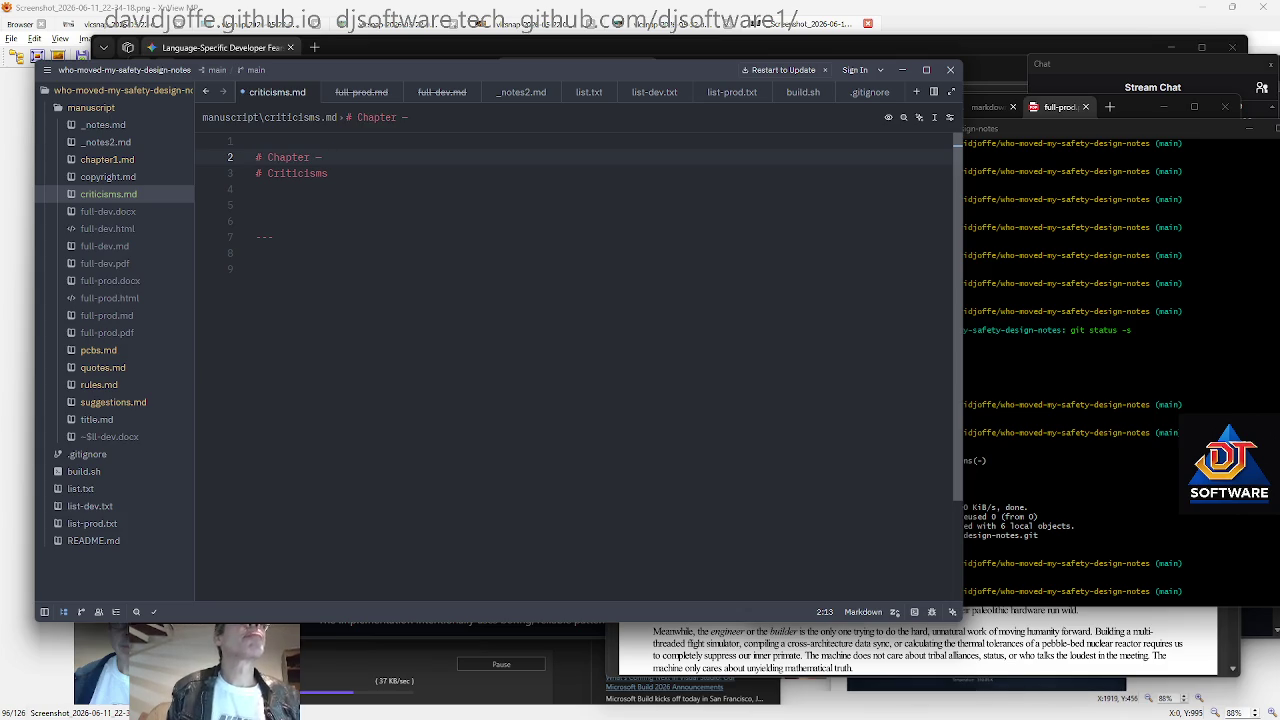
key("Delete")
key("Delete")
key("Delete")
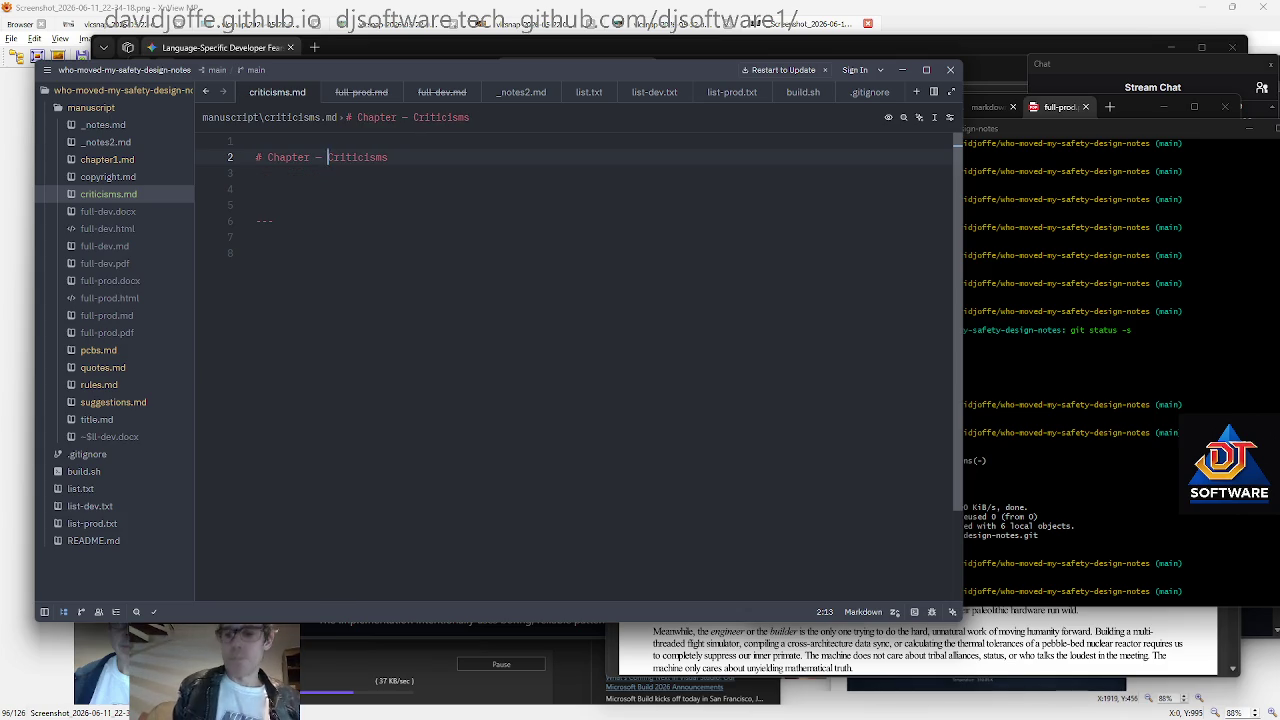
key("Home")
key("BackSpace")
Select the '# Chapter —' prefix of the Criticisms heading line
key("ctrl+a")
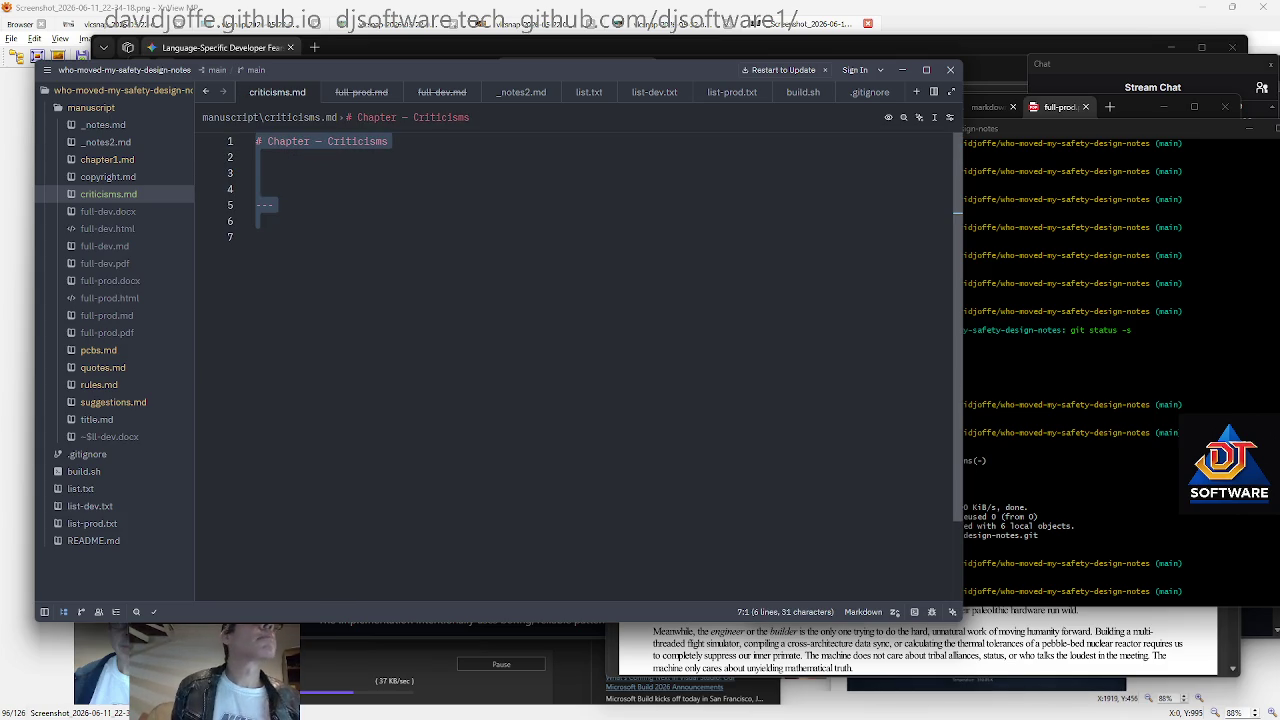
key("ctrl+Home")
key("Down")
key("Down")
key("Up")
key("Up")
key("End")
key("shift+Home")
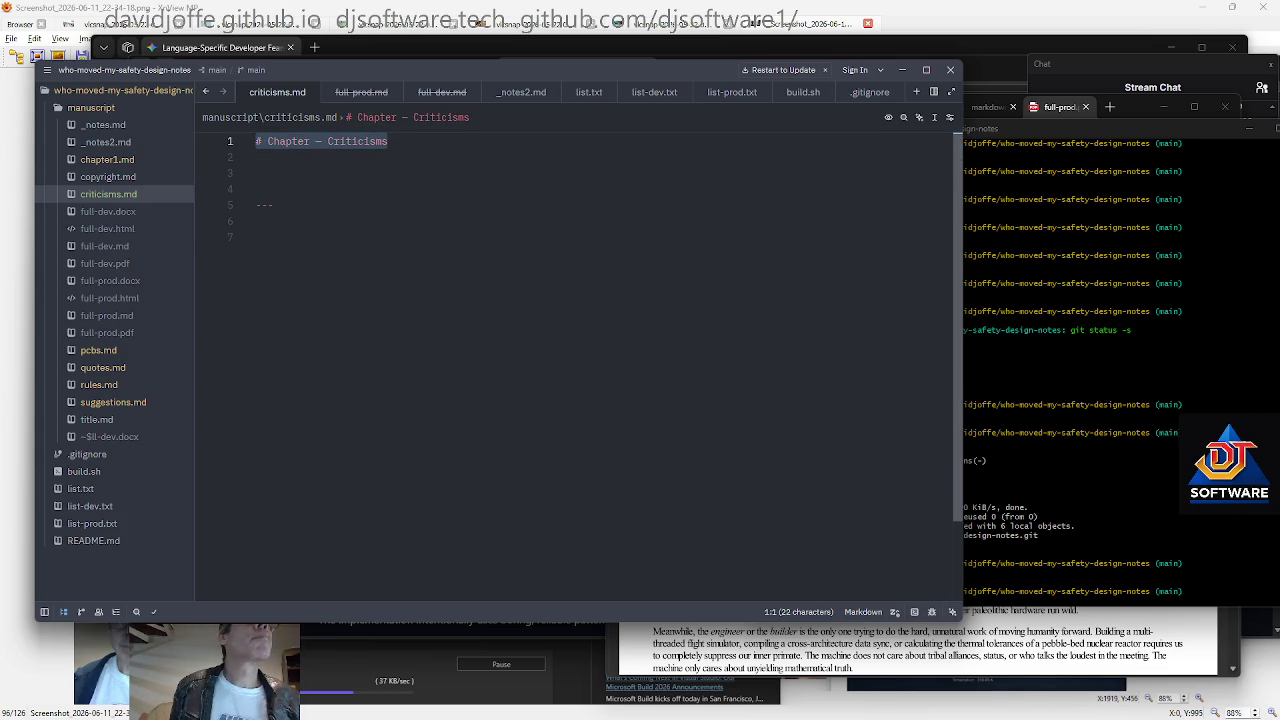
key("ctrl+End")
key("Home")
key("shift+Right")
key("shift+Right")
key("ctrl+shift+Right")
key("ctrl+shift+Right")
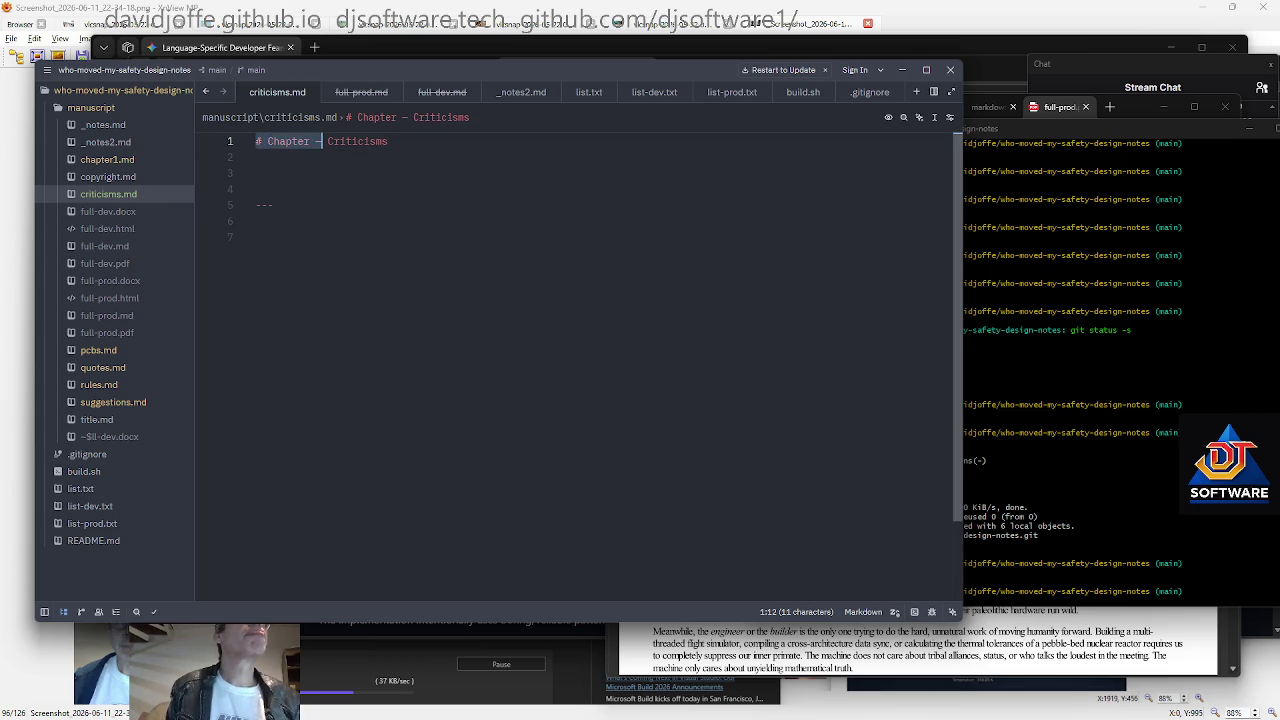
key("ctrl+shift+Right")
key("ctrl+shift+Left")
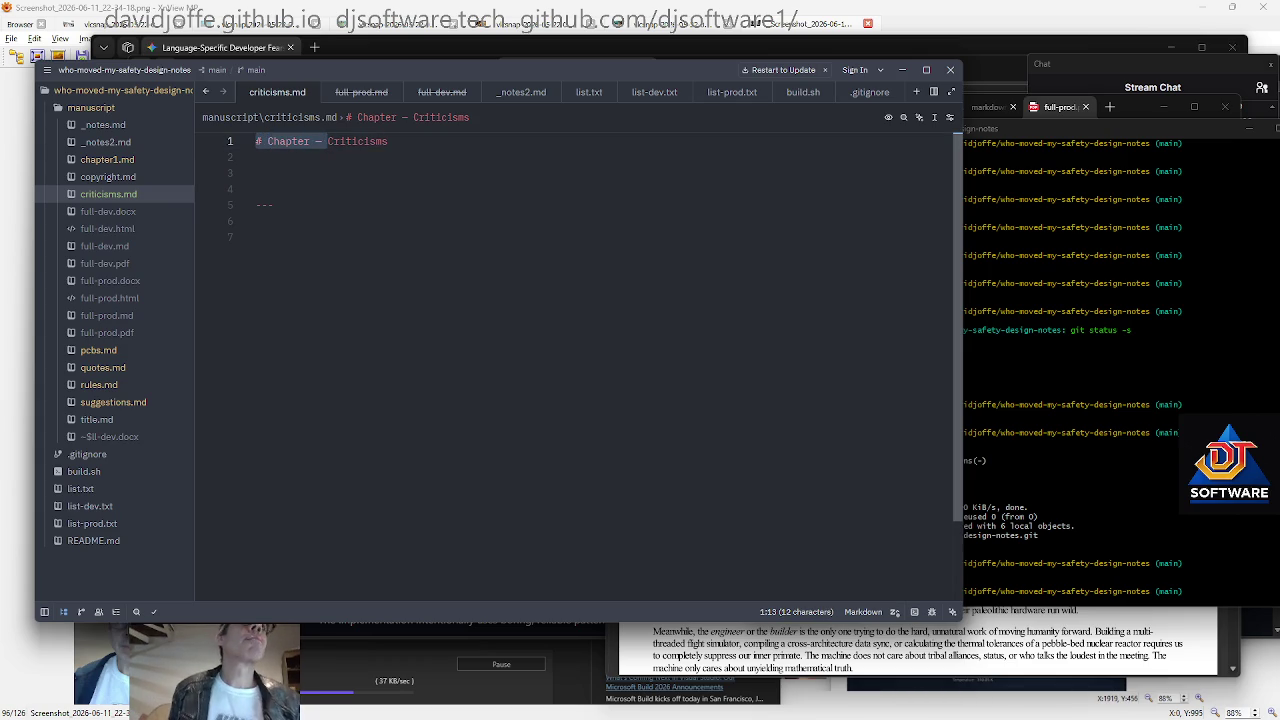
left_click(130, 160)
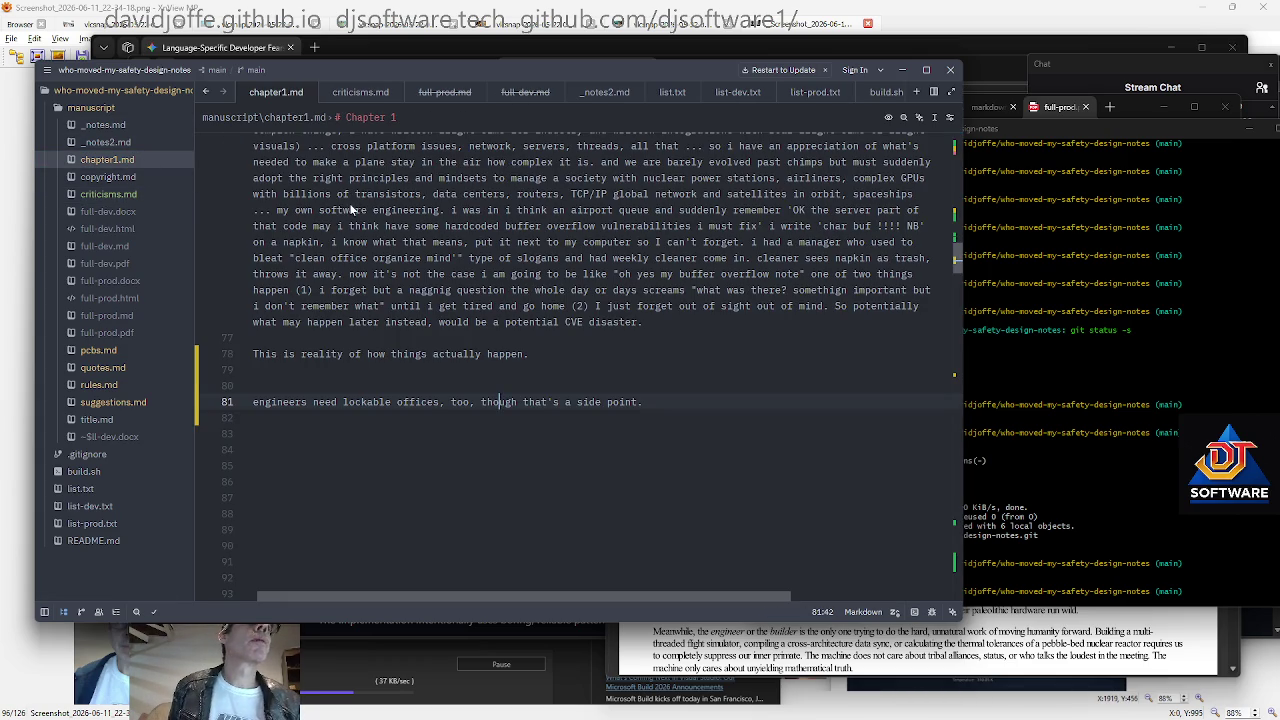
Remove chapter1.md's empty first line and strip the duplicated 'Chapter' from its title
key("ctrl+Home")
key("Down")
key("Down")
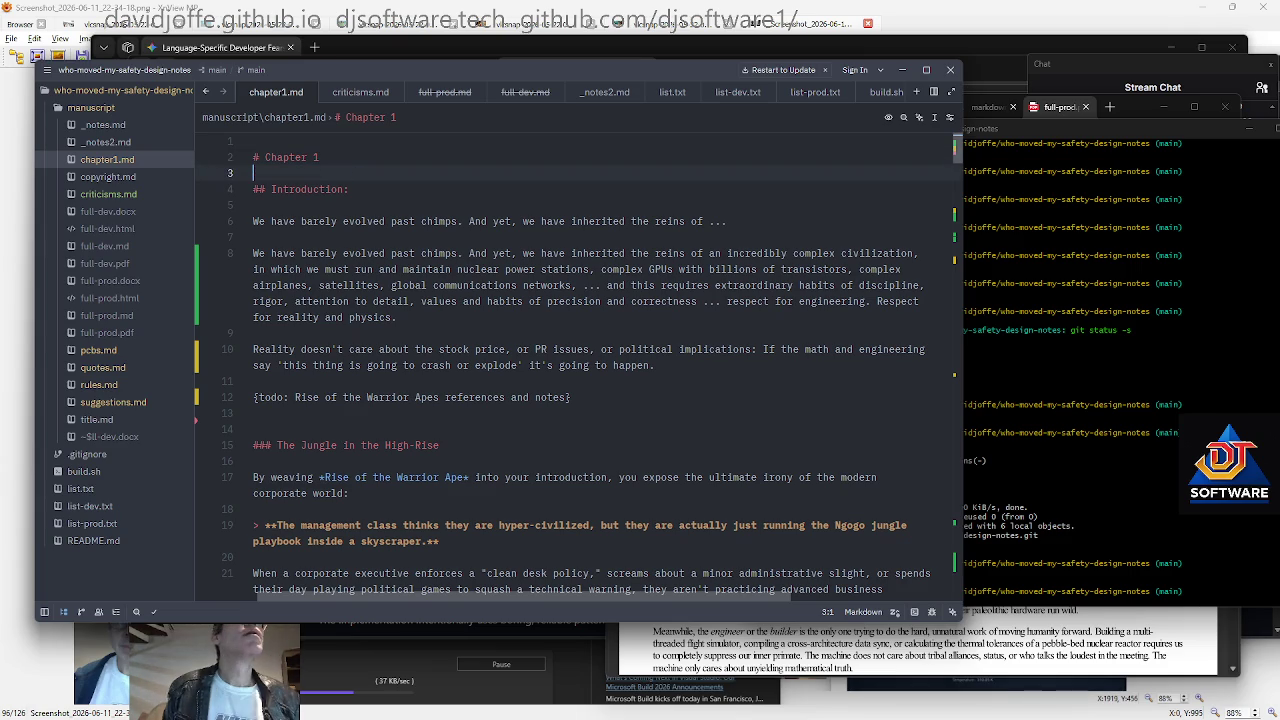
key("Up")
key("BackSpace")
key("End")
type("# Chapter –")
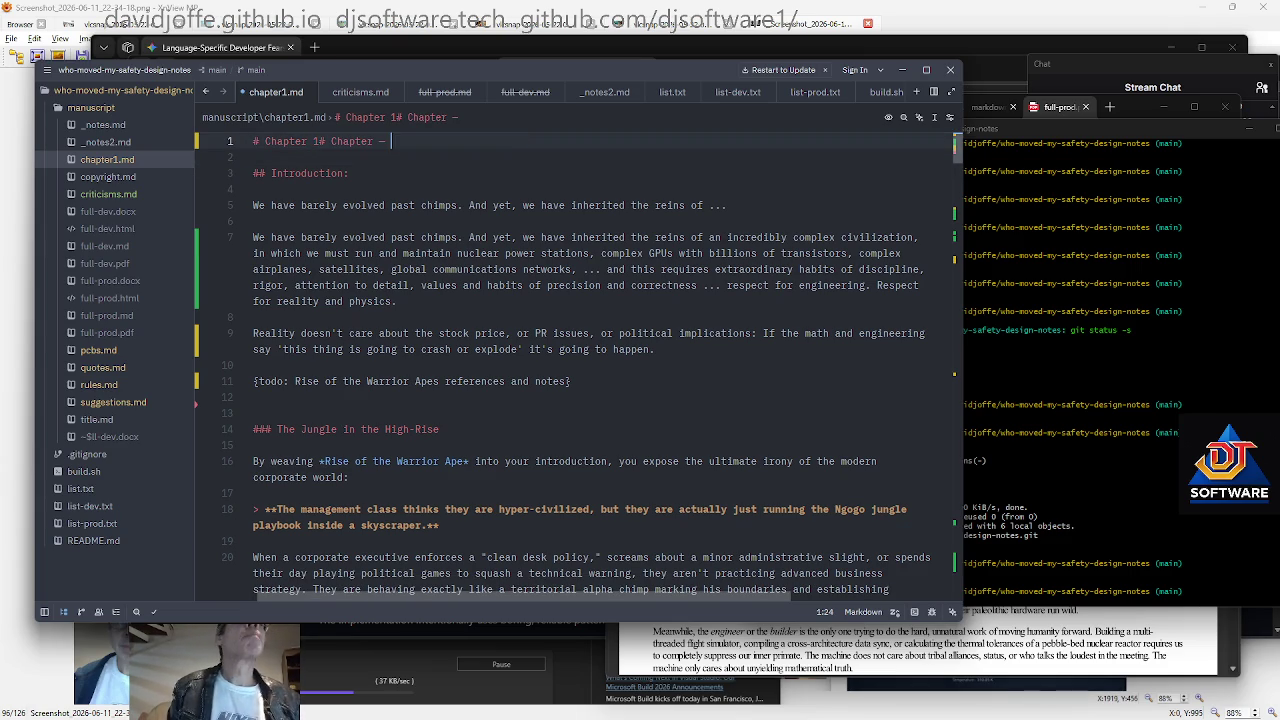
key("BackSpace")
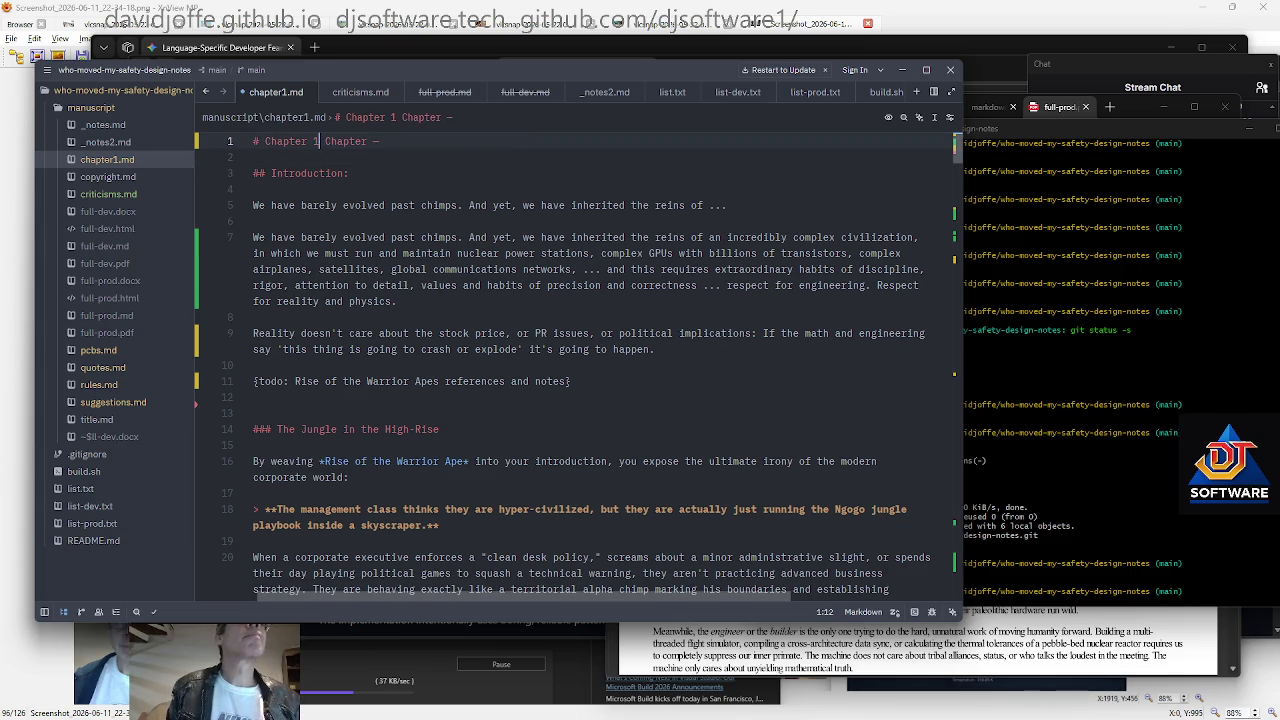
left_click_drag(319, 141, 364, 141)
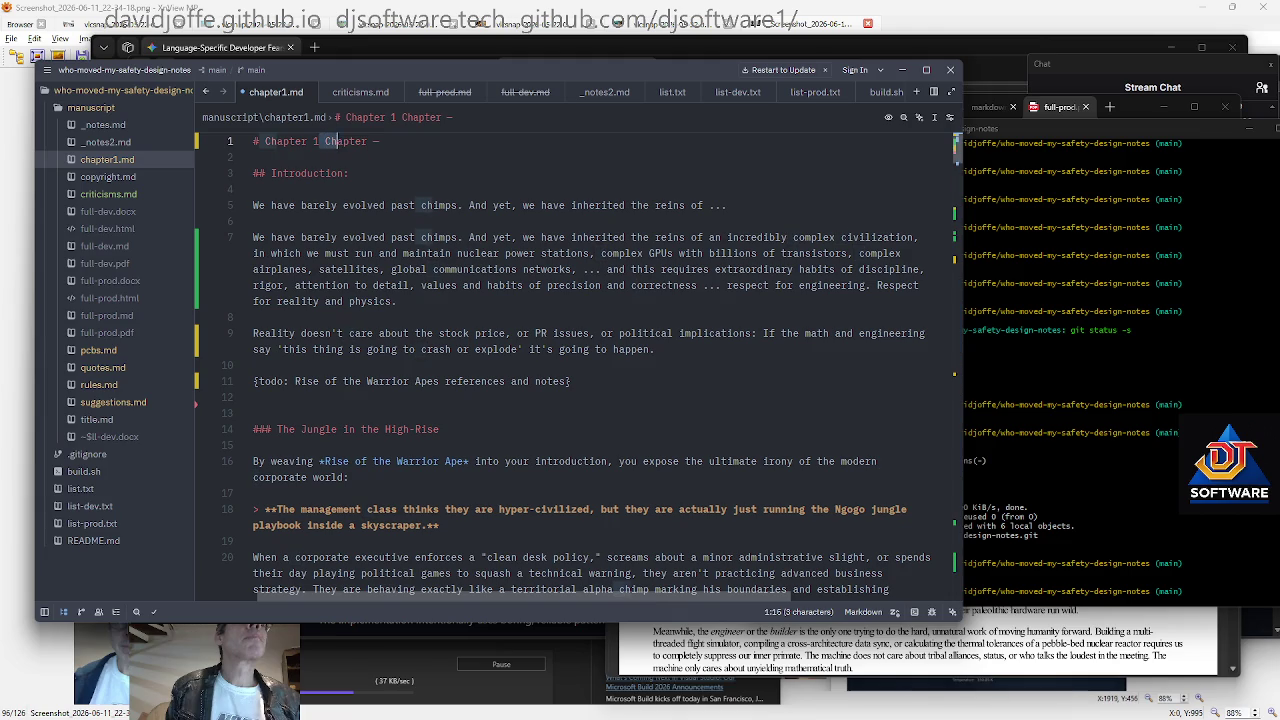
key("BackSpace")
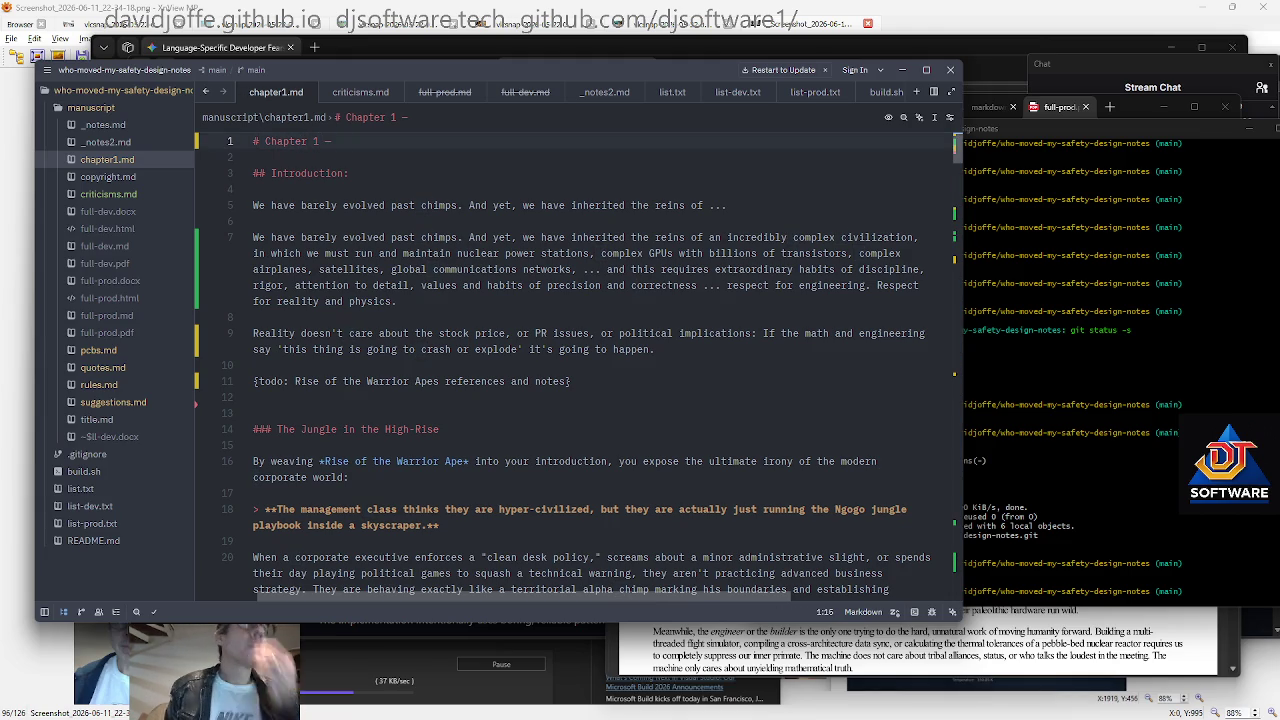
type("The a")
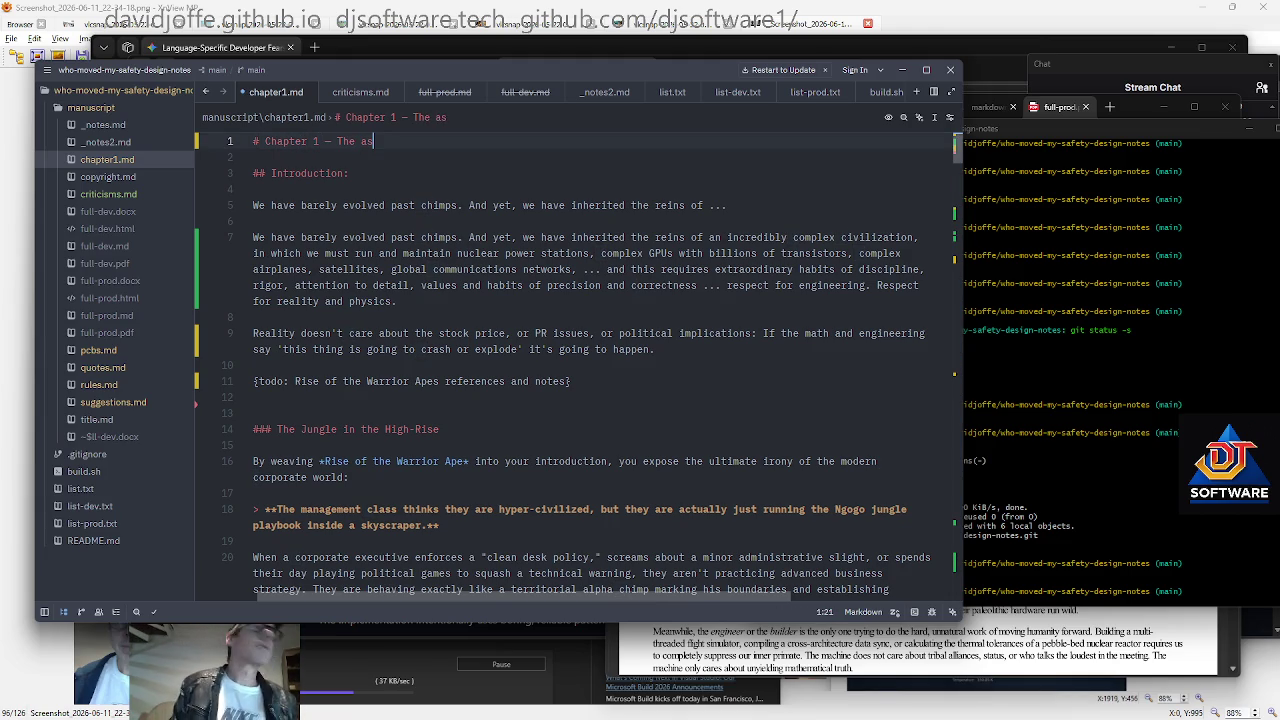
key("BackSpace")
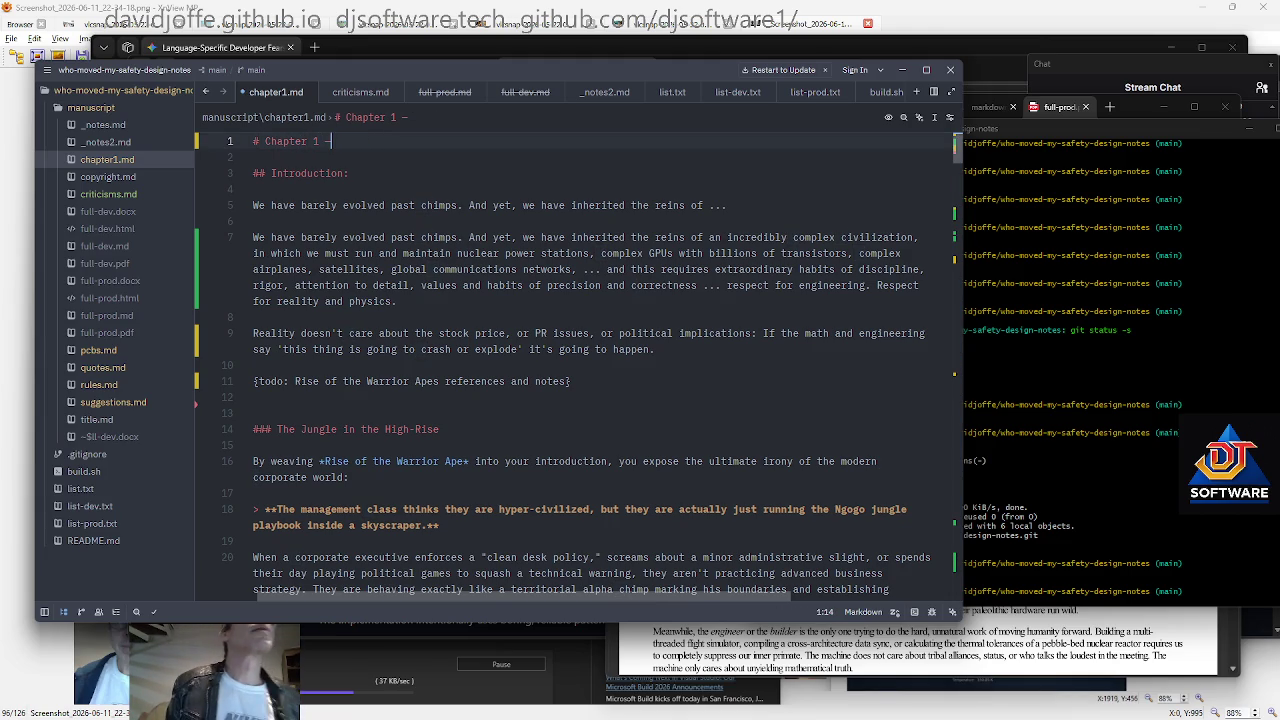
Select the whole '# Chapter 1 —' title line
key("Down")
key("Down")
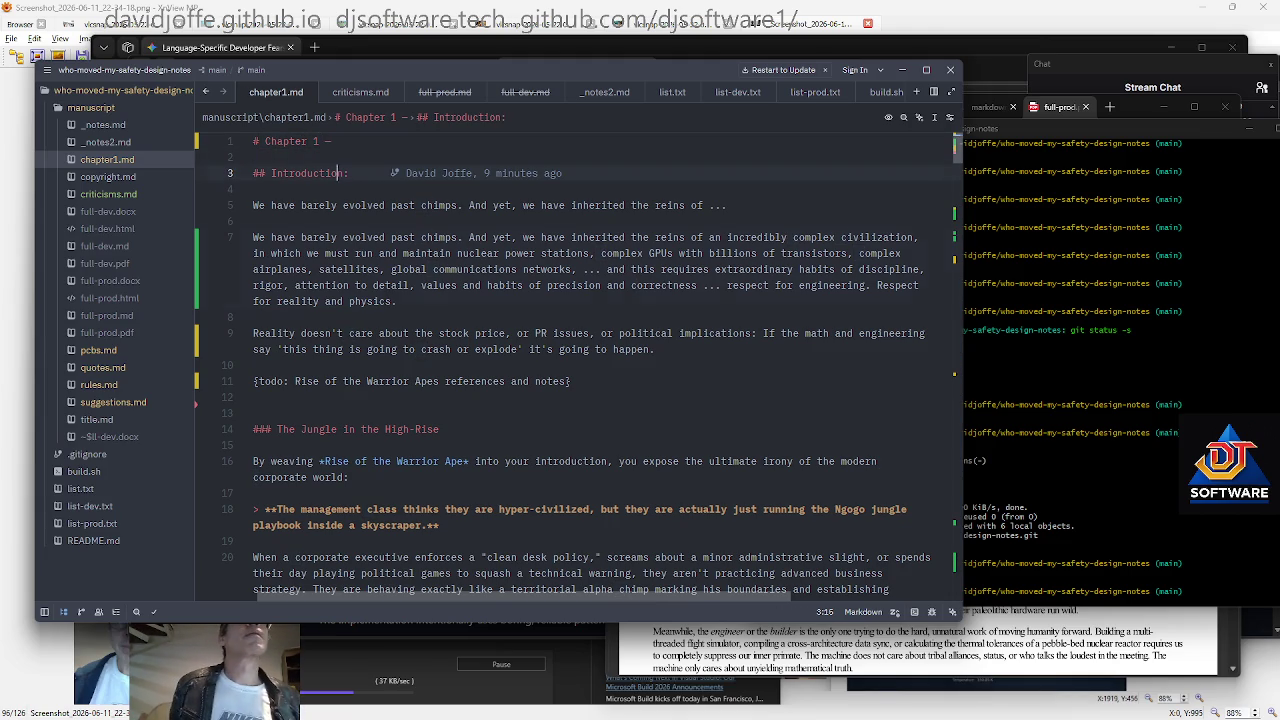
key("Down")
key("Down")
key("Down")
key("End")
key("ctrl+Home")
key("ctrl+shift+Right")
key("shift+Right")
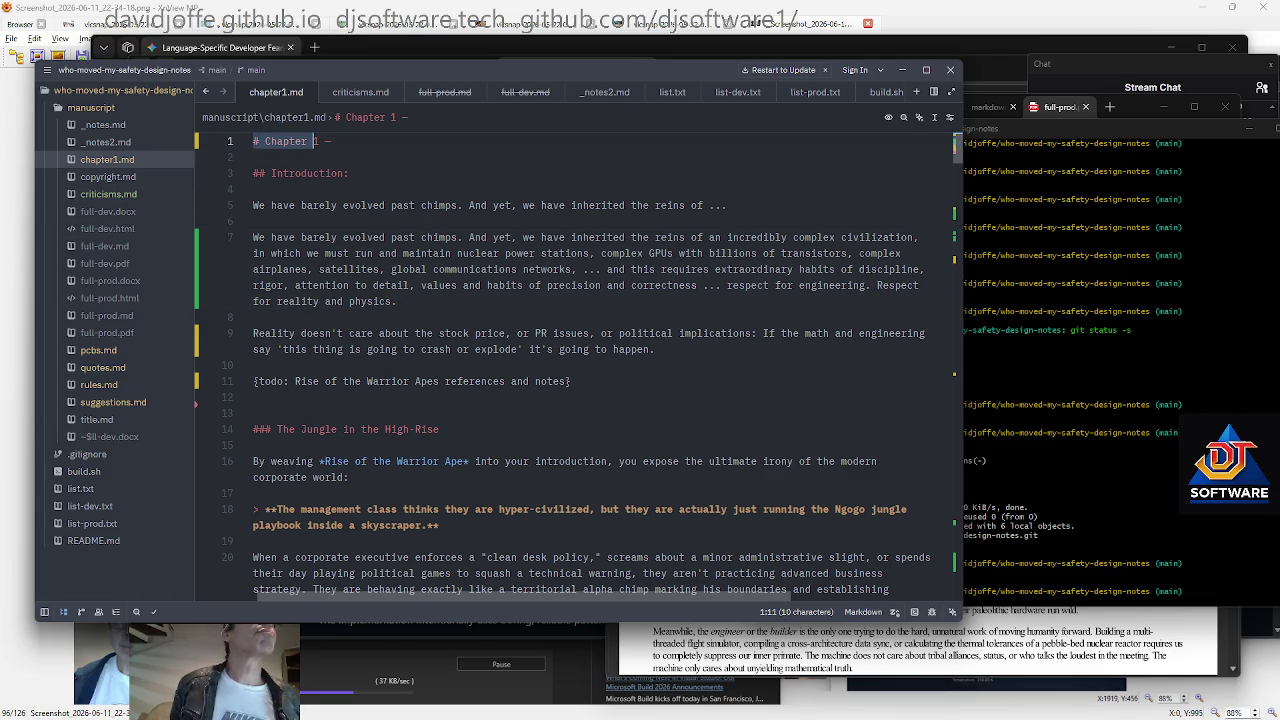
key("shift+End")
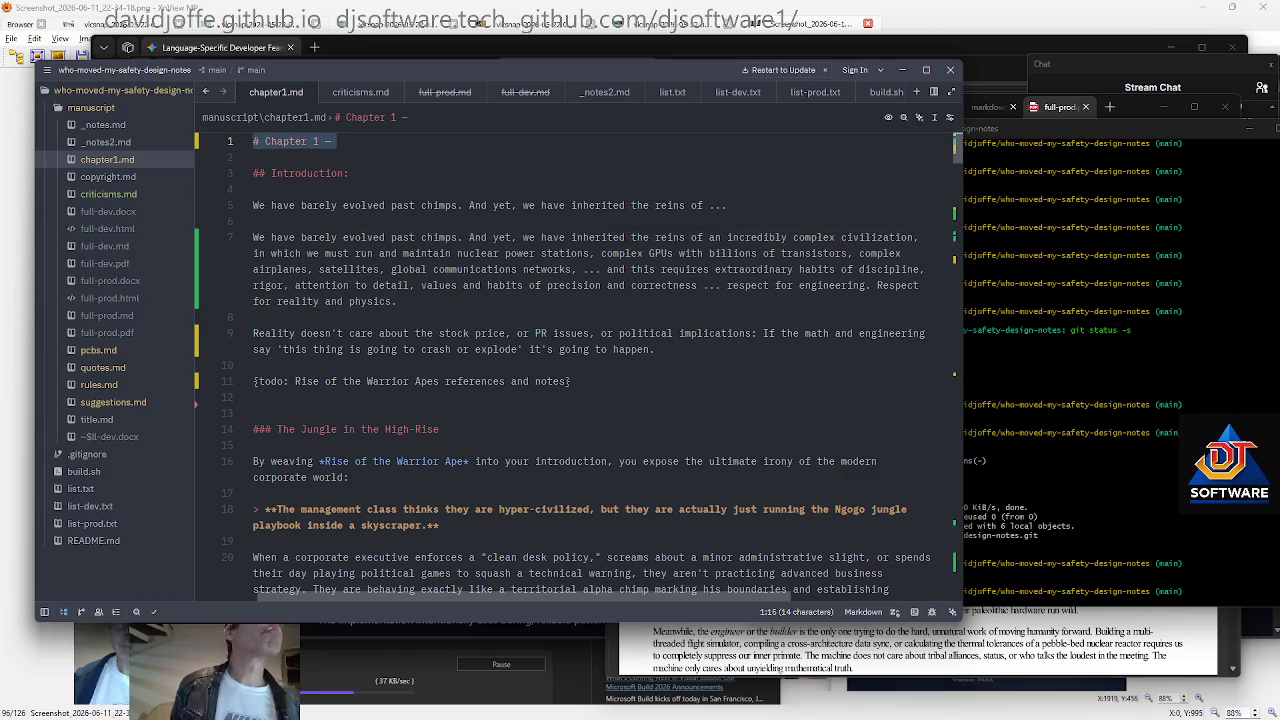
Look through criticisms.md, copyright.md and quotes.md, then delete the blank lines atop rules.md
left_click(122, 196)
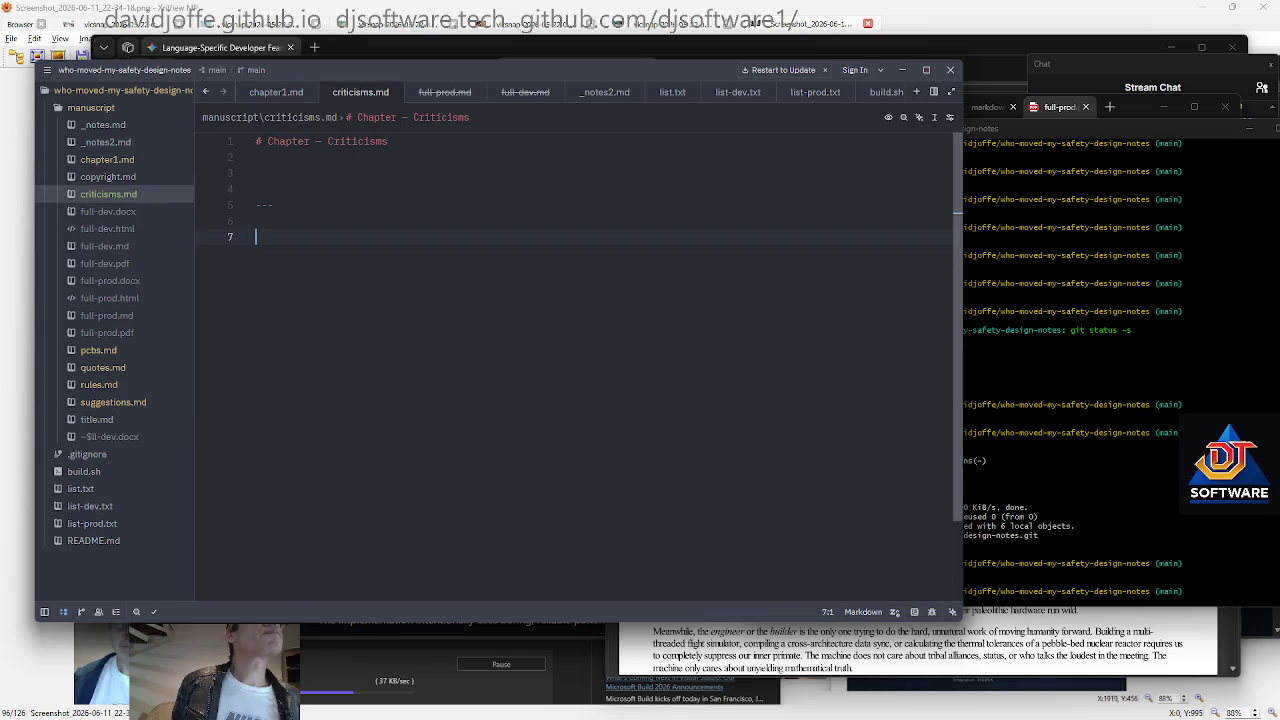
left_click(122, 177)
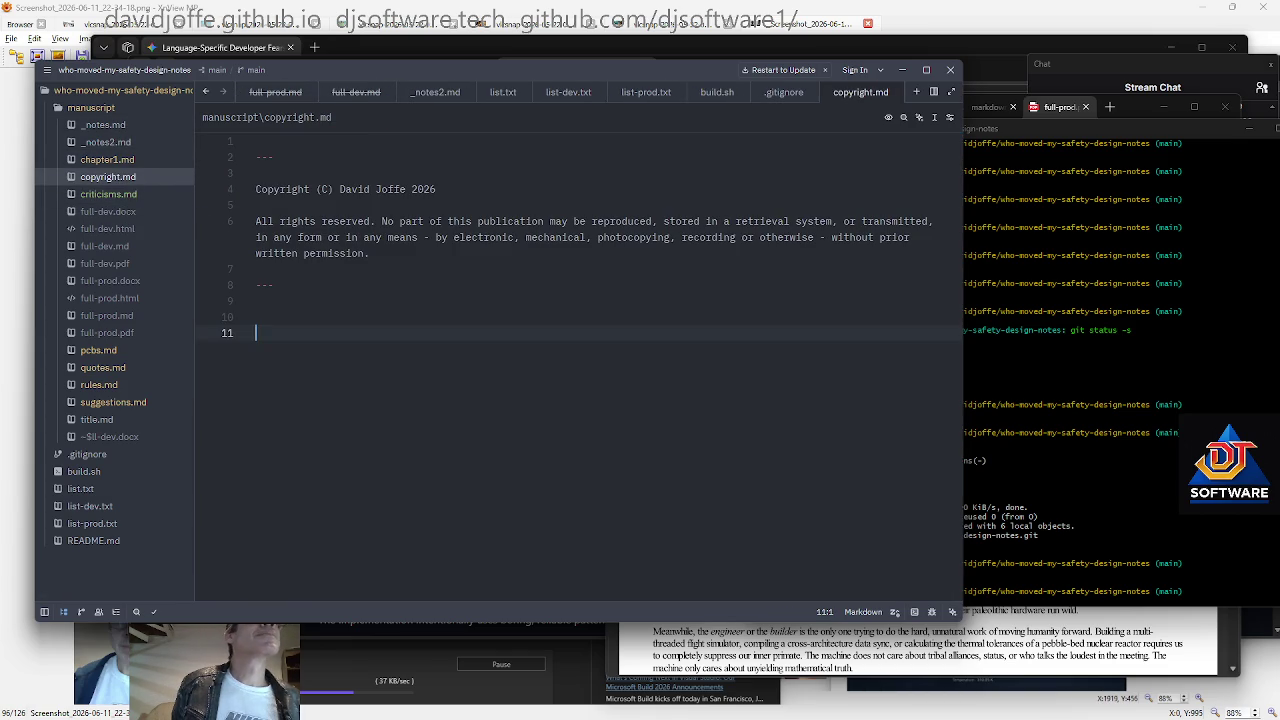
left_click(130, 368)
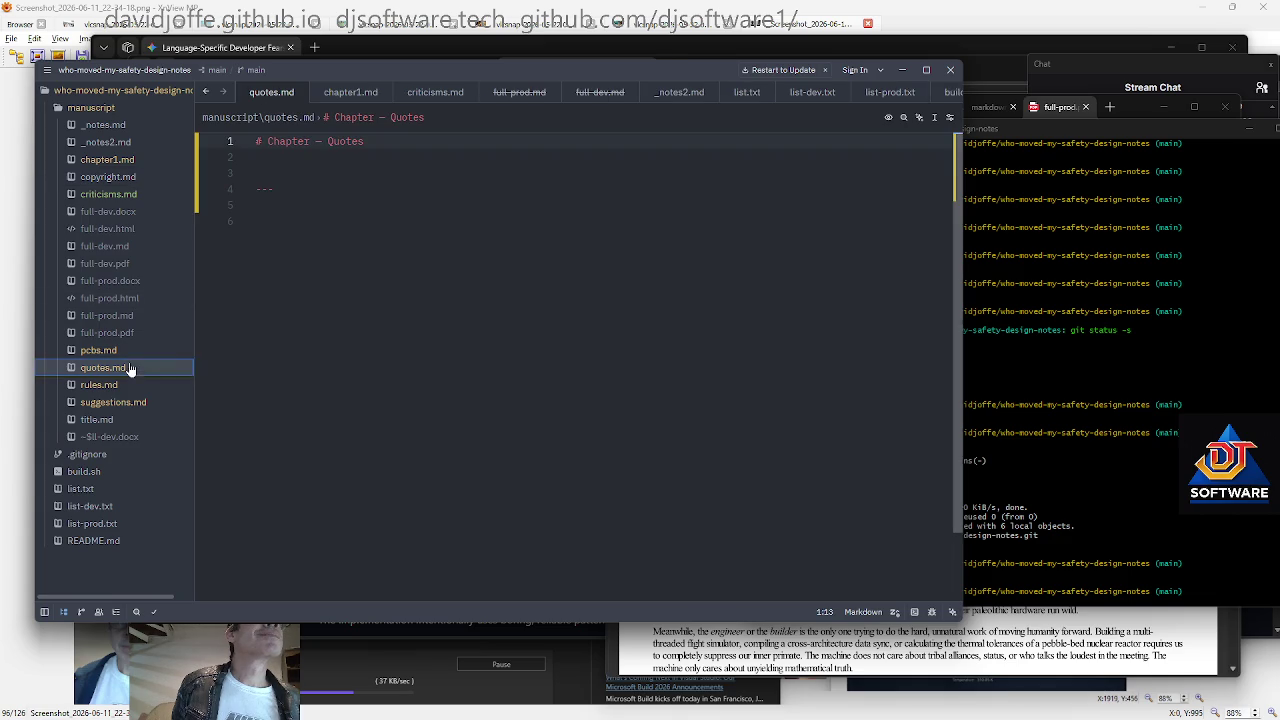
key("ctrl+End")
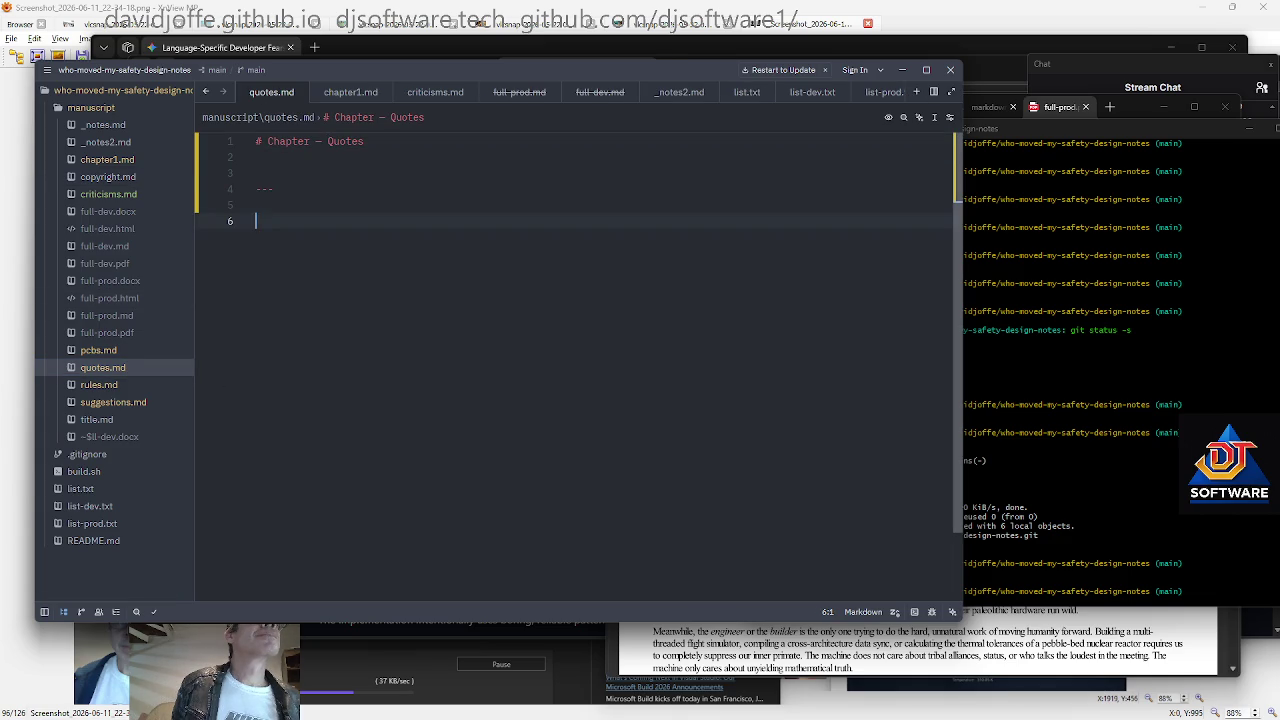
left_click(104, 386)
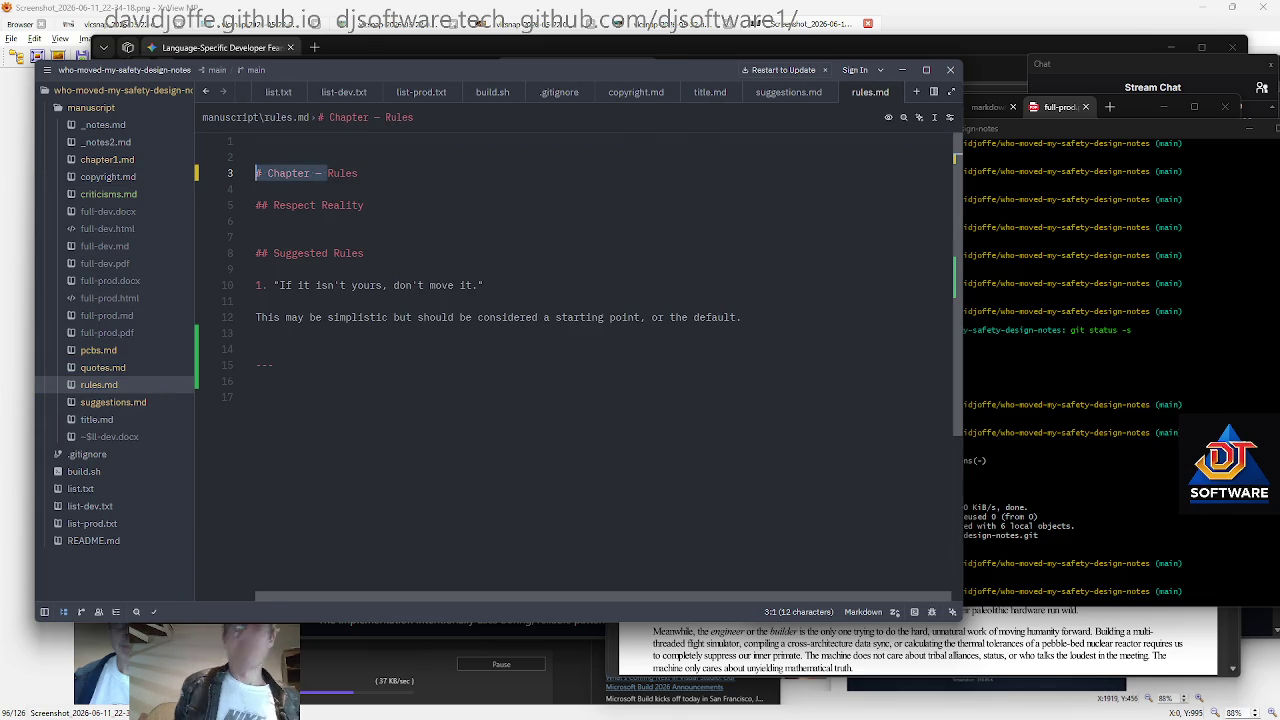
key("ctrl+Home")
key("Delete")
key("Delete")
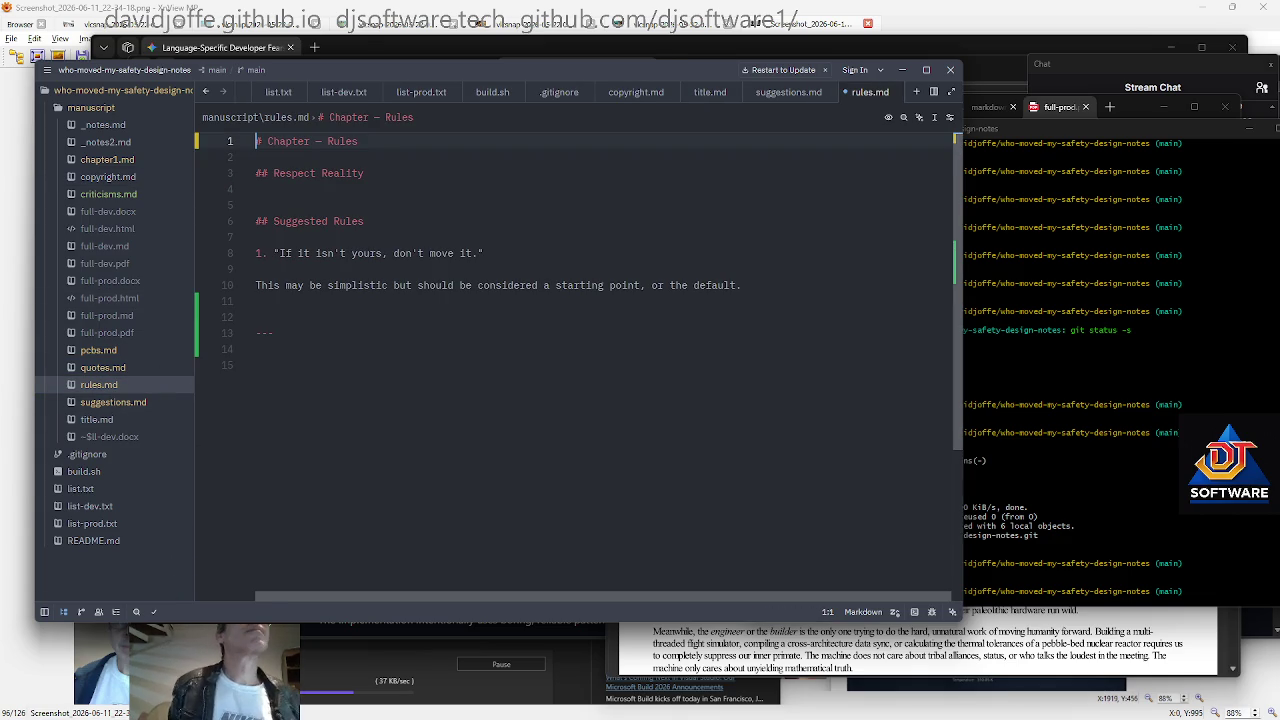
Retitle the first section of rules.md to '## Rule 1 — Respect Reality'
key("Down")
key("Down")
key("ctrl+End")
key("Up")
key("Up")
key("Up")
key("ctrl+Home")
key("Down")
key("Down")
key("Right")
key("Right")
type("Rule 1.")
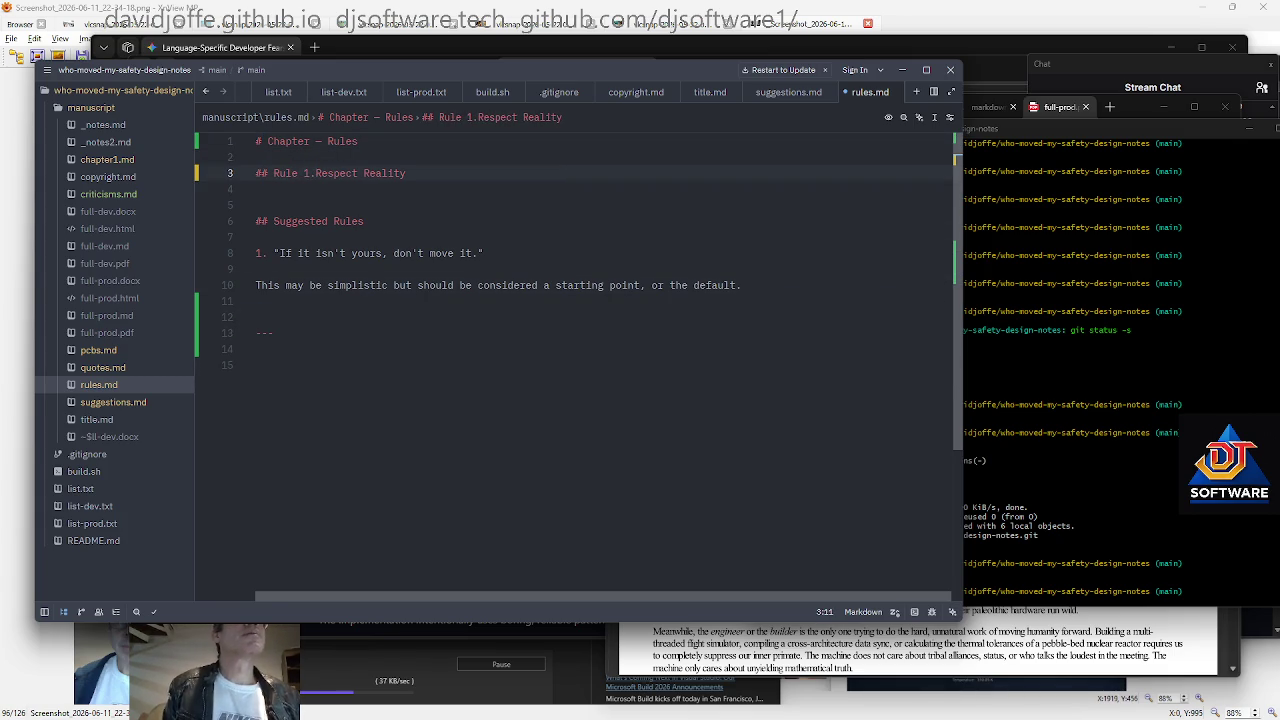
key("Down")
key("Up")
key("BackSpace")
type("# Chapter 1 —")
key("Left")
key("Left")
key("BackSpace")
key("BackSpace")
key("BackSpace")
key("BackSpace")
key("BackSpace")
key("BackSpace")
key("BackSpace")
key("BackSpace")
key("BackSpace")
key("Down")
key("Down")
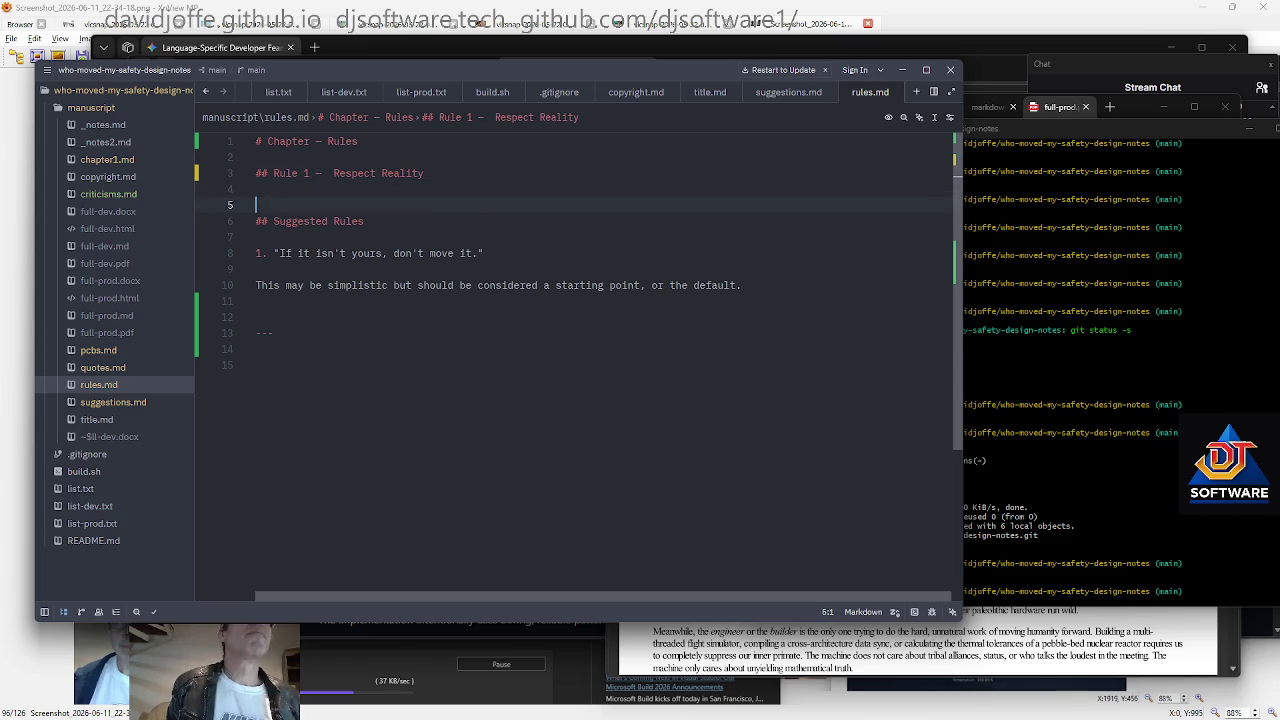
Add a '{Richard Feynman etc.}' placeholder note beneath the Rule 1 heading
key("Down")
key("Down")
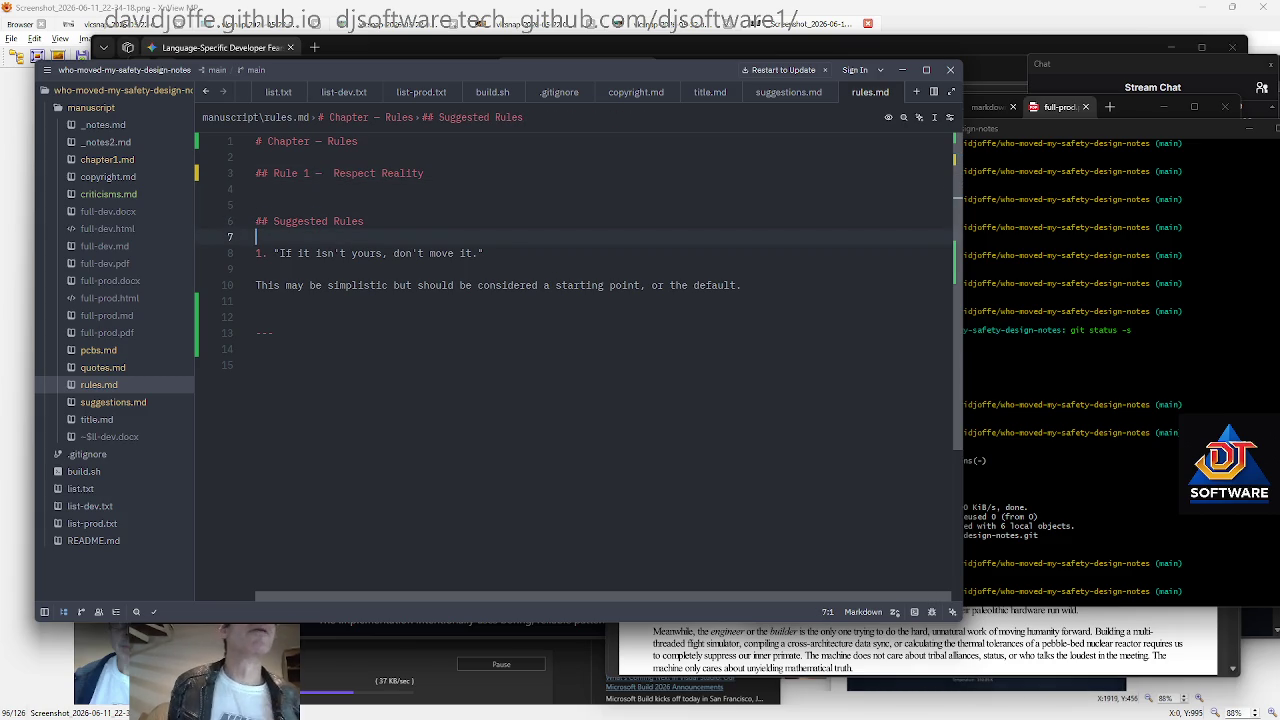
key("Up")
key("Up")
key("Return")
key("Up")
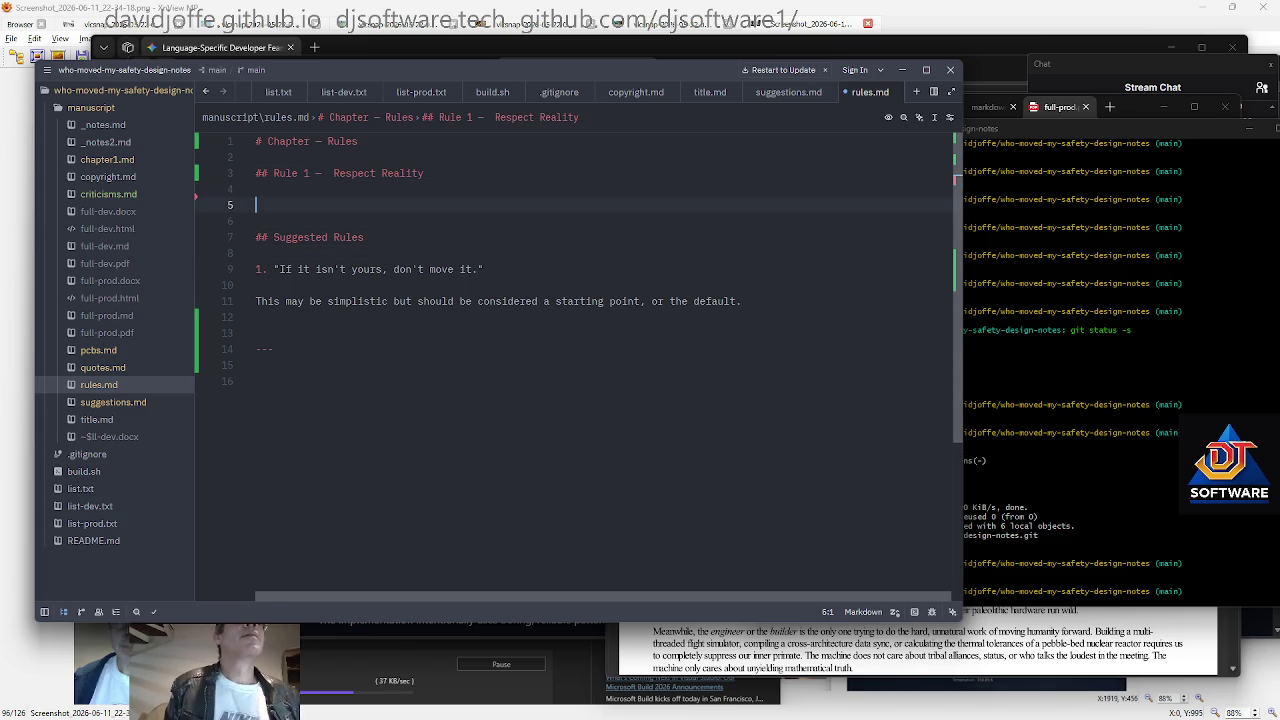
type("[Richard G")
key("BackSpace")
type("Feynman etc.")
key("Down")
key("ctrl+End")
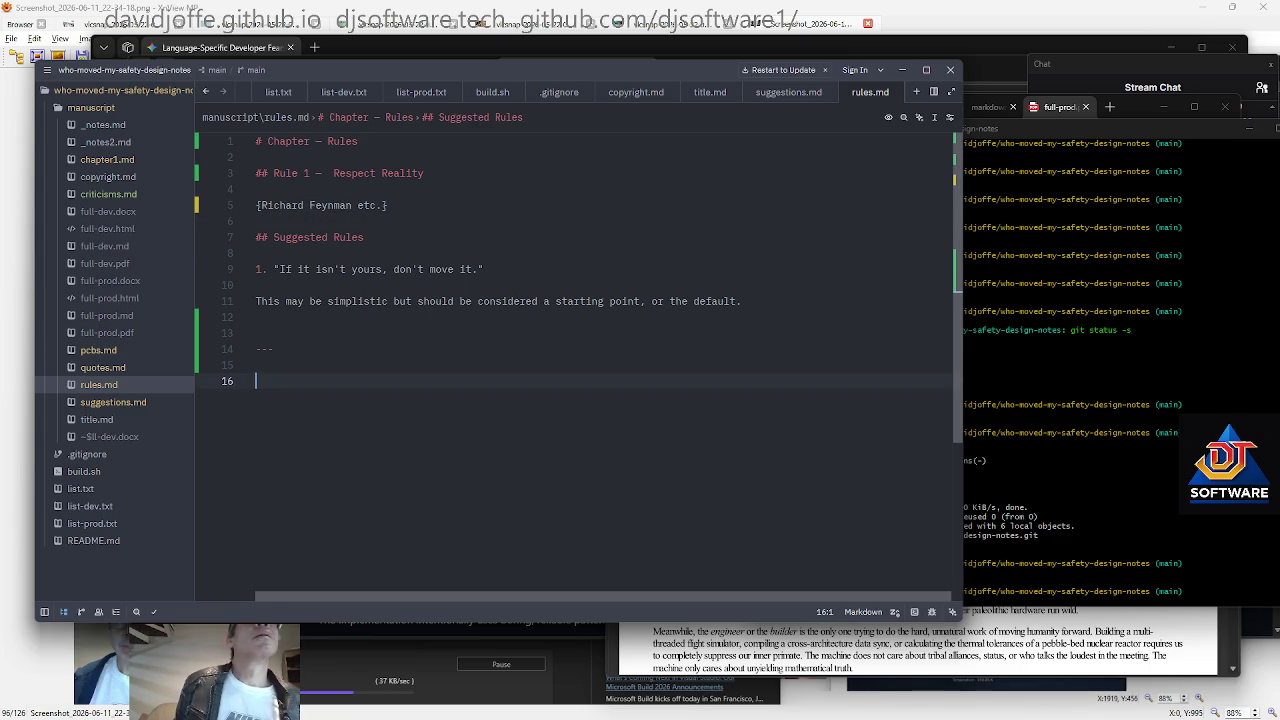
key("Up")
key("Up")
key("Up")
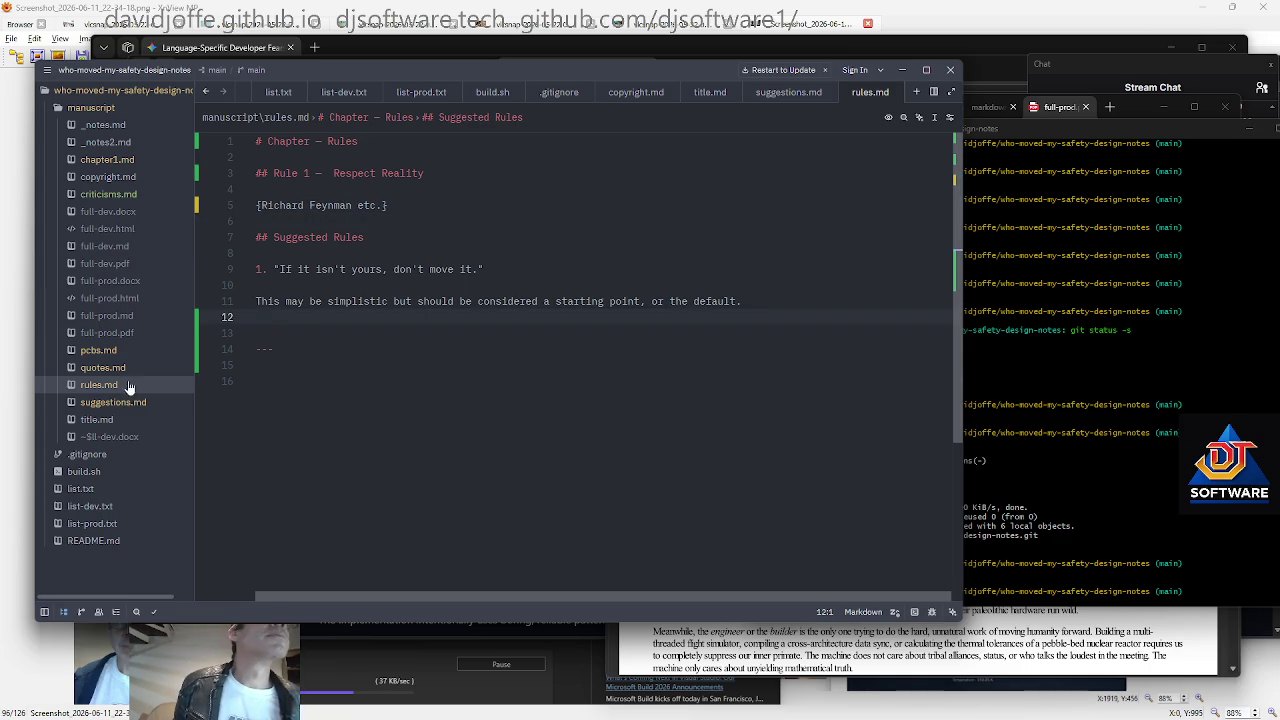
left_click(118, 403)
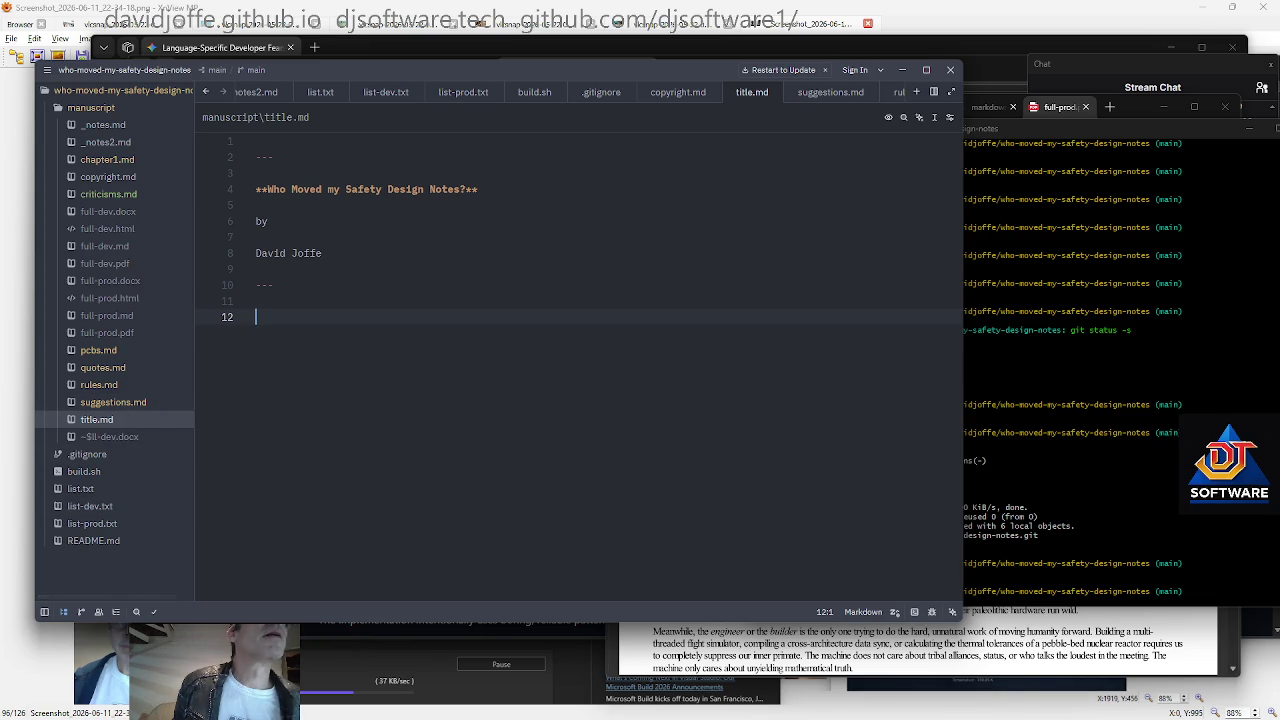
Check title.md and rules.md, then delete the blank first line of suggestions.md
left_click(309, 253)
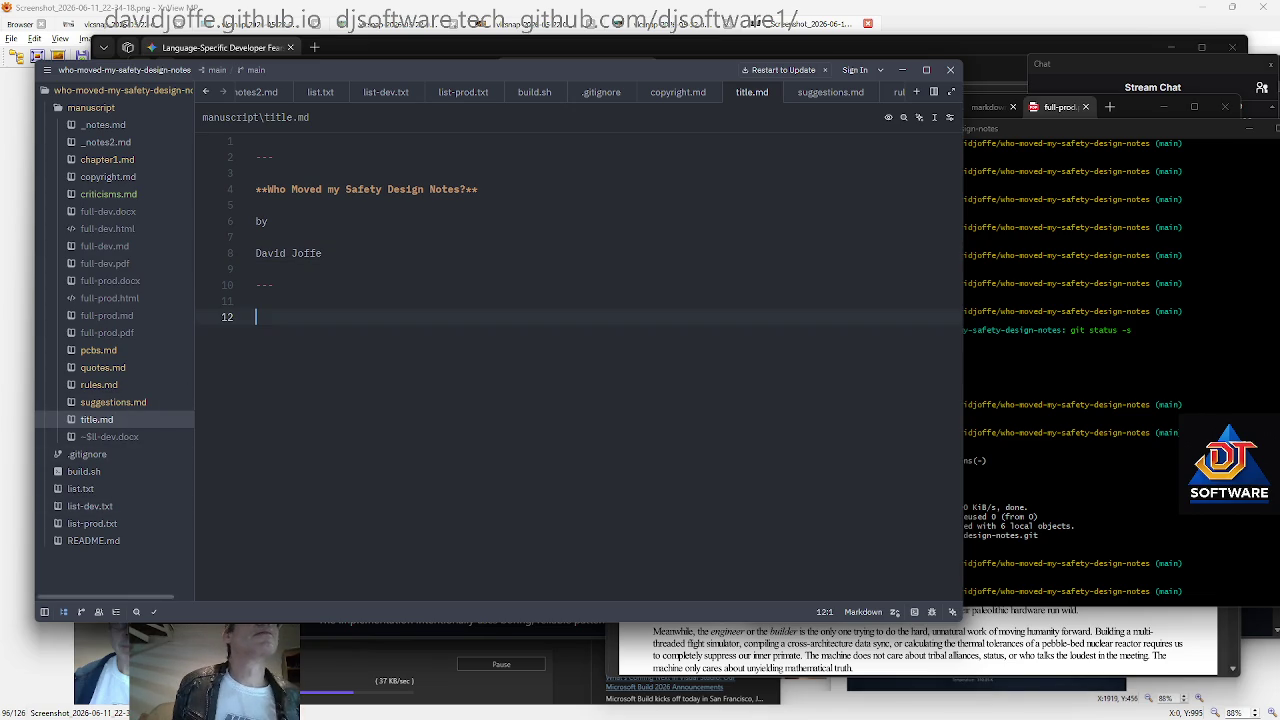
left_click(118, 386)
left_click(133, 401)
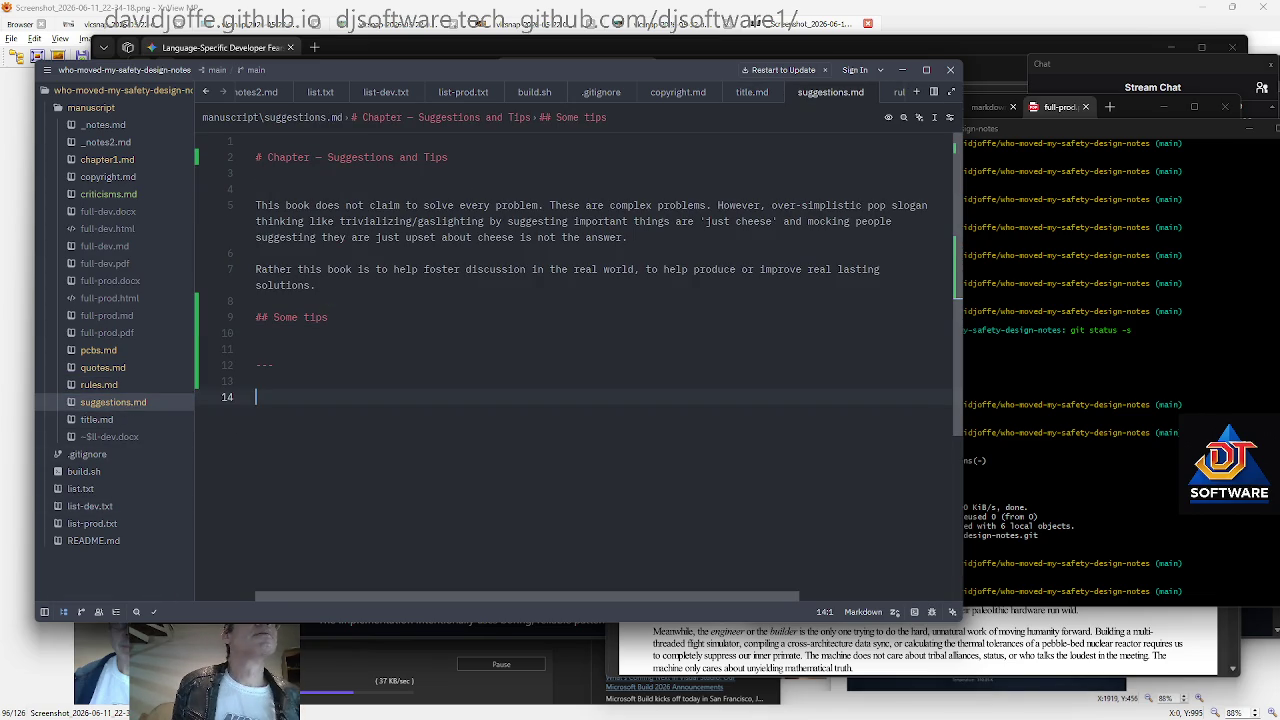
key("ctrl+Home")
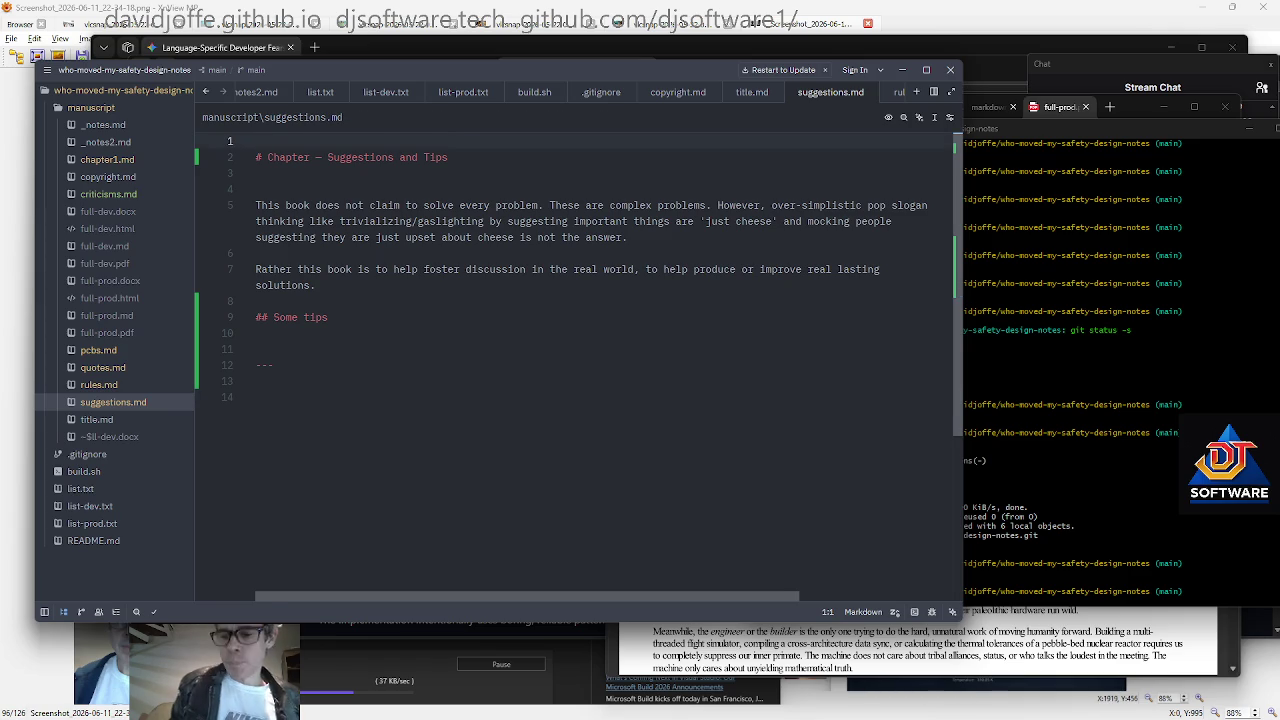
key("Delete")
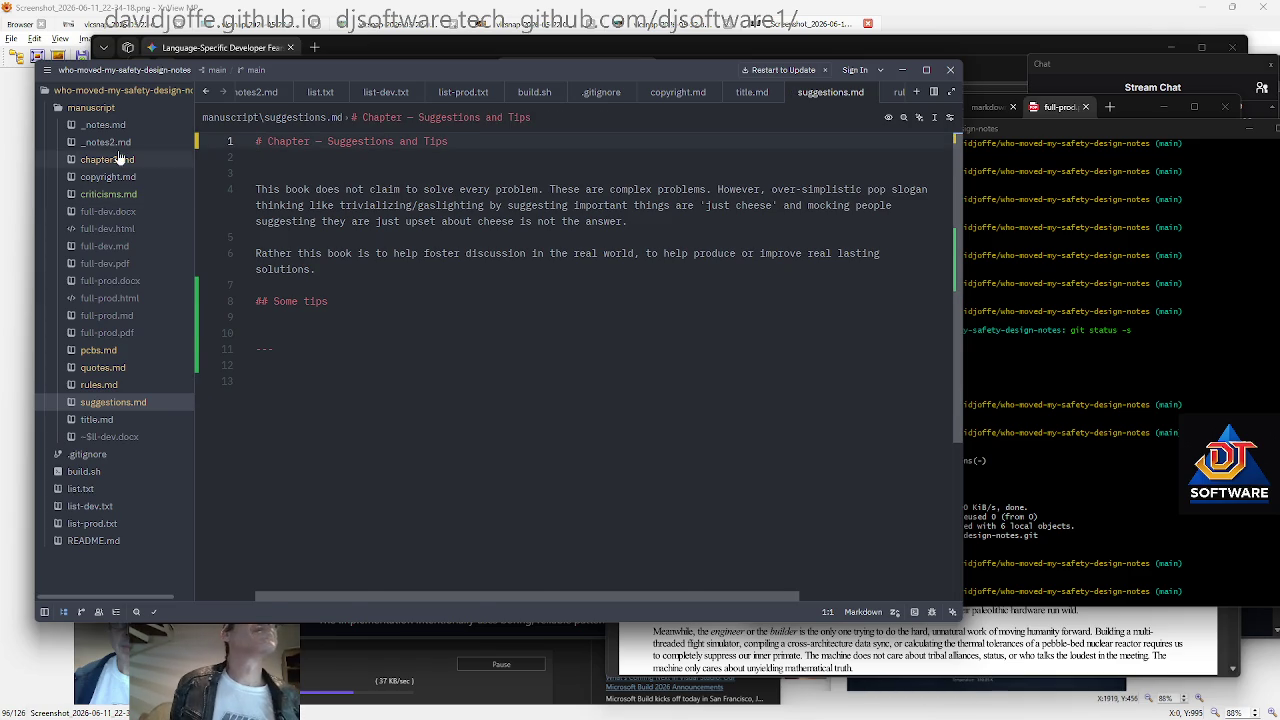
Add a '### Disclaimer' subheading after chapter1.md's engineer paragraph, starting a draft 'I am not a' line
left_click(118, 159)
scroll(575, 365, "down", 4)
scroll(575, 365, "down", 1)
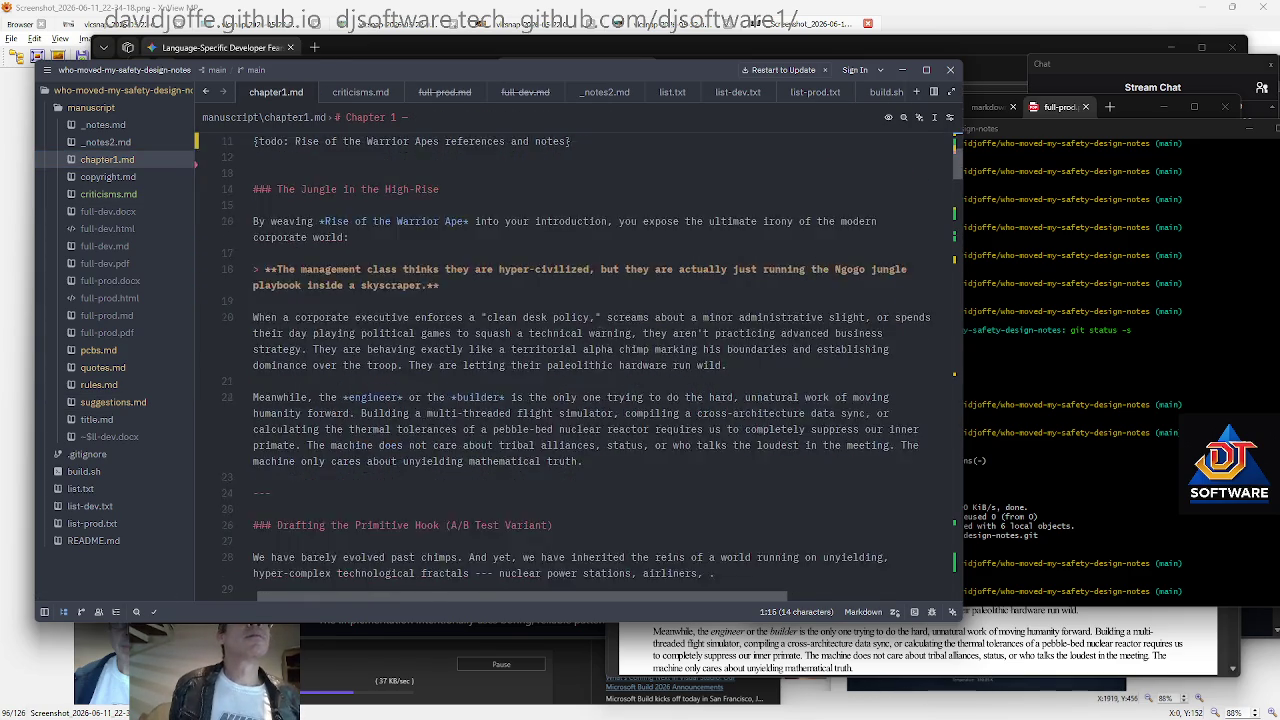
scroll(575, 365, "down", 3)
left_click(600, 317)
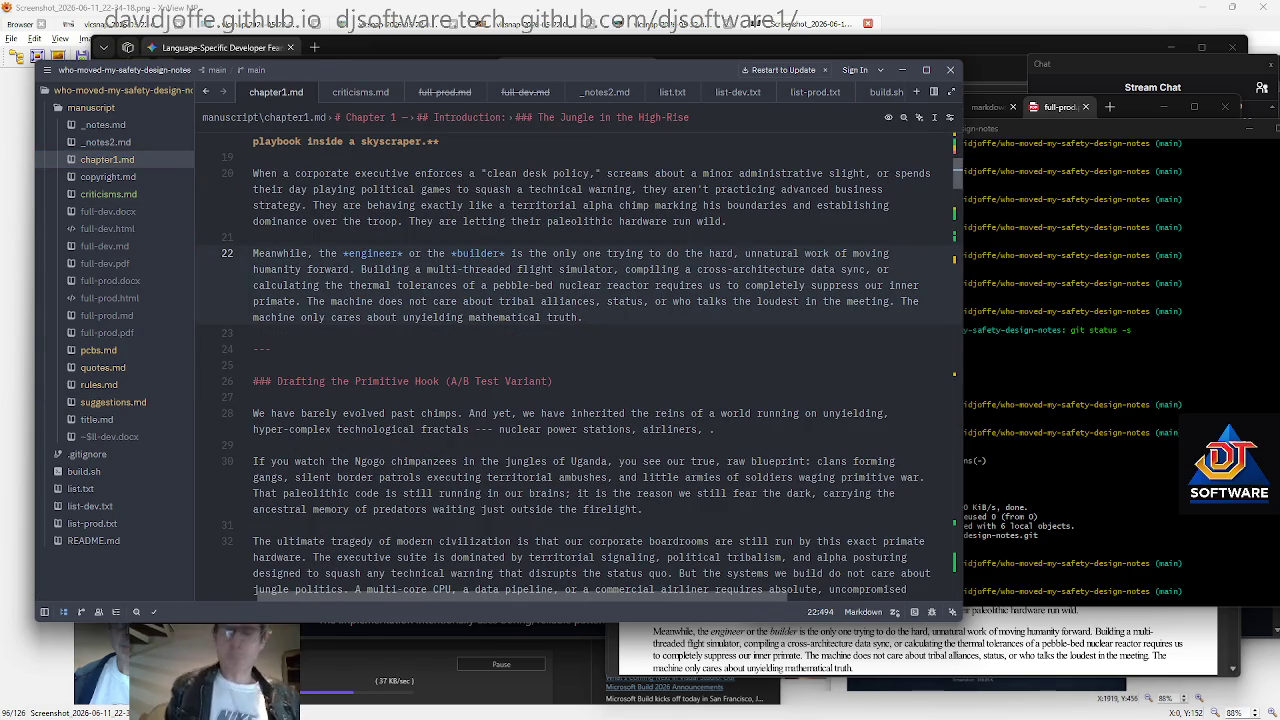
key("Return")
key("Return")
type("### Disclaimer")
key("Return")
key("Return")
type("I ")
type("am not a")
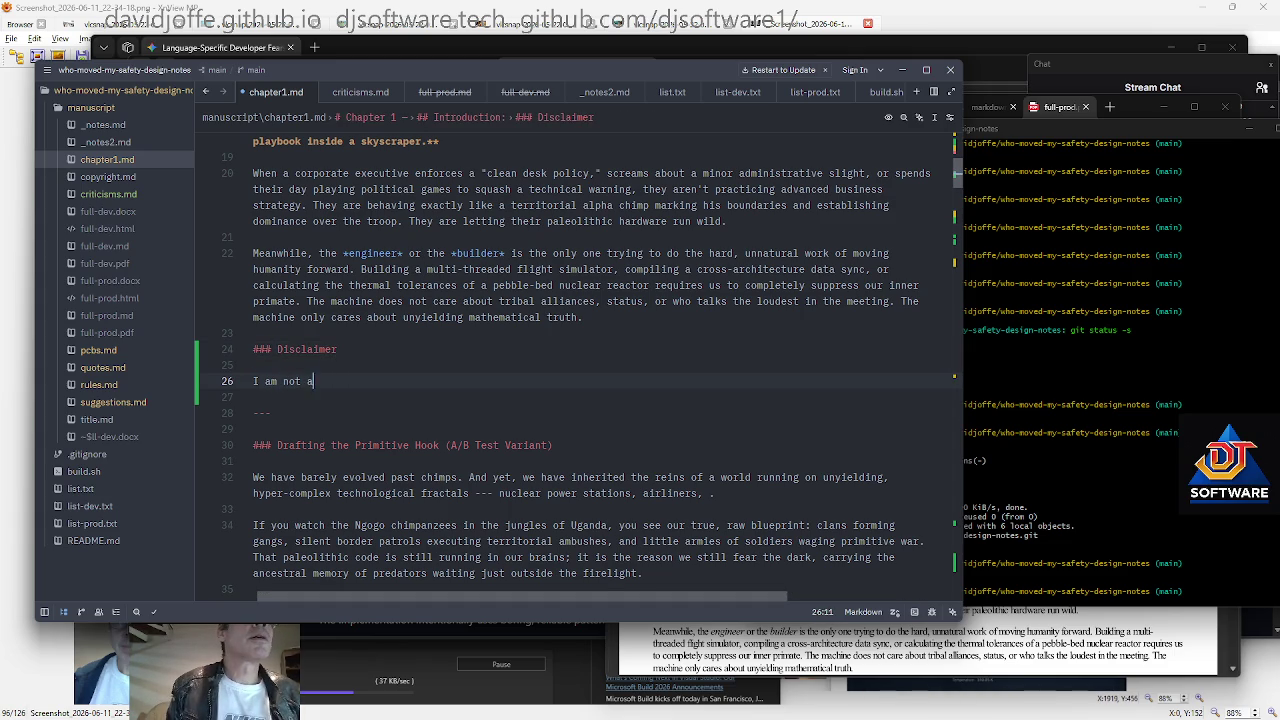
type(" but ")
type("a ...")
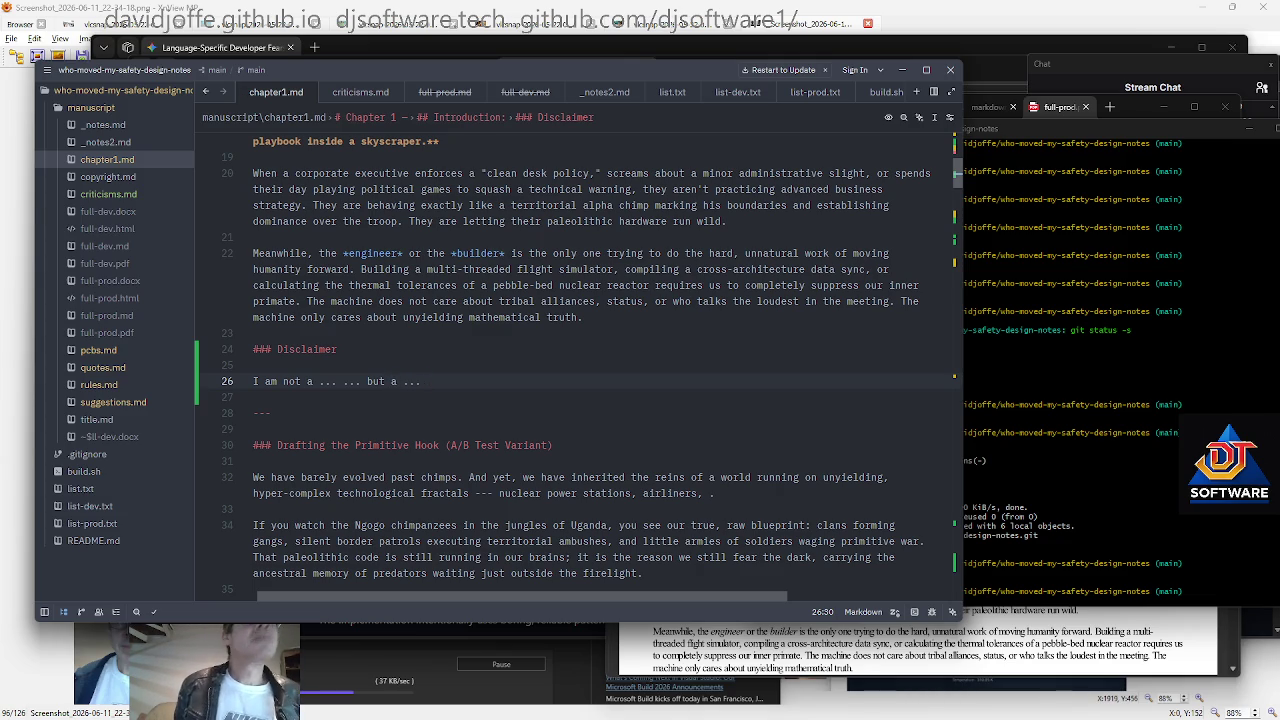
Type the todo 'anticipate common criticisms and have answers to them' under the criticisms.md heading
left_click(100, 176)
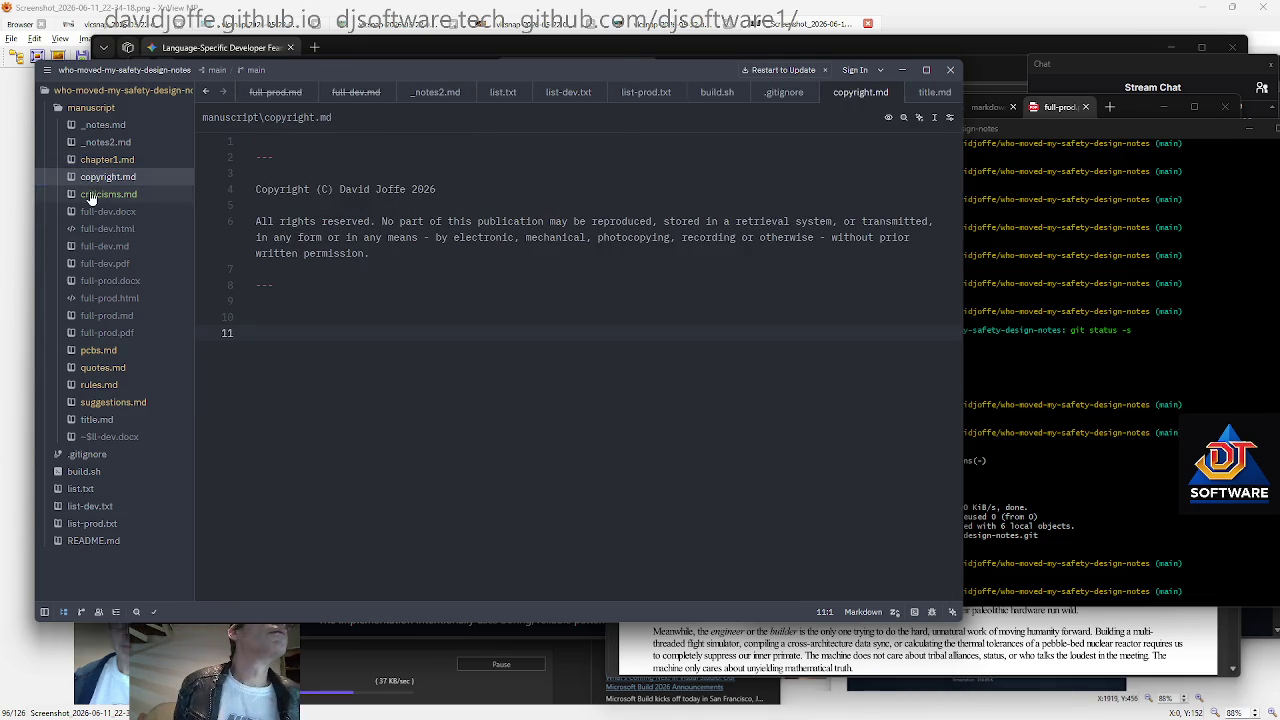
left_click(92, 198)
key("Up")
key("Up")
key("Up")
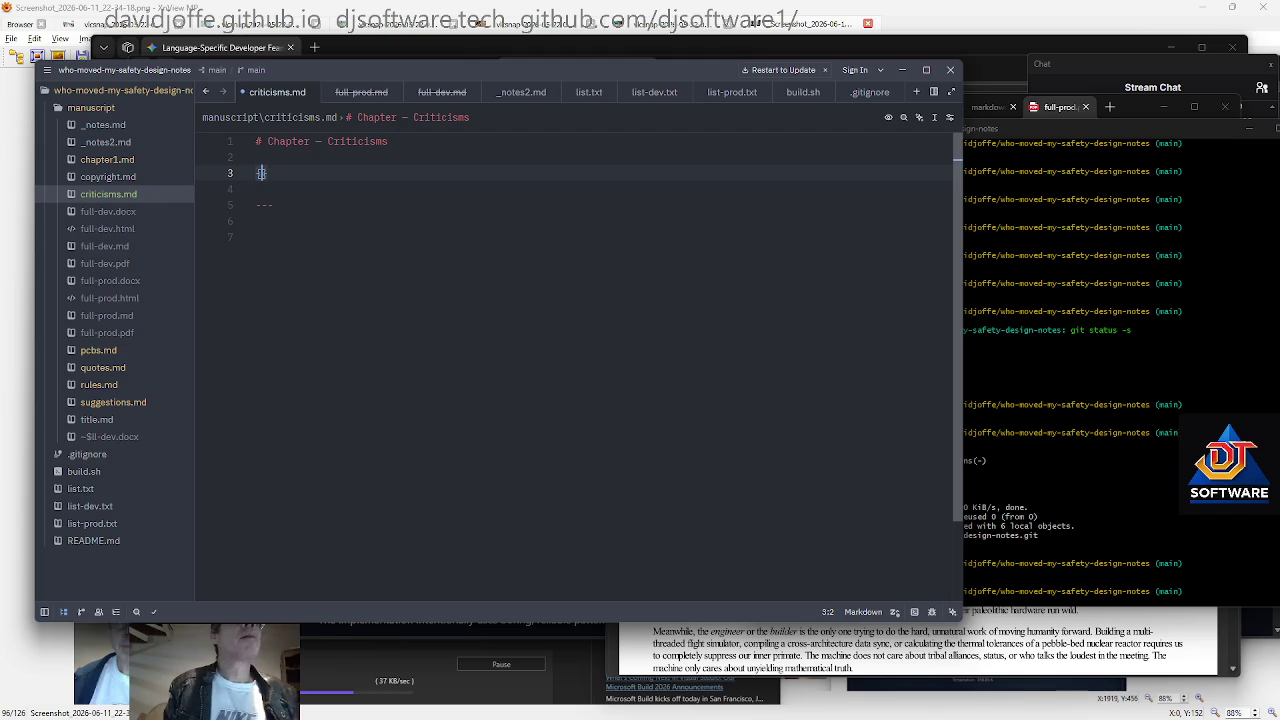
type("todo - ")
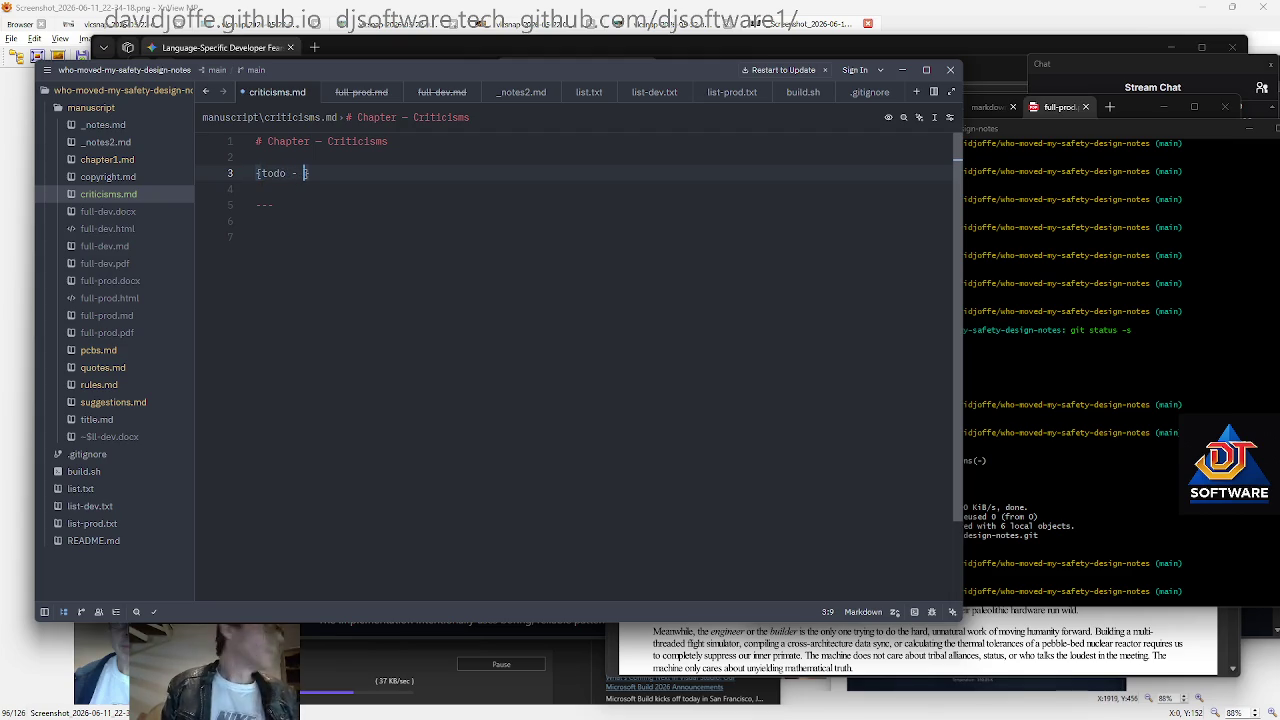
type("anticipate common criticisms")
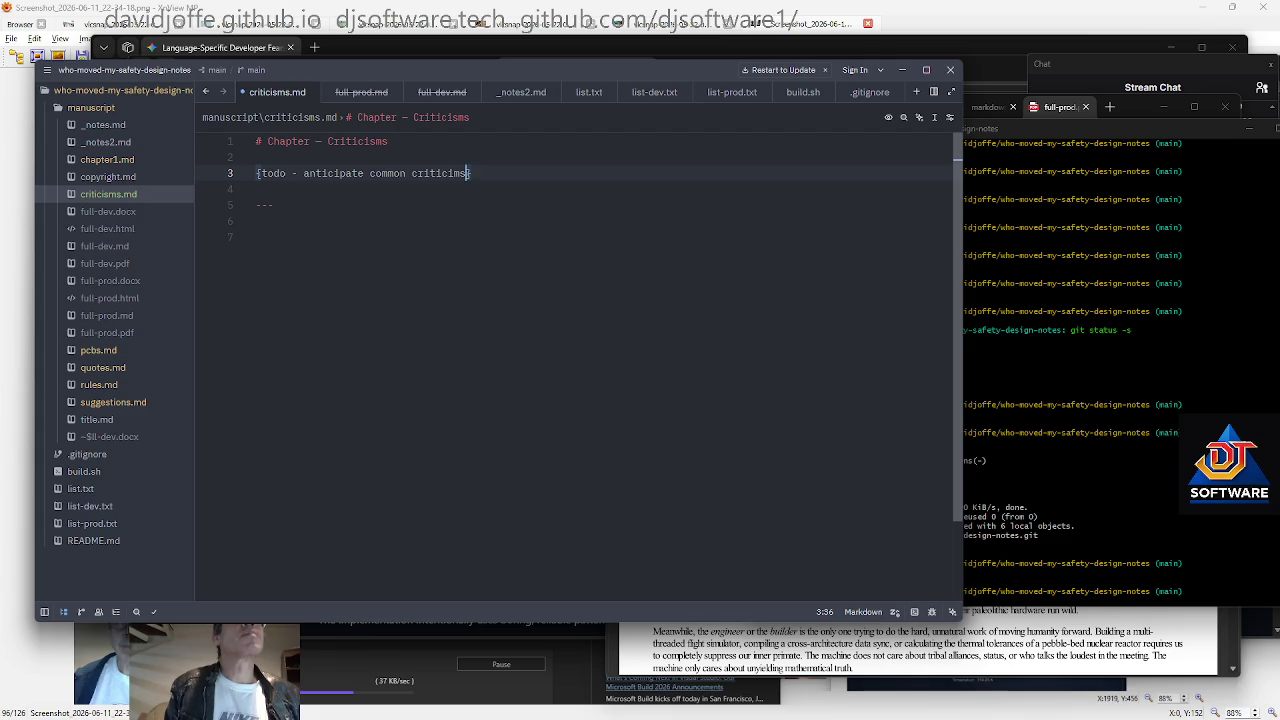
type(" and have answers to them")
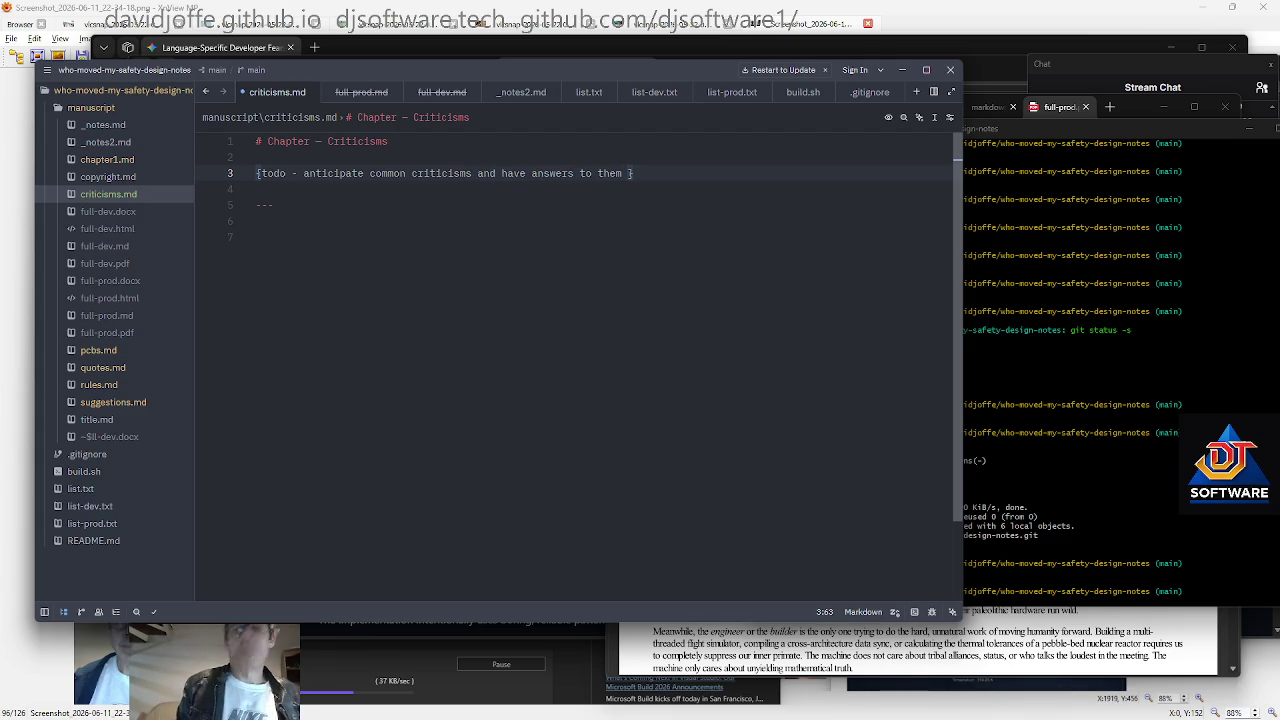
key("Right")
key("Down")
key("Return")
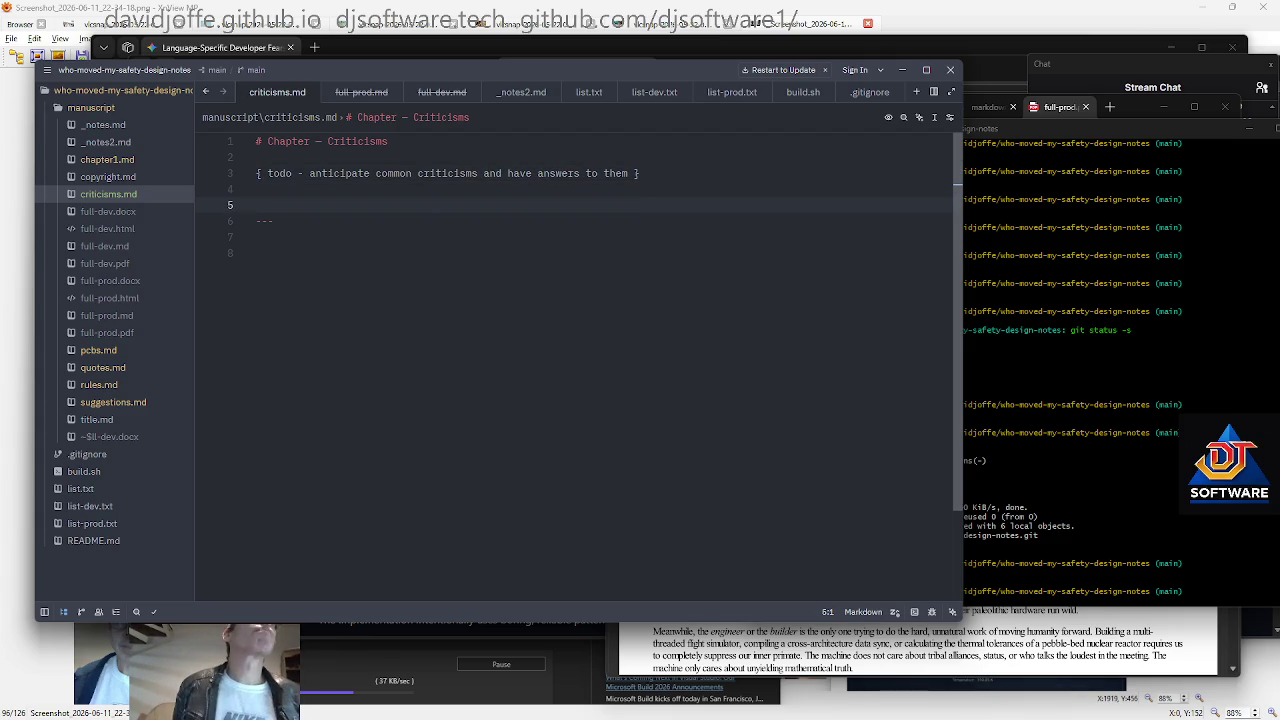
Finish the note with 'in this chapter', drop the extra blank line, and select the note line
key("Up")
key("Up")
key("End")
key("Left")
type("in this chapter")
key("End")
key("Delete")
key("shift+Home")
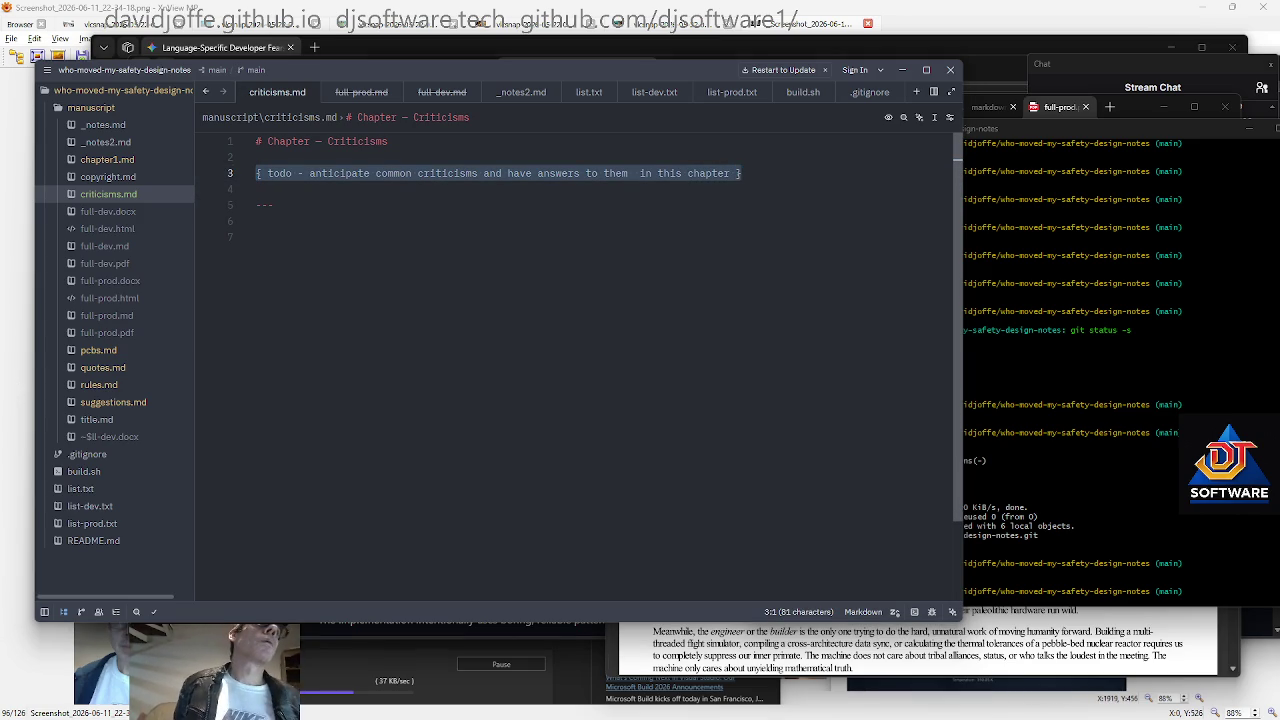
Place the todo note under the pcbs.md heading and select its text for replacement
left_click(100, 350)
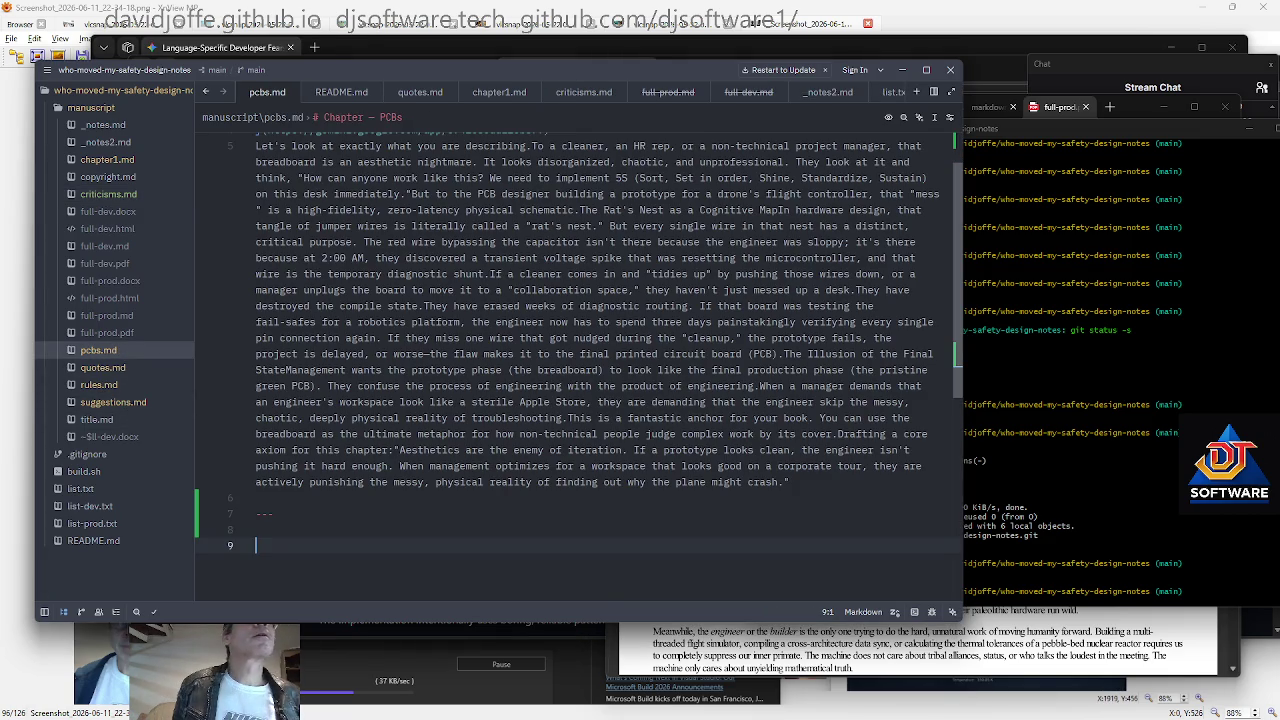
key("ctrl+Home")
key("ctrl+z")
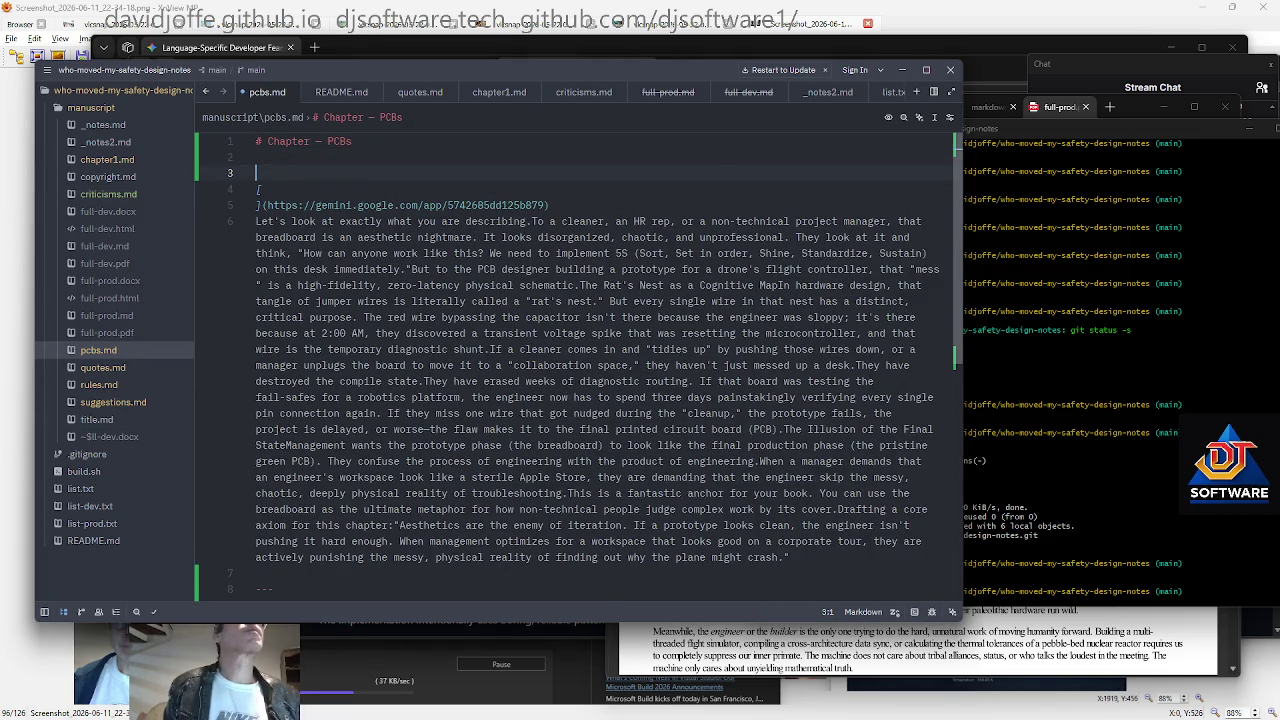
key("ctrl+z")
key("ctrl+z")
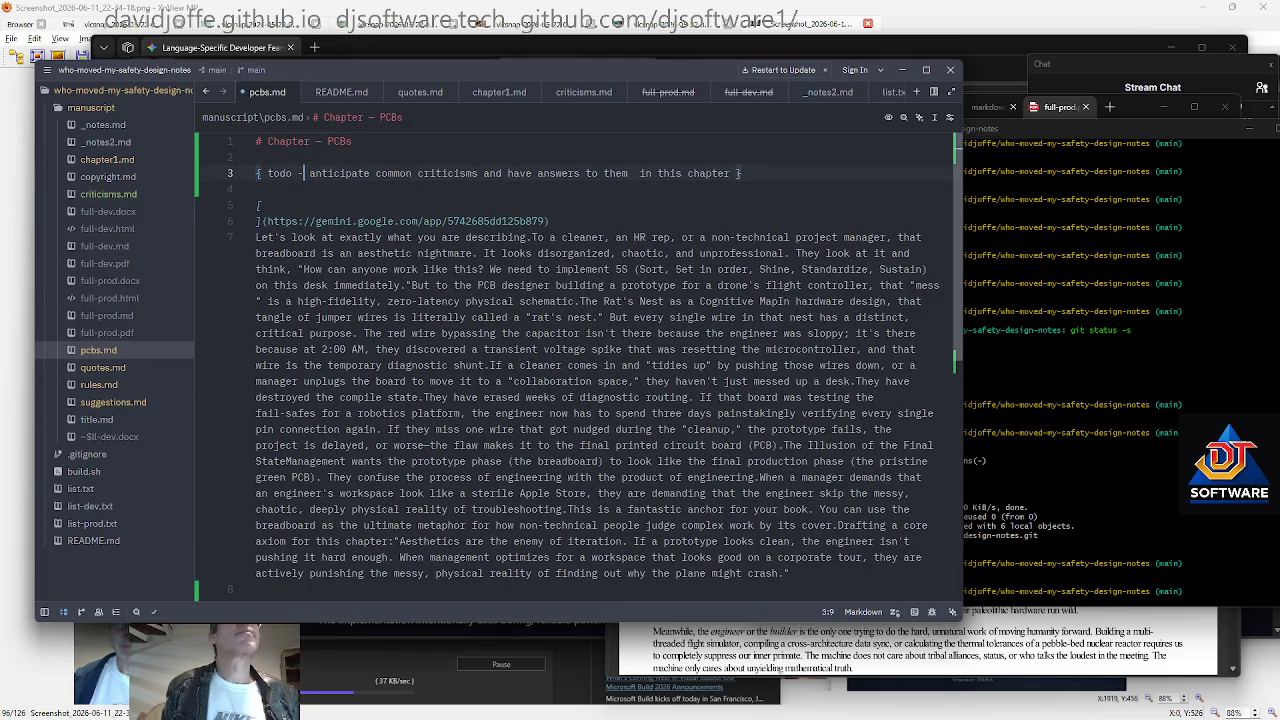
key("shift+End")
key("shift+Left")
key("shift+Left")
Reword it to 'this could maybe be a chapter on PCB design as an example', then run touch manuscript/case-studies.md
type("this could maybe be a chapter onn PCB")
key("Left")
key("Left")
key("Left")
key("Left")
key("BackSpace")
key("Right")
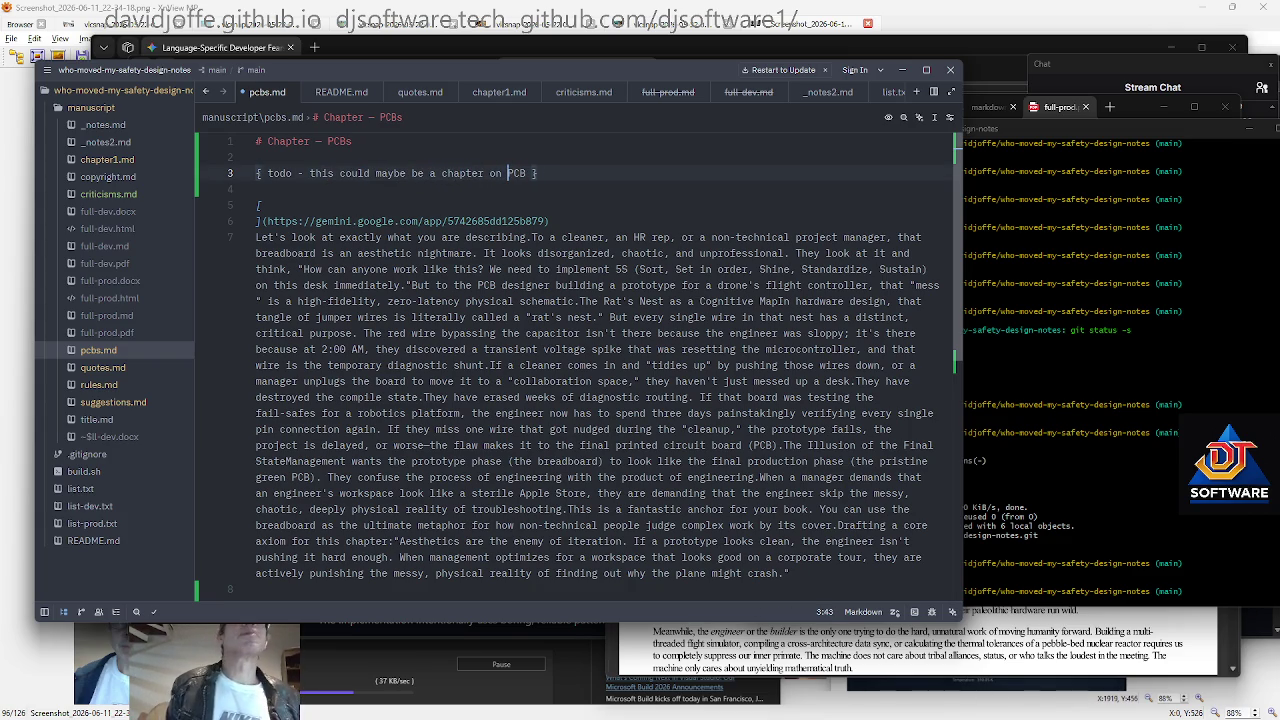
type("design as an example")
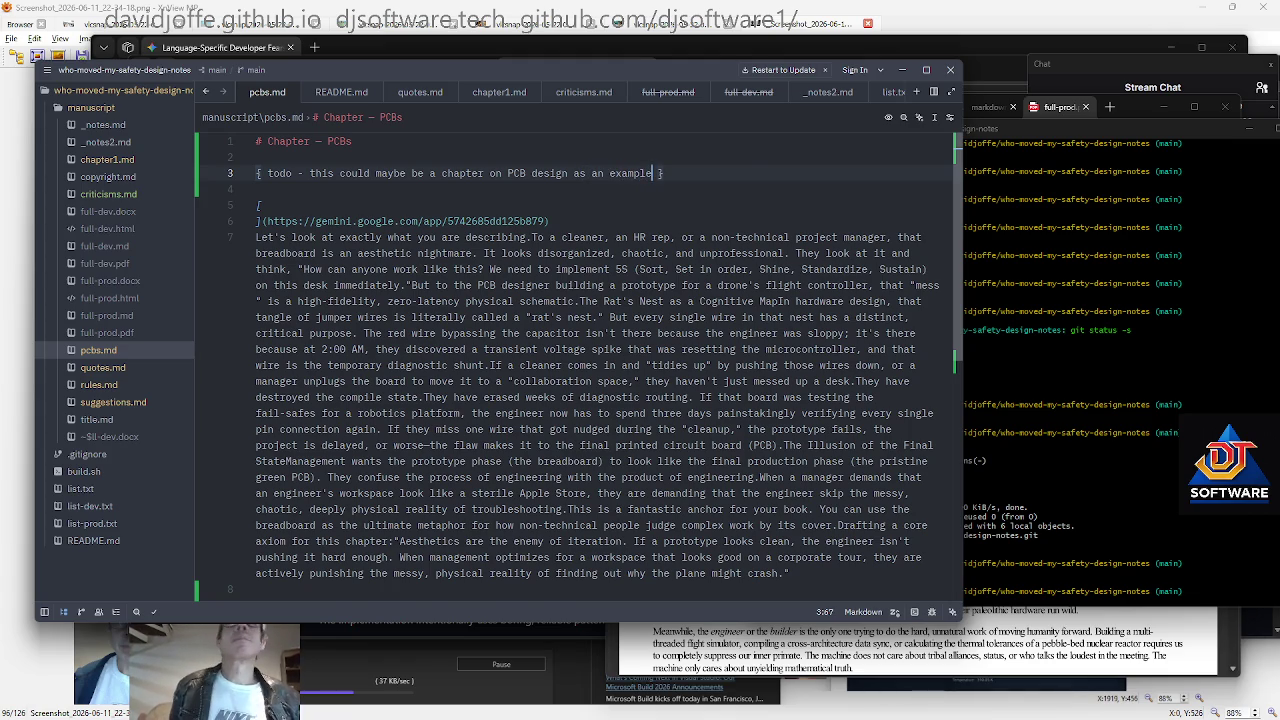
key("alt+Tab")
type("touch manuscript/c")
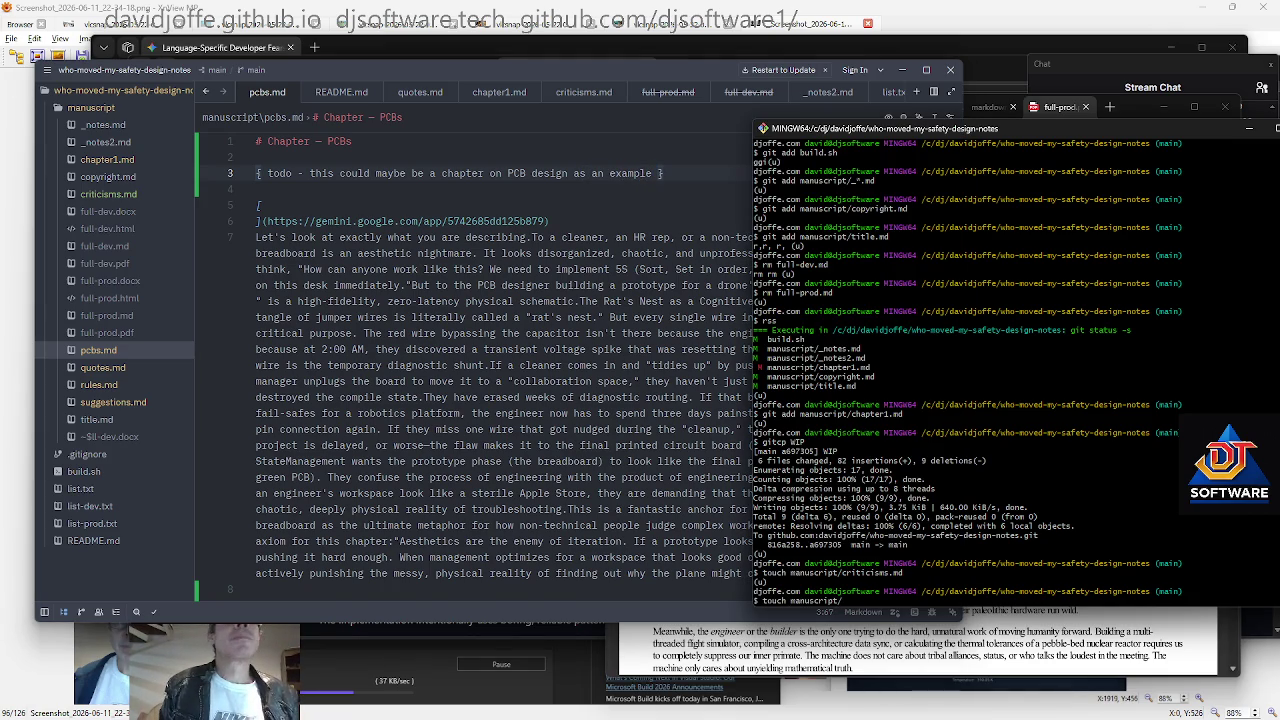
type("ase-studies.md")
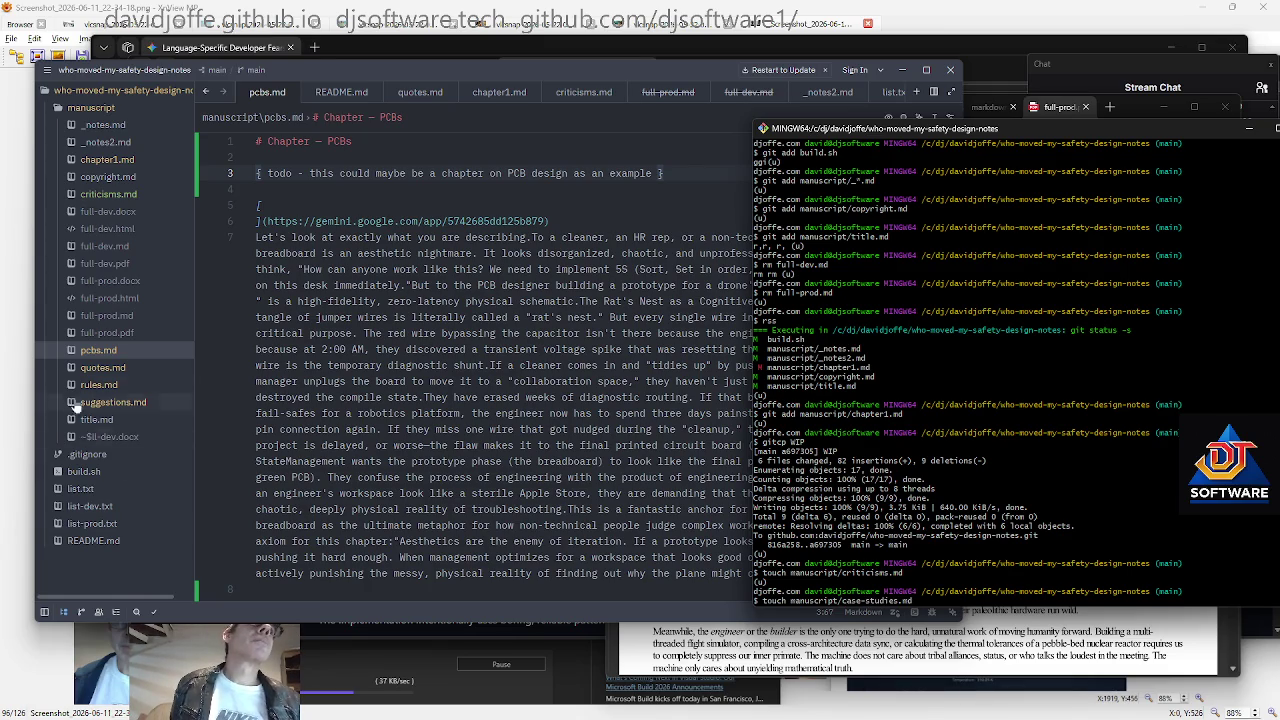
Add criticisms.md to the list-dev.txt chapter list after suggestions.md
left_click(340, 300)
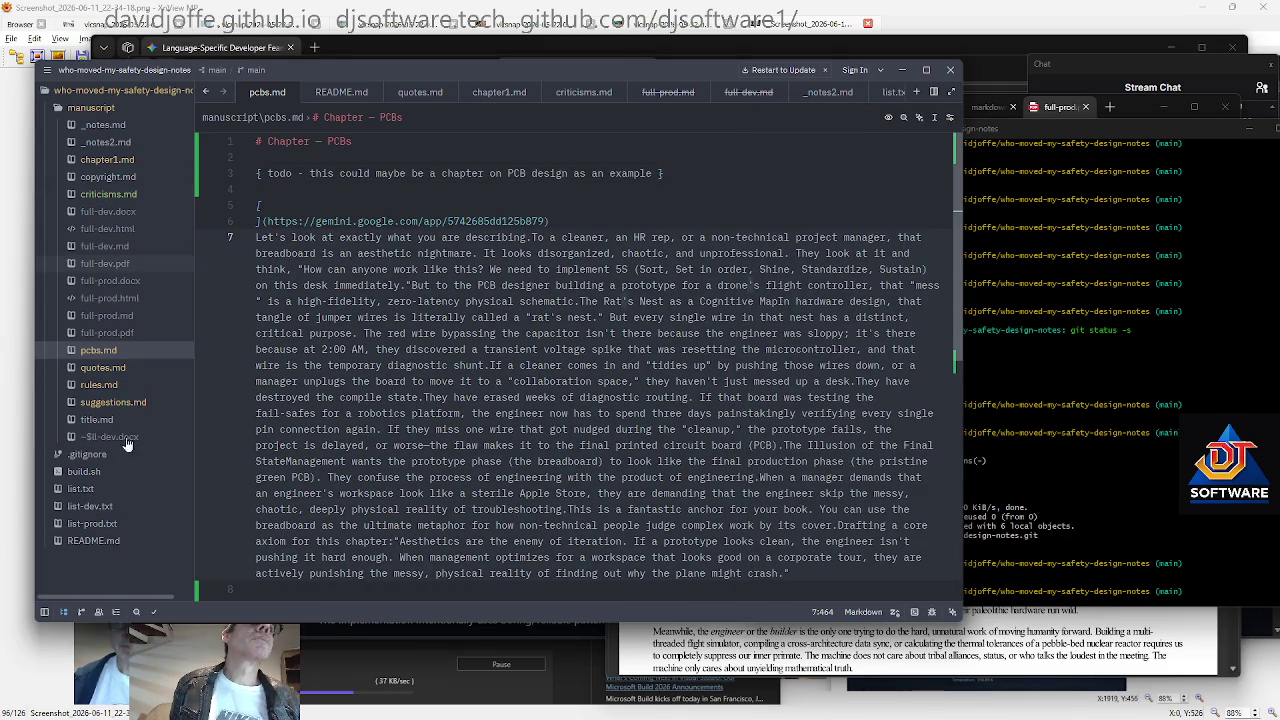
left_click(100, 506)
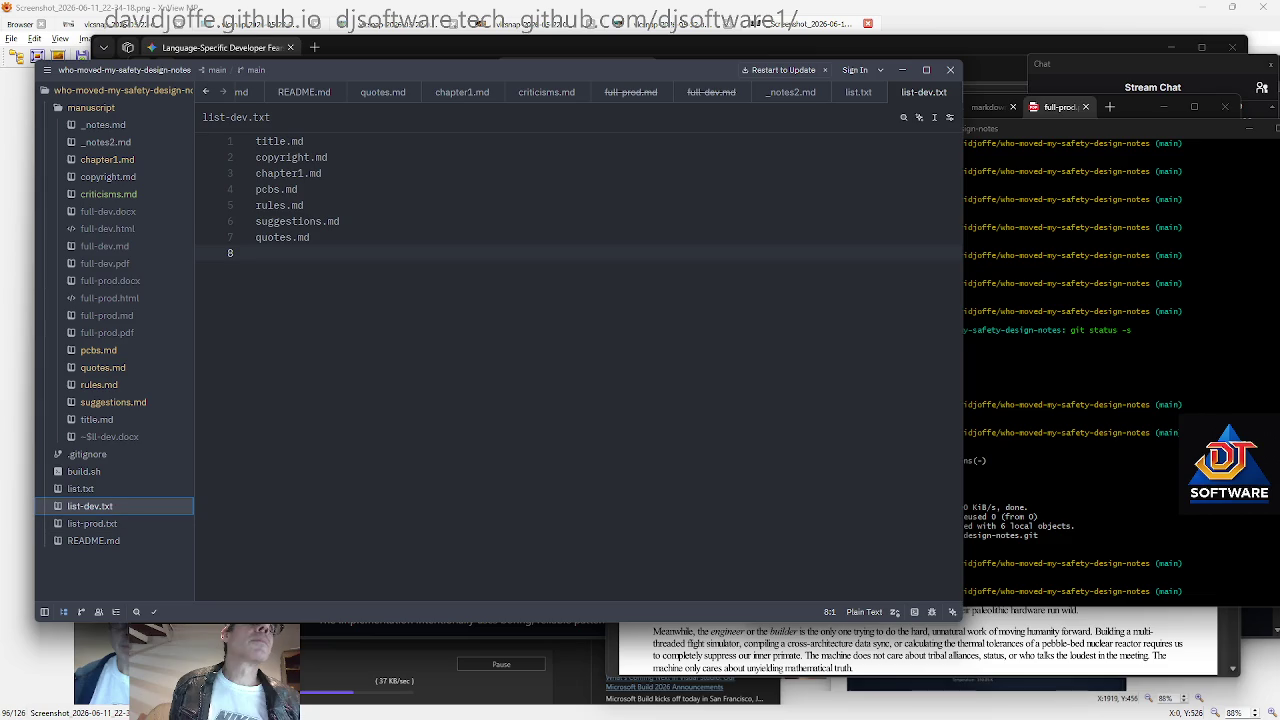
key("Return")
type("criticis")
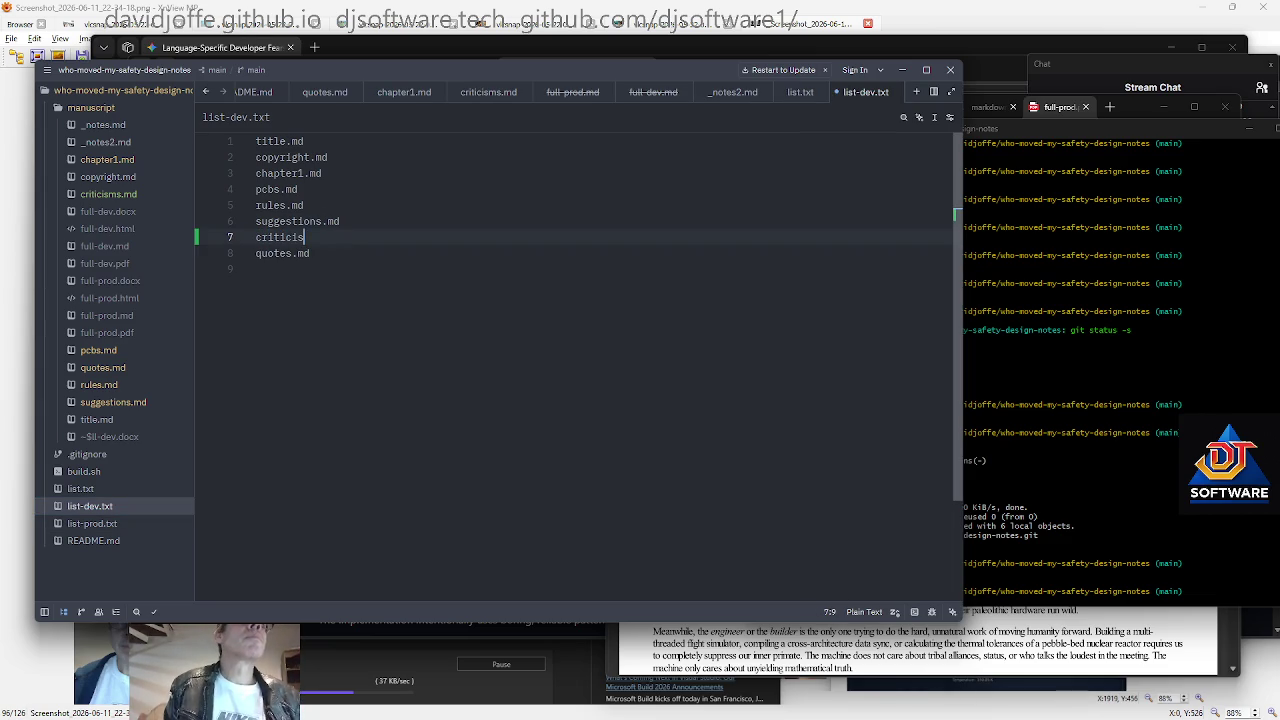
type("ms.")
key("Down")
key("Down")
key("Up")
key("Up")
key("Up")
key("Up")
key("Down")
key("Down")
key("Down")
key("End")
key("Down")
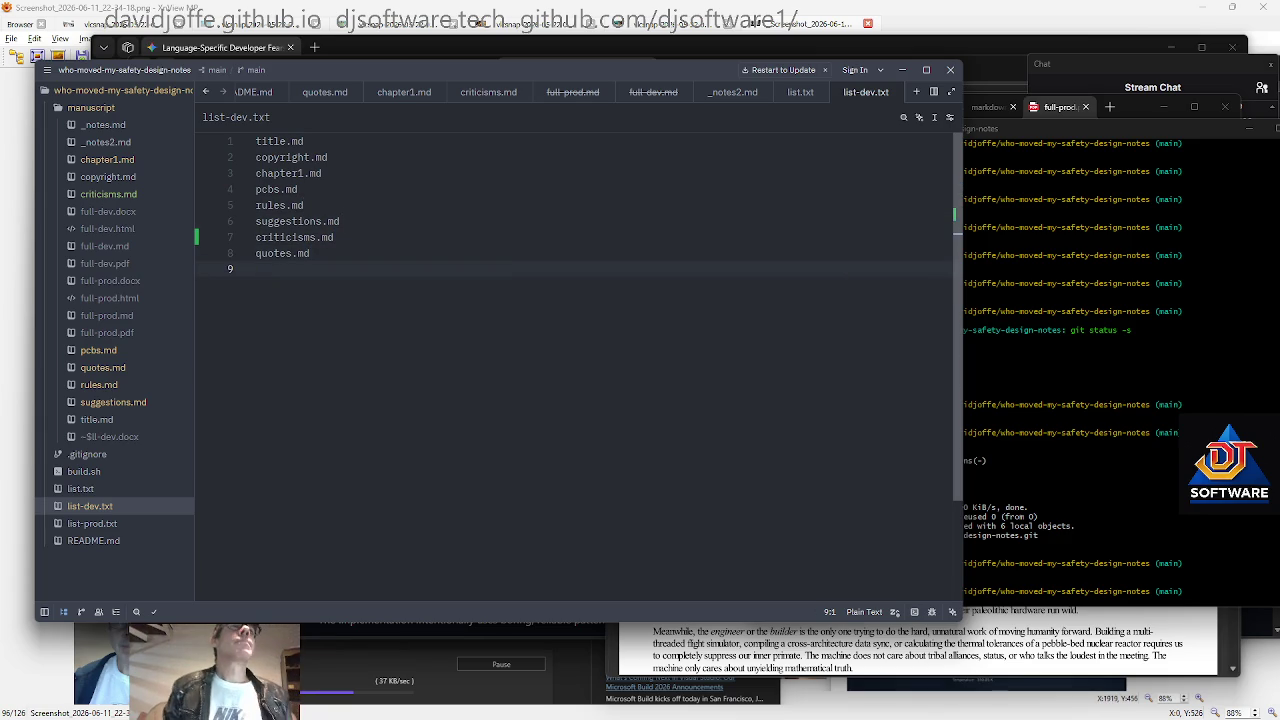
In Git Bash, create manuscript/case-studies.md and manuscript/final.md with touch
key("alt+Tab")
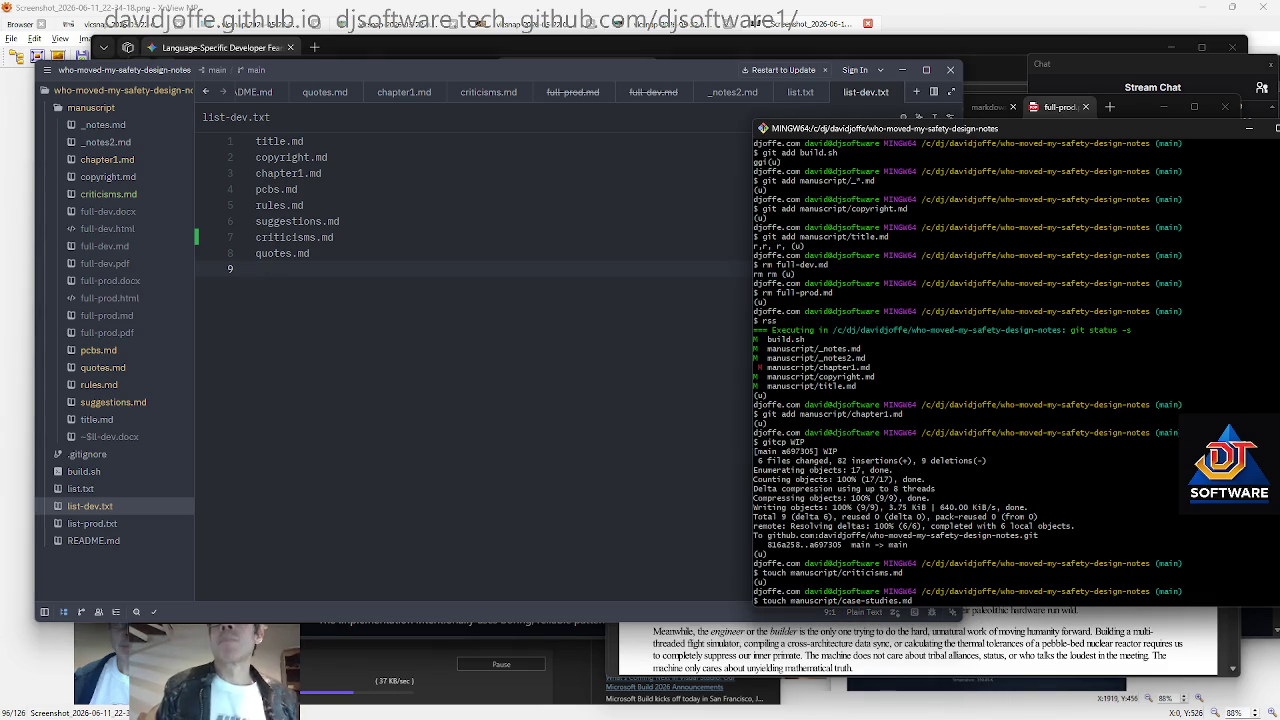
key("Return")
key("Up")
key("BackSpace")
key("BackSpace")
key("BackSpace")
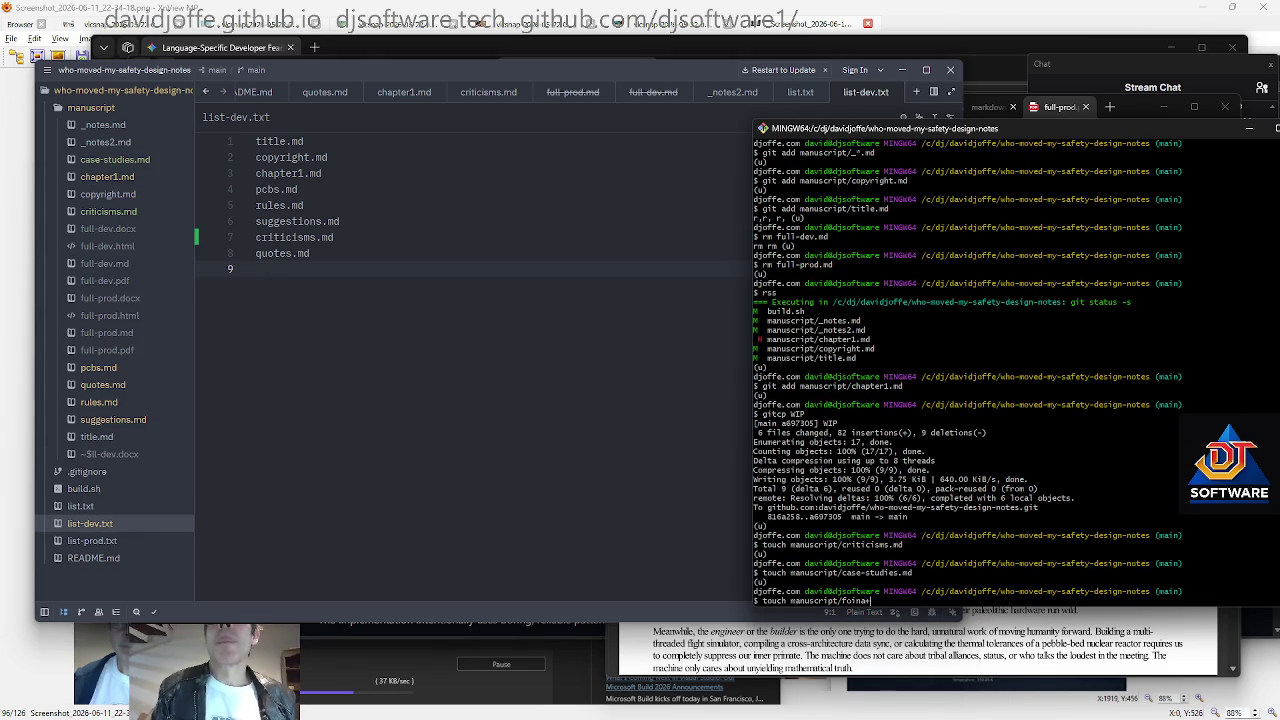
key("BackSpace")
key("BackSpace")
key("BackSpace")
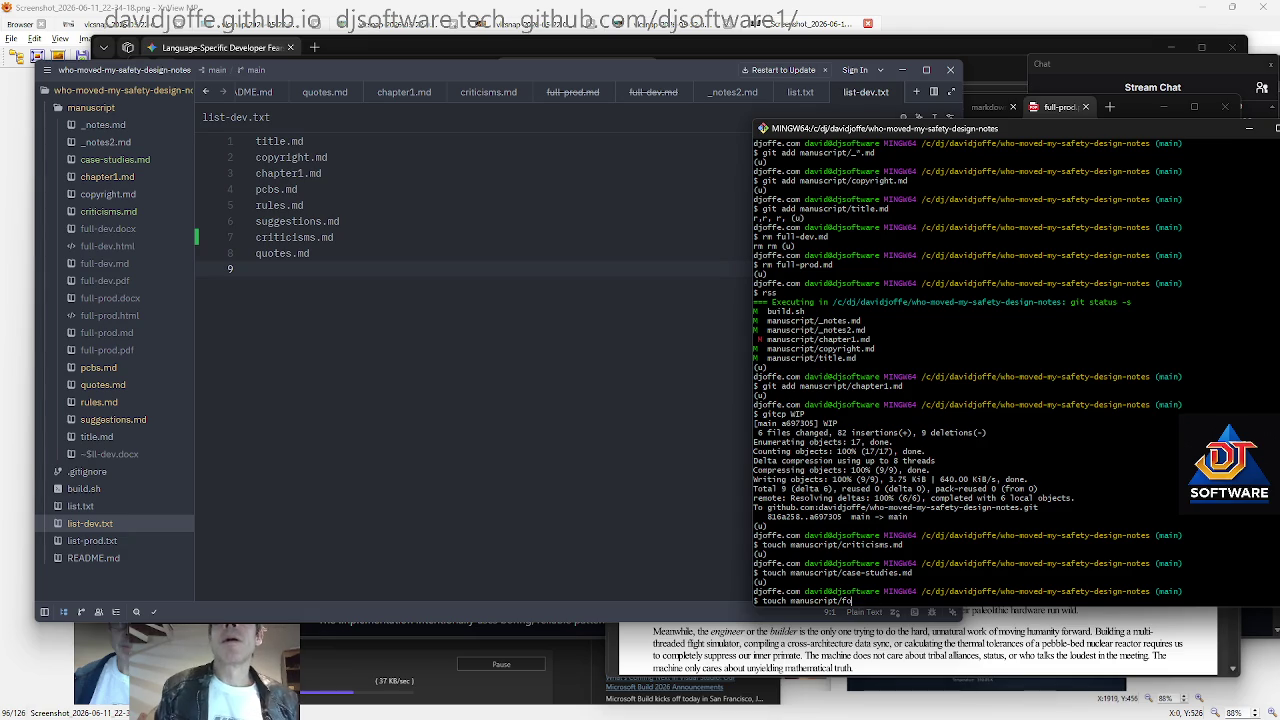
type("inal.md")
key("Return")
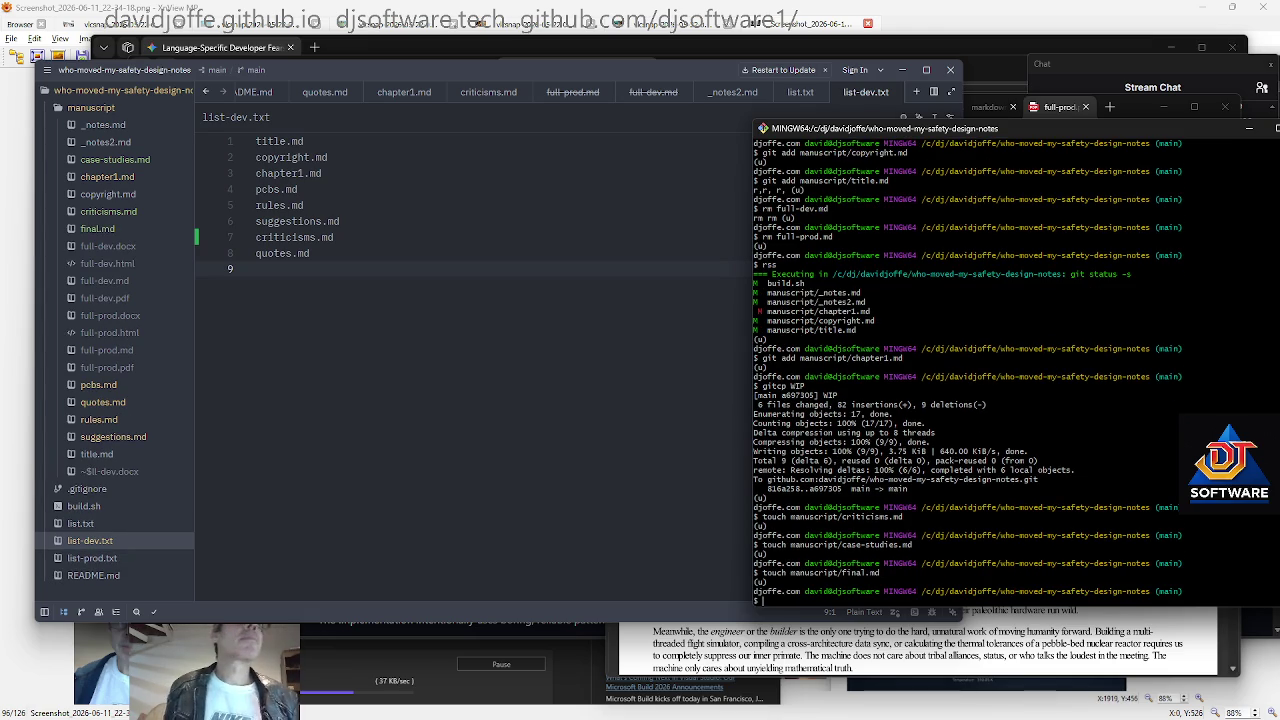
Add final.md as the last entry in list-dev.txt, after quotes.md
left_click(84, 540)
type("finalmd")
key("Return")
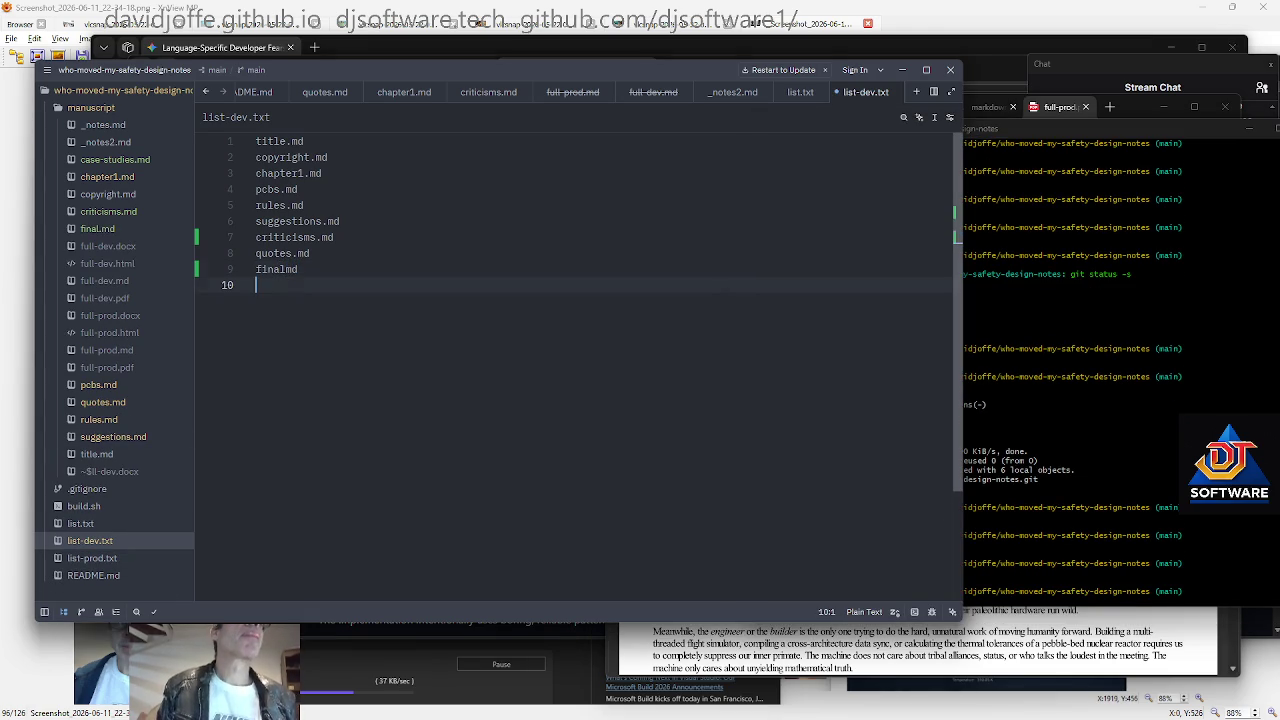
left_click(287, 269)
type(".")
left_click_drag(300, 285, 291, 269)
key("shift+Home")
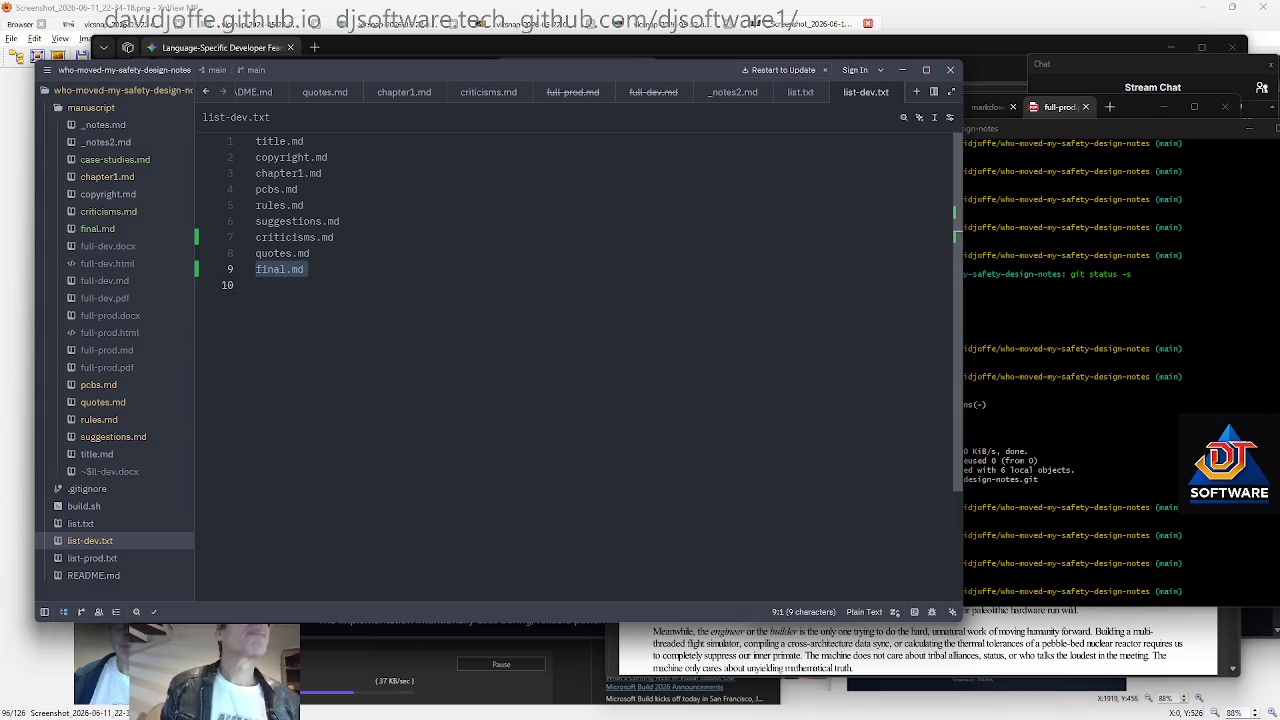
Glance at list-prod.txt, then return to list-dev.txt and open chapter1.md
left_click(100, 558)
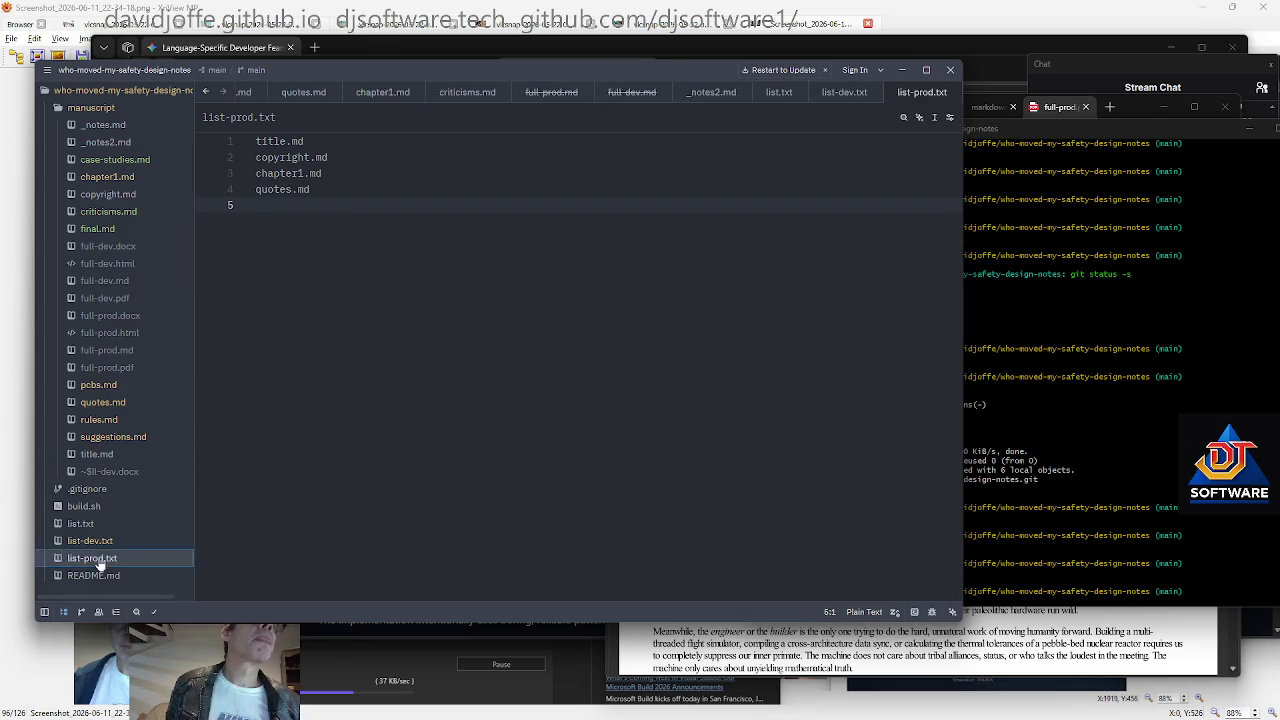
left_click(150, 541)
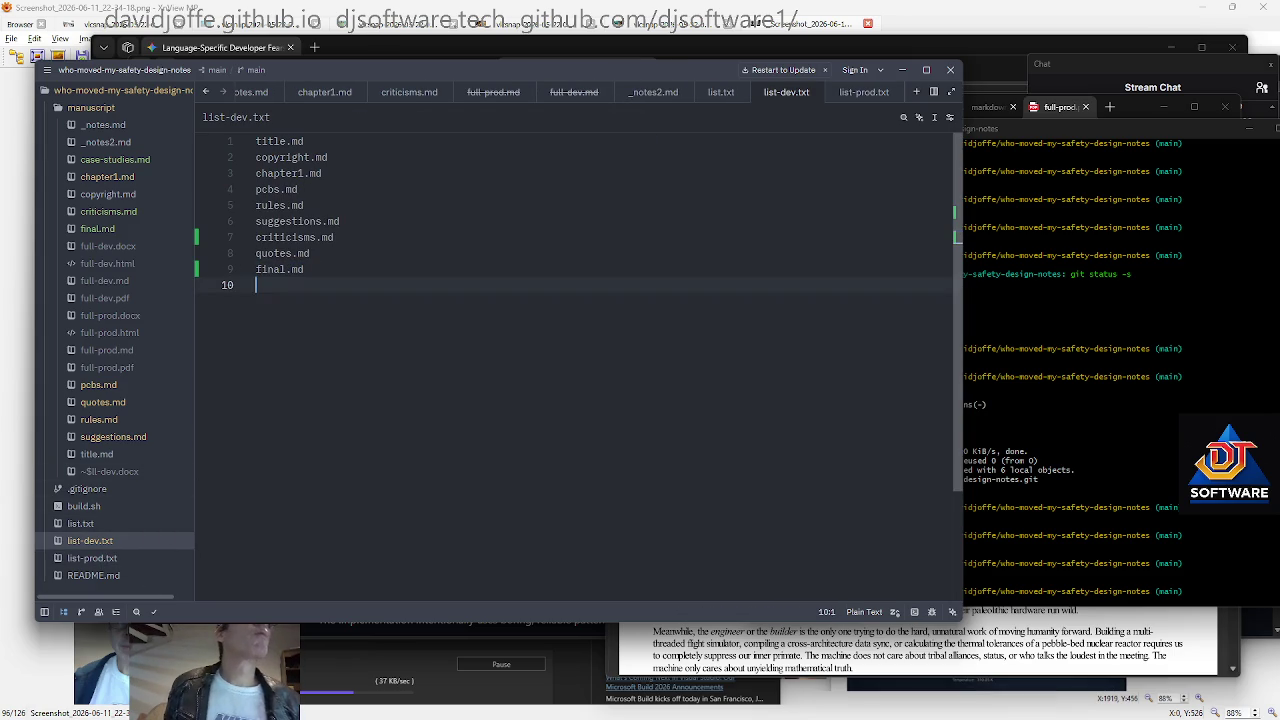
left_click(122, 179)
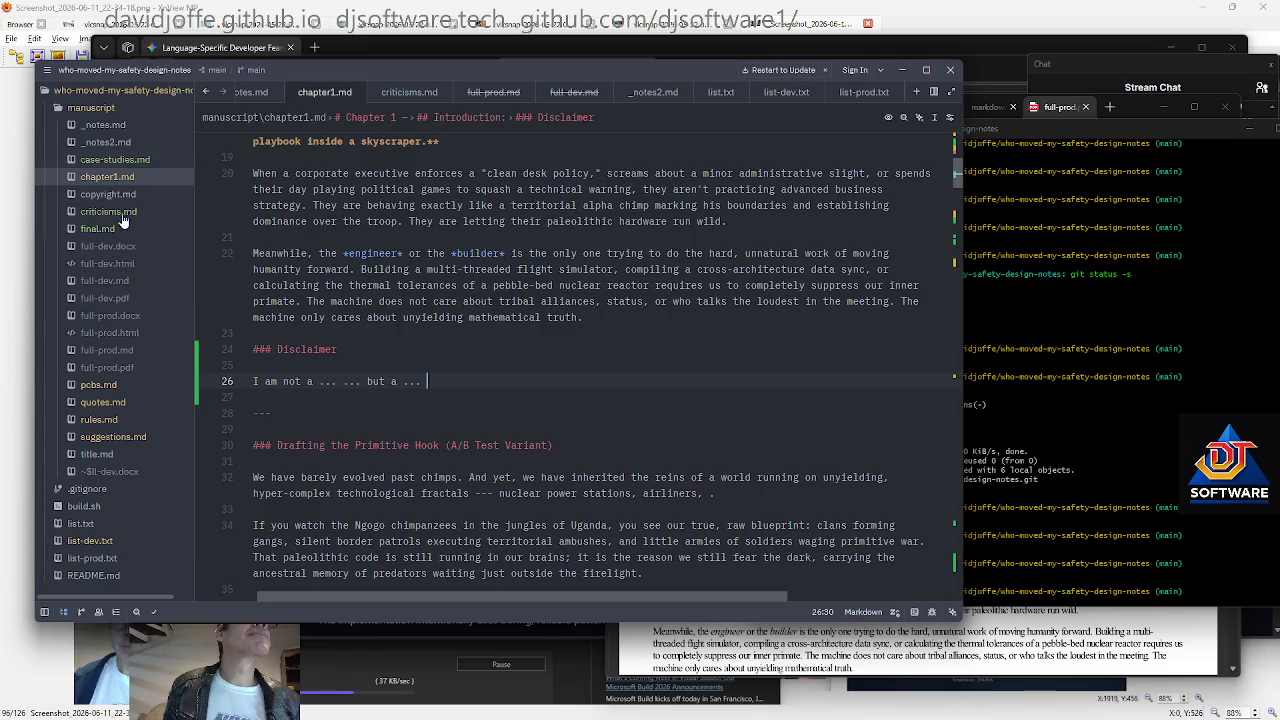
Paste the Criticisms chapter template into the empty final.md
left_click(108, 229)
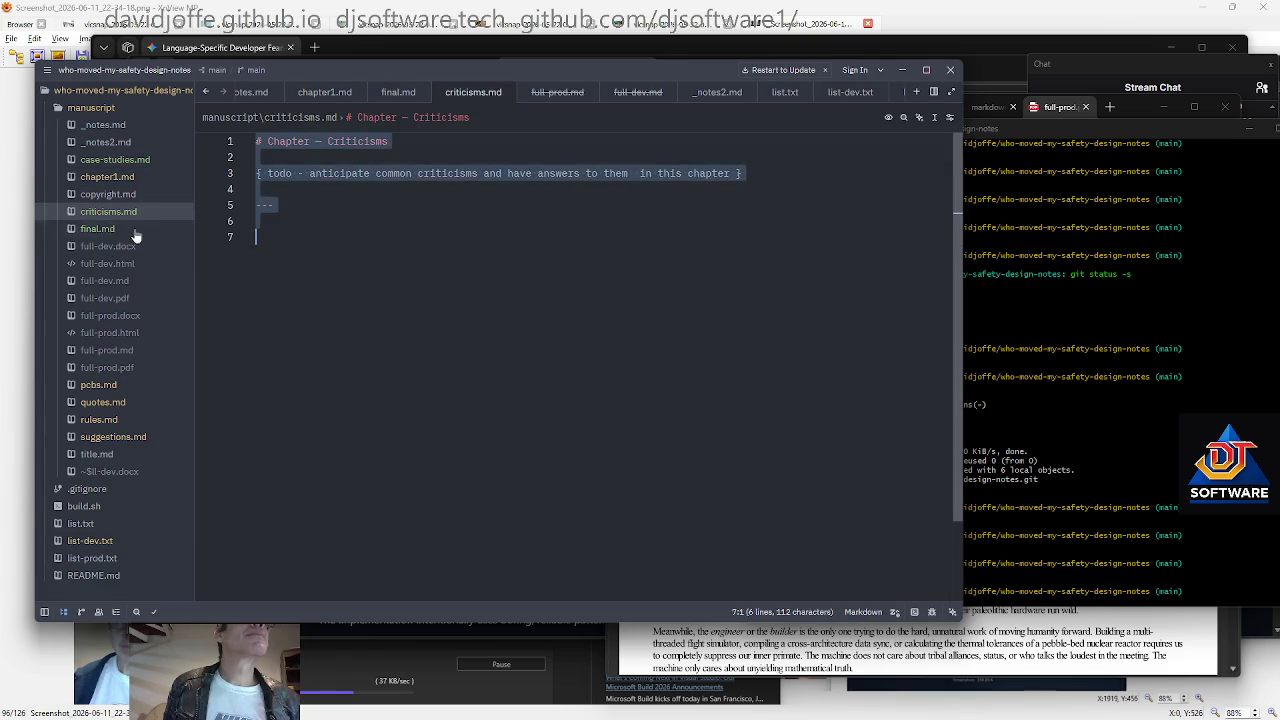
left_click(100, 229)
type("# Chapter — Criticisms  { todo - anticipate common criticisms and have answers to them  in this chapter }  ---")
key("Up")
key("Up")
key("Up")
key("Up")
Rewrite the heading to '# Final Thoughts and', dropping 'Chapter —'
key("End")
key("ctrl+shift+Left")
type("Final")
key("ctrl+Left")
key("ctrl+shift+Left")
key("ctrl+shift+Left")
key("BackSpace")
key("End")
type("Thoughts and")
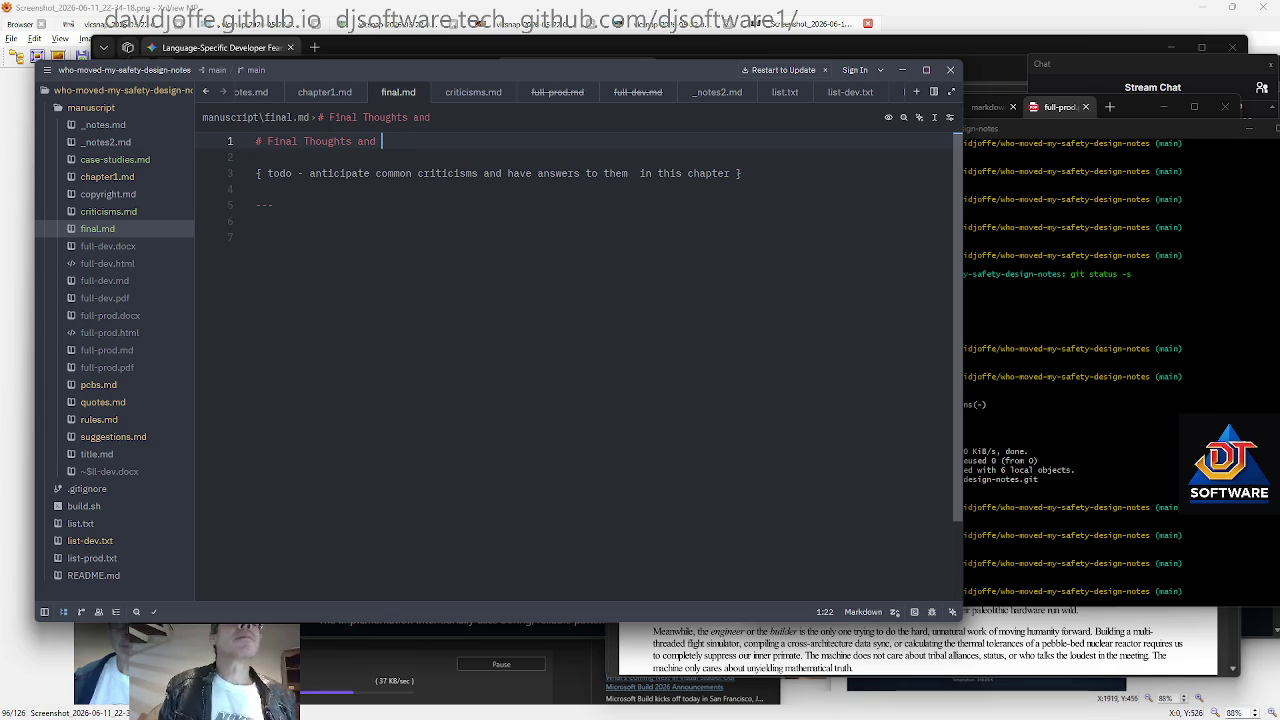
Finish the heading as 'Final Thoughts and Notes' and trim the todo note's description
type("Notes")
left_click(375, 173)
key("shift+End")
key("shift+Left")
key("BackSpace")
key("BackSpace")
key("BackSpace")
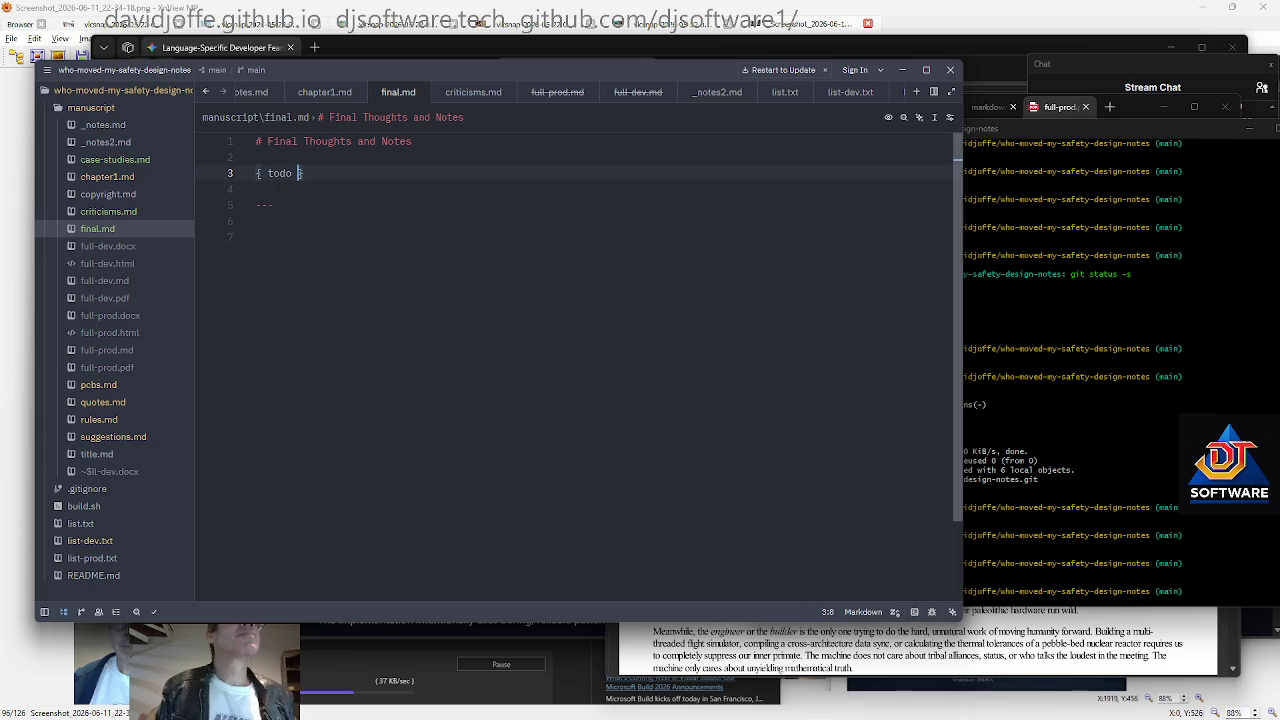
type("- ask Jef")
key("BackSpace")
key("BackSpace")
key("BackSpace")
key("BackSpace")
key("BackSpace")
key("BackSpace")
type("-")
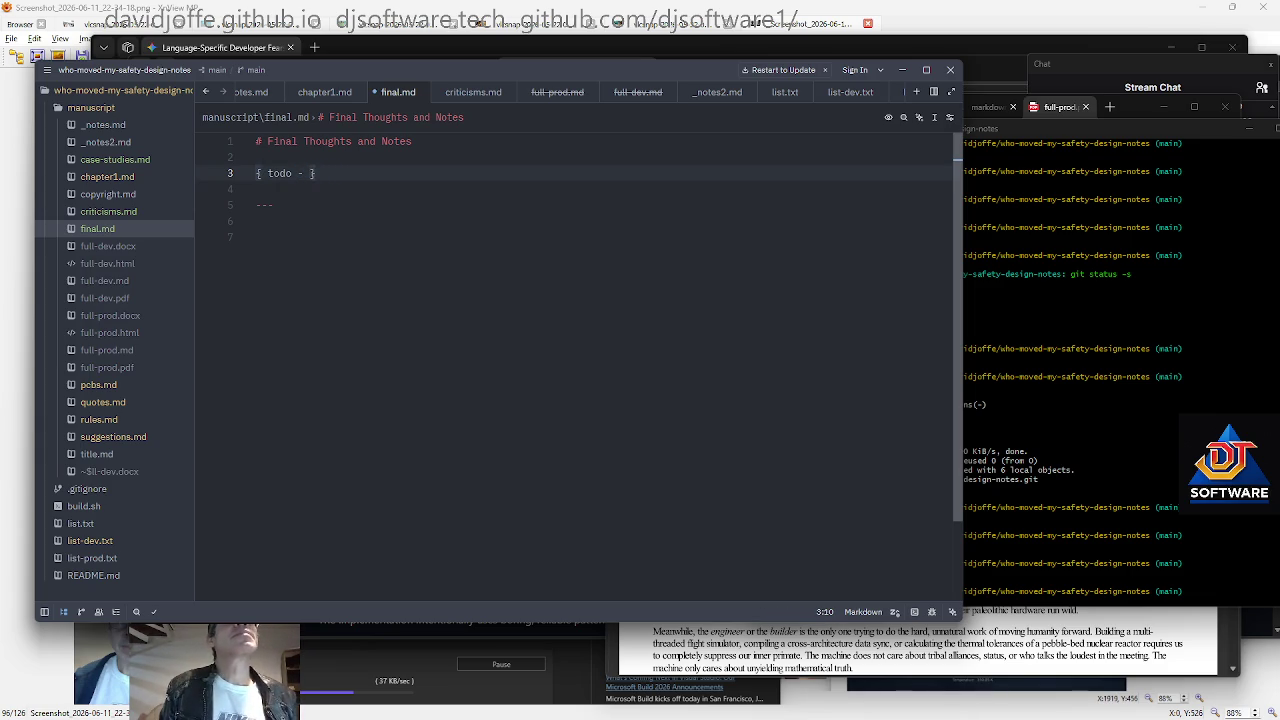
Add '{ todo - char buf fixes ;) }' below, separated by a blank line
key("End")
key("Return")
type("{ todo")
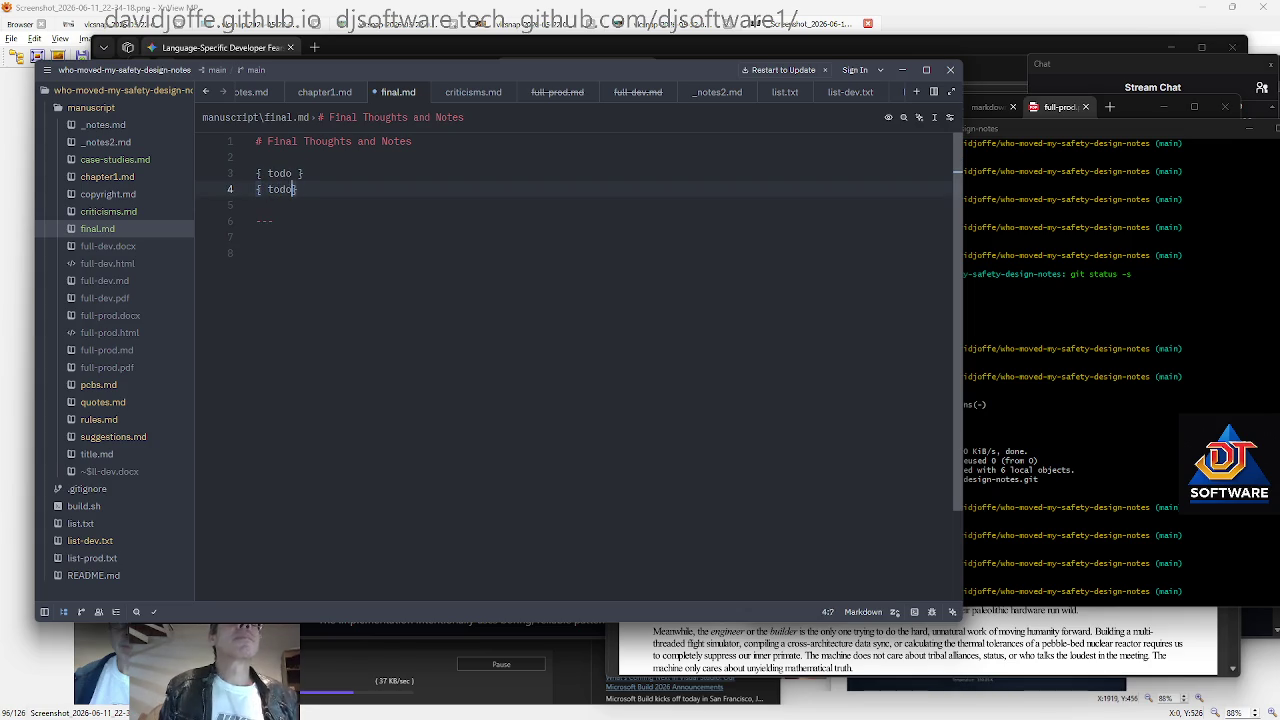
type(" - char buf ")
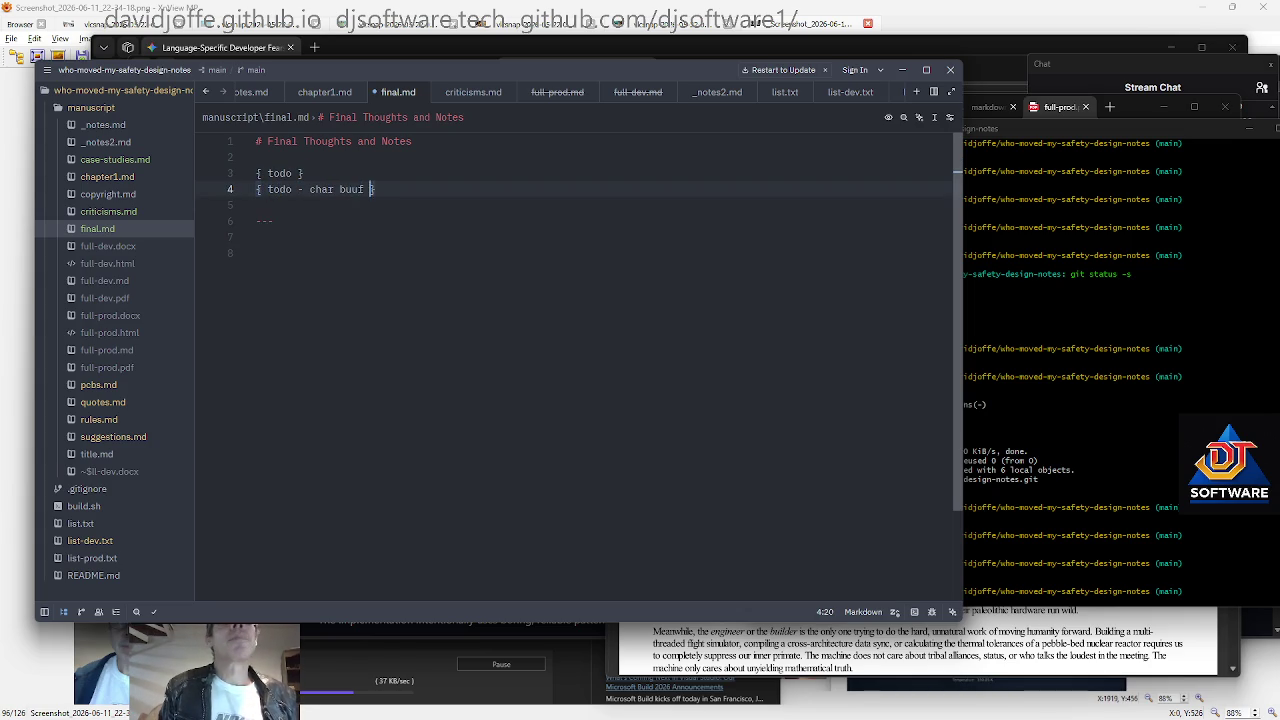
type("fixes ;)")
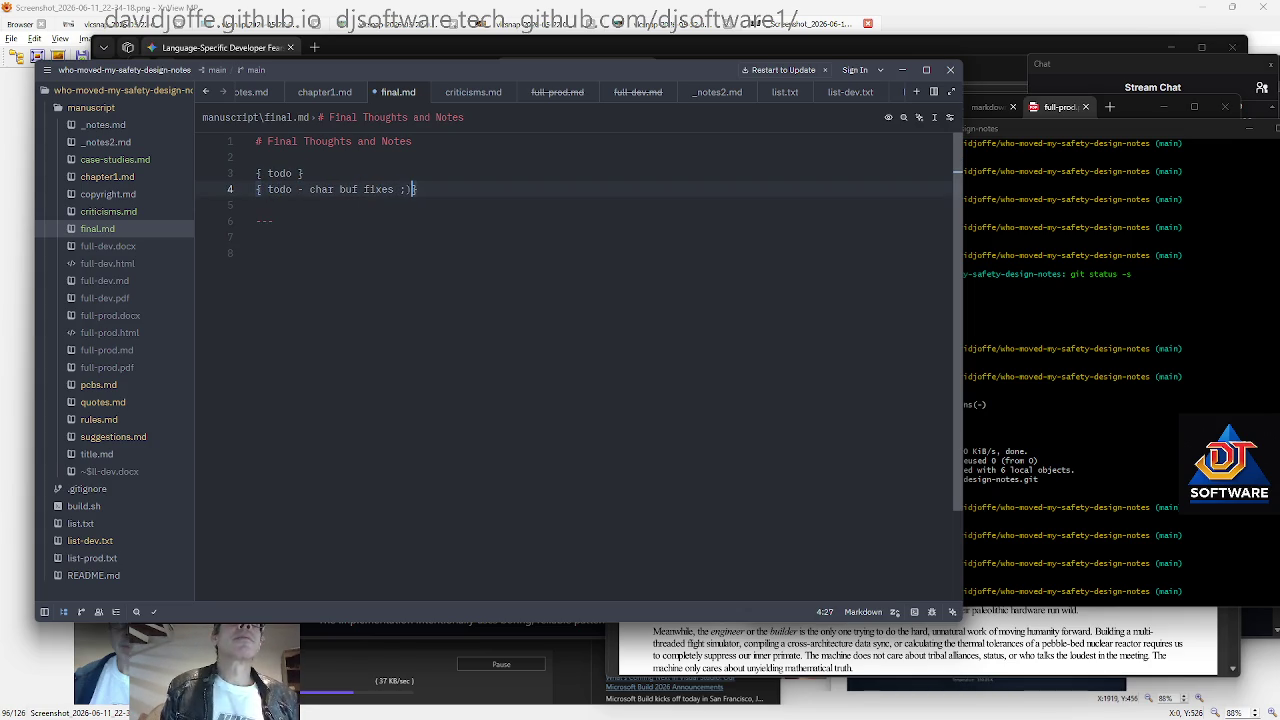
key("Return")
key("BackSpace")
key("Up")
key("Return")
key("Up")
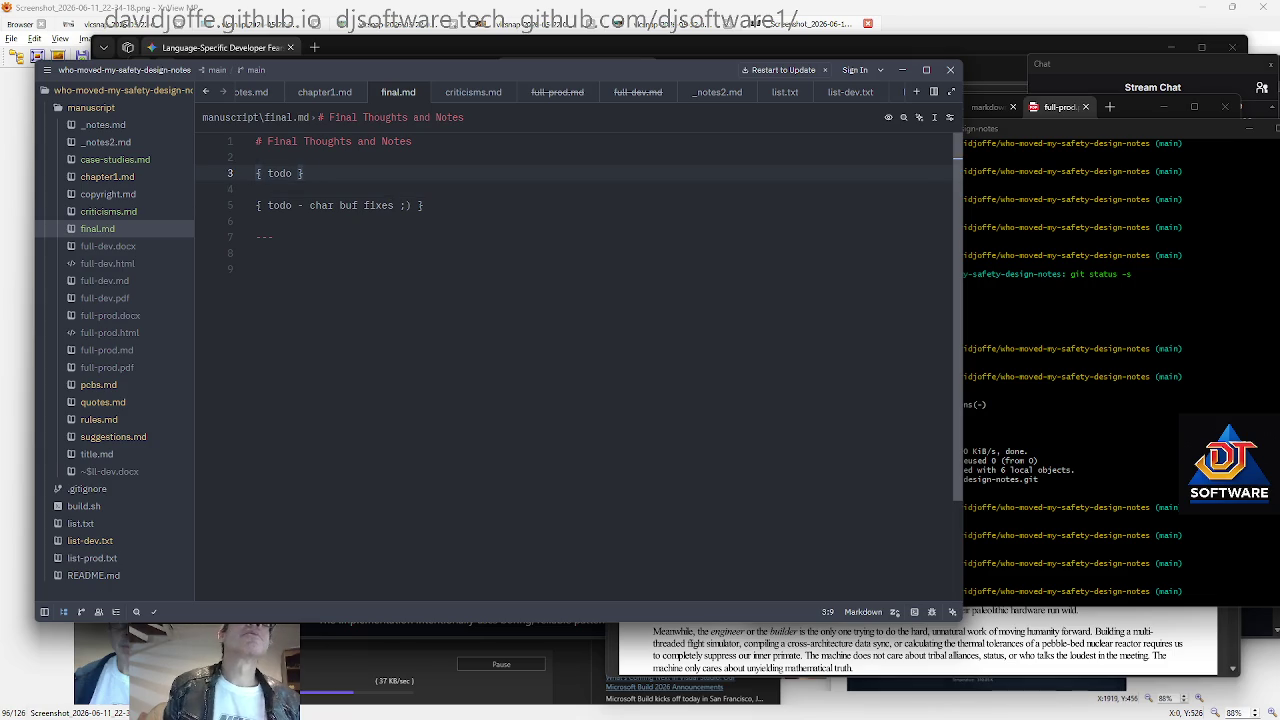
key("Up")
key("Up")
key("End")
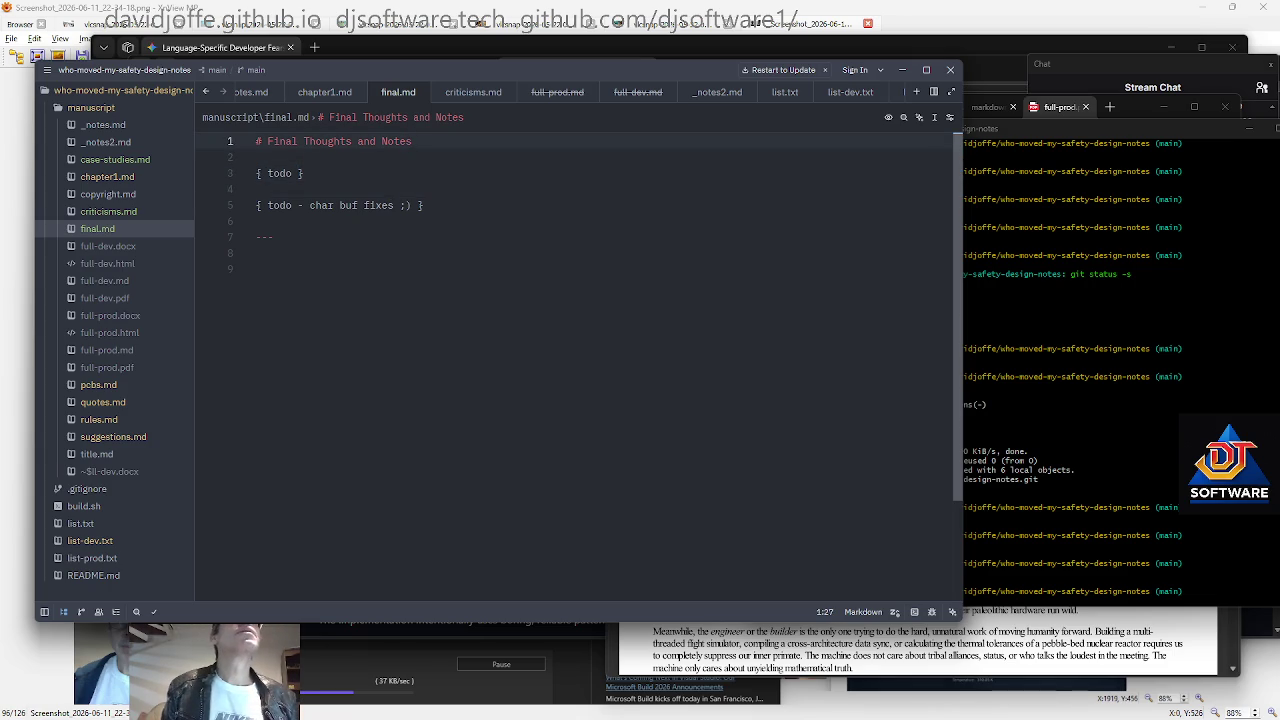
key("Return")
key("Return")
Complete the todo and draft an inspiring-vision paragraph: space, curing diseases, living to 1000
type("do - final notes and thoughts")
key("Return")
key("Return")
type("somethign ins")
key("BackSpace")
key("BackSpace")
key("BackSpace")
key("BackSpace")
key("BackSpace")
key("BackSpace")
type("ng inspri")
key("BackSpace")
type("ring and positive also eg")
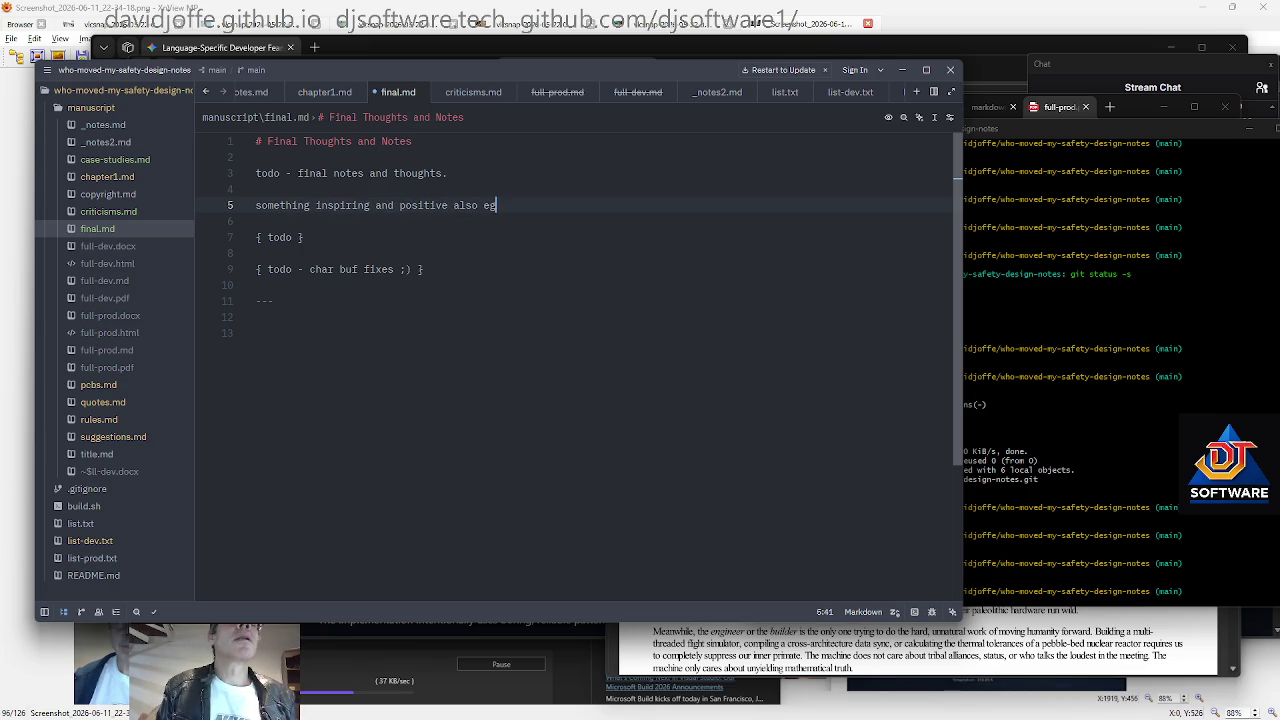
key("BackSpace")
type(".g. vision for m")
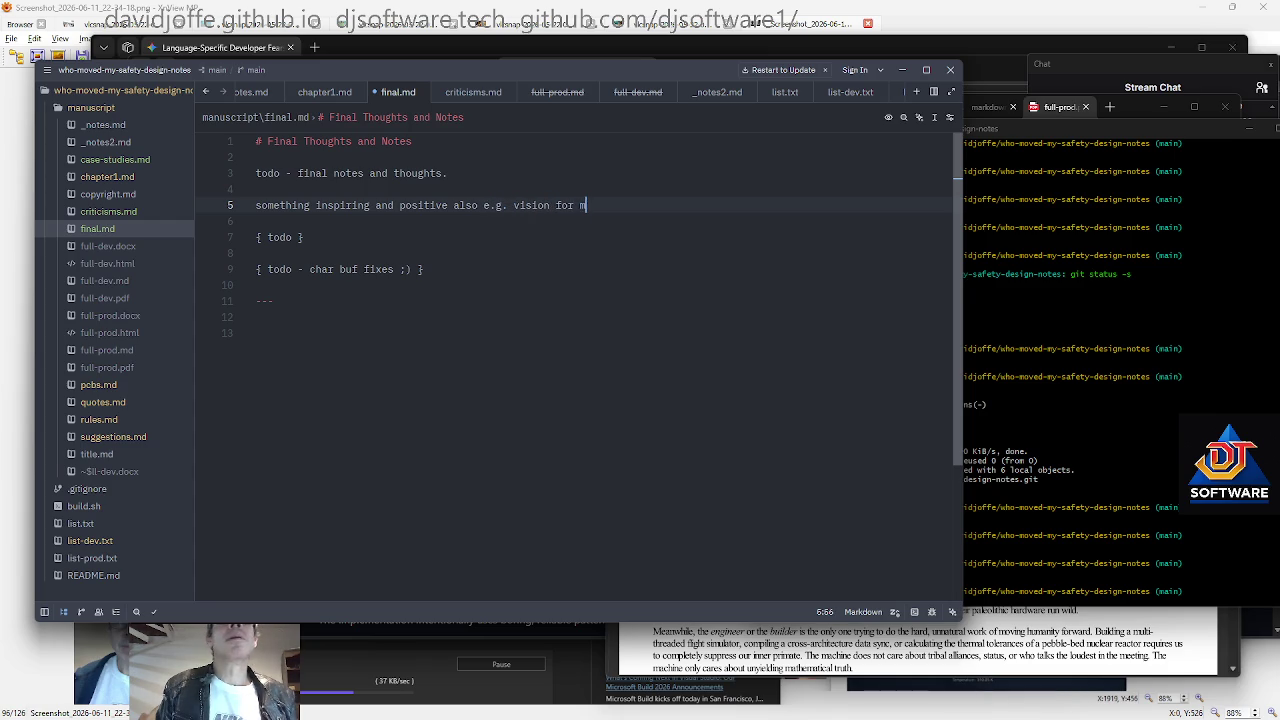
type("ankind's future in space, Mars ")
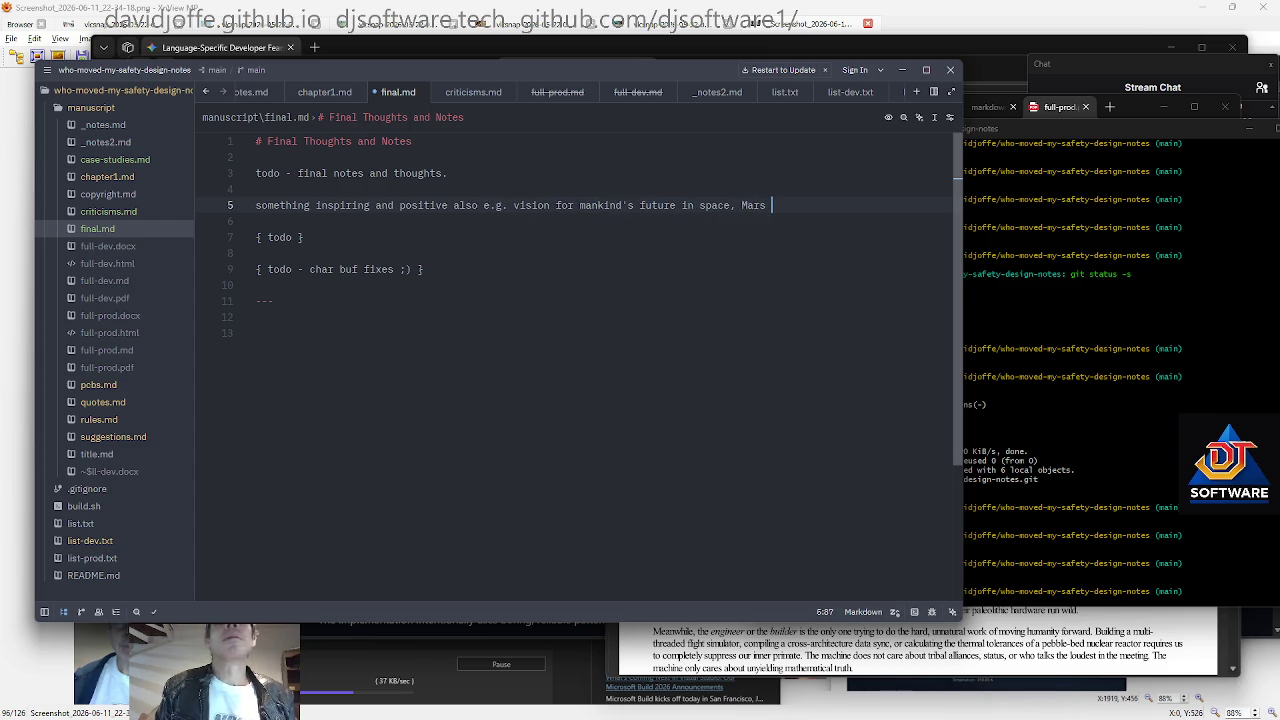
type("colonization, ... a")
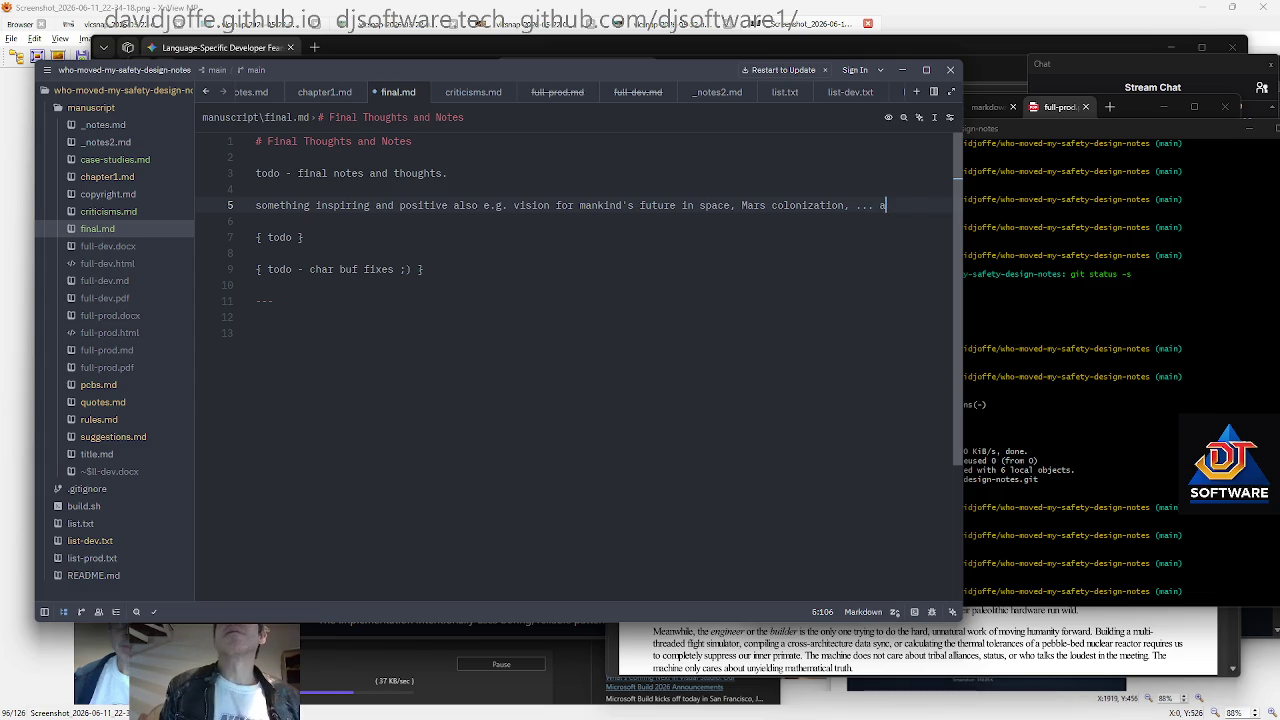
type("ll the great potentai")
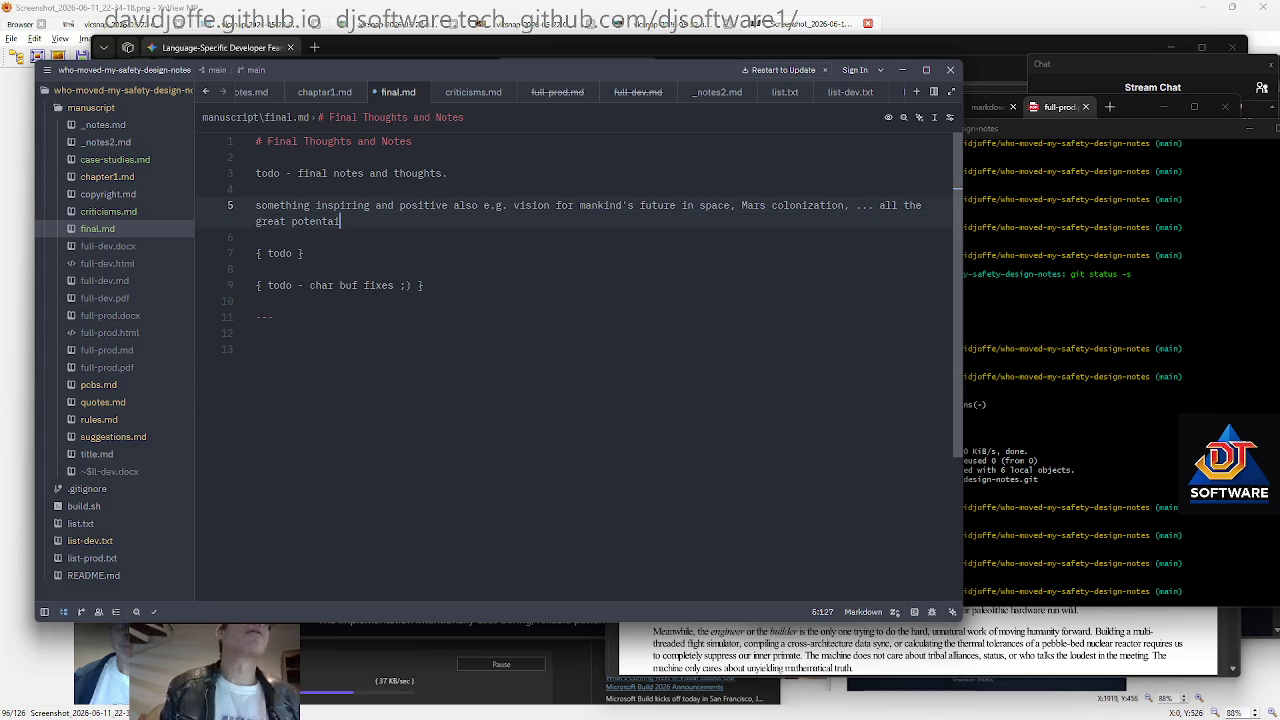
key("BackSpace")
key("BackSpace")
type("ial.")
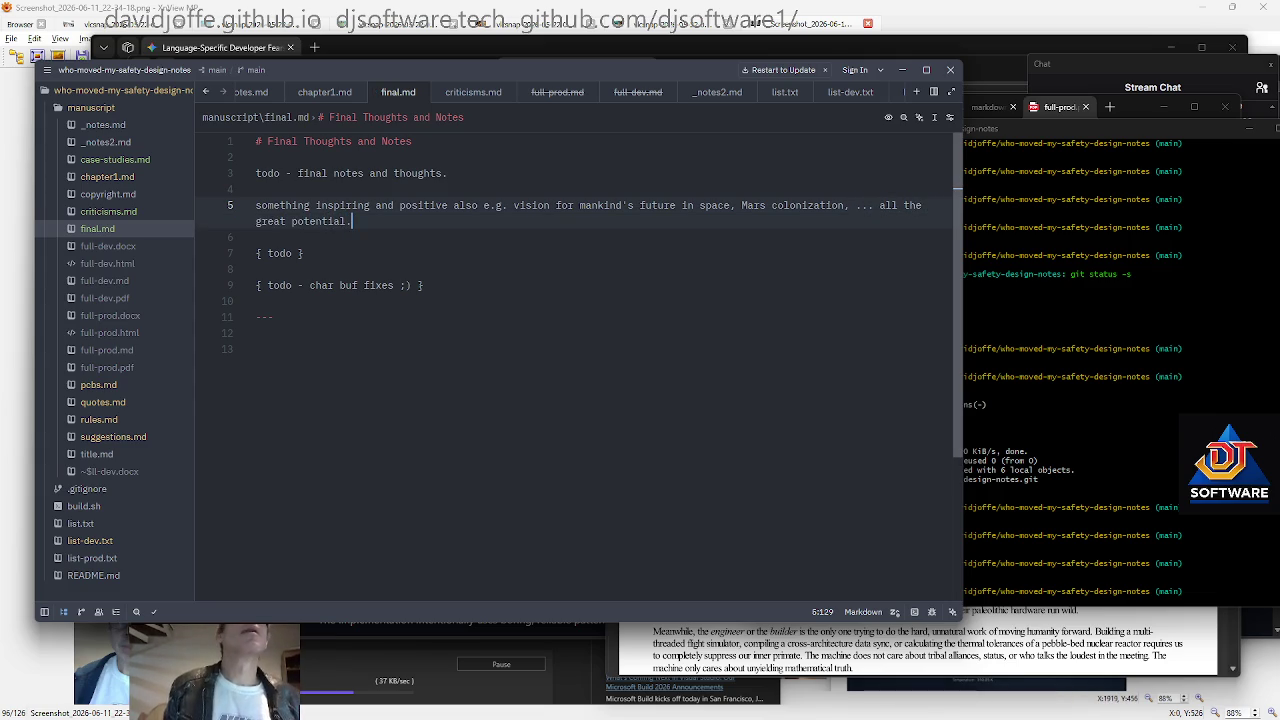
key("ctrl+Left")
key("ctrl+Left")
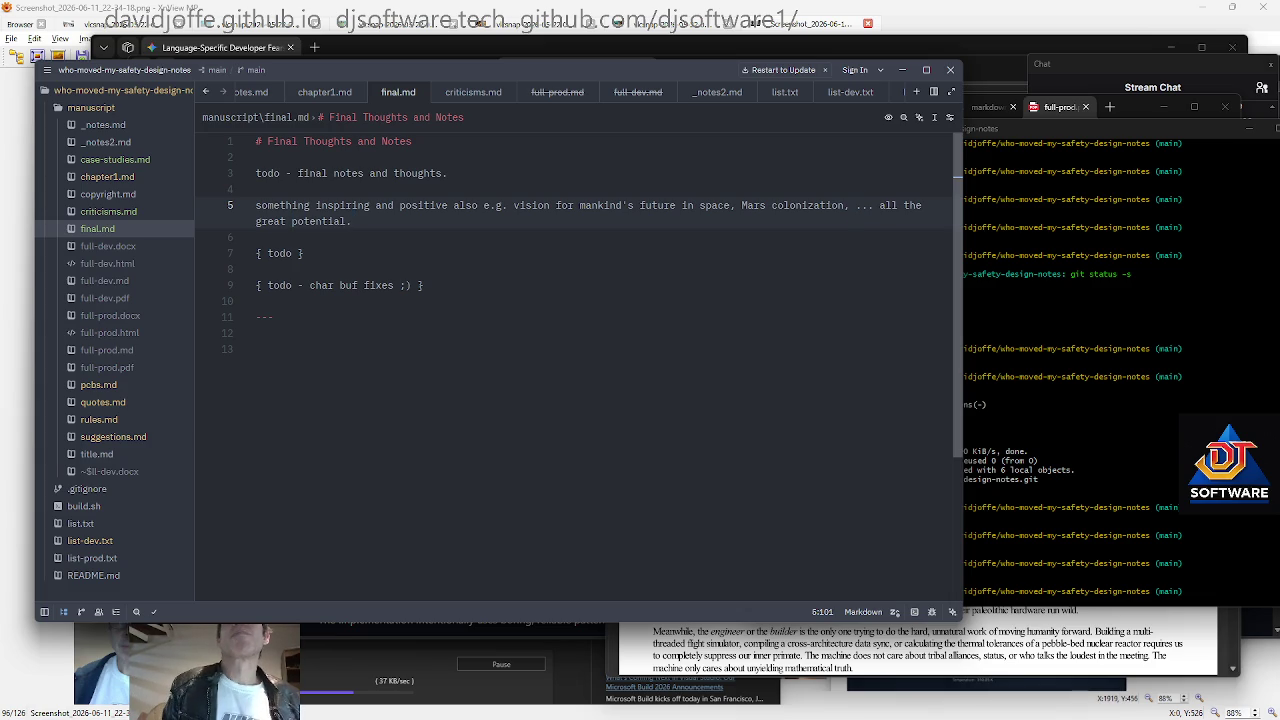
type("curing dis")
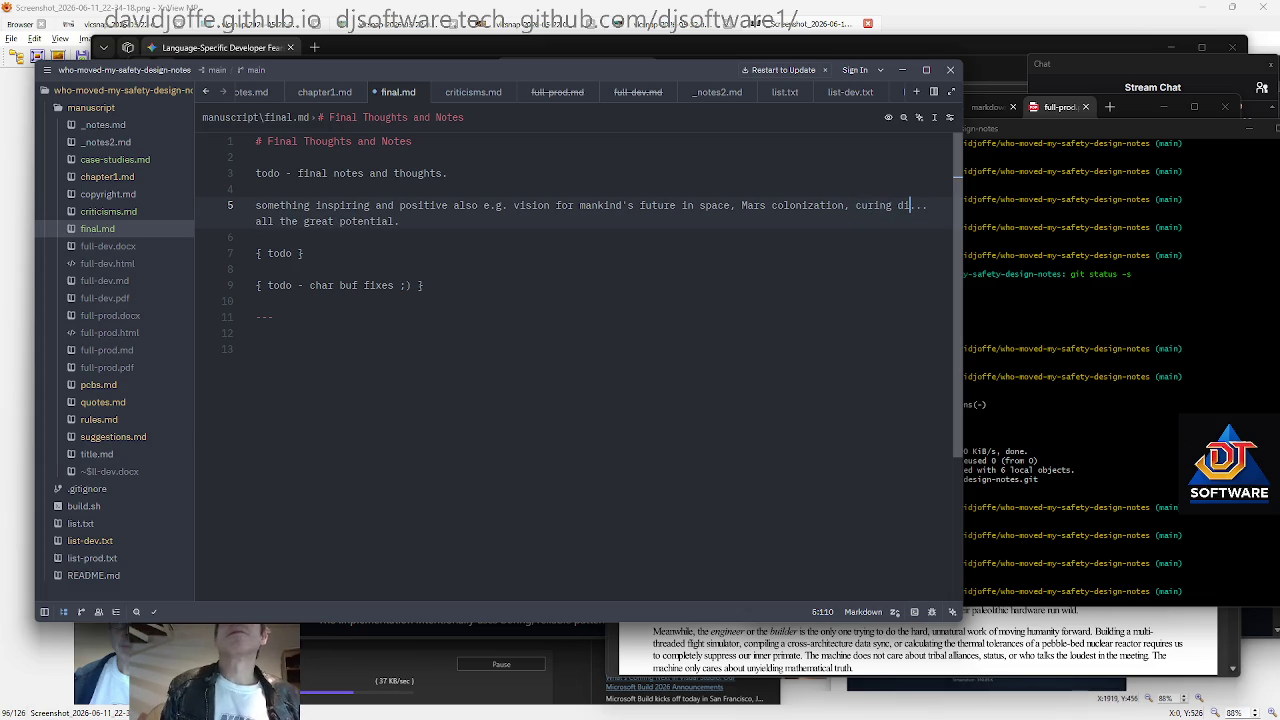
type("eases, sovingn")
key("BackSpace")
key("BackSpace")
key("BackSpace")
key("BackSpace")
type("lving longevity as an 'engineering challenge' ")
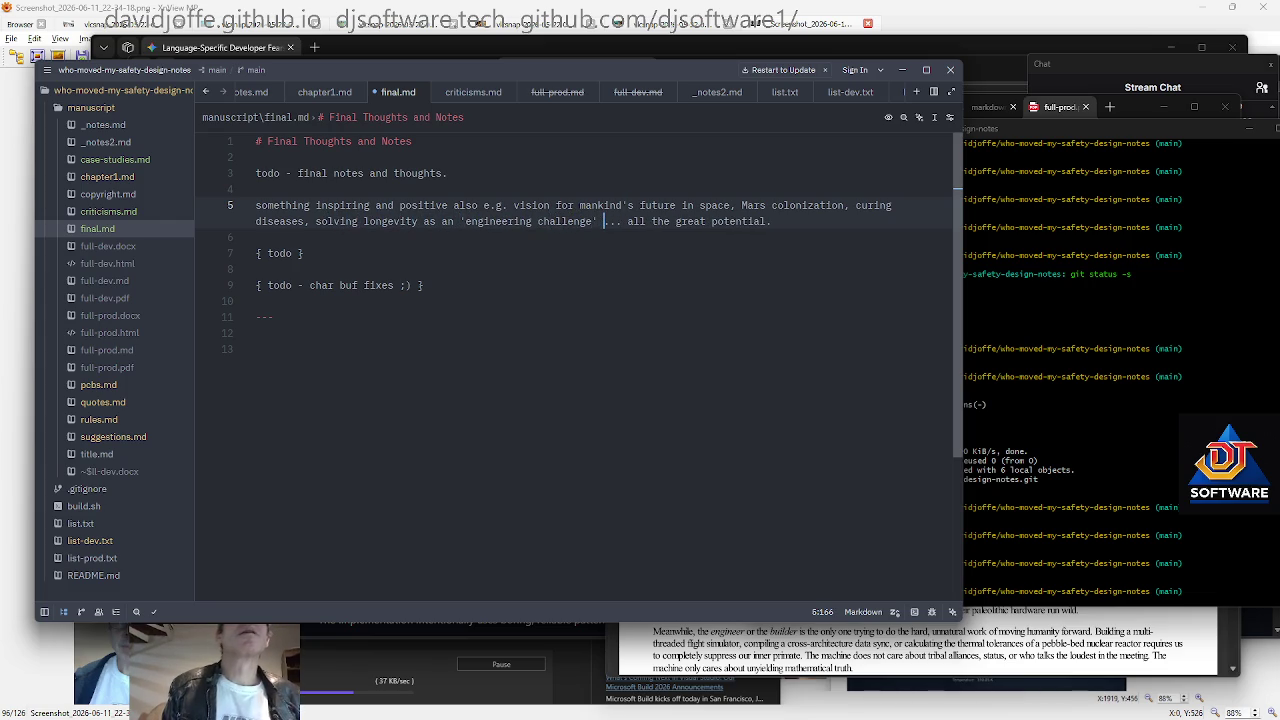
type("to live to 1000")
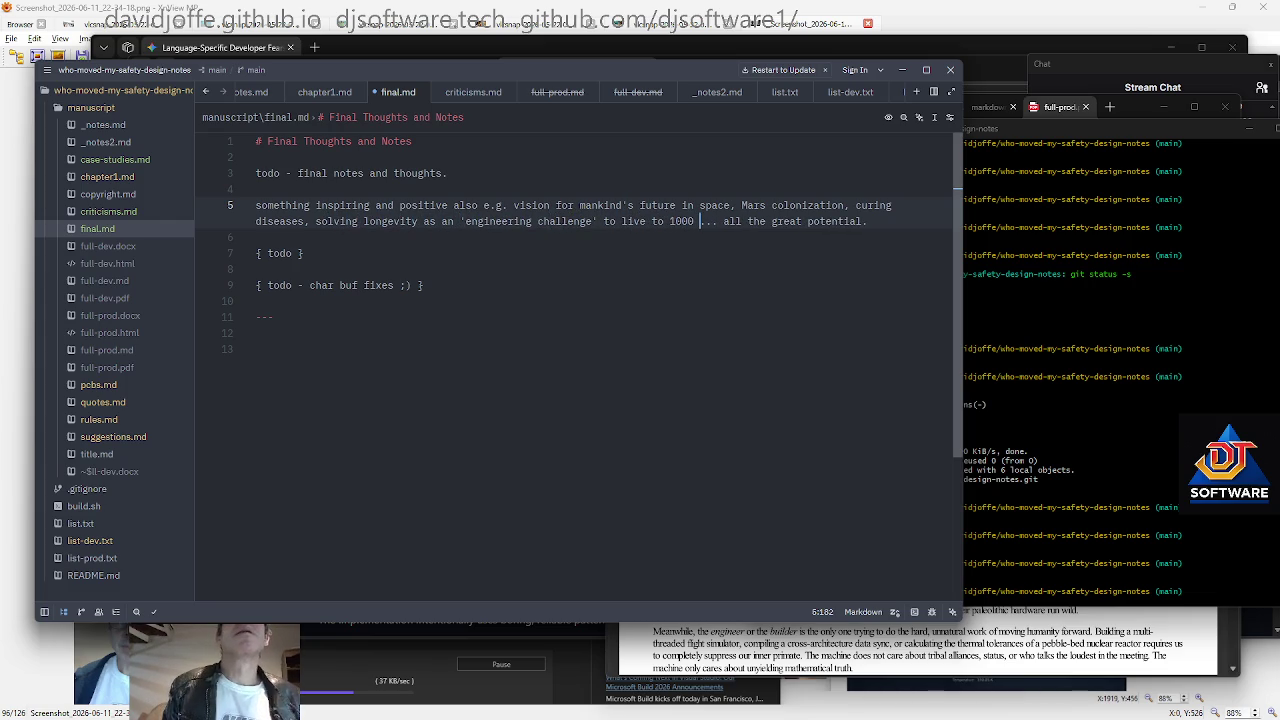
Conclude the paragraph: we should adopt the right values, mindsets, and habits
key("End")
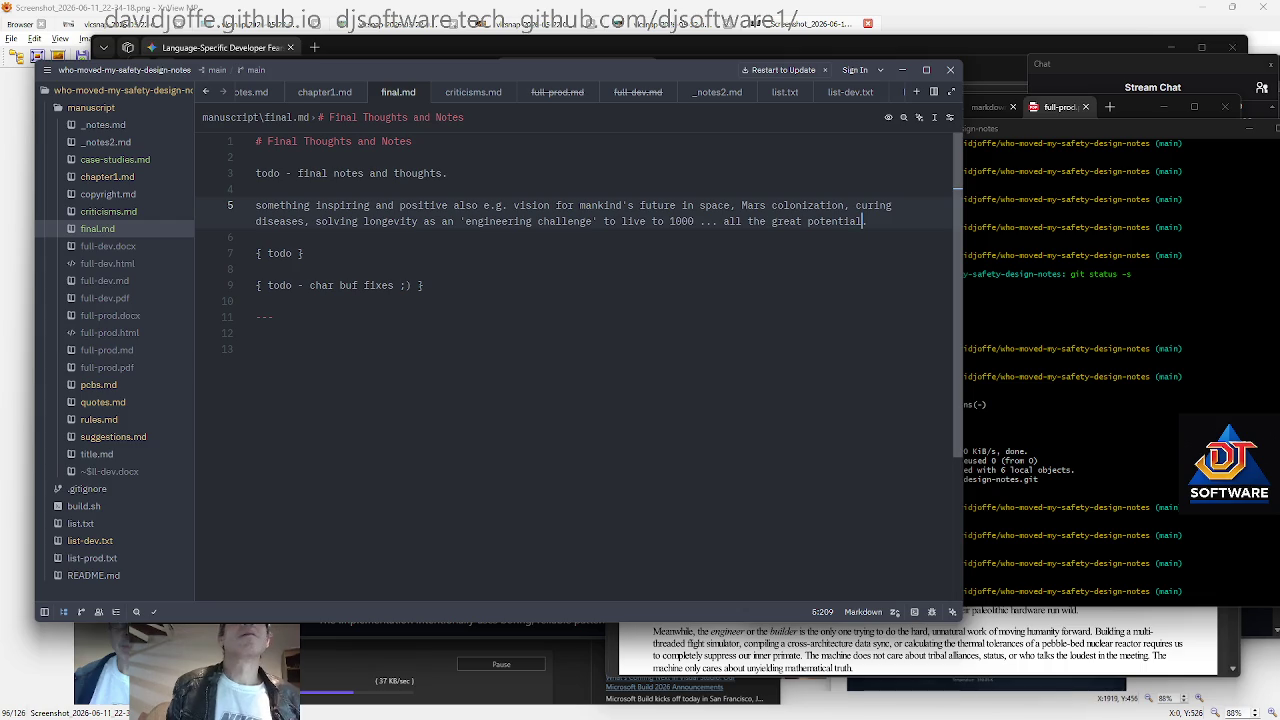
type("we have")
key("Delete")
type("S")
key("BackSpace")
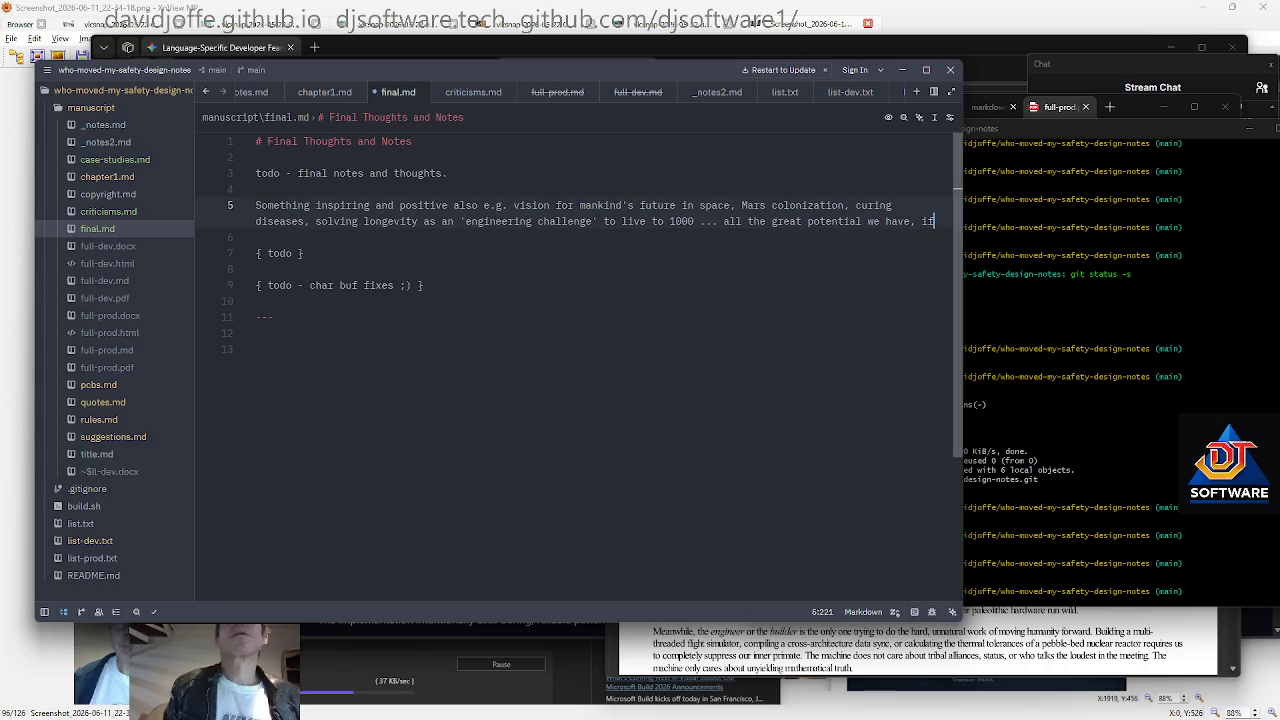
type("we")
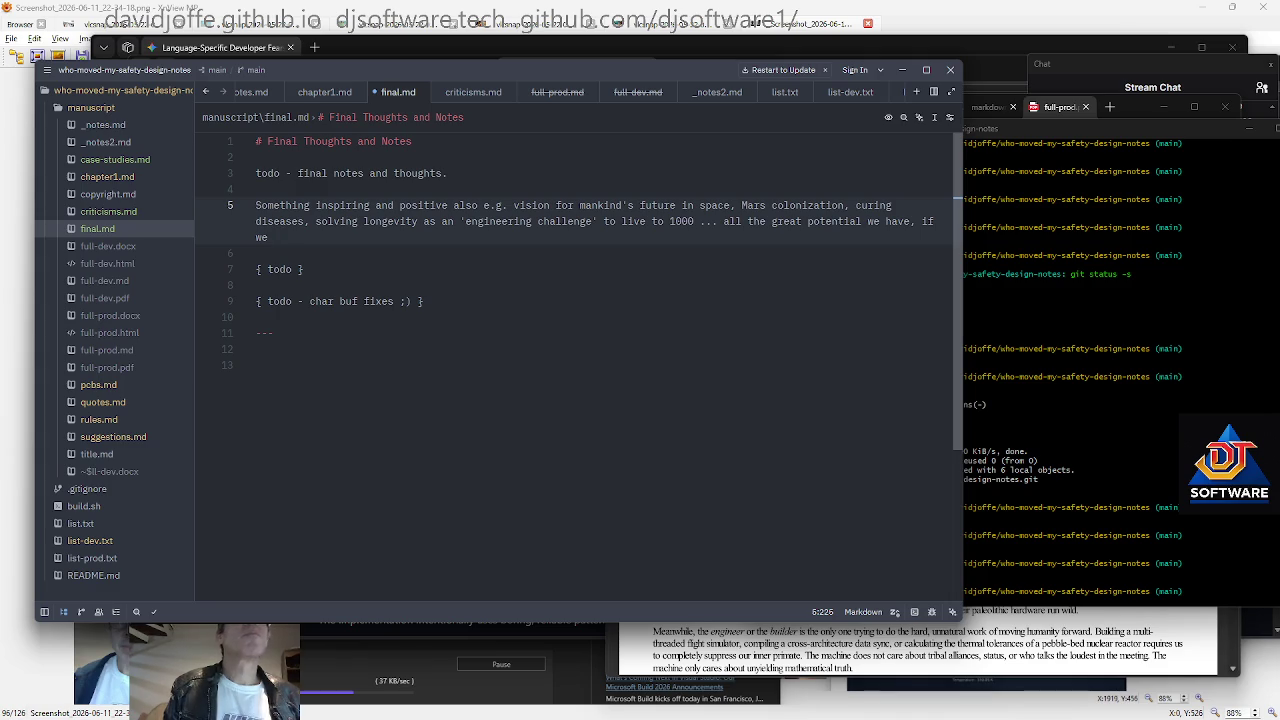
type("dopt the right values and mn")
key("BackSpace")
key("BackSpace")
key("BackSpace")
type("indsets.")
key("BackSpace")
type(", and habits.")
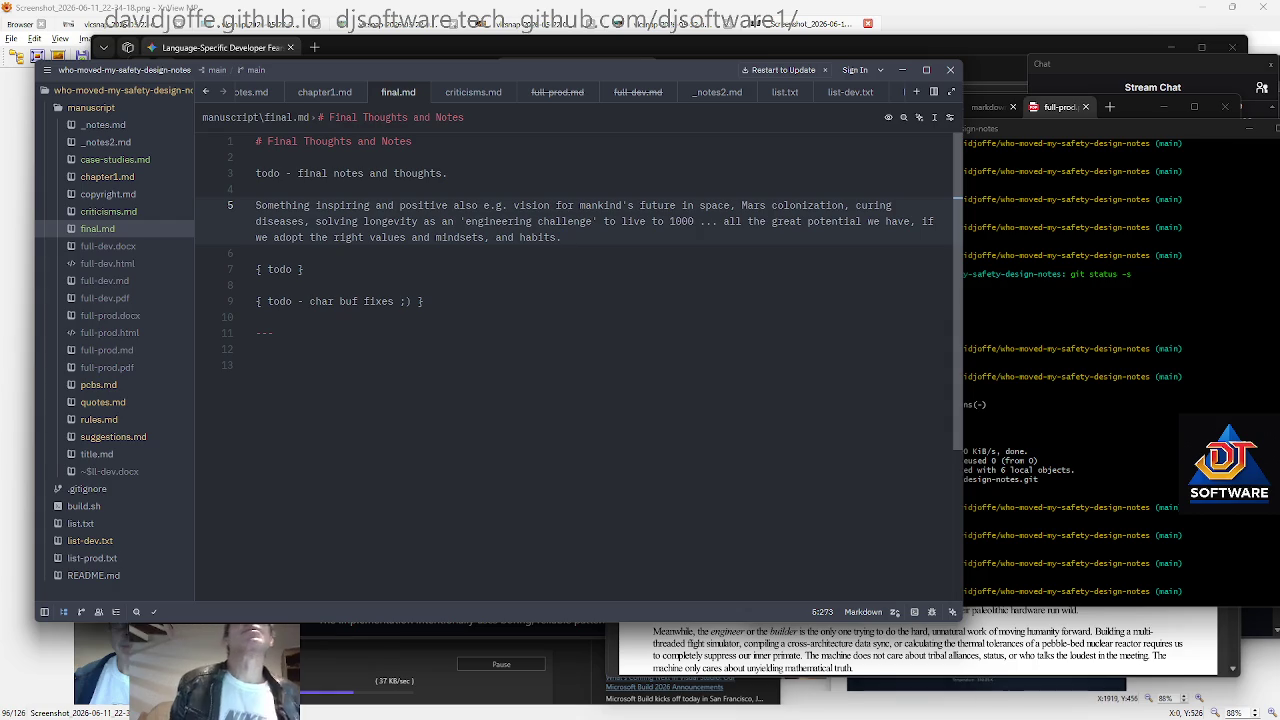
Add a '# "Habits"' section on habits of precision, correctness and respecting reality
key("Return")
key("Return")
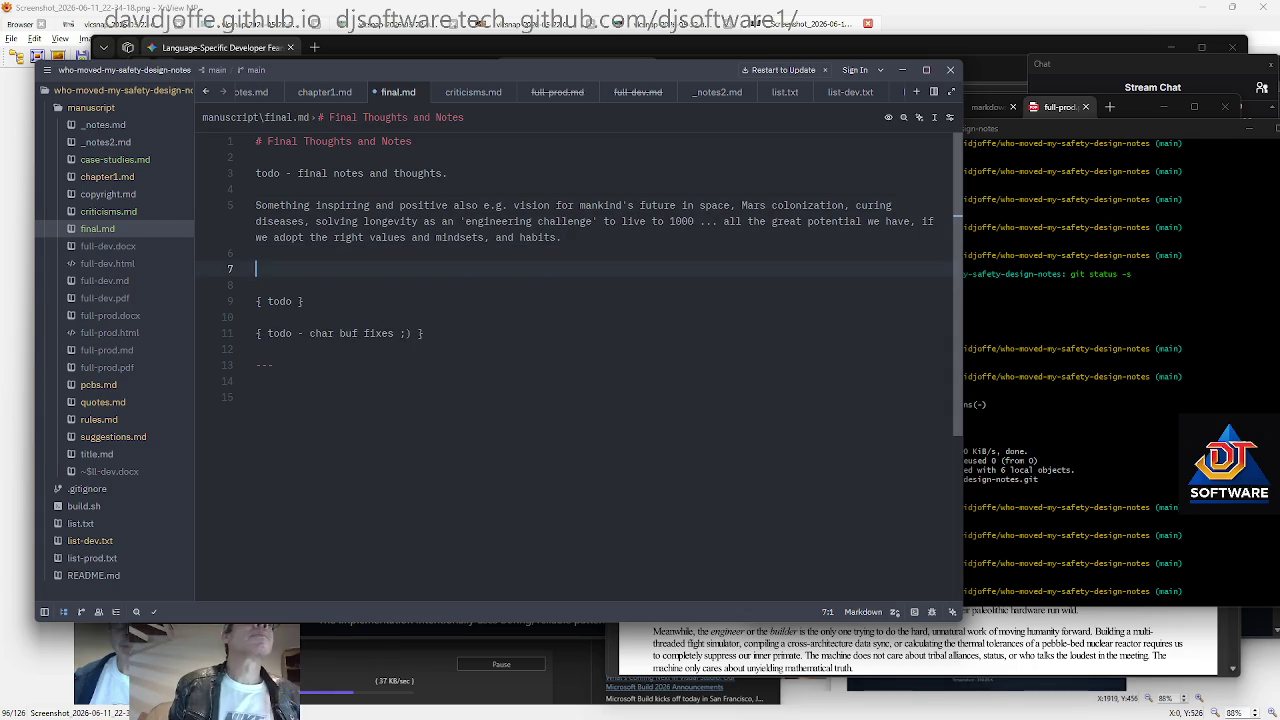
type("# Habits")
key("ctrl+Left")
type("\"")
key("End")
type("\"")
key("Return")
key("Return")
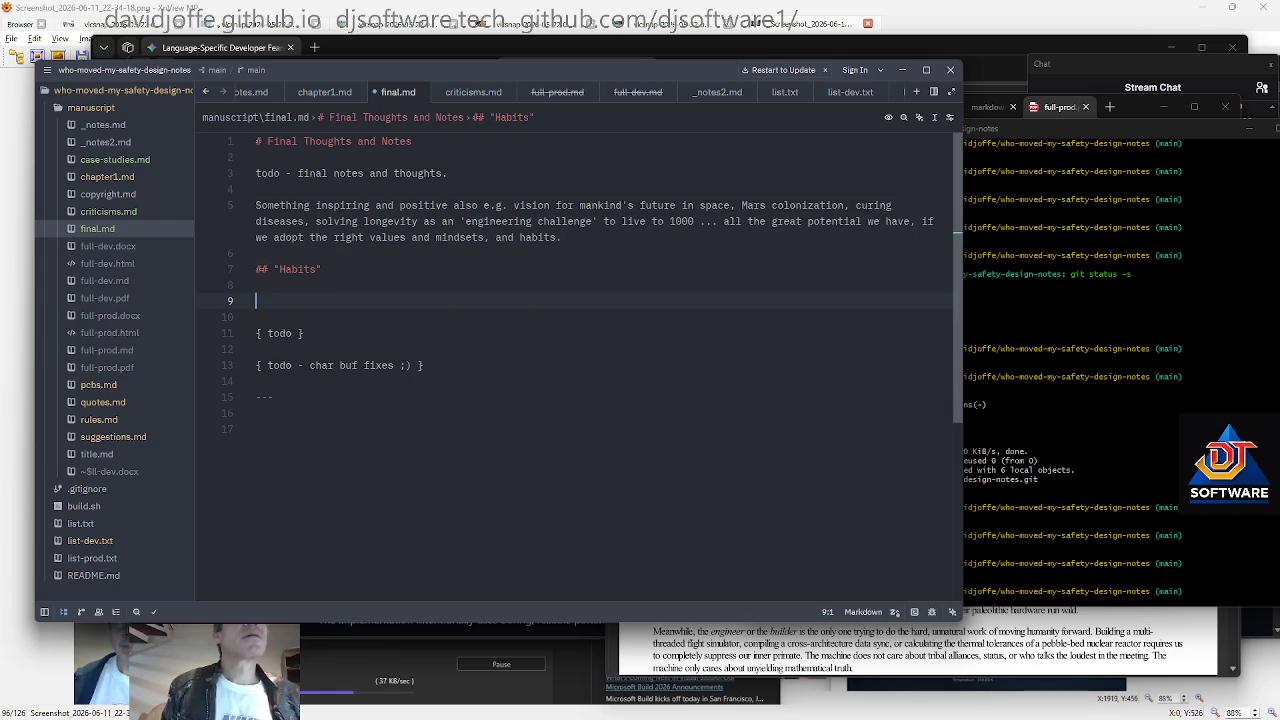
type("Notes o")
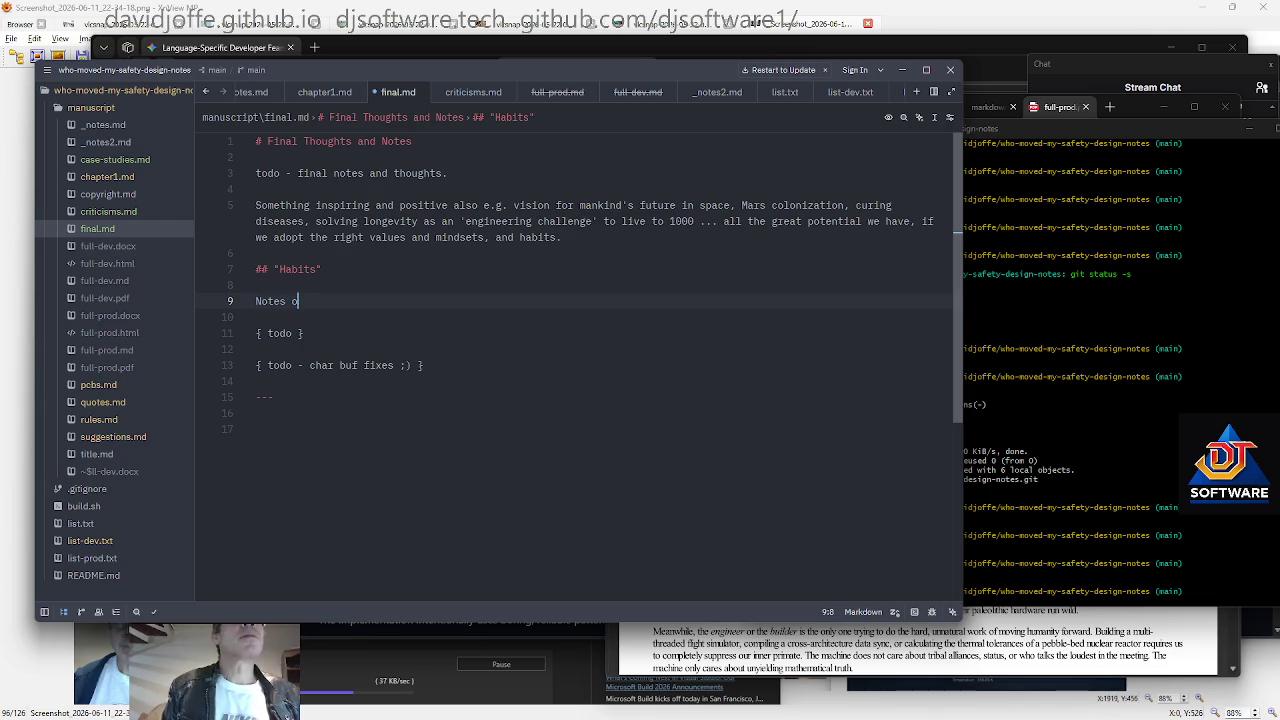
type("n Richard Mitchell's framing of \"habits\" ")
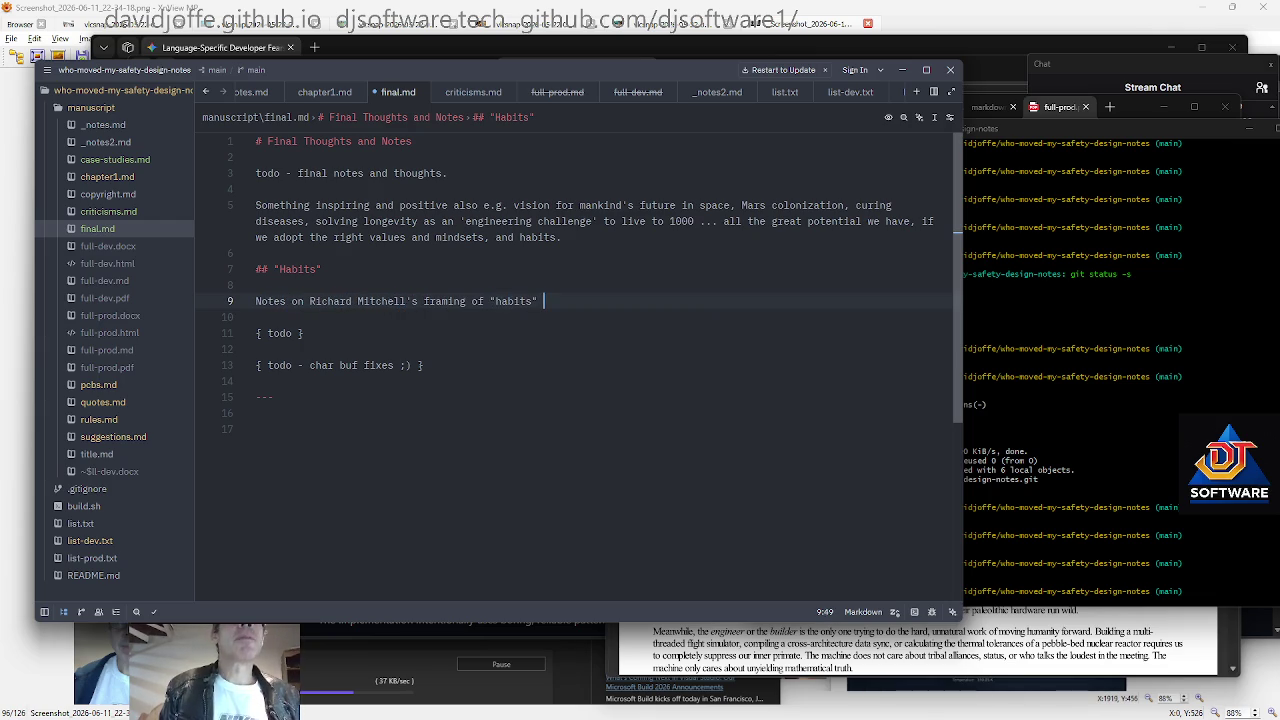
type("of precision and correctness")
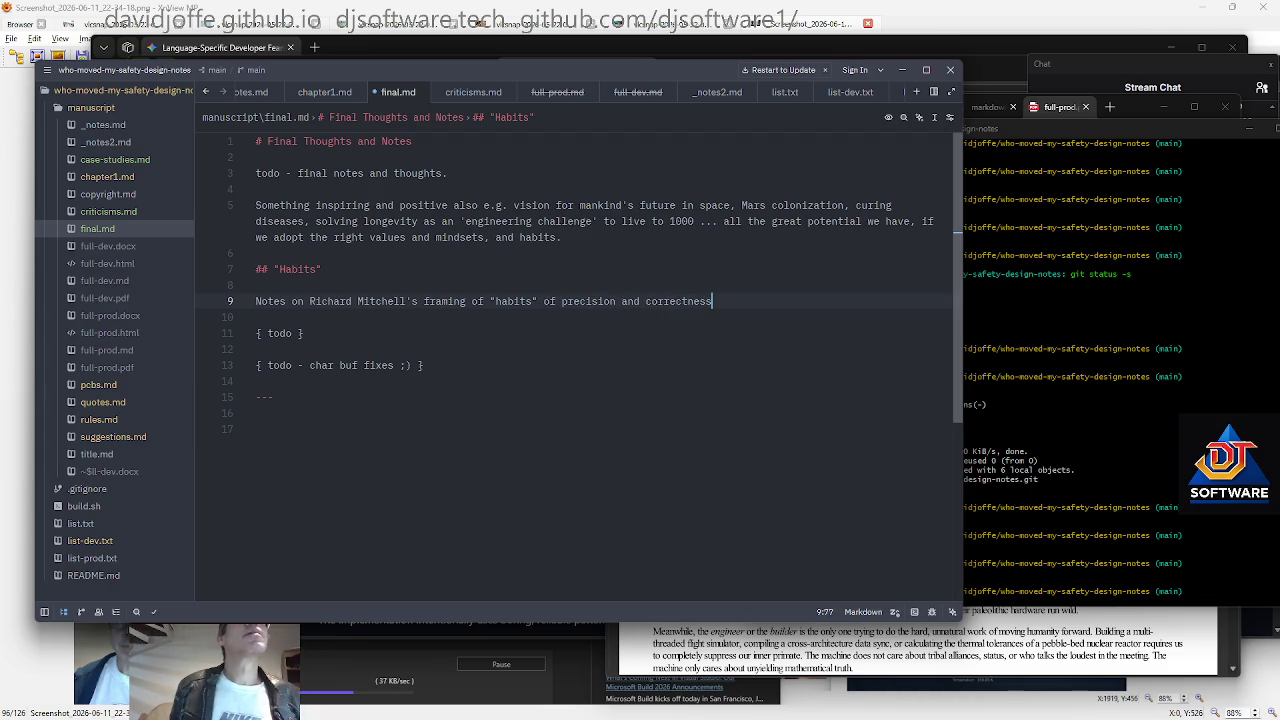
type(" -- habits are things anyone can learn. DOuble")
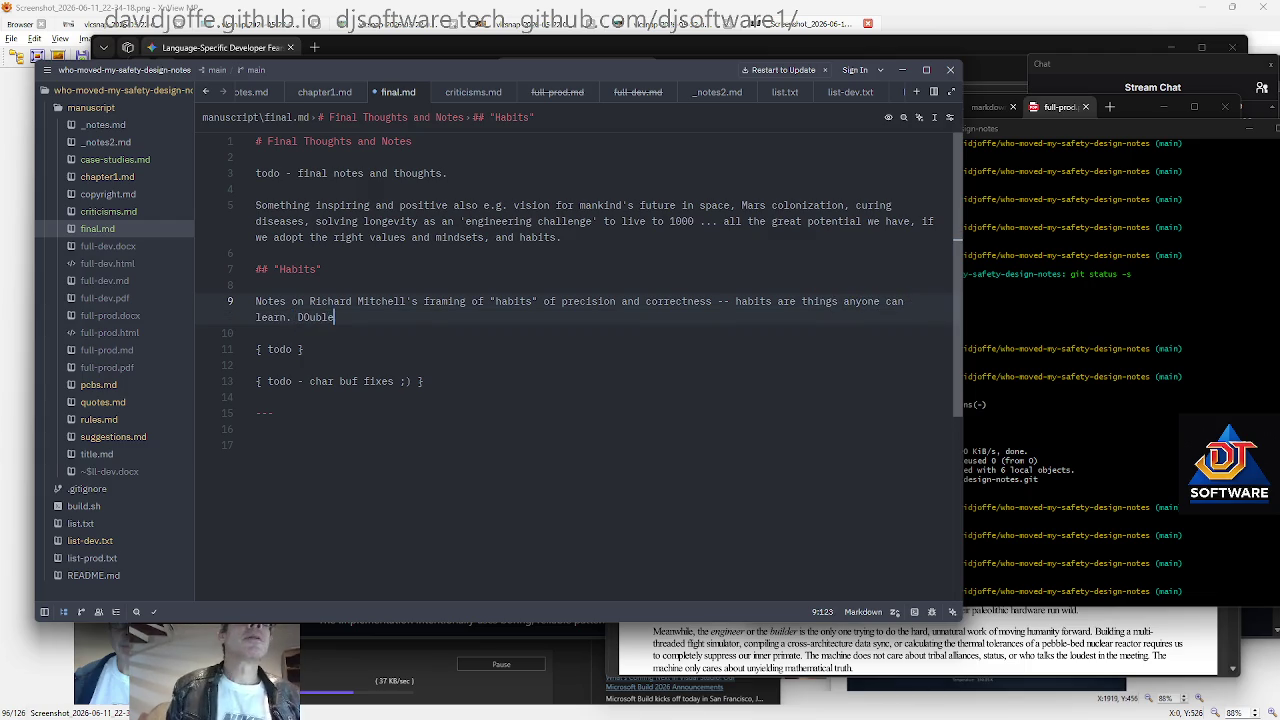
type("j")
type("Dr")
type("Respe")
type("ting their")
key("BackSpace")
key("BackSpace")
key("BackSpace")
type("ting realty")
type("ity. Double-checking")
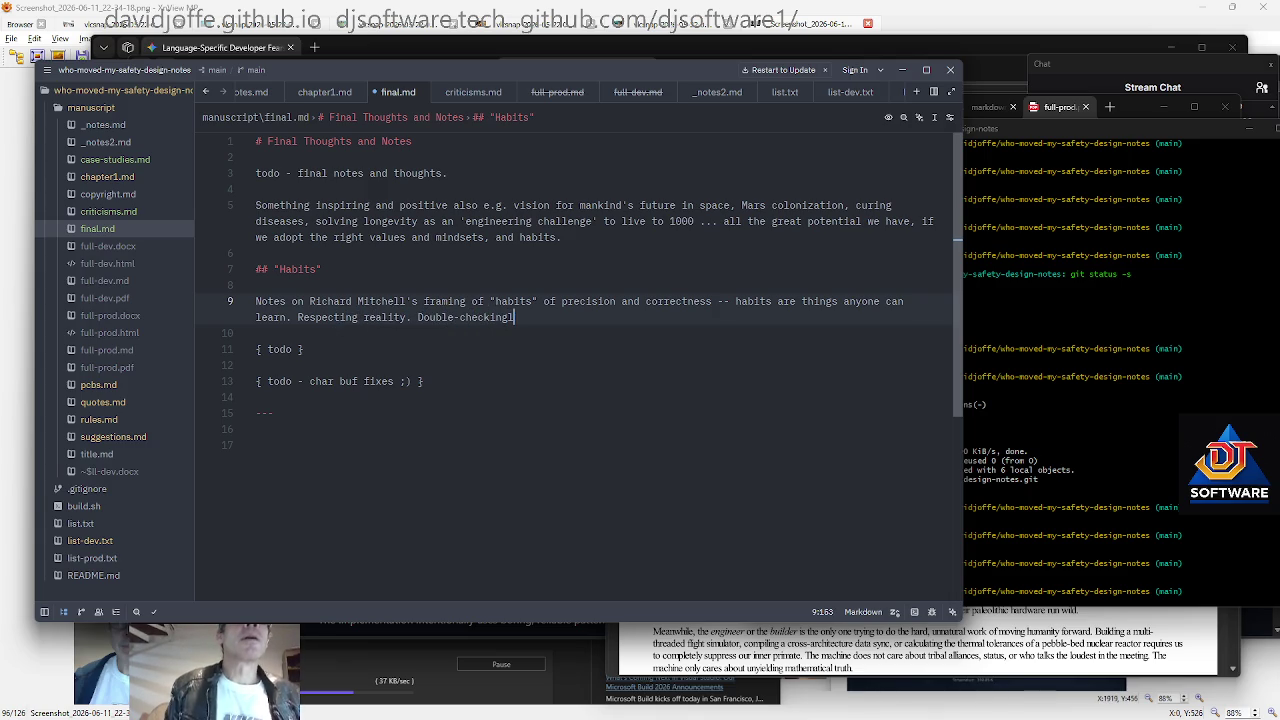
type("things.")
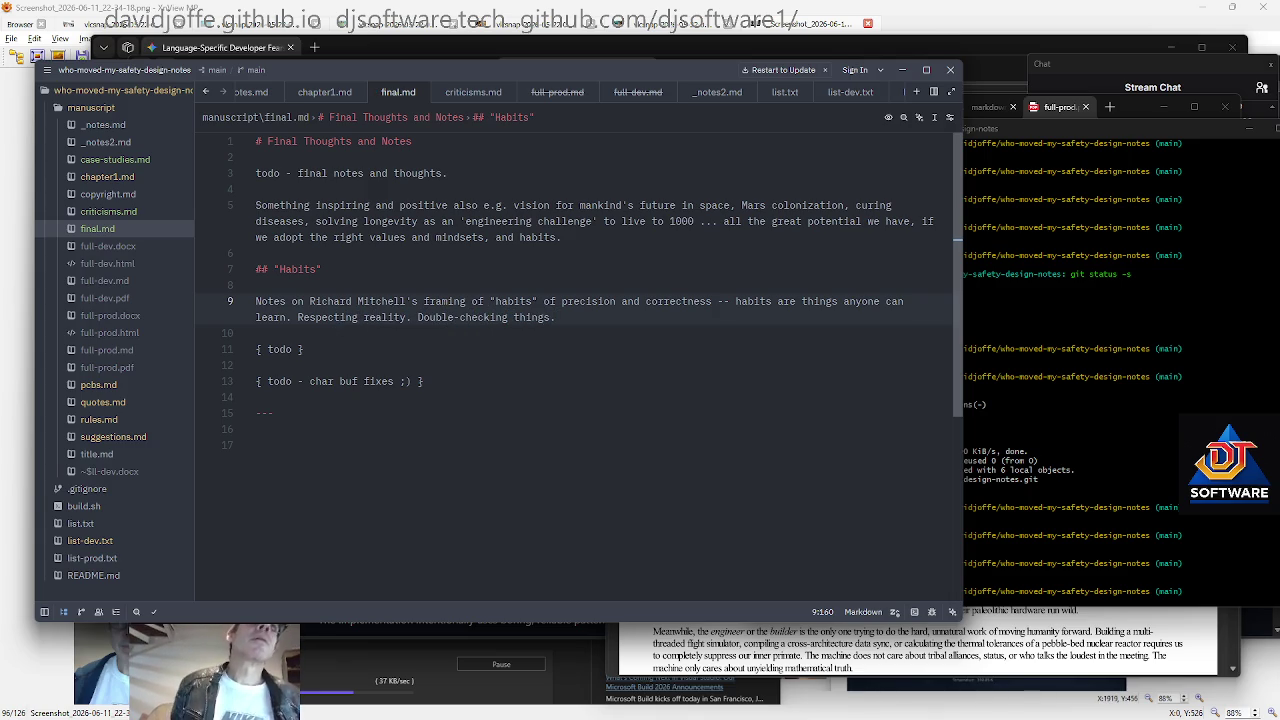
After checking the terminal, end the Habits paragraph with 'And so on'
left_click(955, 398)
key("Down")
key("Down")
key("Down")
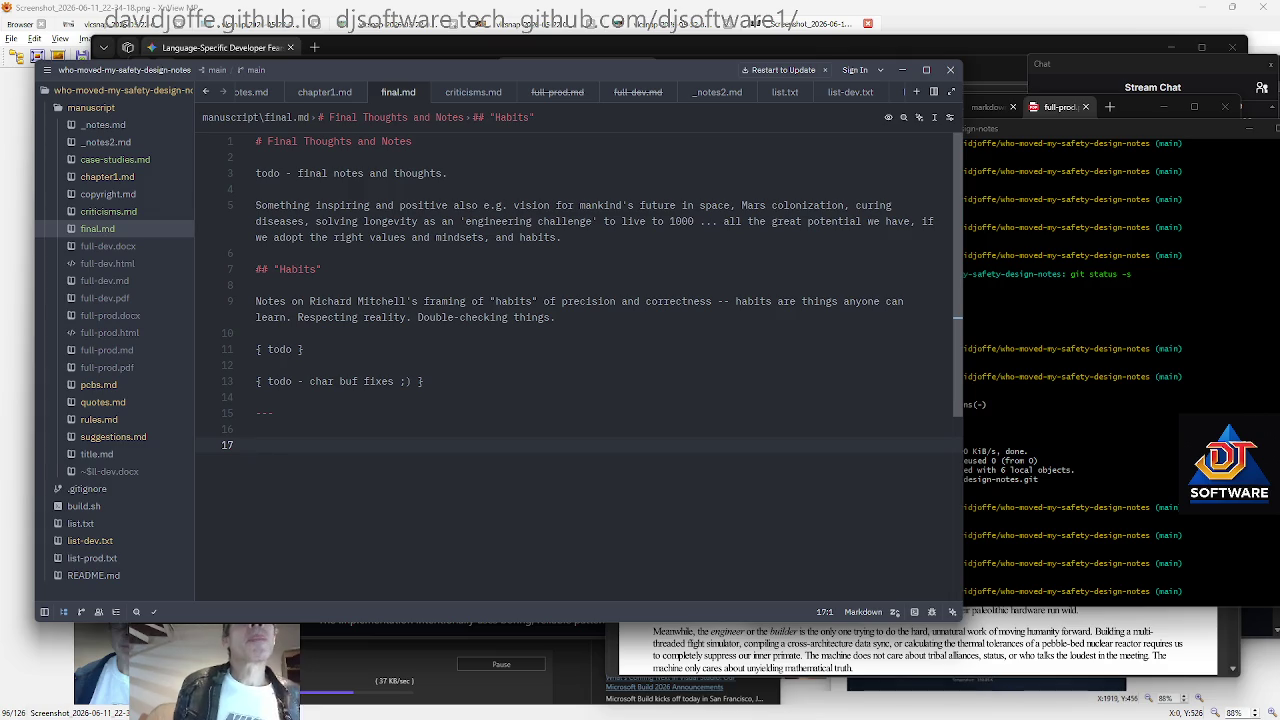
left_click(972, 400)
left_click(517, 317)
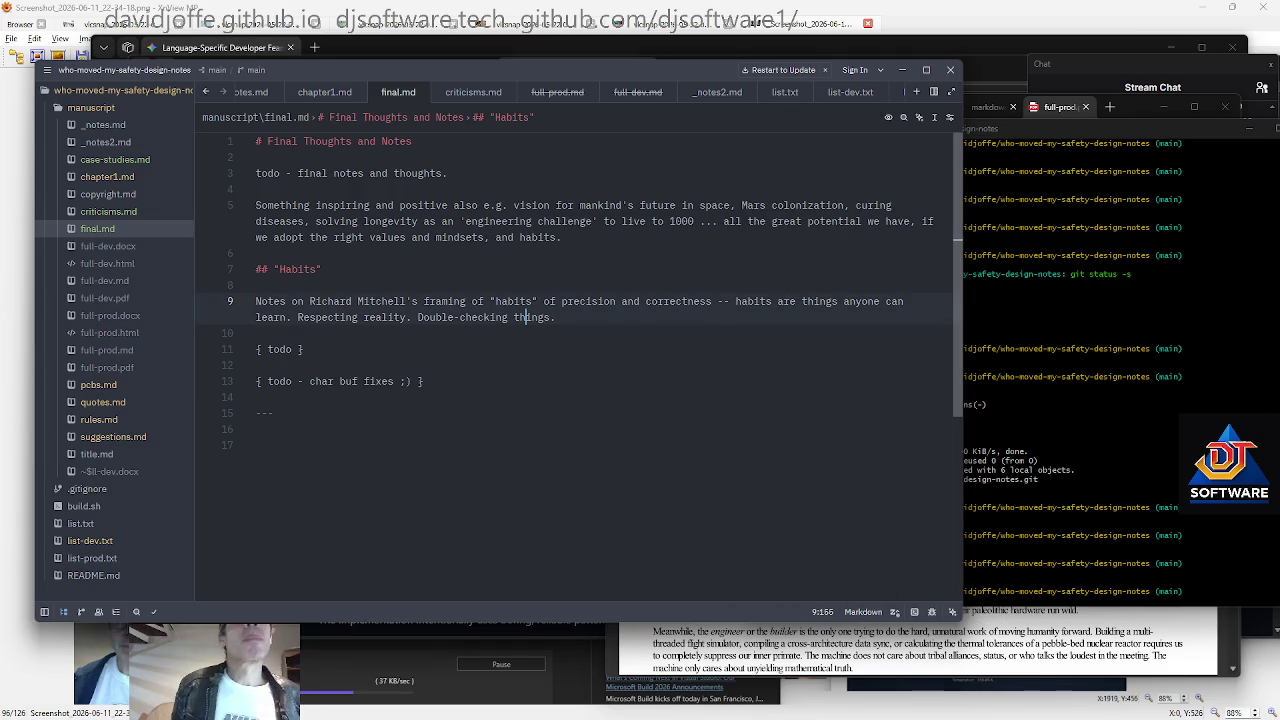
key("End")
type("And so on")
key("Return")
key("Return")
Add '## This book is a Starting Point' with text disclaiming 'all the answers'
type("##")
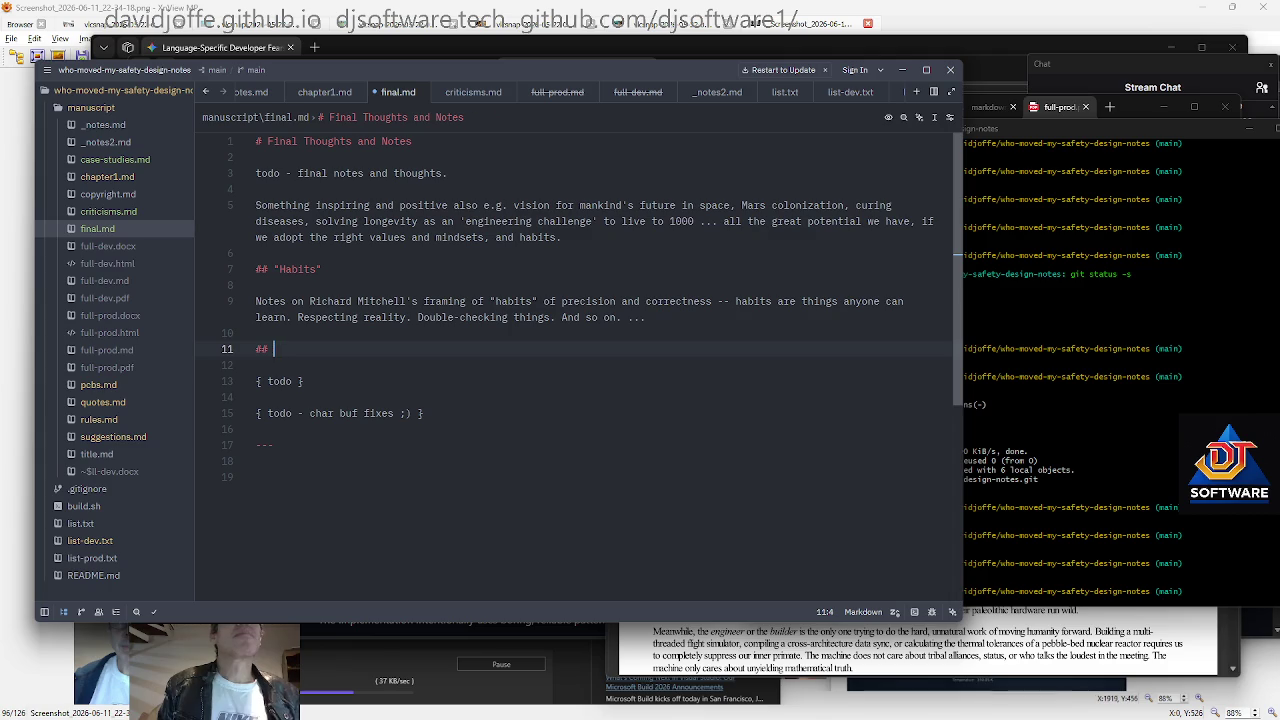
type("This i")
type("book is a Starting Point")
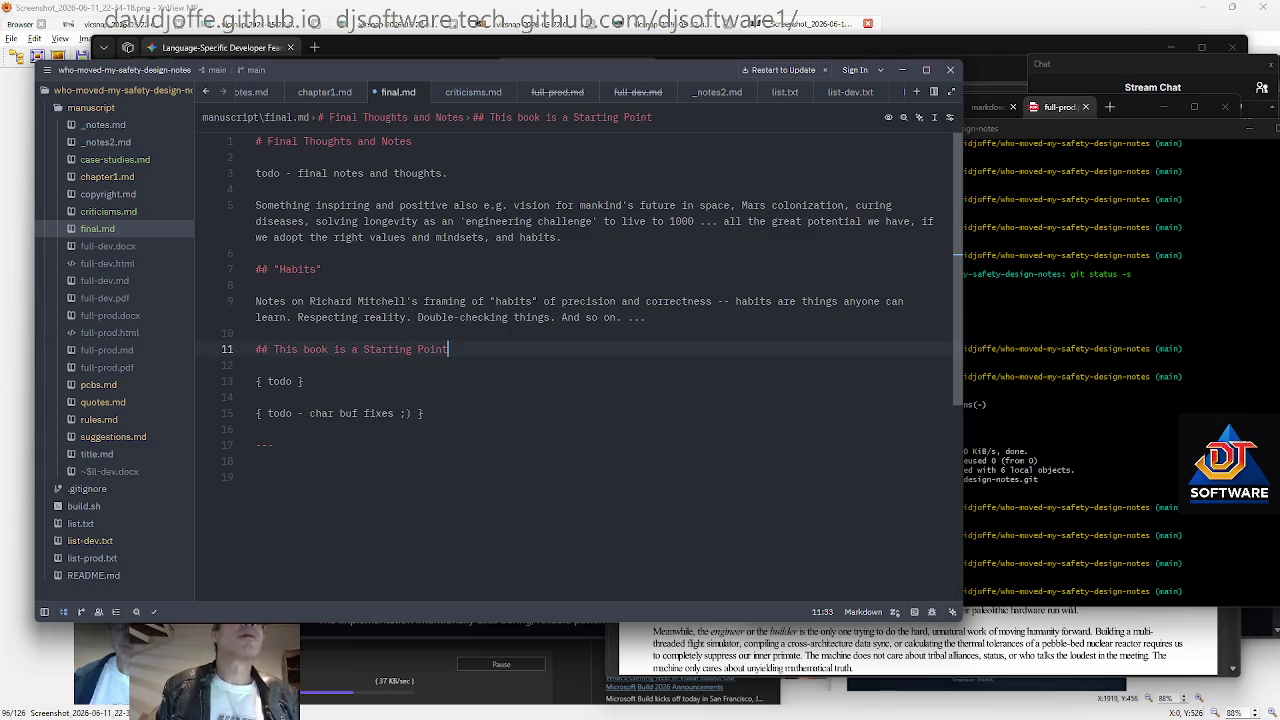
key("Return")
key("Return")
type("This book does not claimto have 'all the nnswers', certainly not. It's intended to help ")
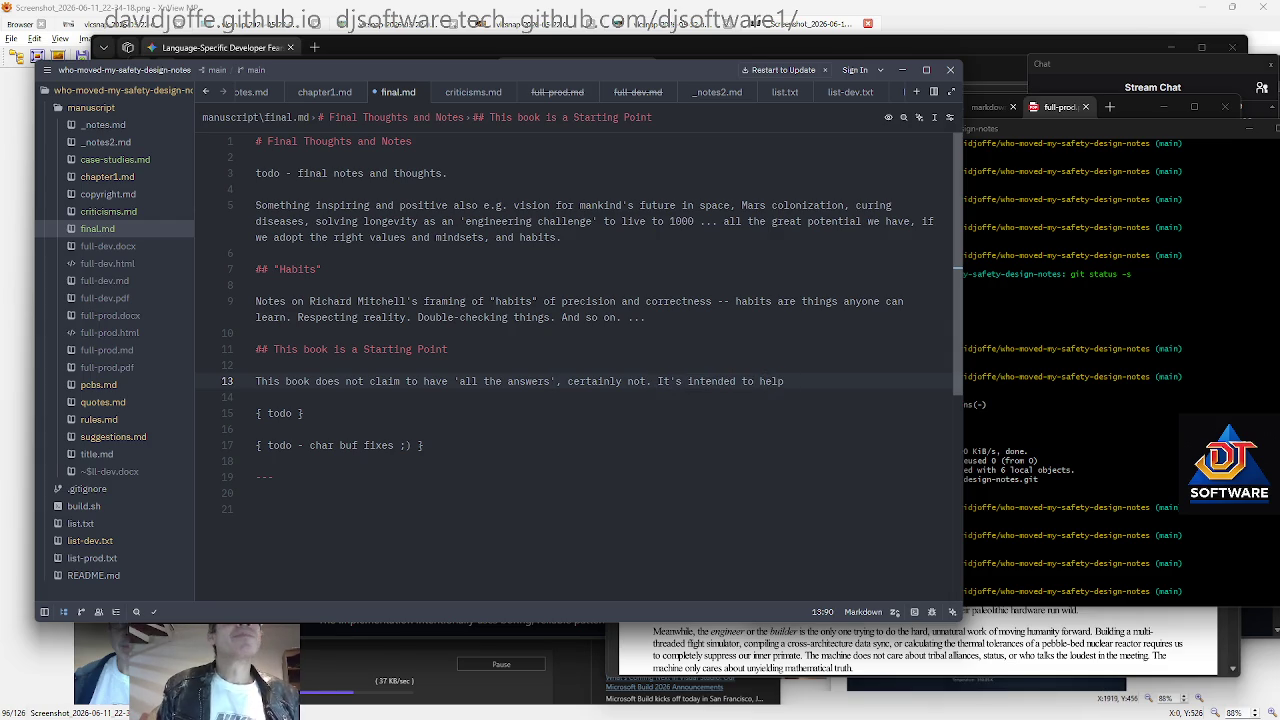
type("stimulate discussion")
key("Left")
key("Left")
key("Left")
key("BackSpace")
key("BackSpace")
type("sion '")
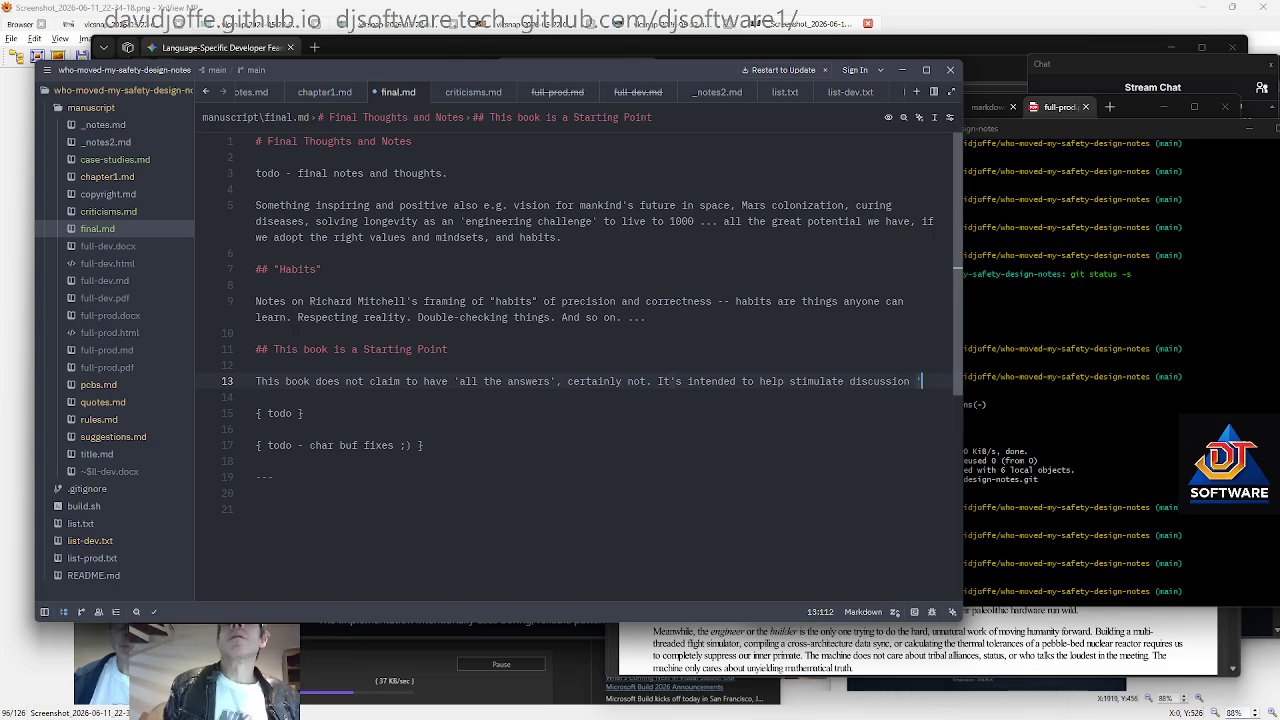
type("in nthe right")
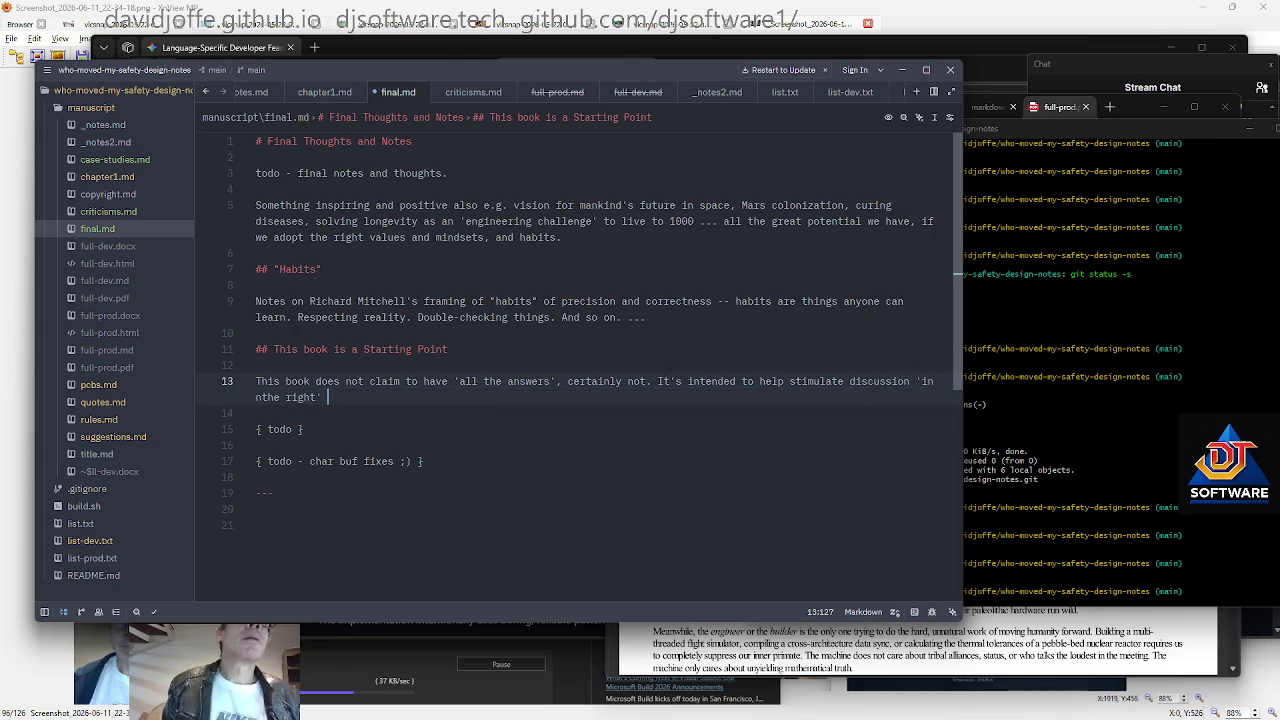
key("BackSpace")
key("BackSpace")
key("BackSpace")
type("the right direction' in a way tha t")
key("BackSpace")
key("BackSpace")
type("t establishes principles respect and values for reality, physics, correctness, ts")
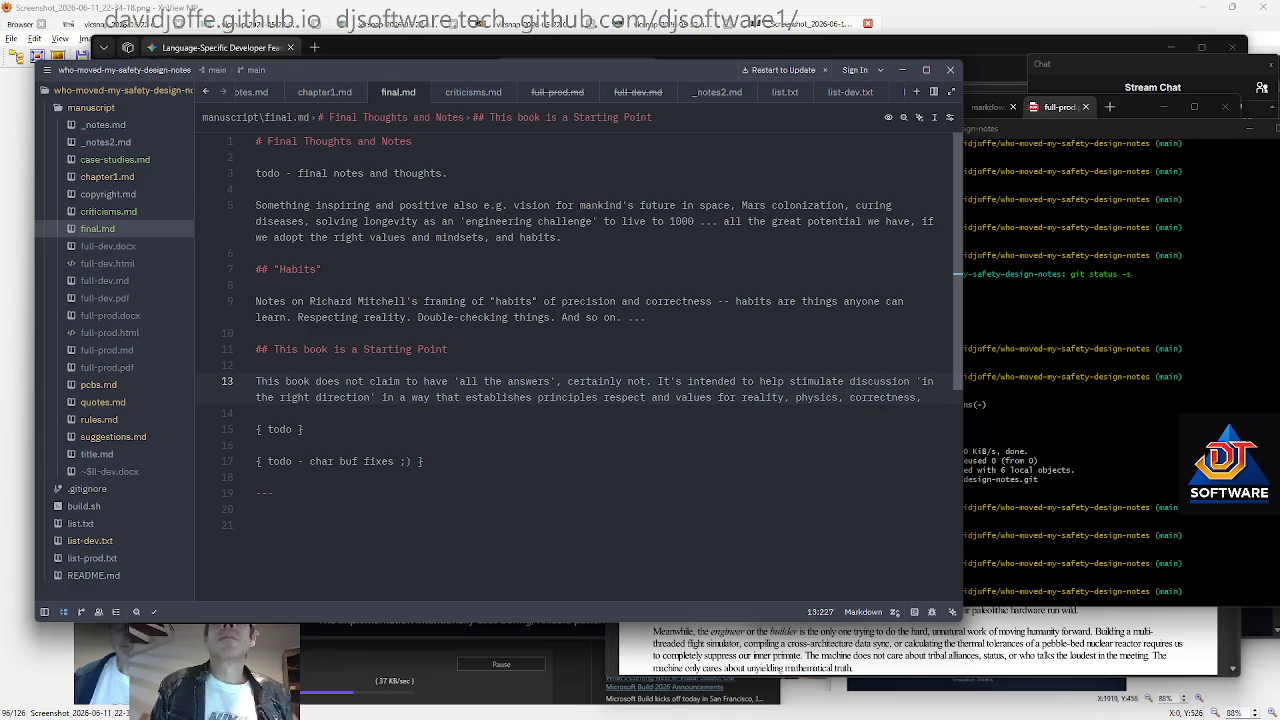
type("staying alive ")
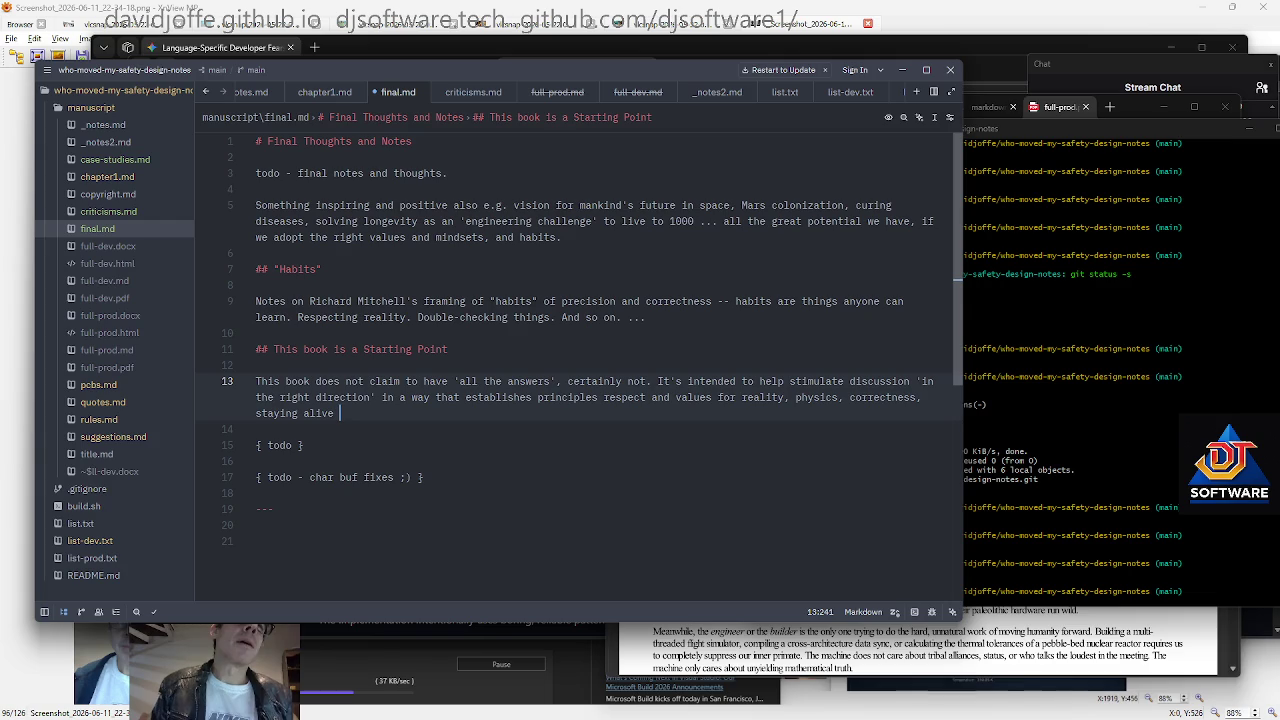
type("insta")
type("ea dof")
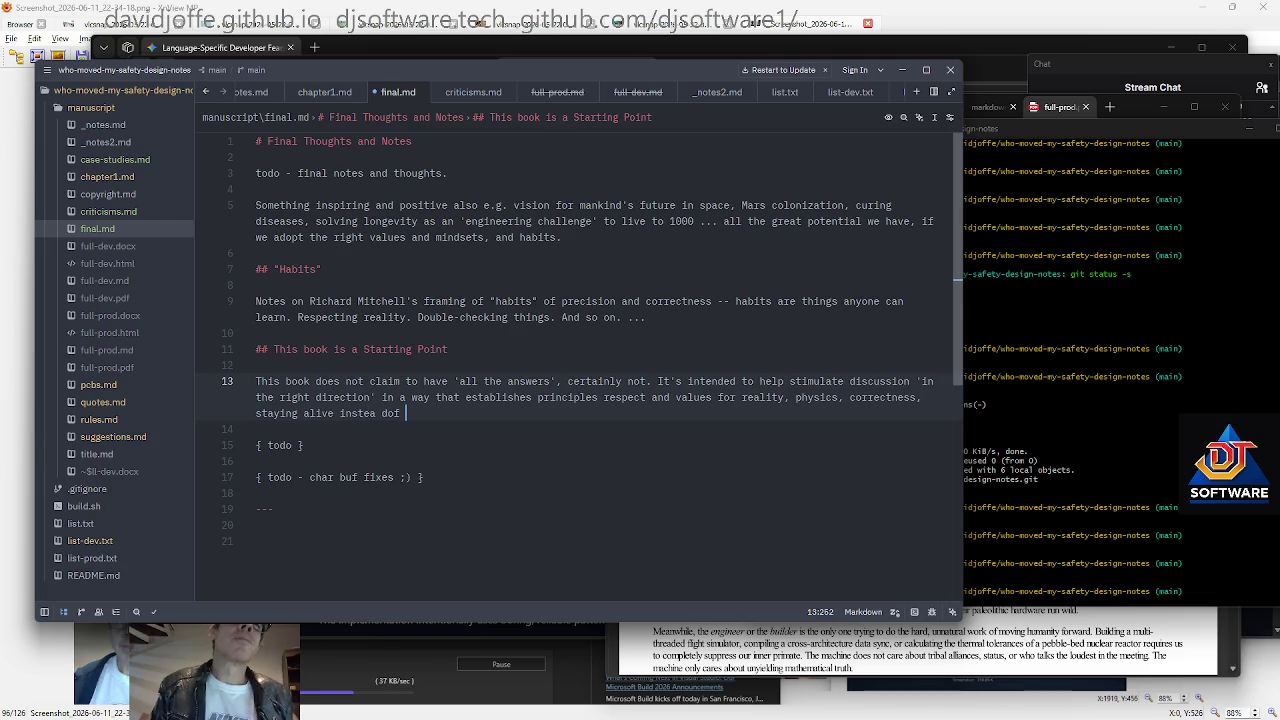
Finish the paragraph on avoiding harm, citing often-avoidable cases like Challenger
key("BackSpace")
key("BackSpace")
key("BackSpace")
type("d of")
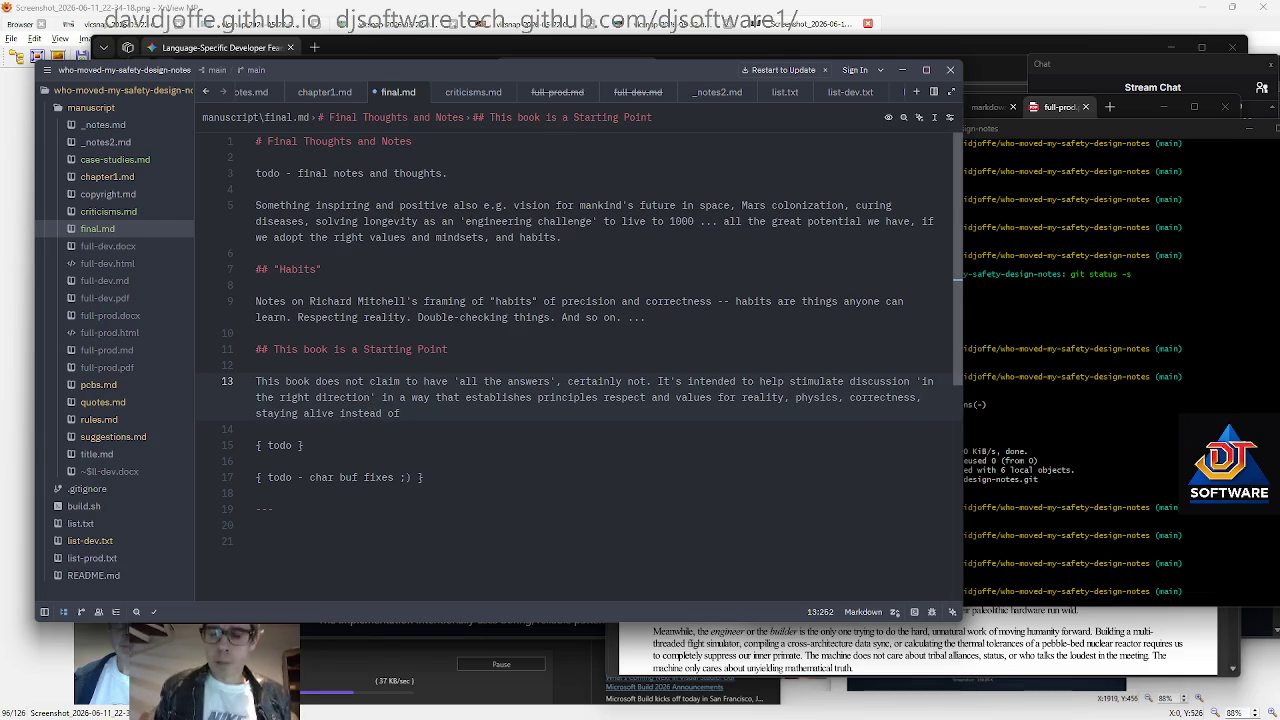
key("ctrl+BackSpace")
key("ctrl+BackSpace")
key("ctrl+BackSpace")
type("not dying")
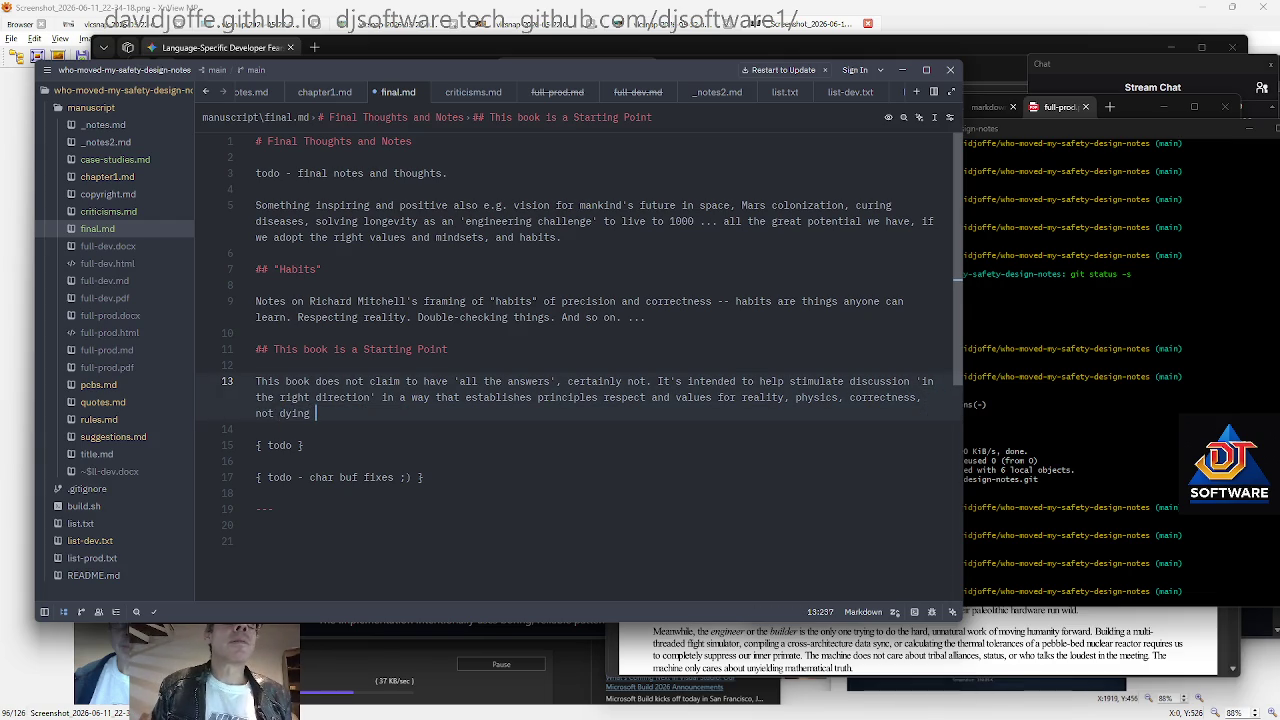
key("BackSpace")
key("BackSpace")
key("BackSpace")
key("BackSpace")
key("BackSpace")
type("b")
type("being killed or harmed ")
type("cases like Challenger,")
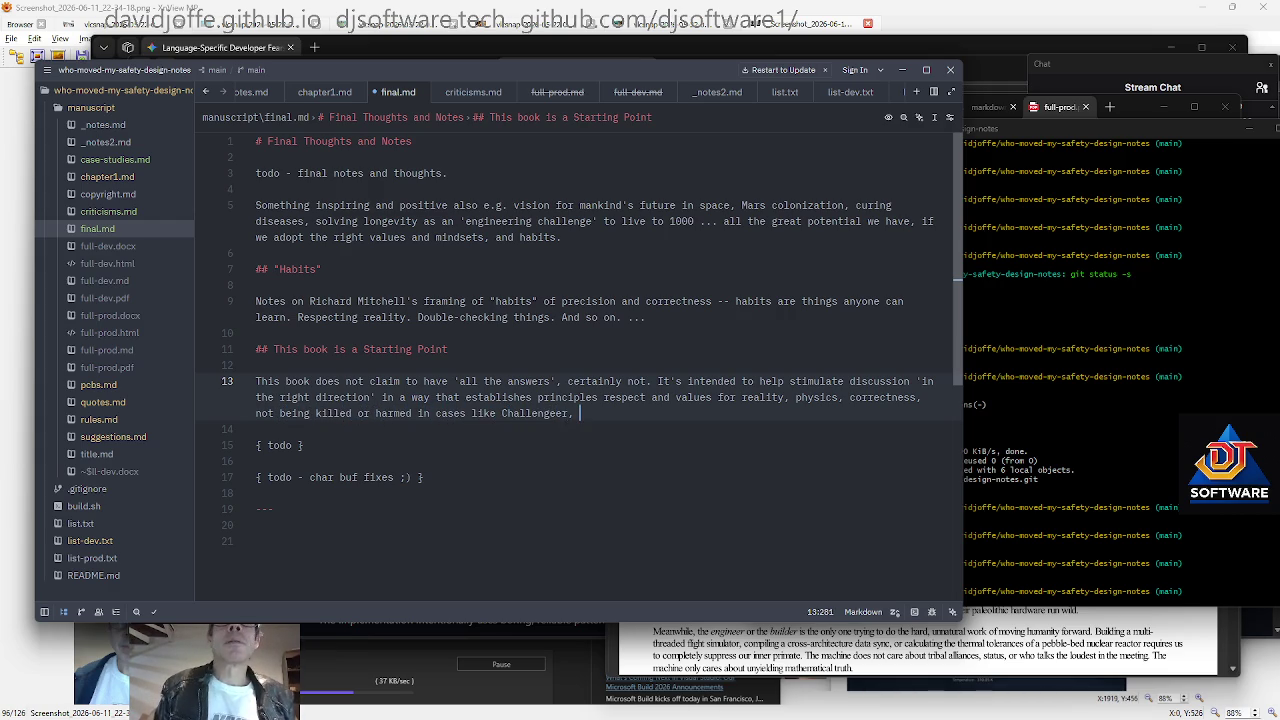
key("ctrl+Left")
key("ctrl+Left")
key("ctrl+Left")
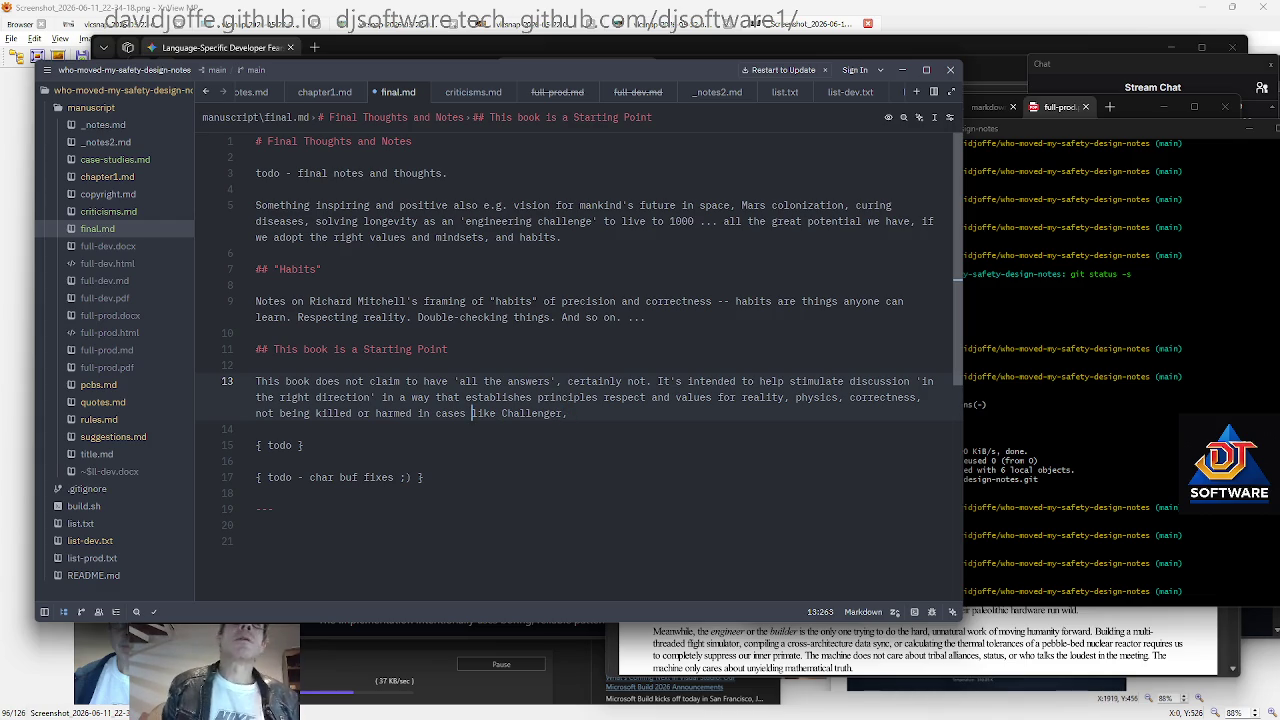
type("(often, if not ")
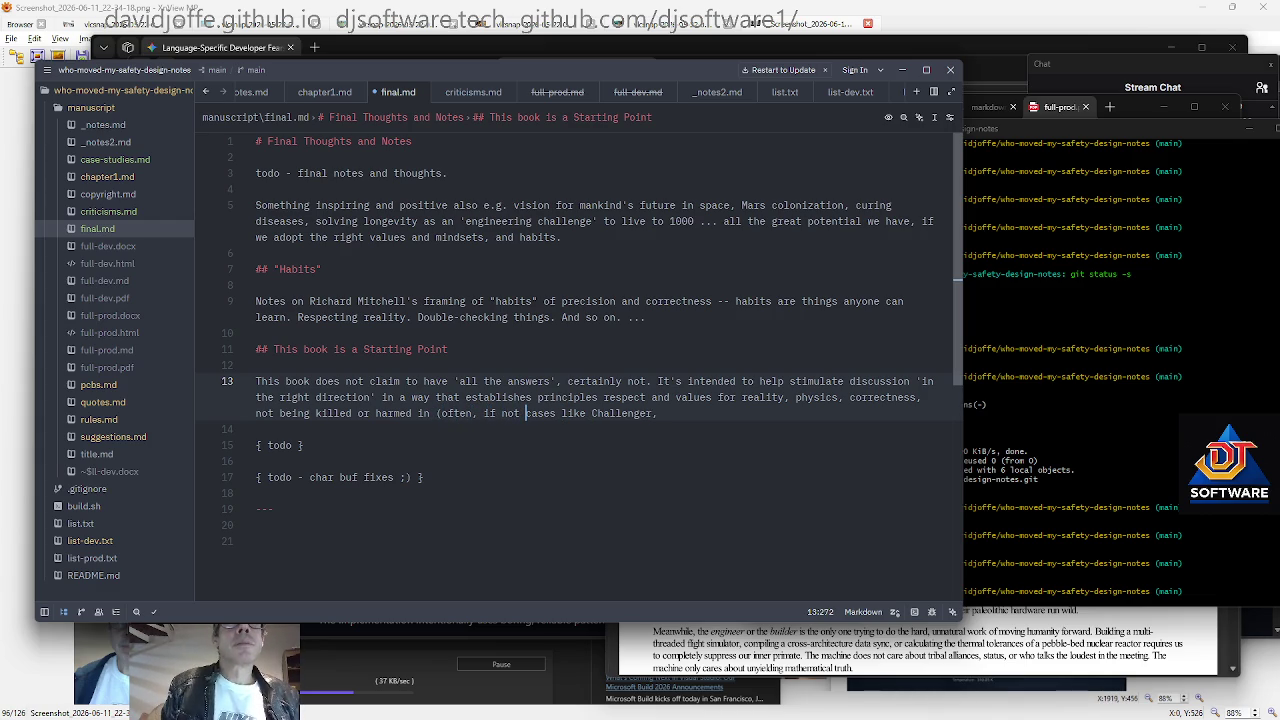
type("usually or always avoidable)")
key("End")
key("Return")
key("Return")
Add the '### Avoidability of Disasters' subheading
type("### Avoidbil")
key("BackSpace")
key("BackSpace")
key("BackSpace")
type("ability")
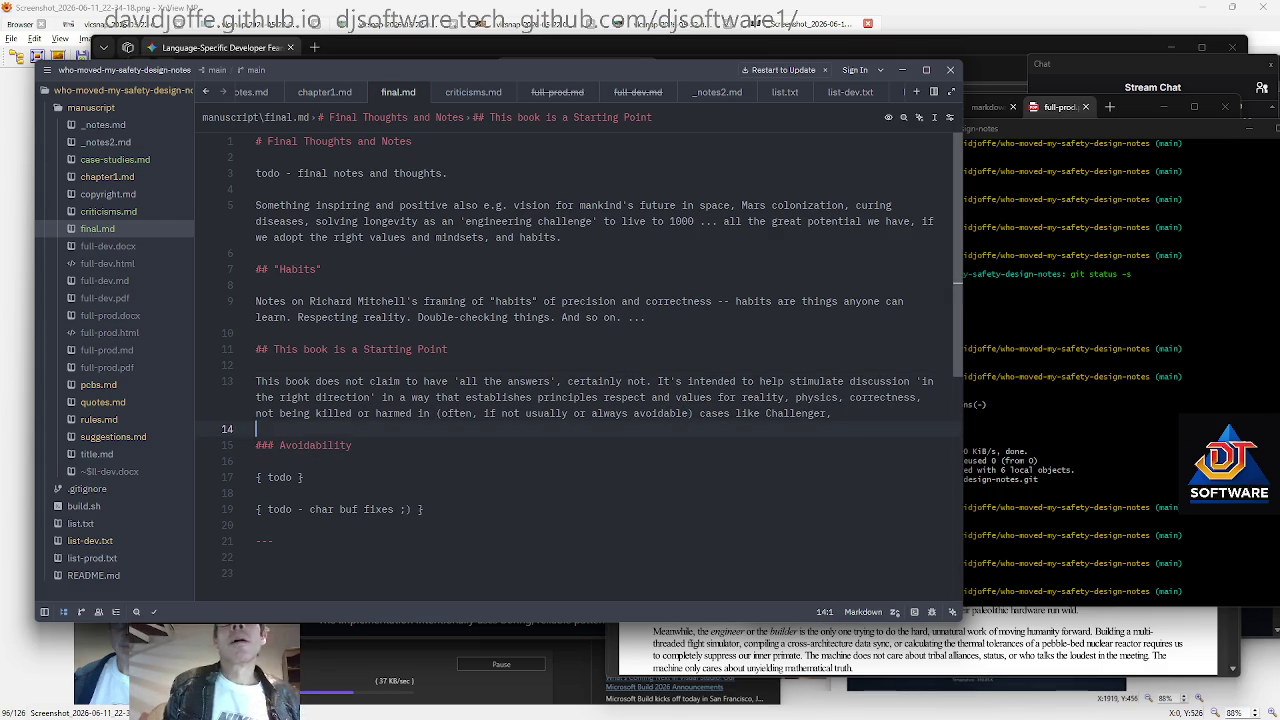
type(" of Distasters")
Extend the cases with 'Boeing, Therac, Chernobyl etc.' and save final.md
key("Up")
key("Up")
key("End")
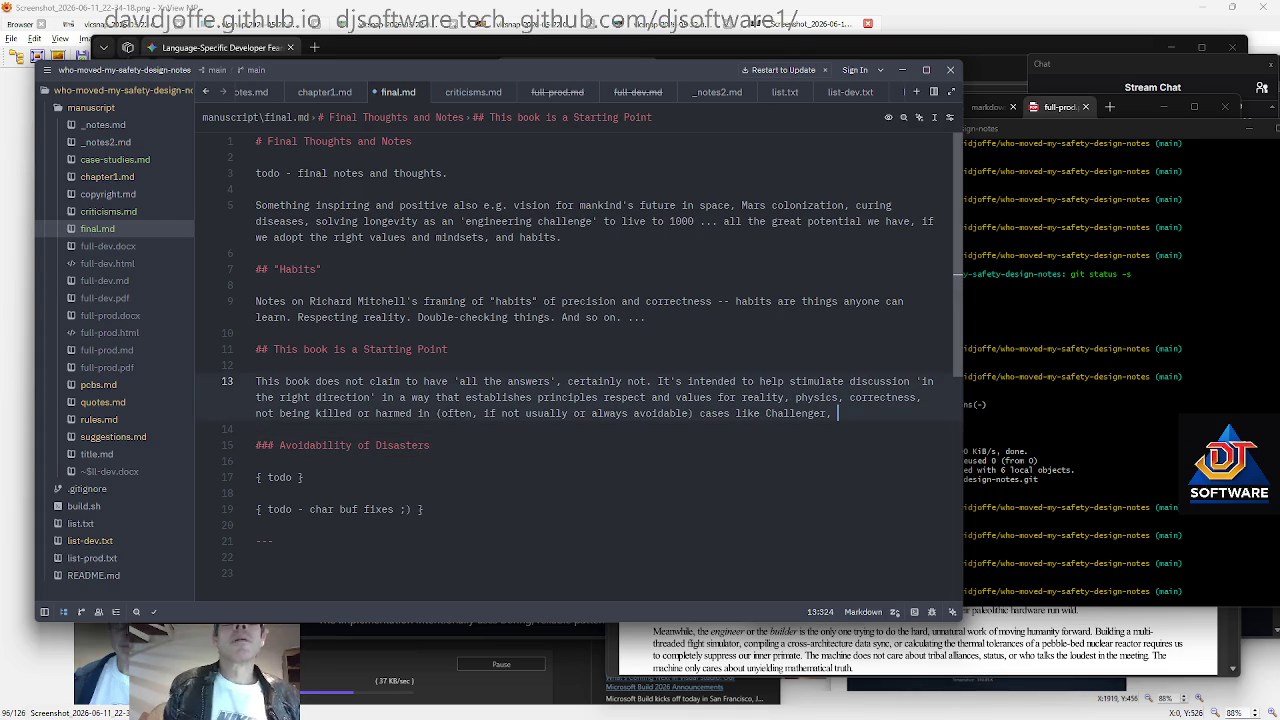
type("Boeing, Thera")
key("BackSpace")
key("BackSpace")
key("BackSpace")
type("erac, ")
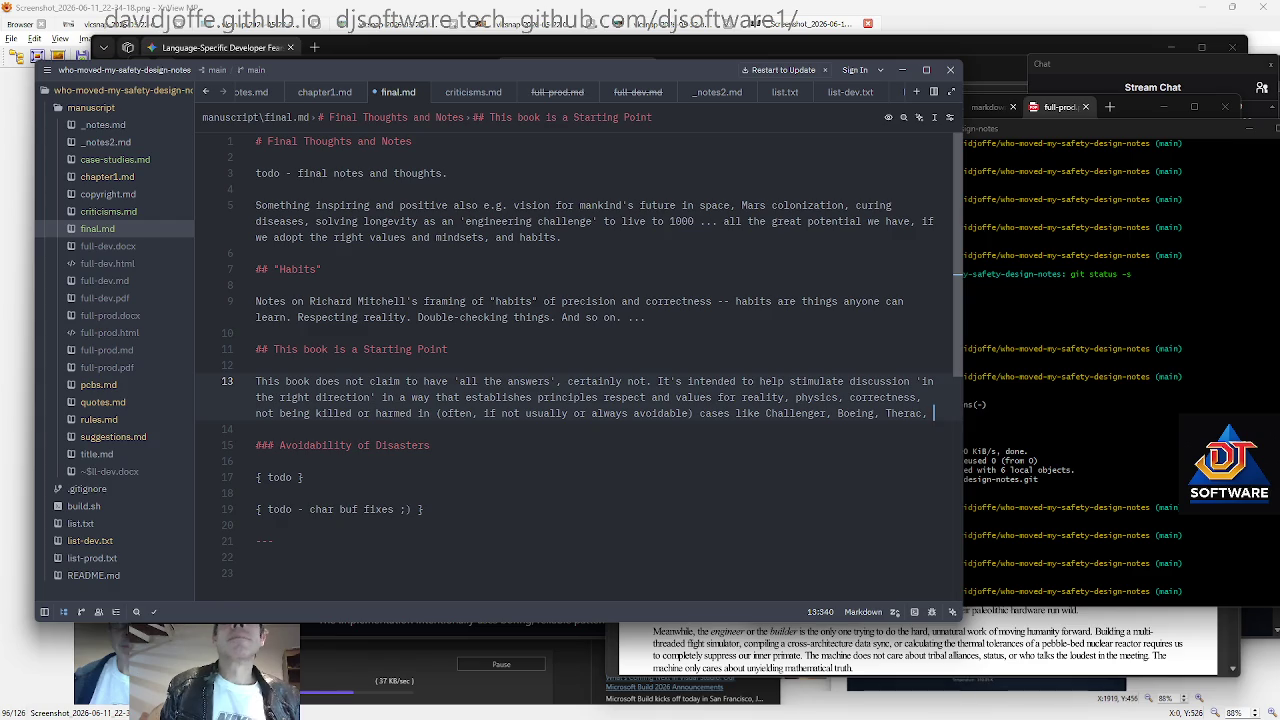
type("Cheronoby")
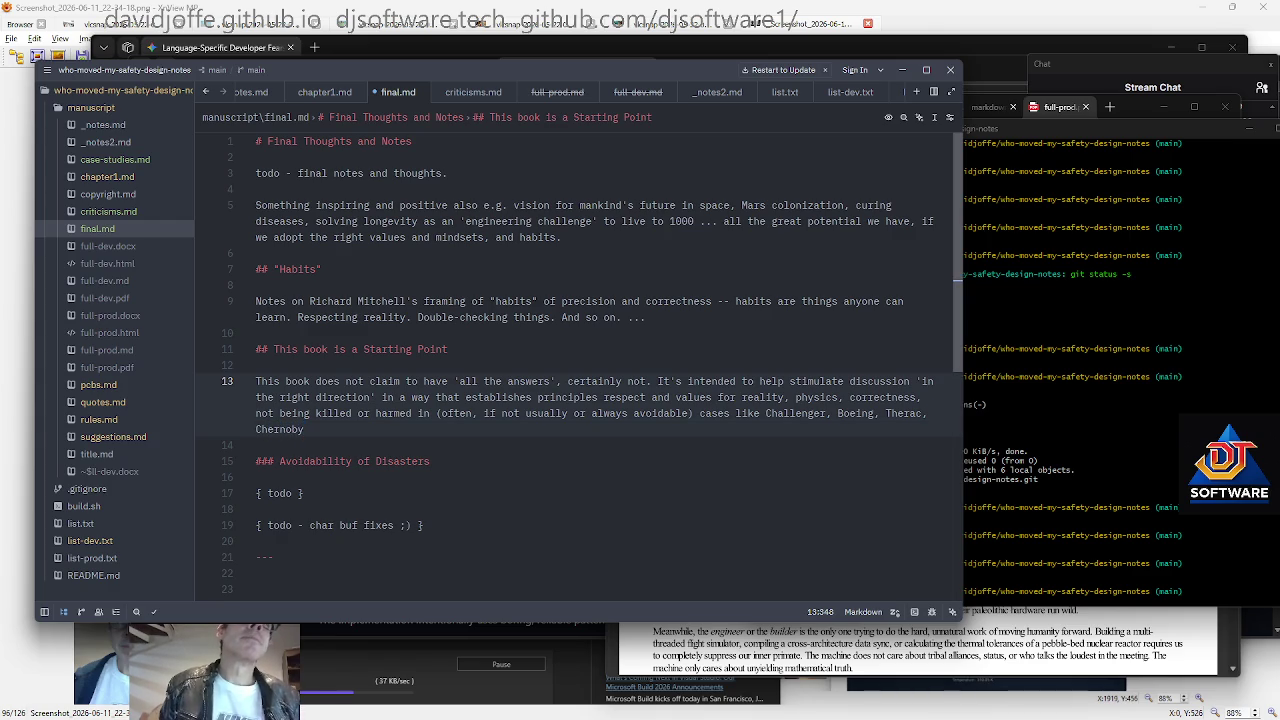
type(" etc. ....")
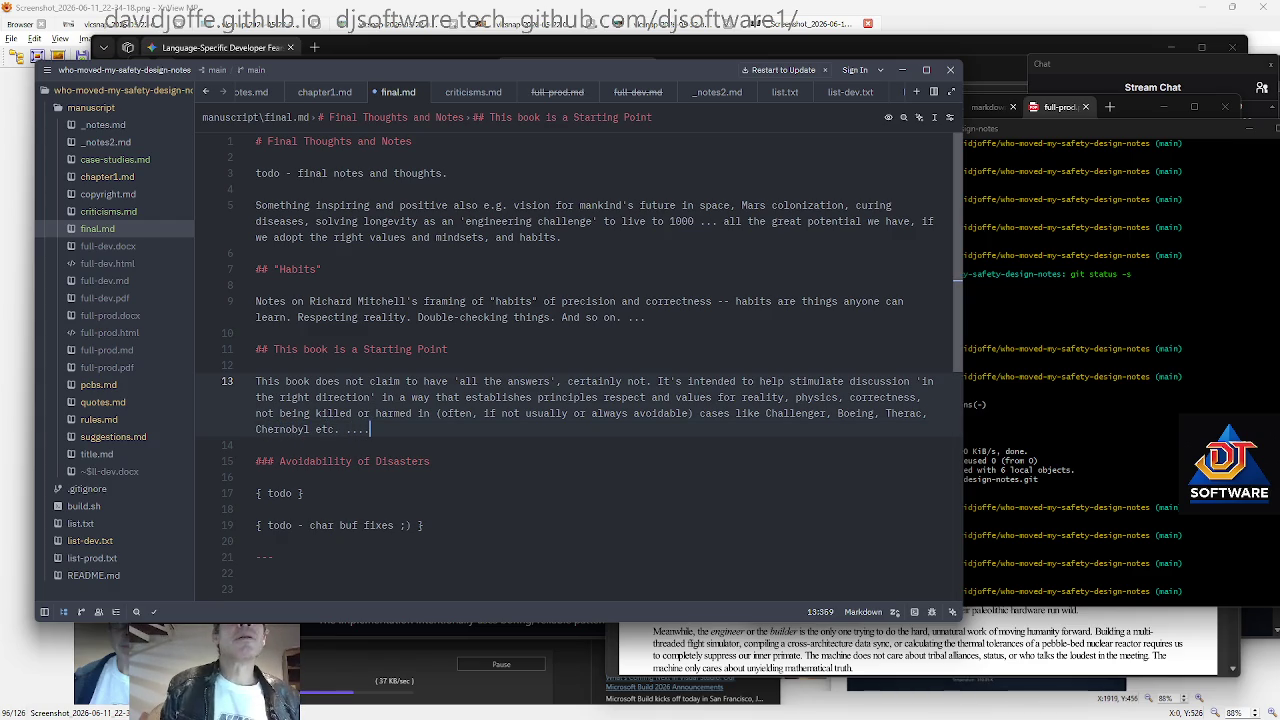
key("ctrl+s")
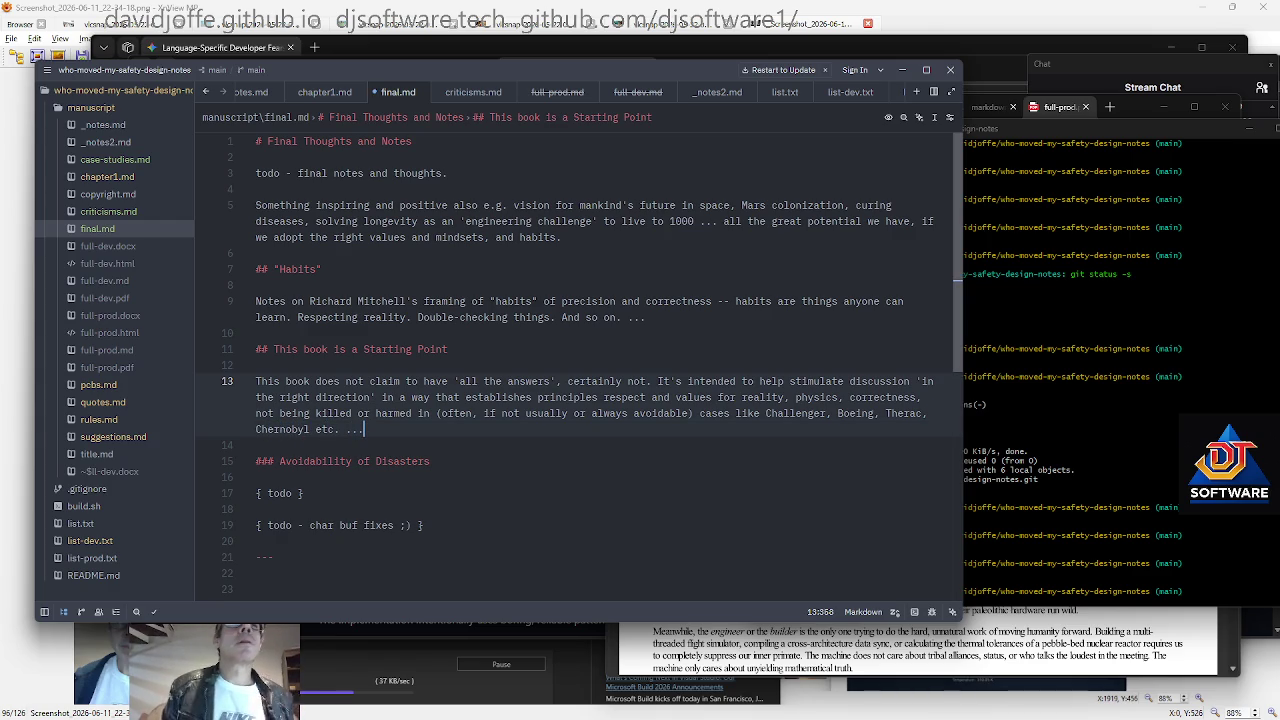
key("Return")
key("Return")
Write the paragraph: role-players in industry should discuss and come up with solutions
type("The people")
key("shift+Home")
type("P")
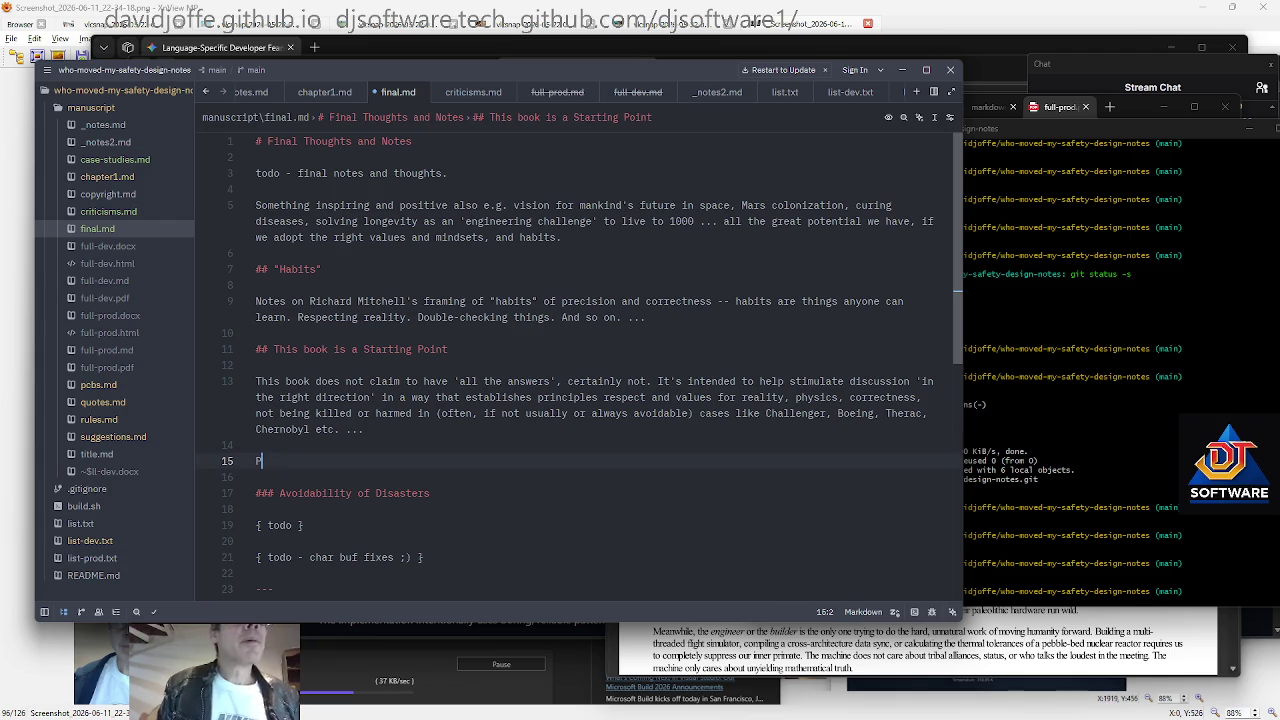
type("eiopl")
key("BackSpace")
key("BackSpace")
key("BackSpace")
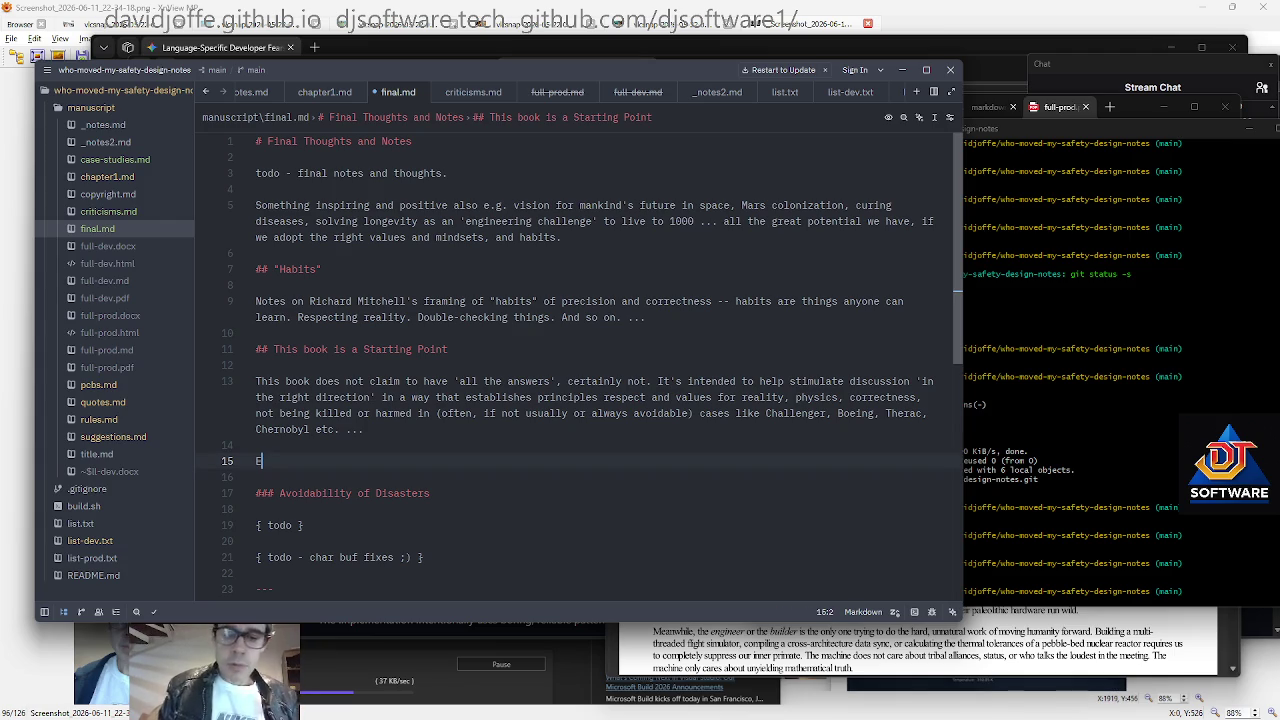
key("BackSpace")
type("Roy")
type("le-players in industry")
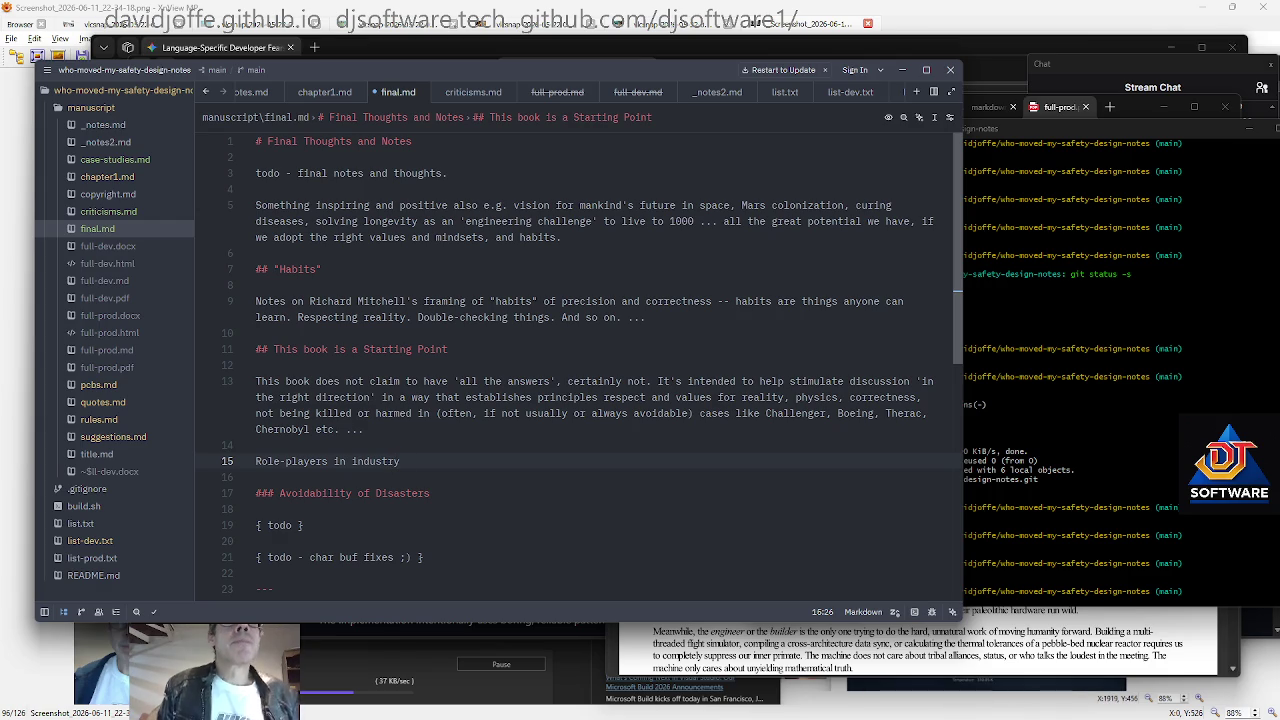
type("should discuss and come up with soluutions")
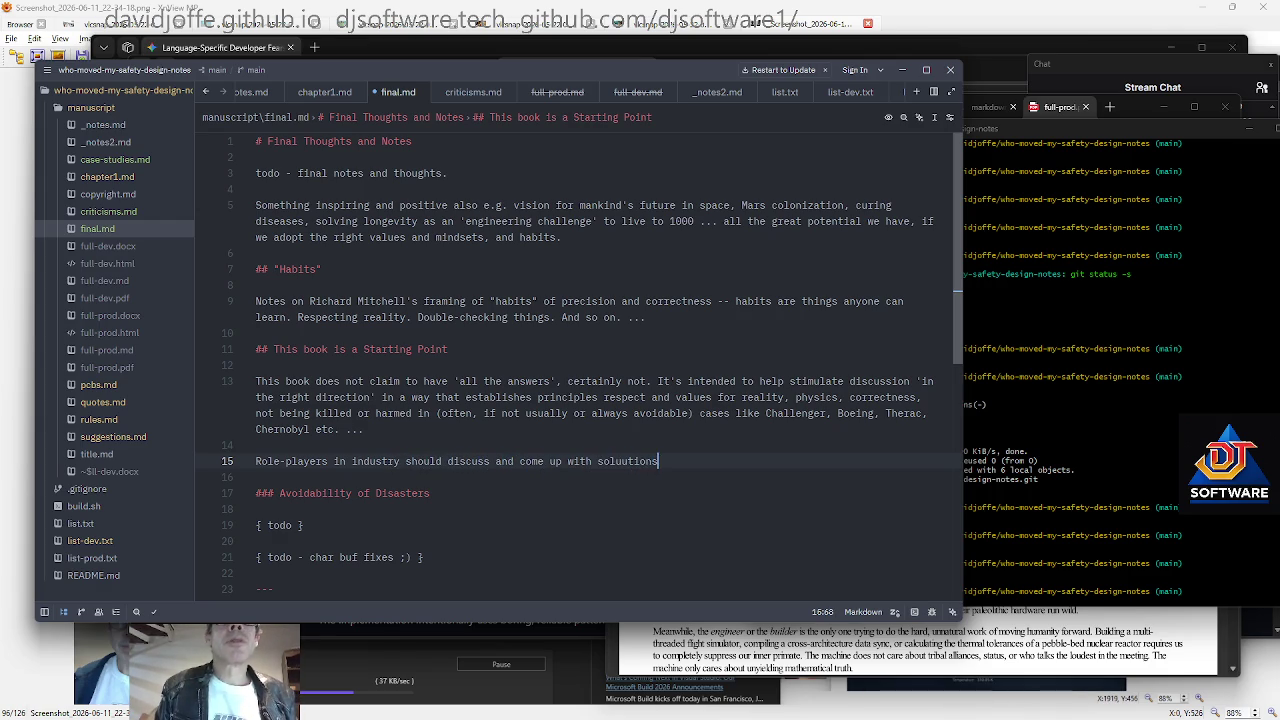
key("BackSpace")
key("BackSpace")
key("BackSpace")
type("tions.")
Add the 'line in the sand' paragraph: wishful thinking won't keep airliners up or prevent meltdowns or exploding rockets
key("Return")
key("Return")
type("But there'")
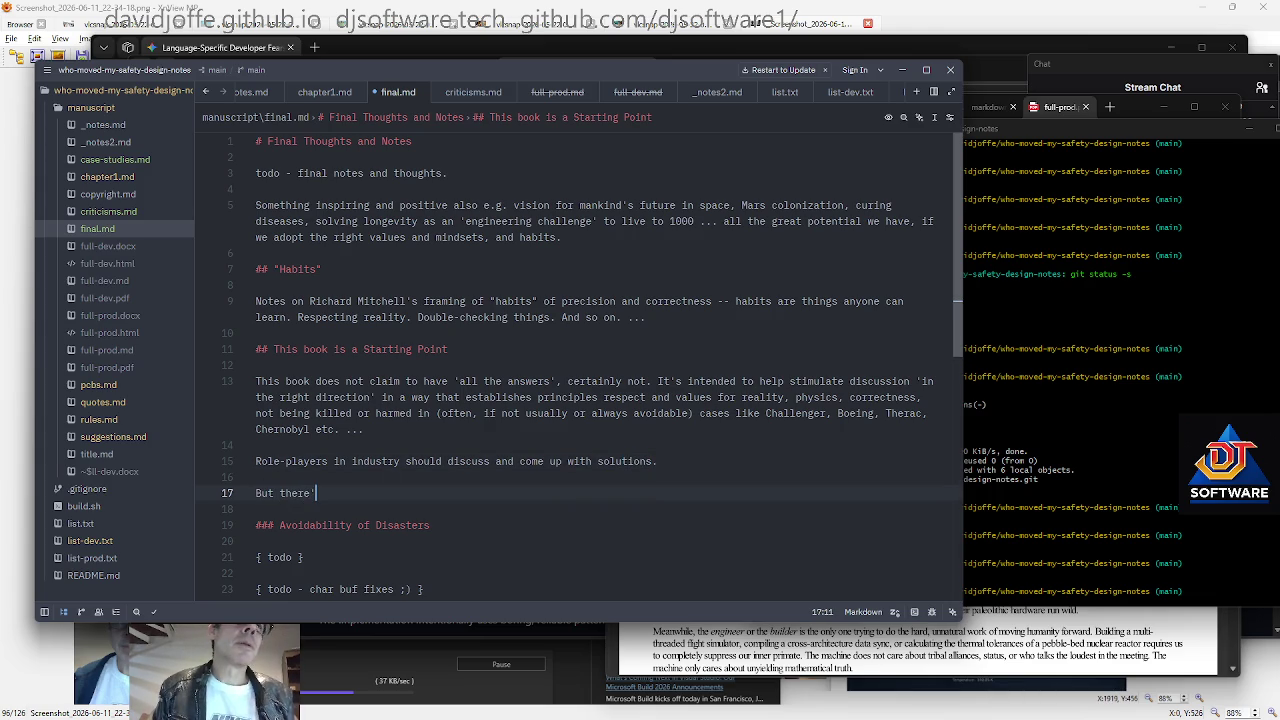
type("s a mini")
key("BackSpace")
key("BackSpace")
key("BackSpace")
type("miniamal 'line in the sand' where our ")
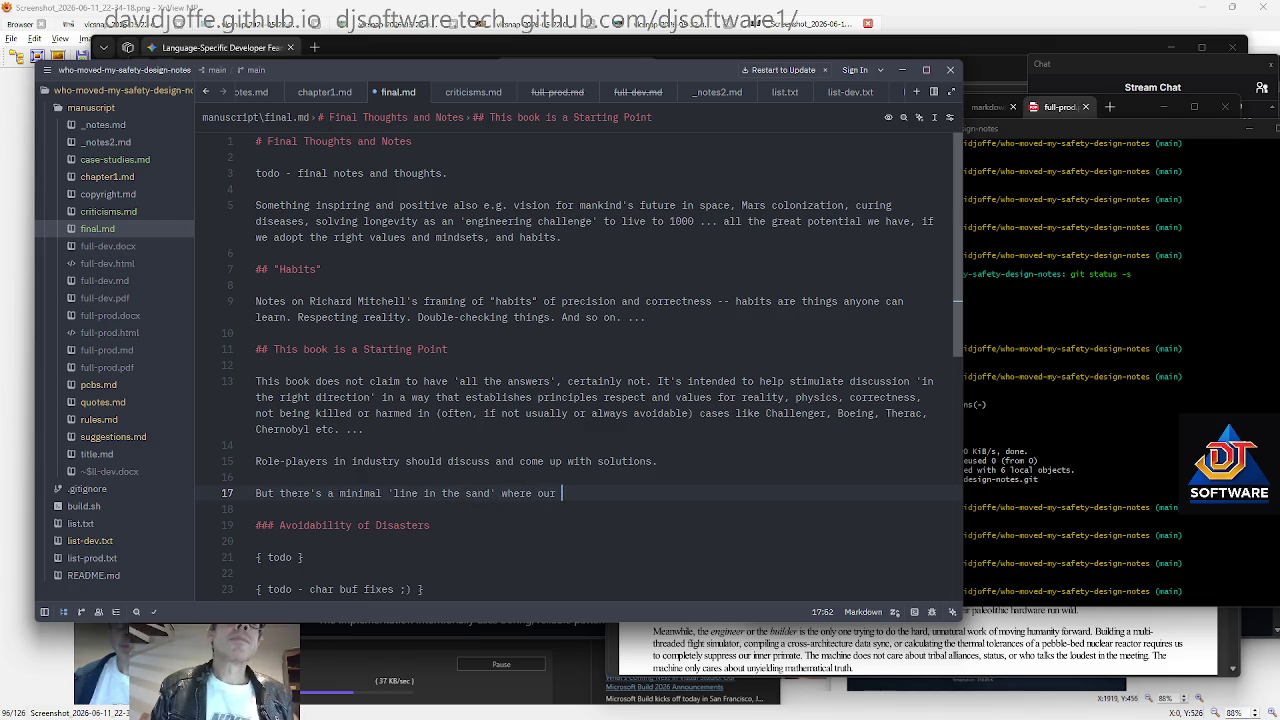
type("chimp brain's wish to close er")
key("BackSpace")
key("BackSpace")
key("BackSpace")
key("BackSpace")
key("BackSpace")
key("BackSpace")
type("for with")
key("BackSpace")
key("BackSpace")
type("shful does not make ")
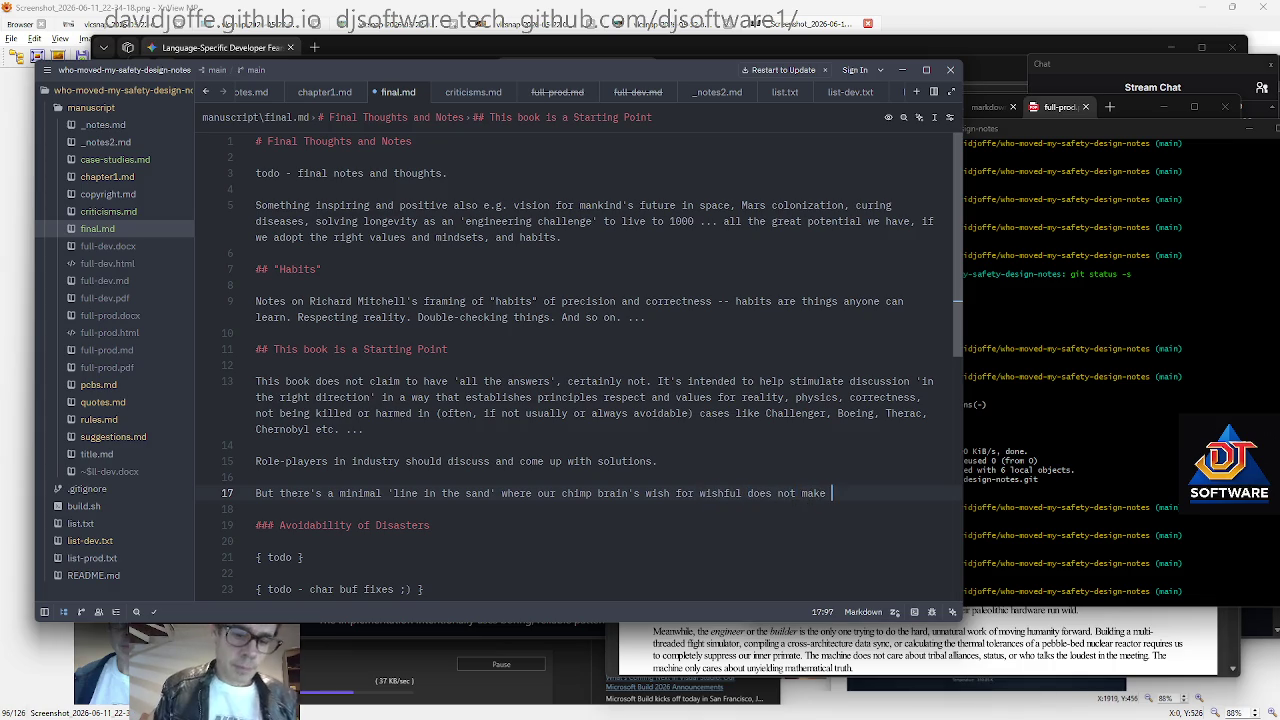
type("airlines stay")
key("BackSpace")
key("BackSpace")
key("BackSpace")
key("BackSpace")
key("BackSpace")
key("BackSpace")
type("tay in the air, or prevn")
key("BackSpace")
type("ent nuclear metlt")
key("BackSpace")
key("BackSpace")
key("BackSpace")
type("ltdowns, or prevent rockets exploding")
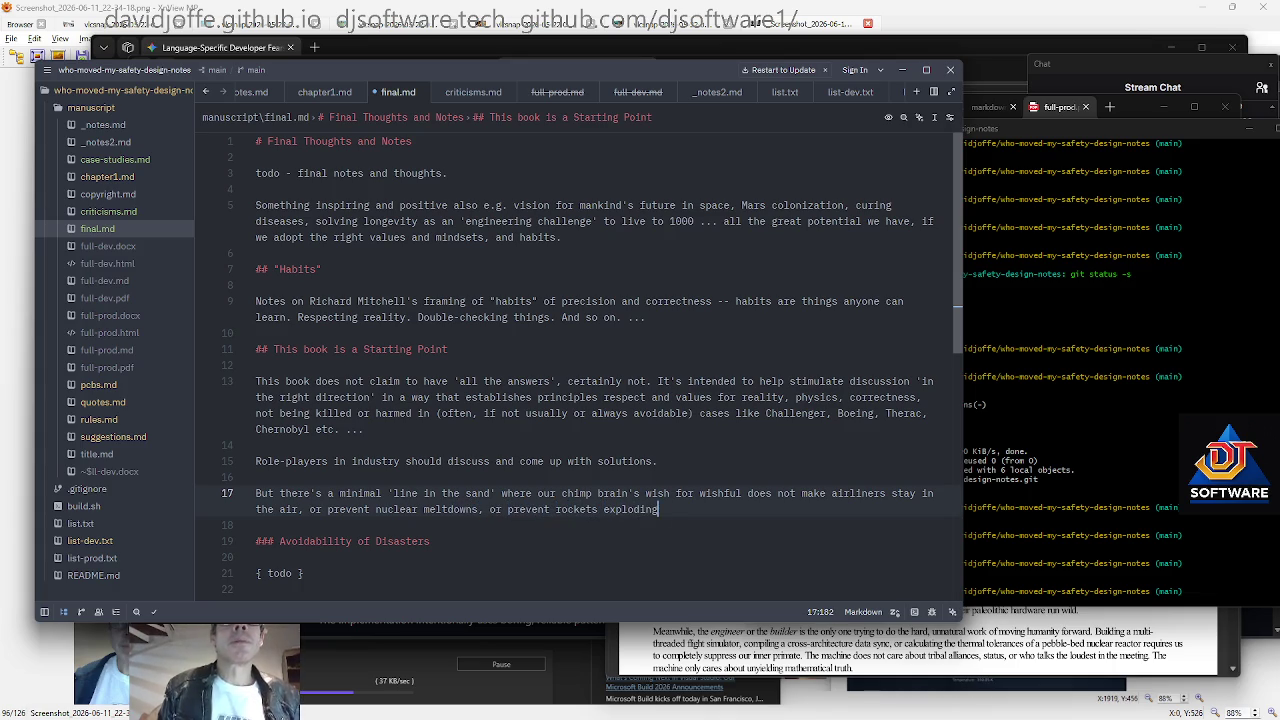
key("Down")
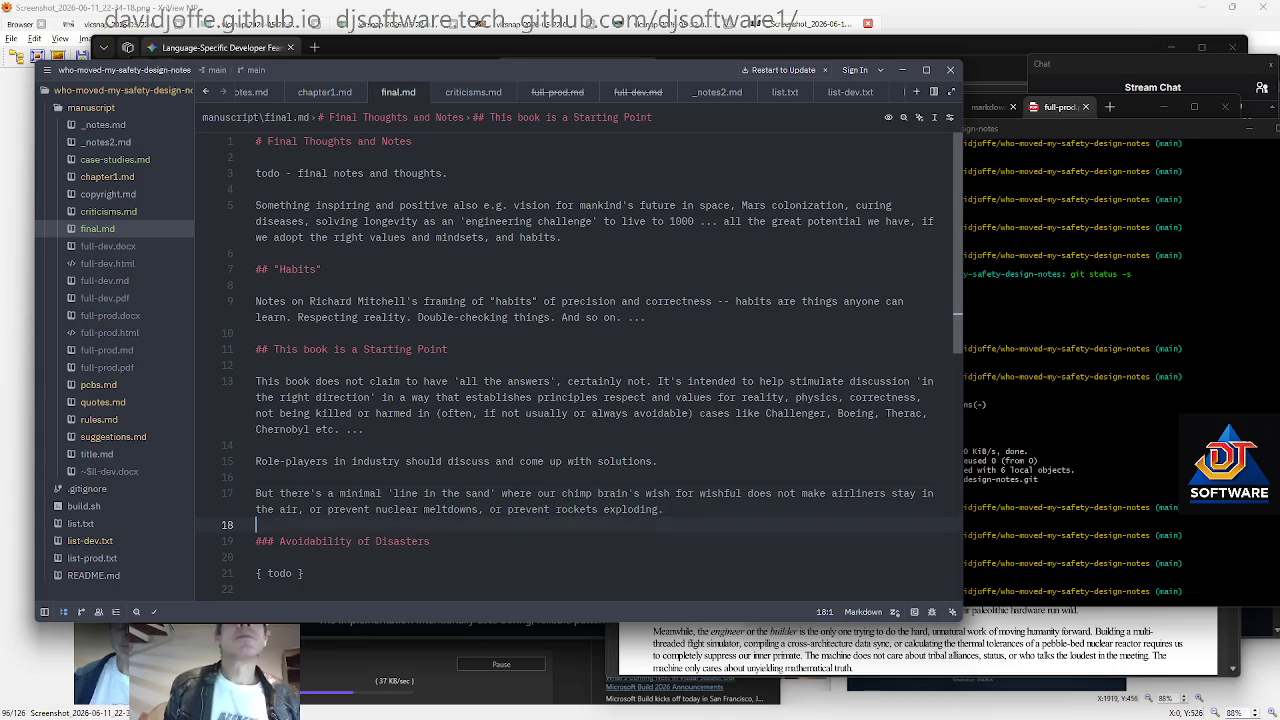
key("Down")
key("Down")
key("Down")
scroll(690, 418, "up", 1)
Insert 'to be drawn (the case for reality)' before 'where' in the line-in-the-sand sentence
left_click(690, 418)
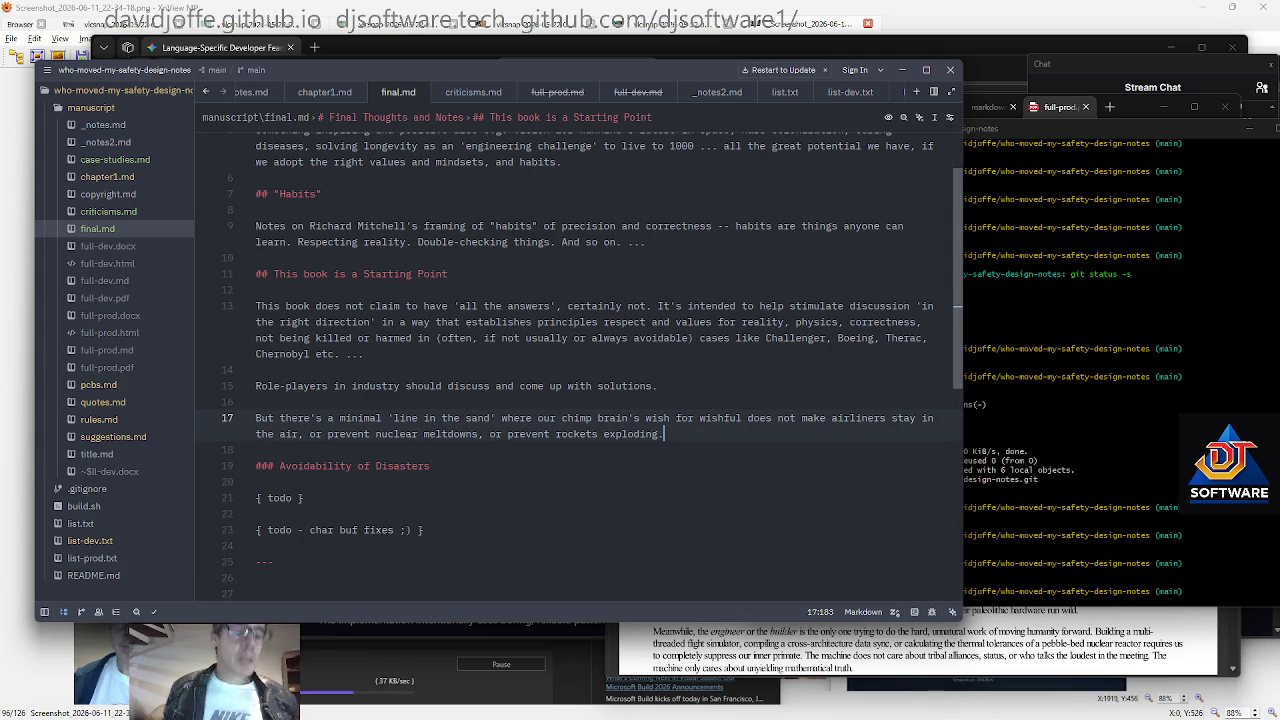
scroll(590, 365, "up", 2)
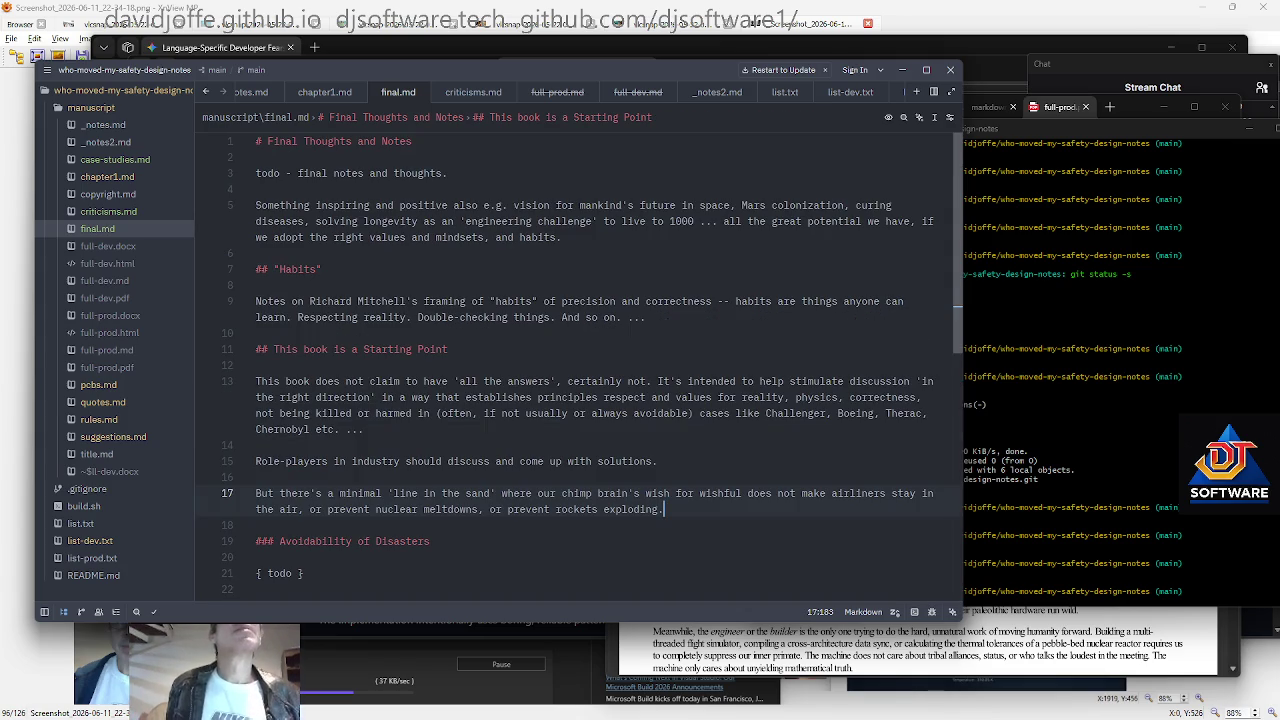
left_click(391, 493)
key("ctrl+Right")
key("ctrl+Right")
key("ctrl+Right")
key("ctrl+Left")
type("to be drawn ")
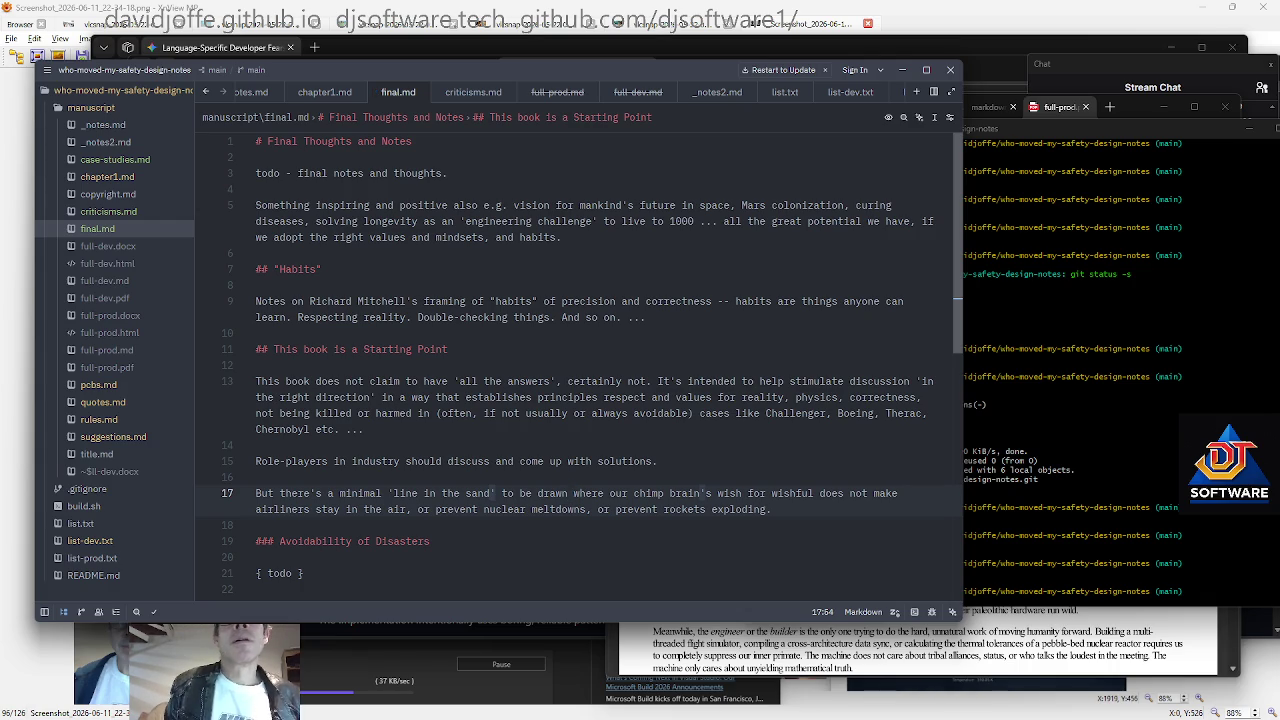
type("(the case for reality)")
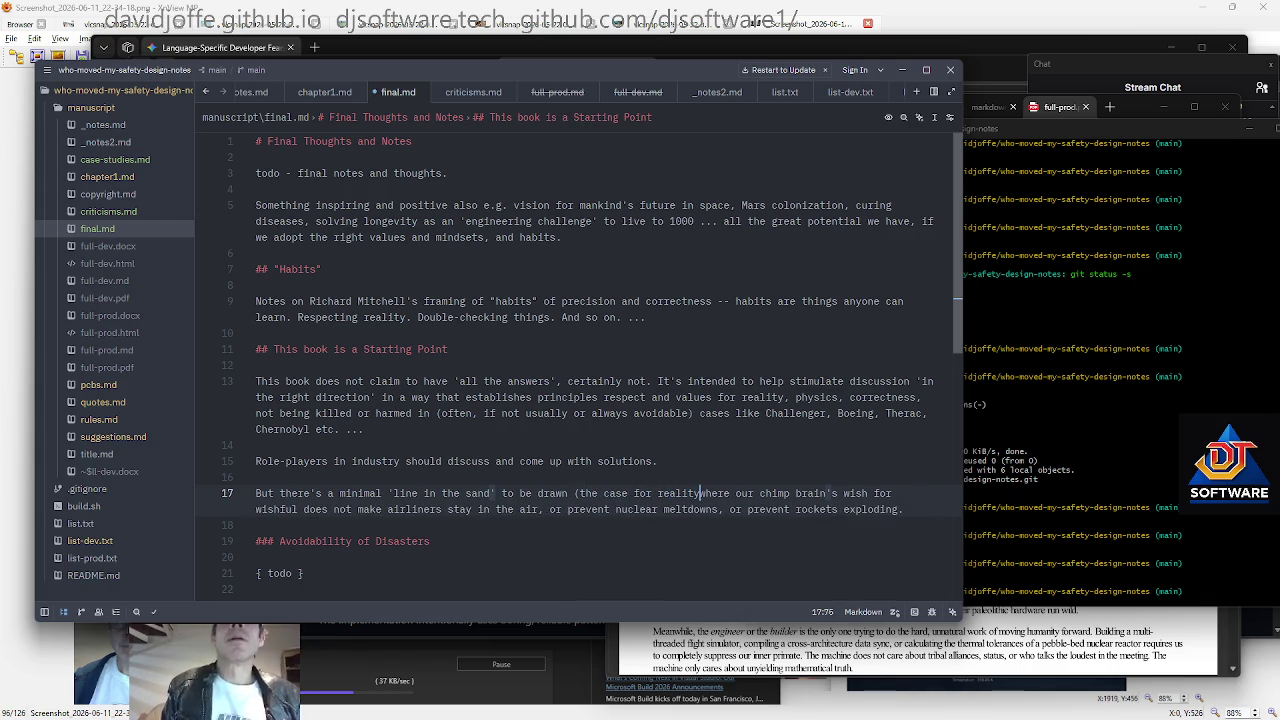
key("ctrl+a")
left_click(260, 285)
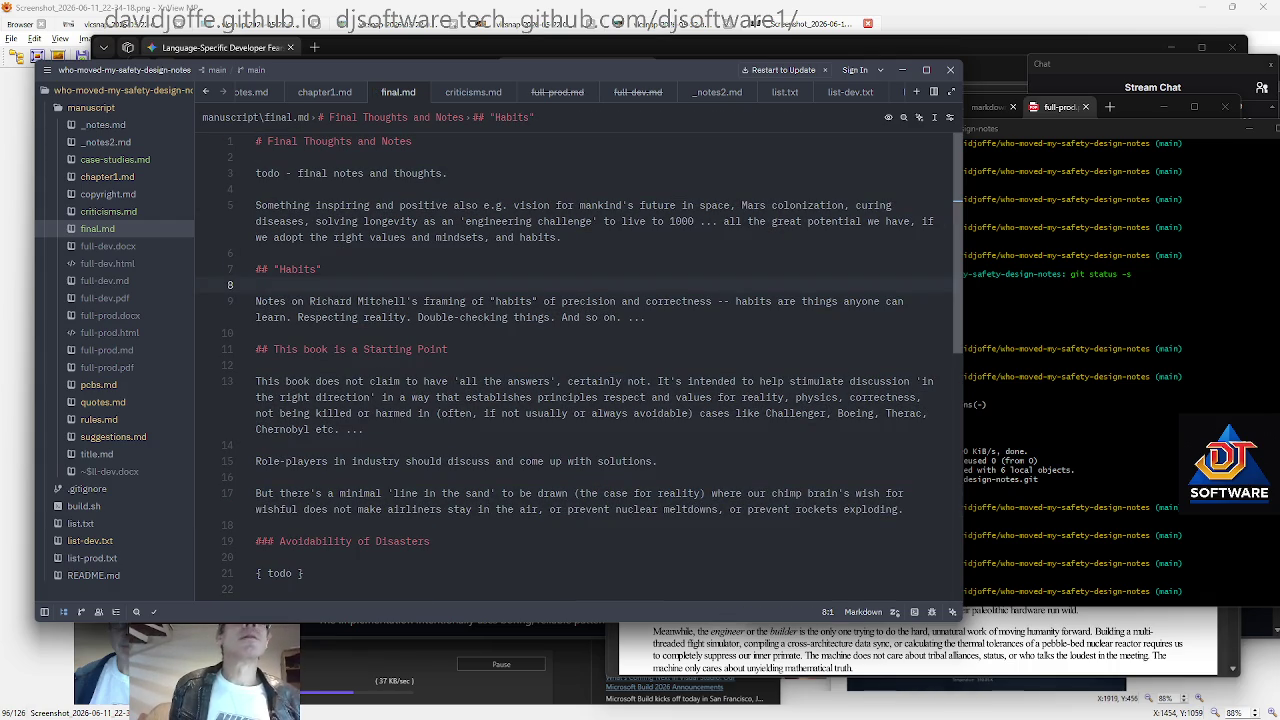
left_click(945, 509)
key("Down")
left_click(772, 493)
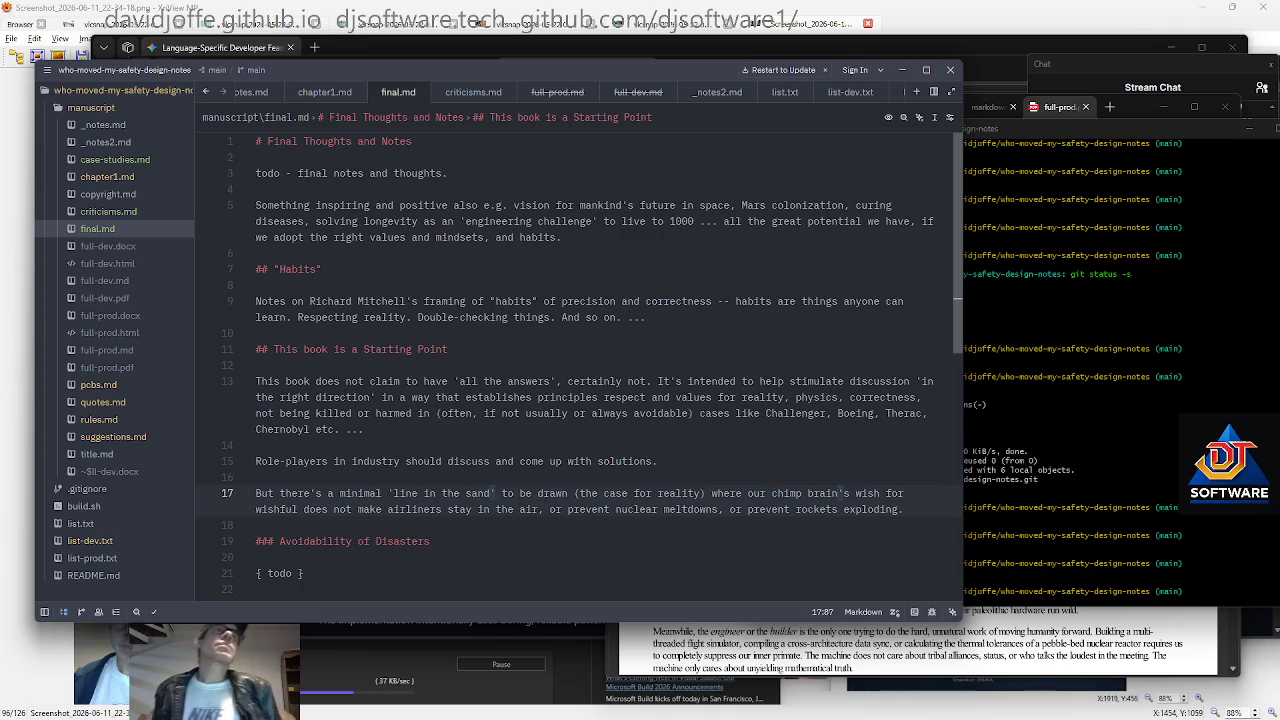
left_click(428, 541)
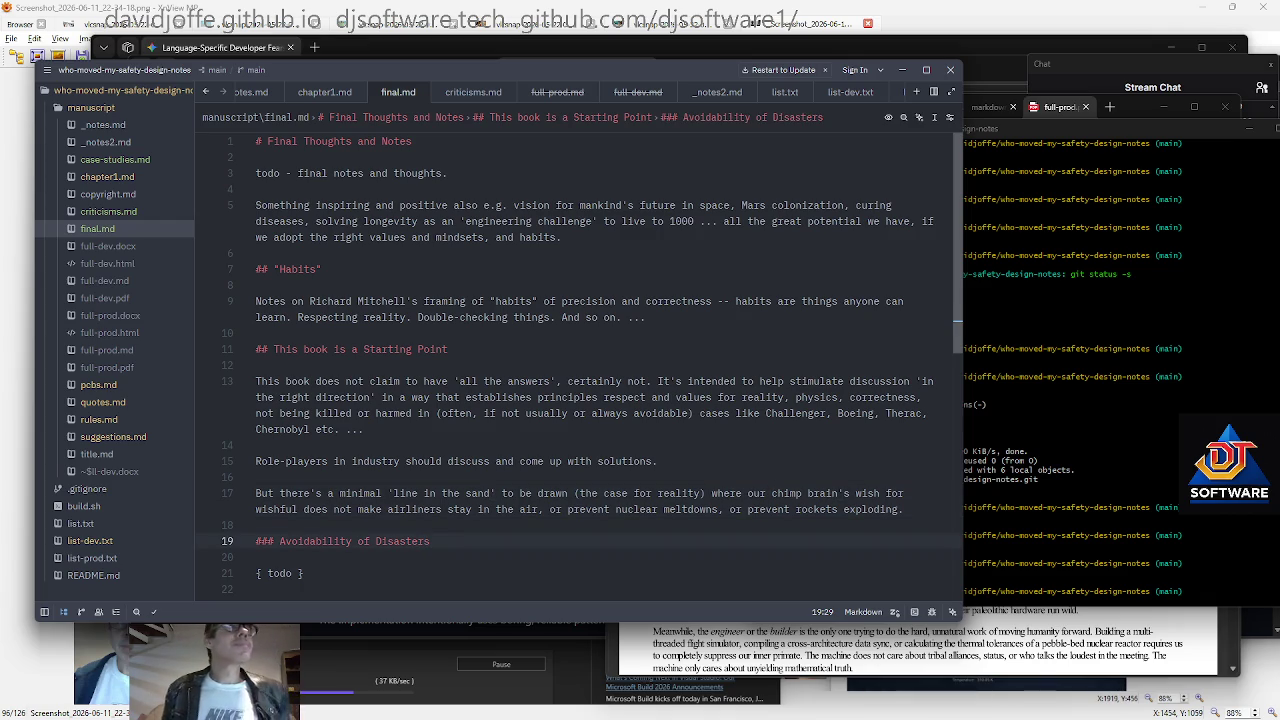
Glance at list-prod.txt and list-dev.txt, open quotes.md, then switch to Git Bash
left_click(135, 559)
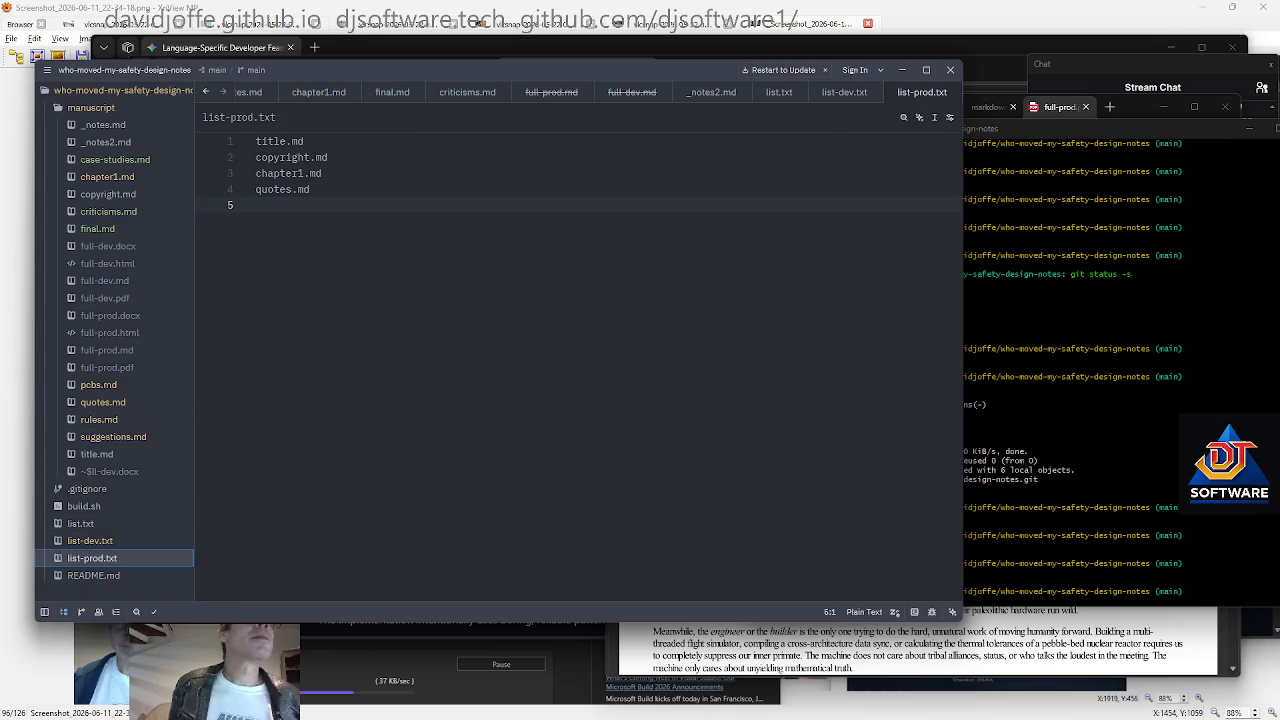
left_click(90, 540)
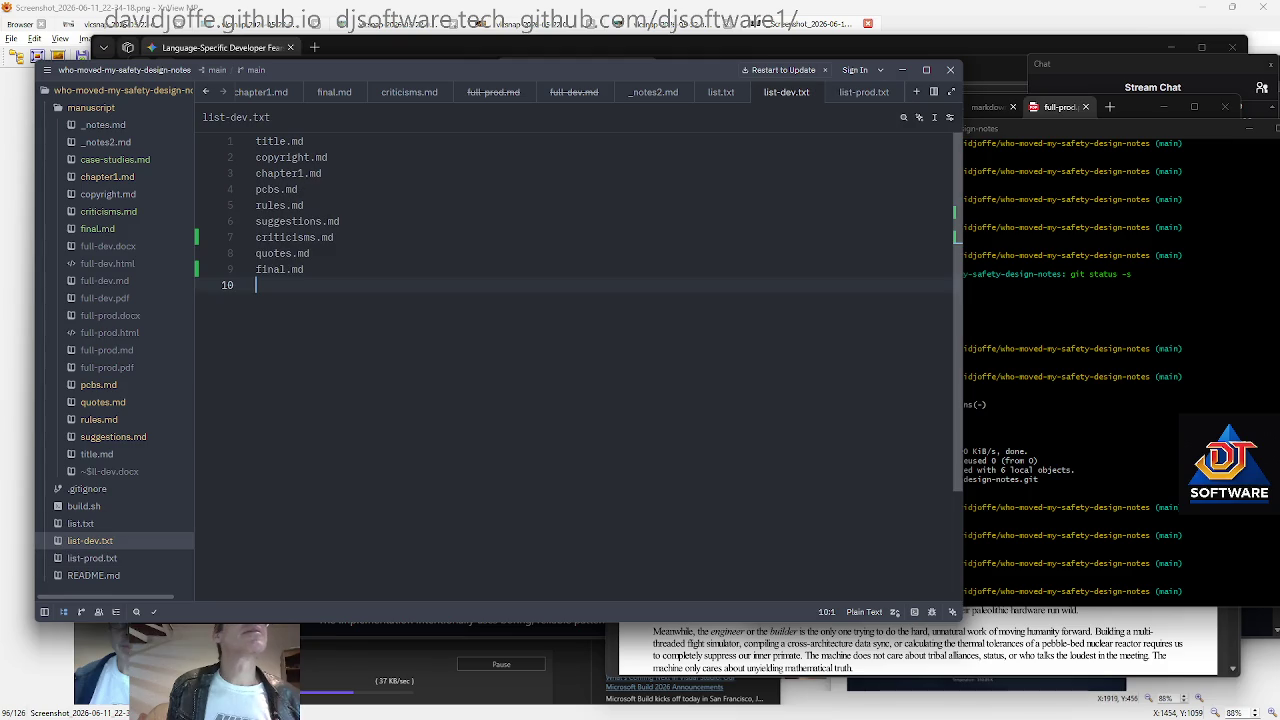
key("ctrl+p")
left_click(371, 347)
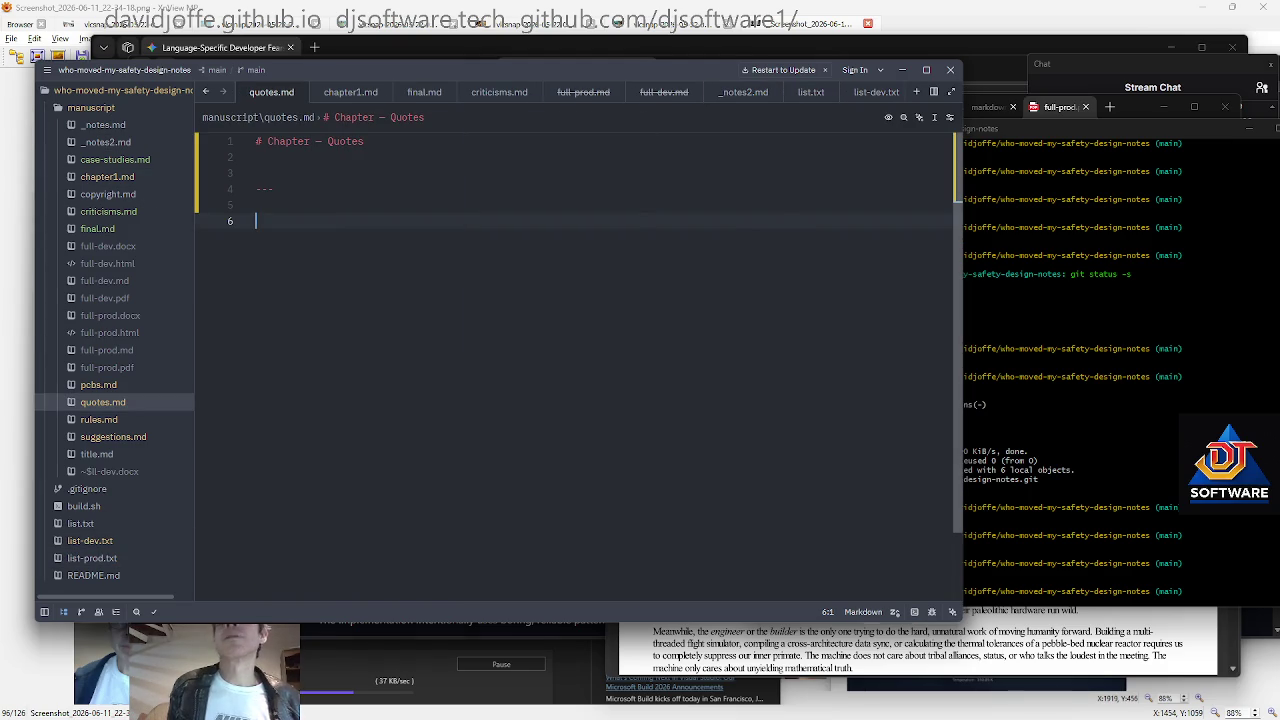
key("alt+Tab")
Page through the git diff of uncommitted changes to the suggestions.md diff, then quit the pager
type("git")
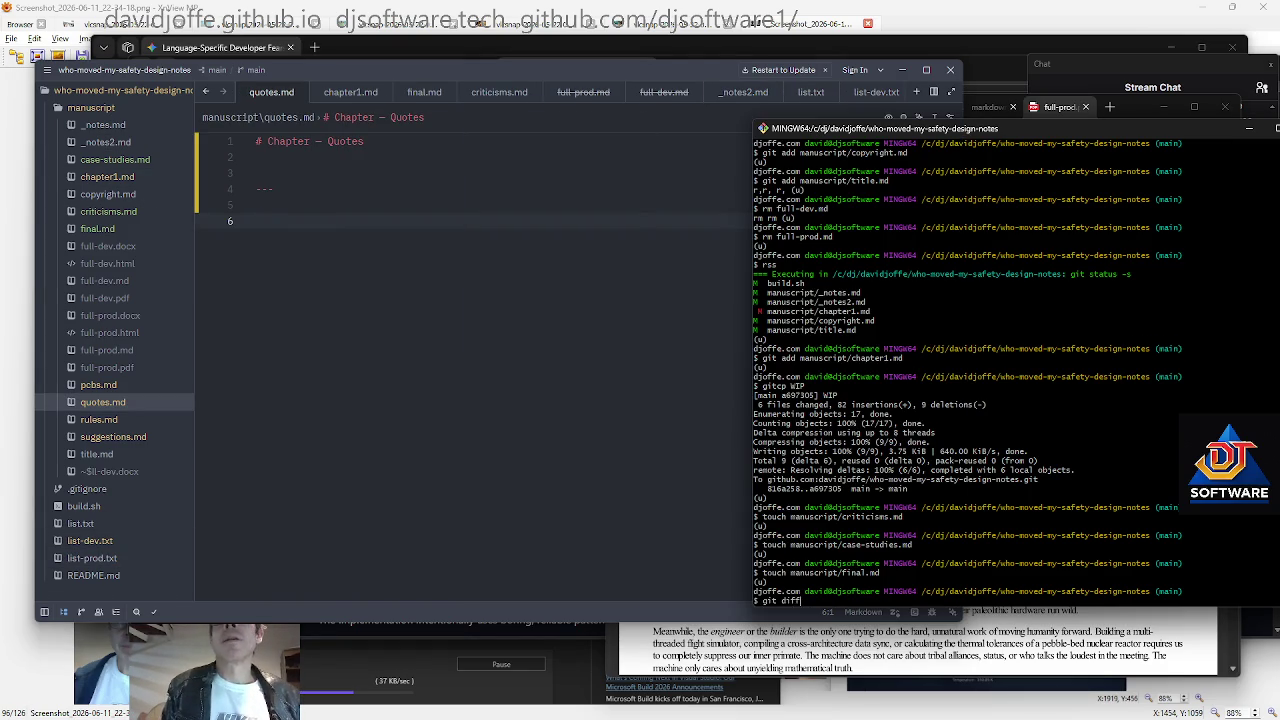
key("Return")
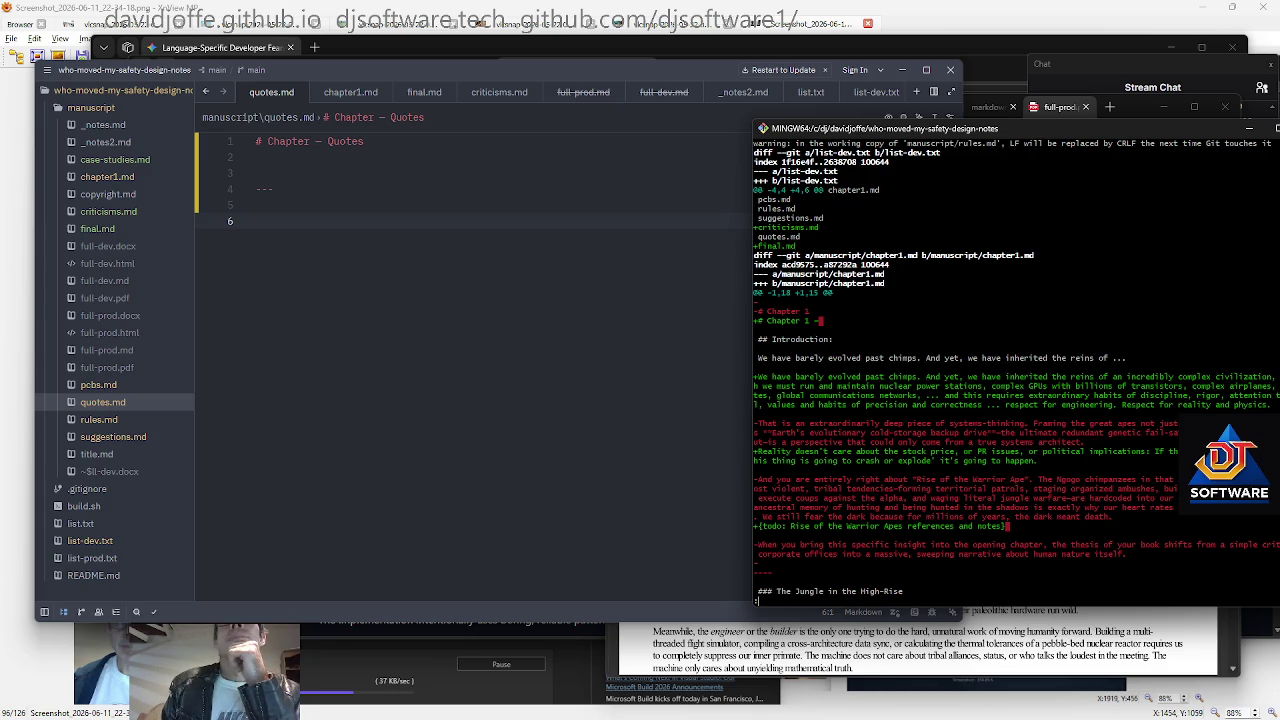
key("space")
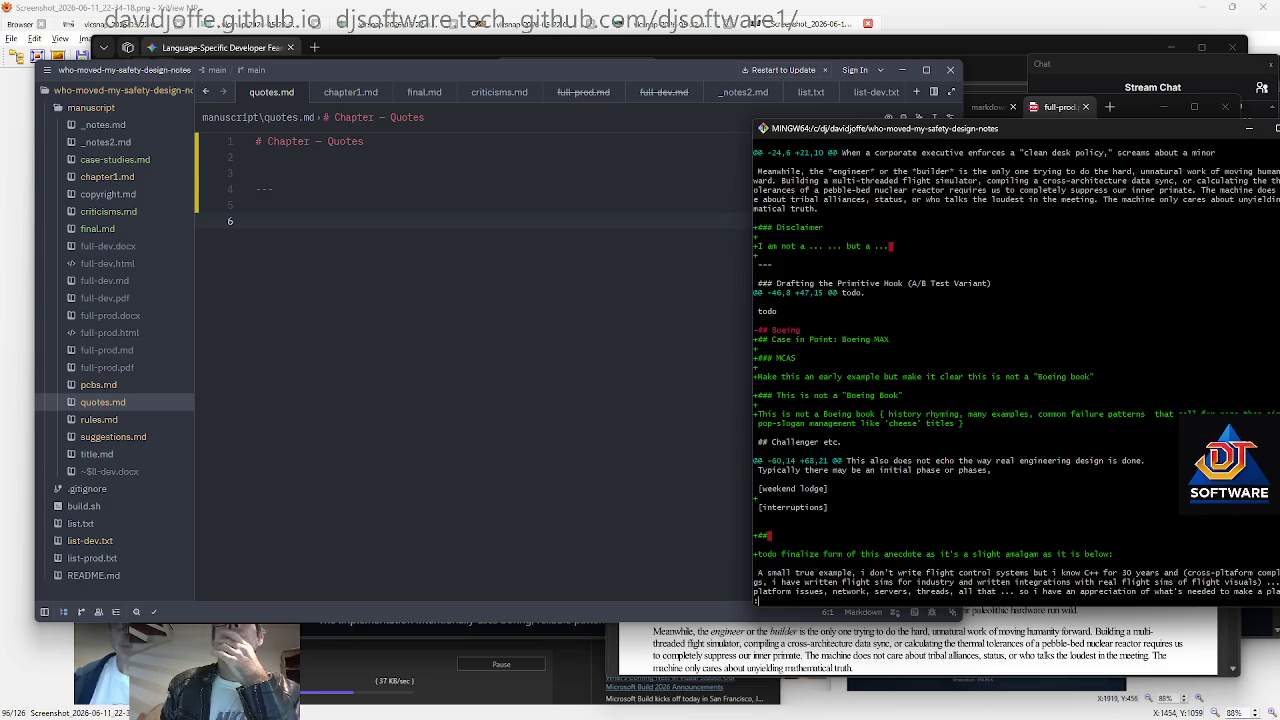
key("Down")
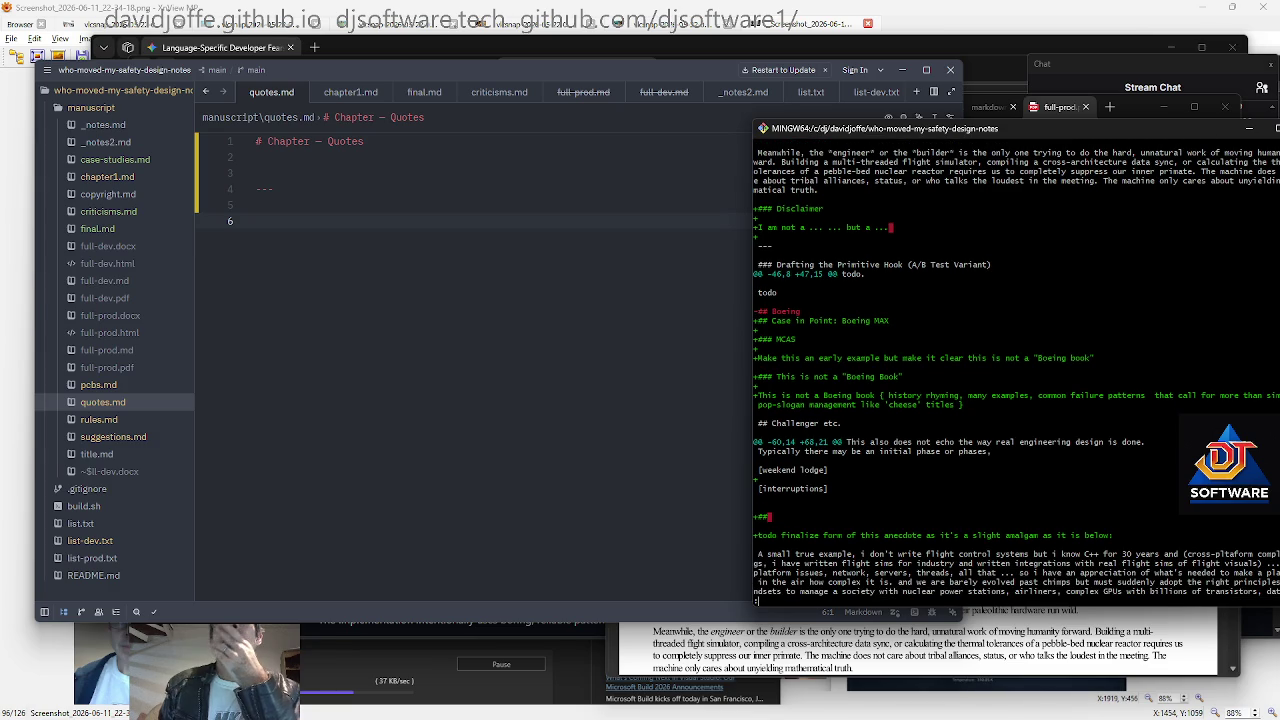
key("space")
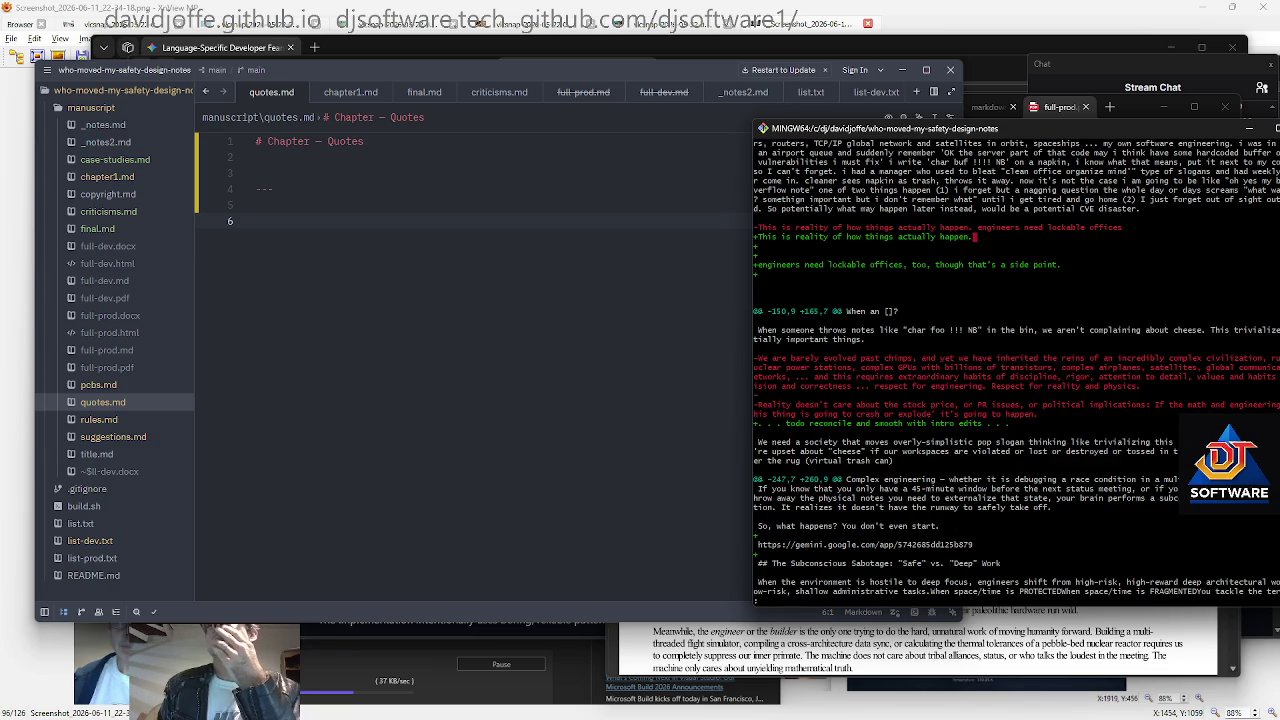
key("space")
key("space")
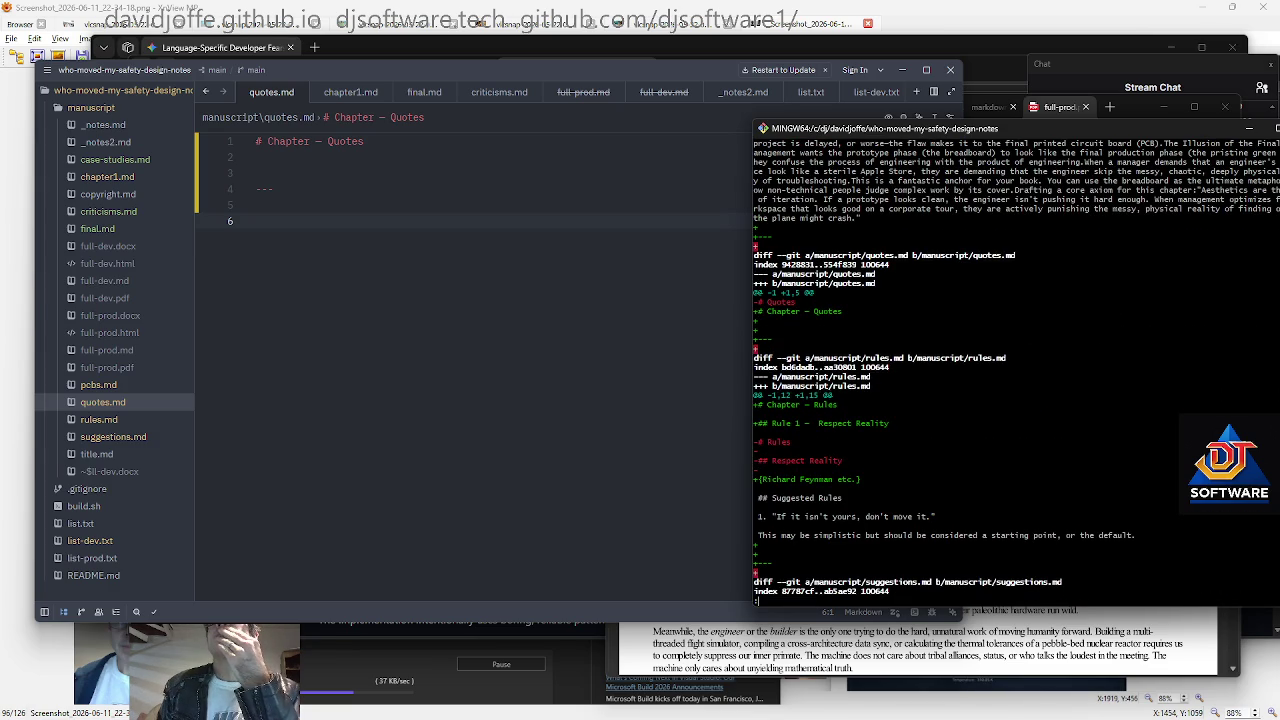
key("space")
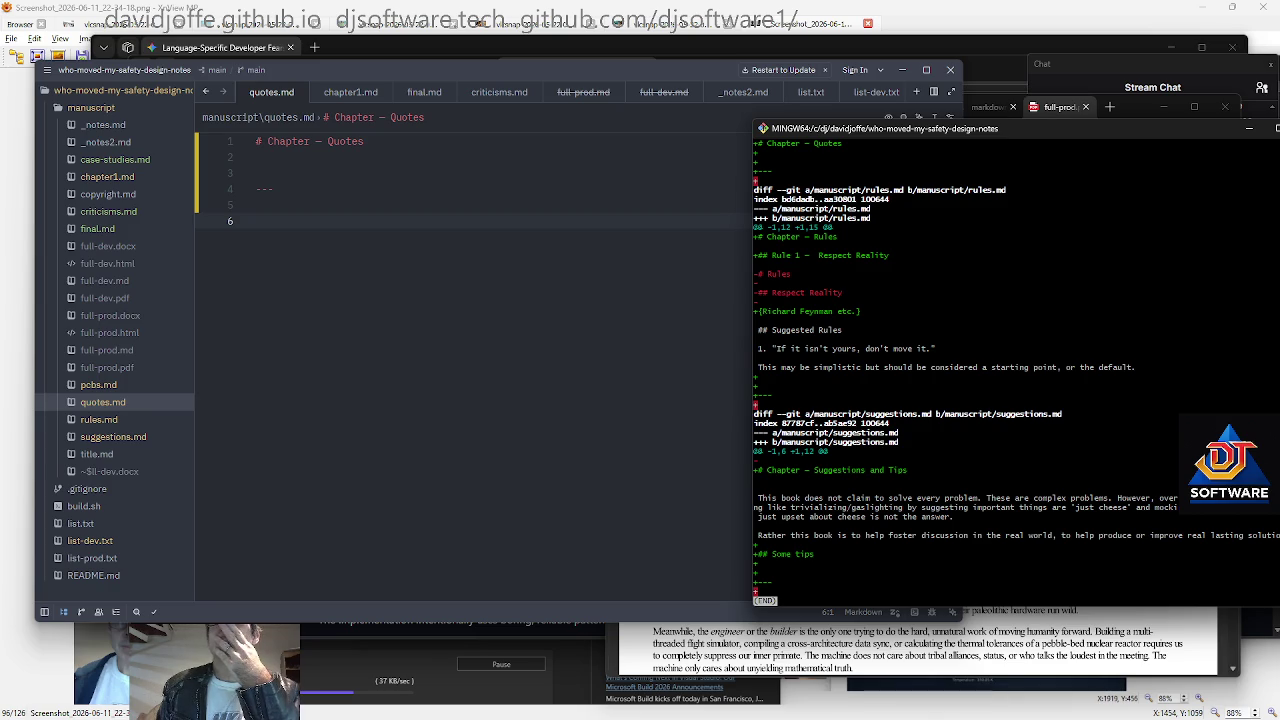
key("q")
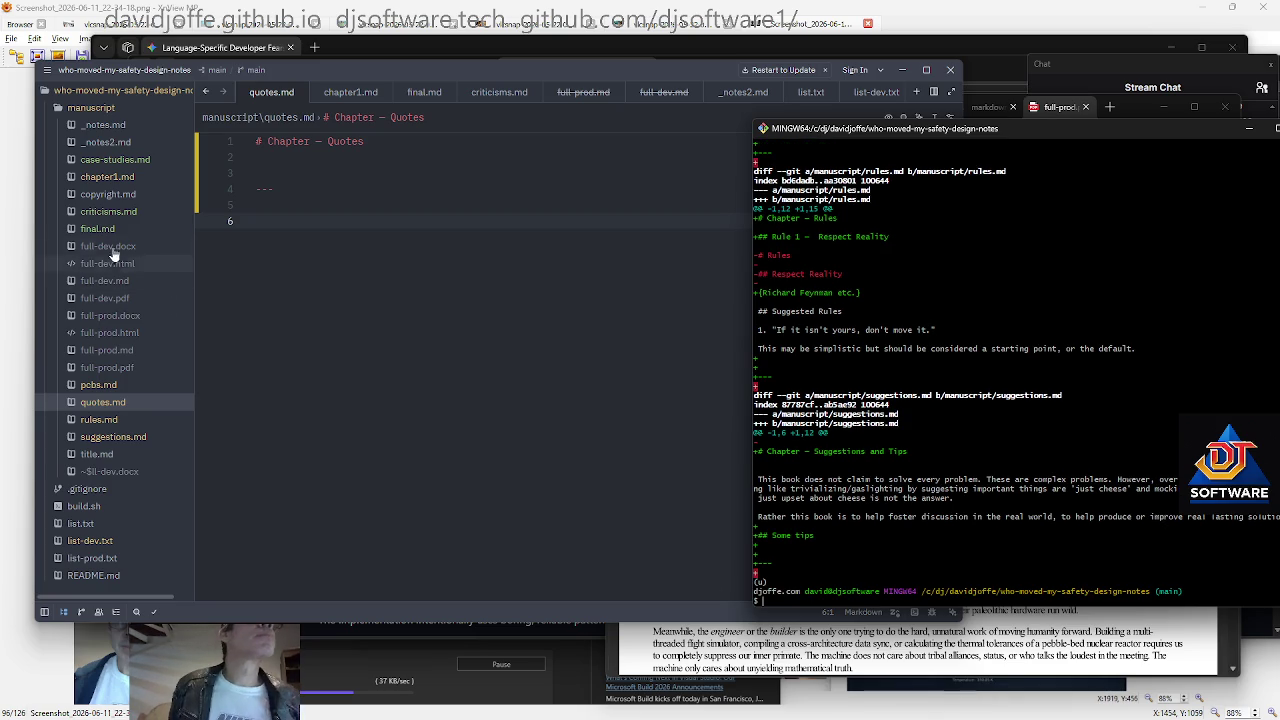
left_click(126, 425)
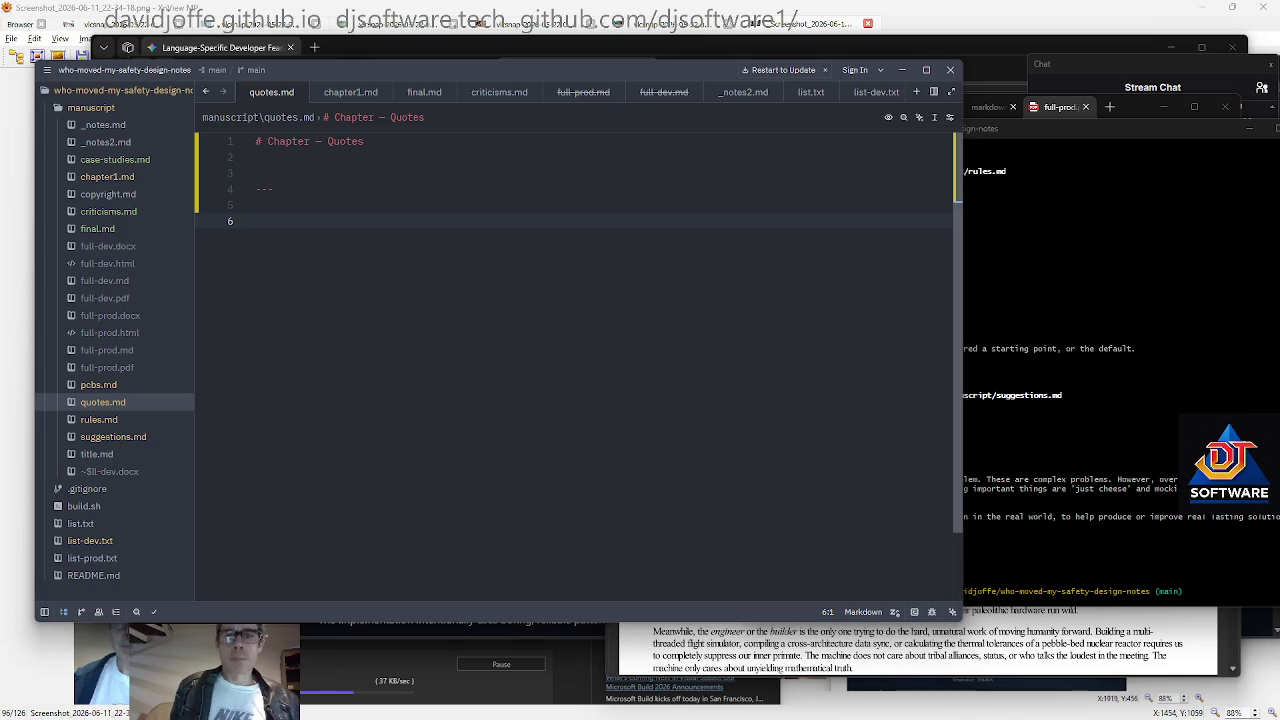
Under the Quotes heading, write 'Short chapter on inspiring relevant quotes, such as Feynman, Richard Mitchell, maybe Sagan, etc.'
key("Up")
key("Up")
key("Return")
key("Return")
key("Up")
key("Up")
key("Up")
key("Down")
key("BackSpace")
type("Short chapter on ins")
type("piring rela")
key("BackSpace")
key("BackSpace")
key("BackSpace")
key("BackSpace")
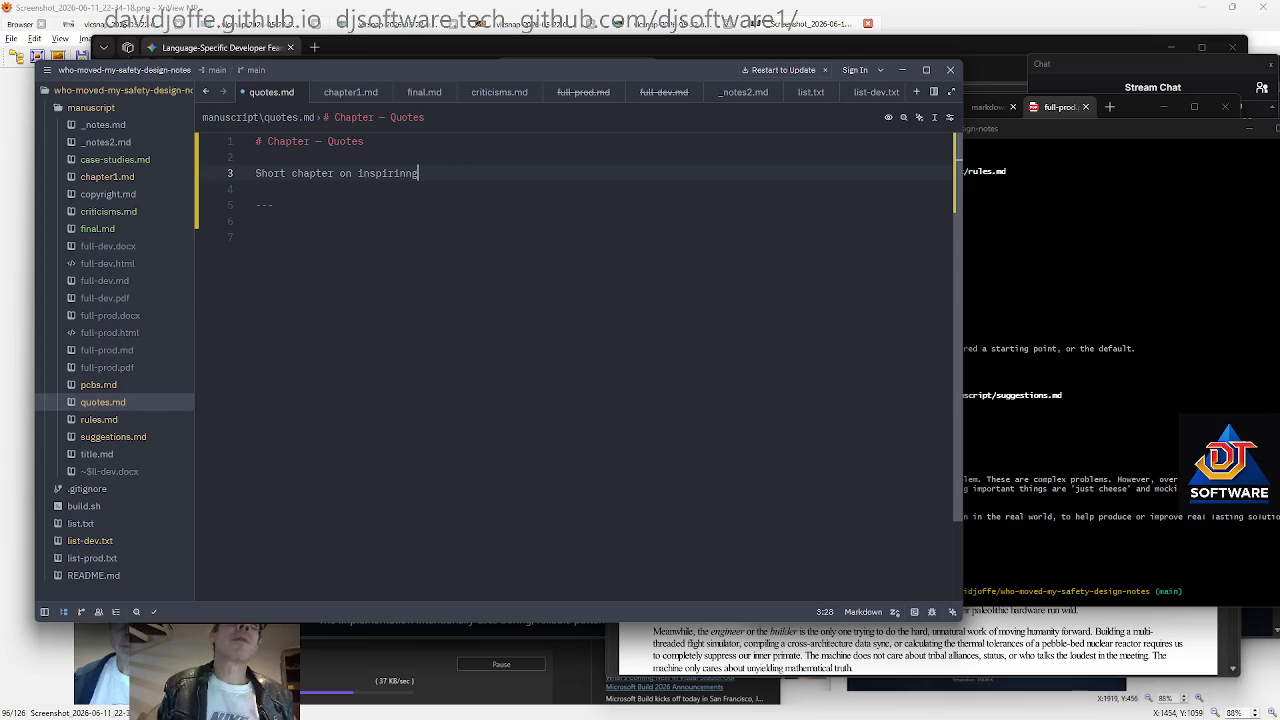
type("relevant ")
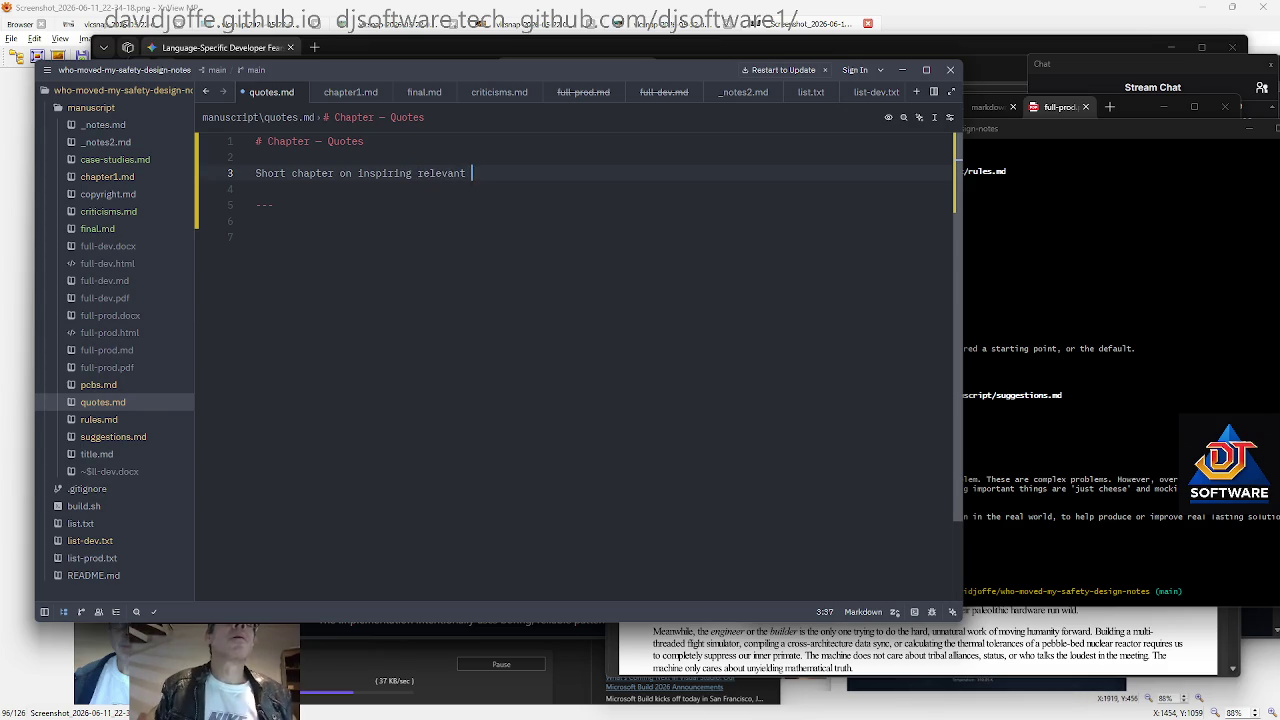
type("quotes, such as Feyn")
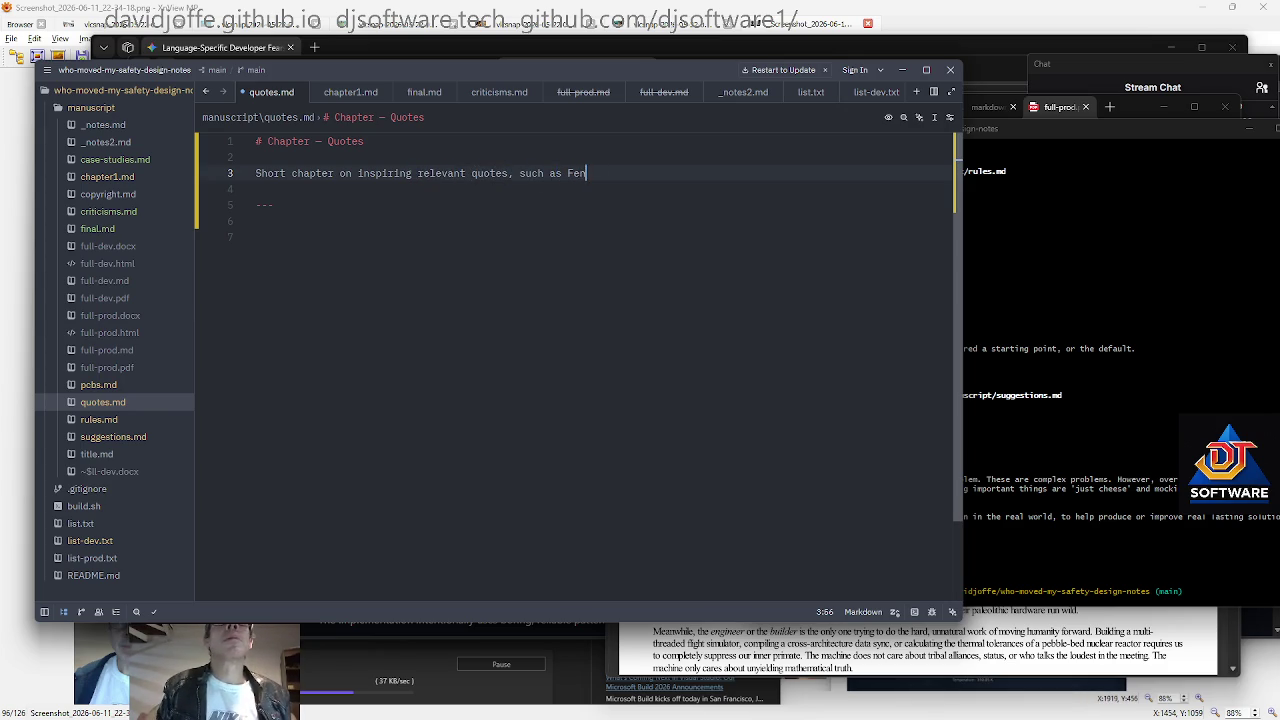
type("man, Richard Mitchell, maybe Sagan, etc. ...")
End the intro with 'just comments surrounding these.' and add blank lines after it
key("Down")
key("Down")
key("Down")
key("Down")
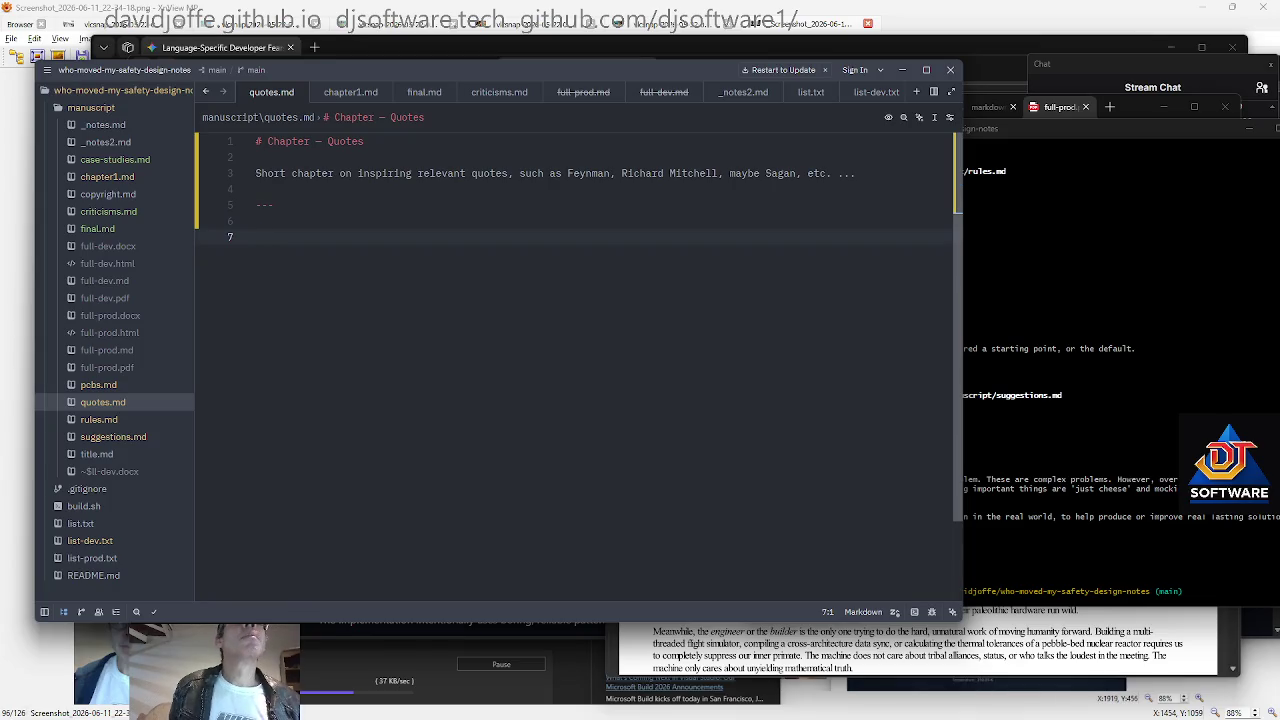
key("Up")
key("Up")
key("Up")
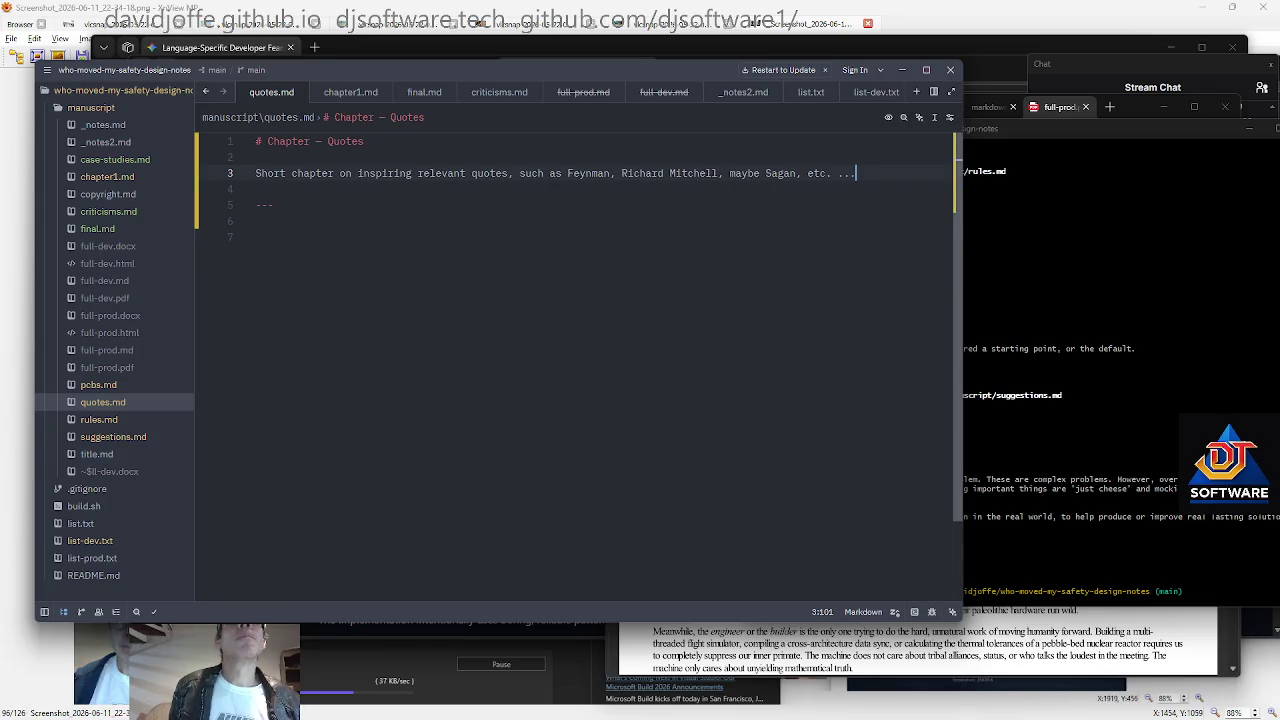
type("and some ideas to")
key("BackSpace")
key("BackSpace")
key("BackSpace")
key("BackSpace")
key("BackSpace")
key("BackSpace")
type("ust ")
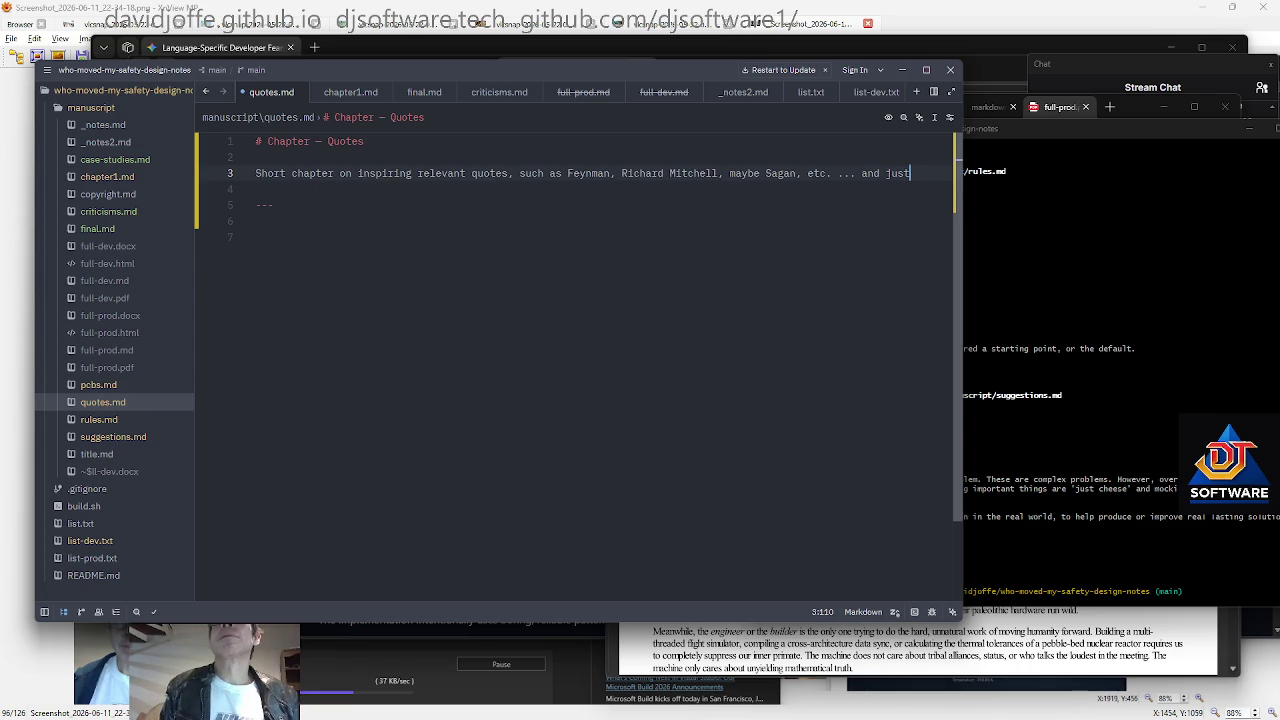
type("comments surroudning")
key("BackSpace")
key("BackSpace")
key("BackSpace")
type("nding these.")
key("Return")
key("Return")
key("Return")
key("Up")
key("Up")
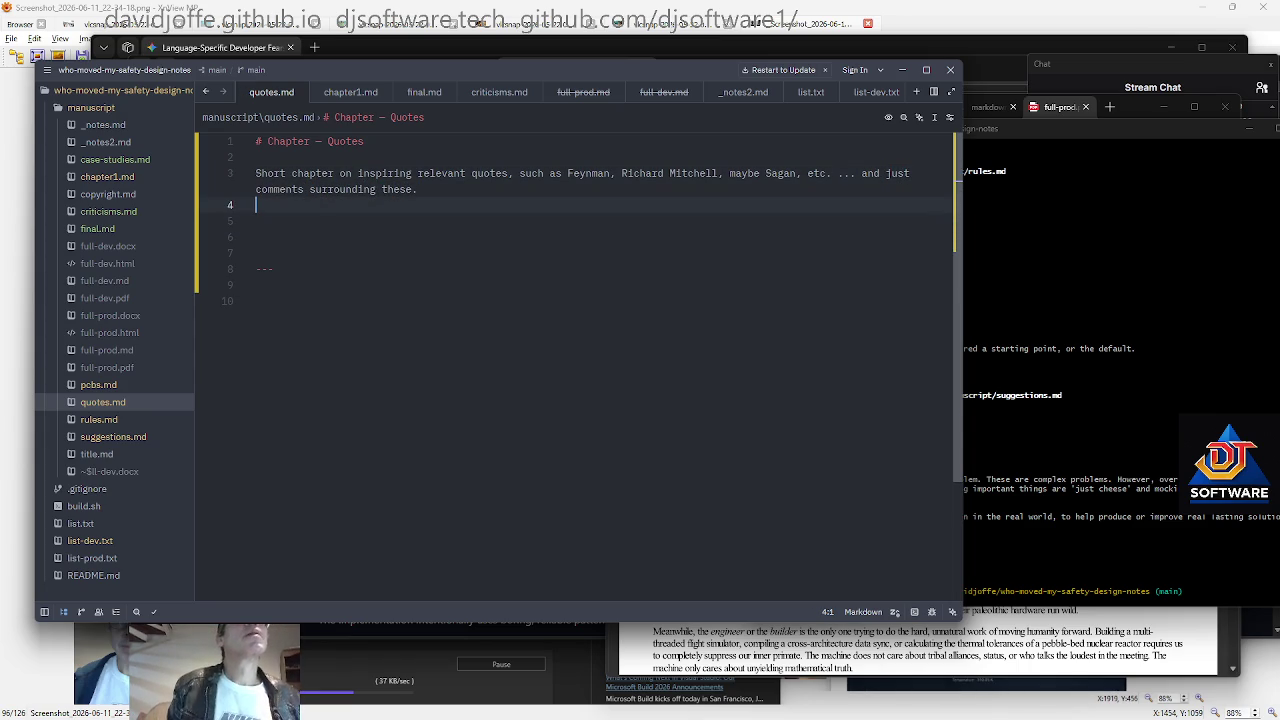
key("Down")
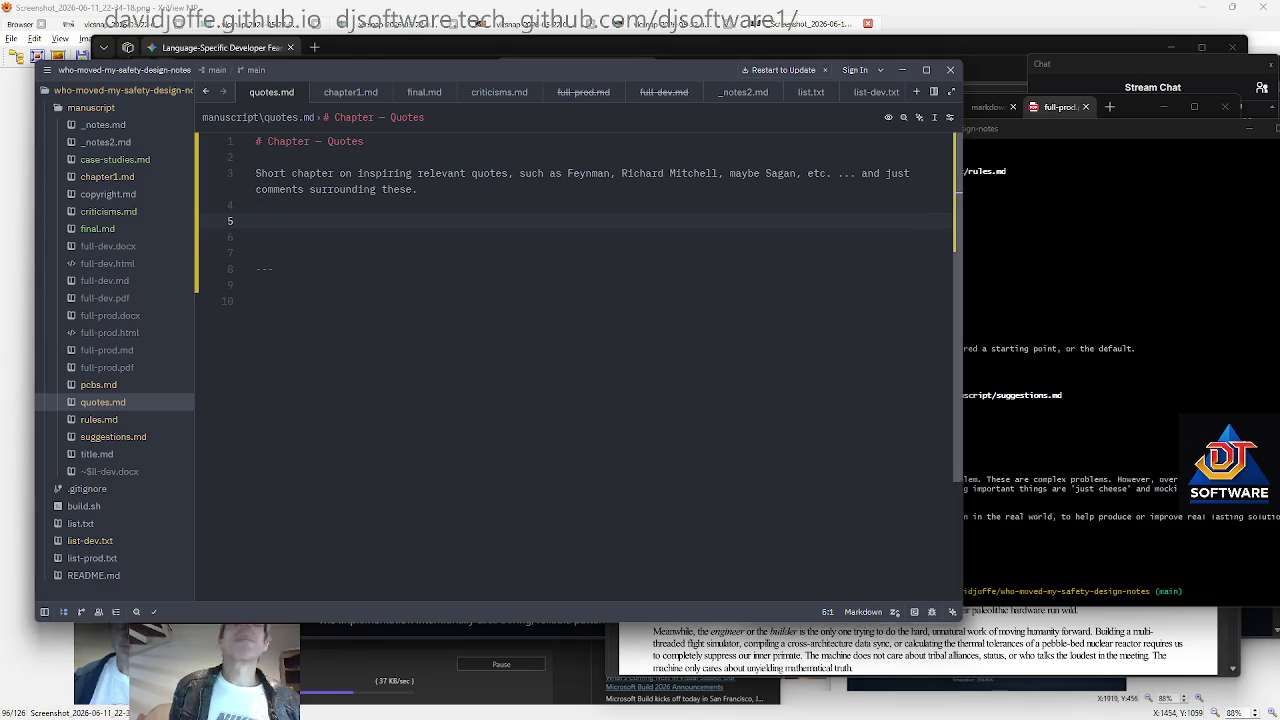
key("alt+Tab")
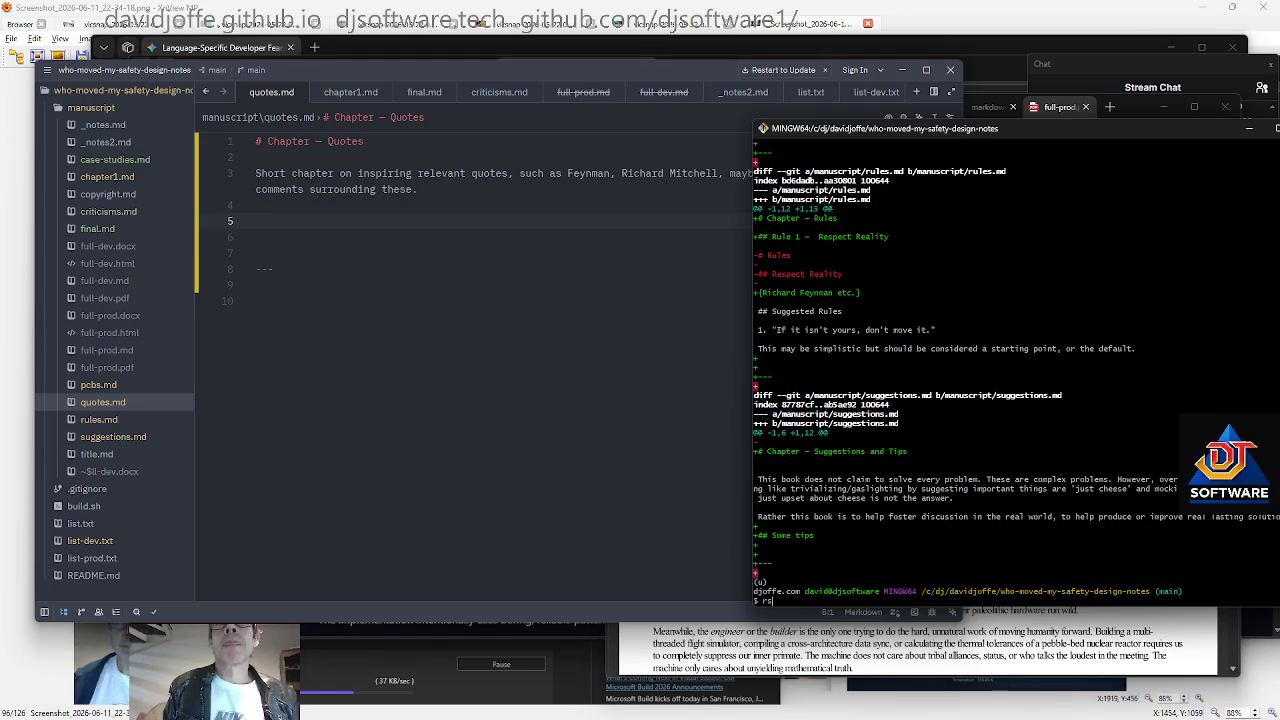
Check the short git status, then bring suggestions.md up in Zed
type("s")
key("Return")
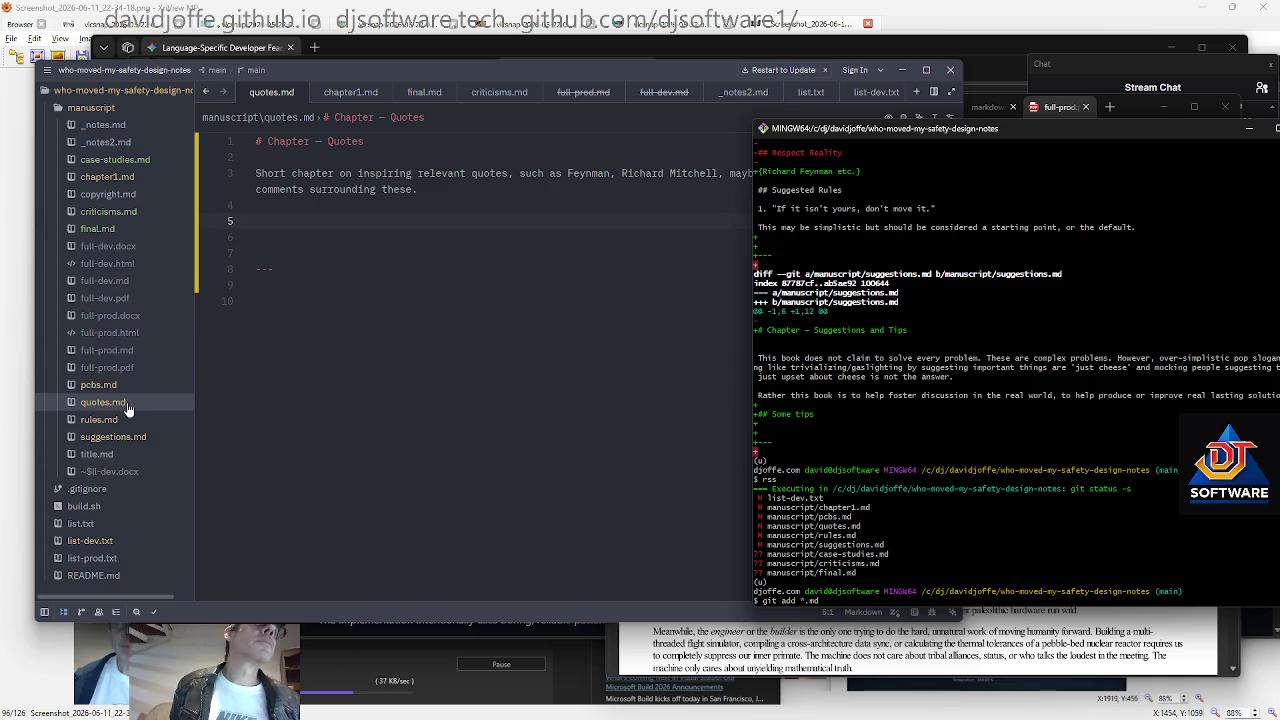
left_click(115, 437)
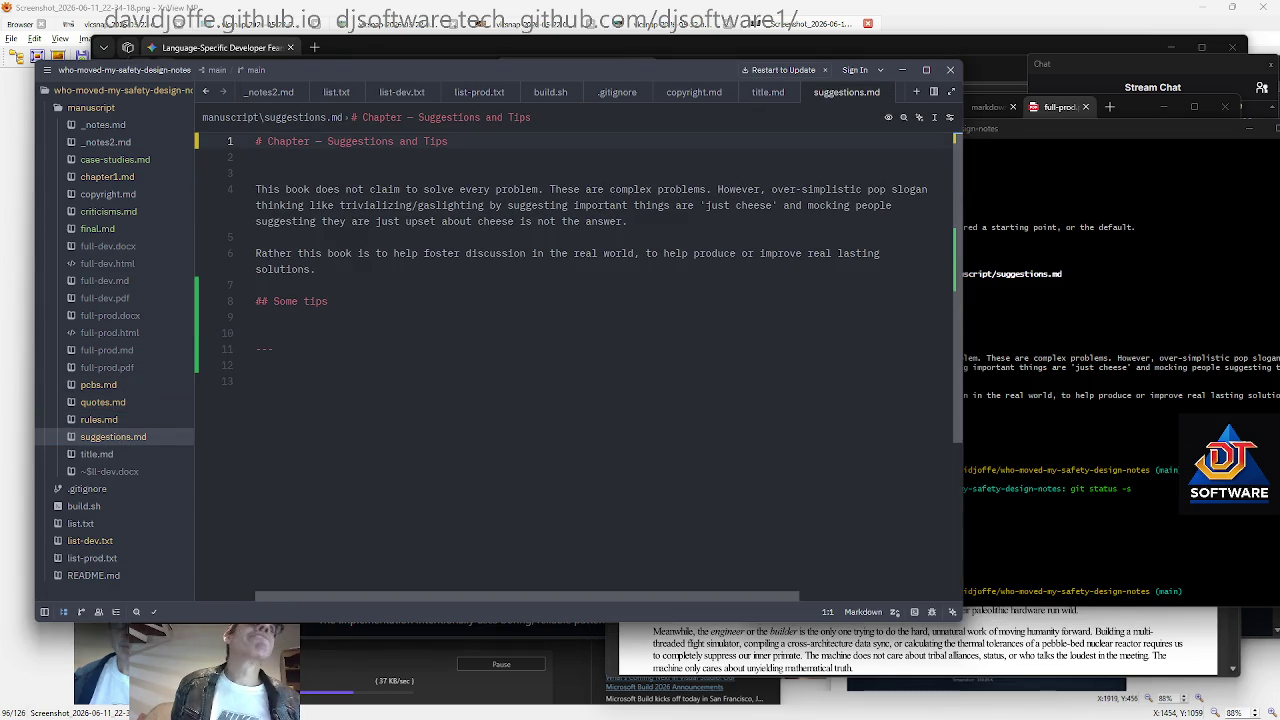
Paste the Suggestions chapter into case-studies.md and retitle its heading 'Case Studies / Examples'
key("ctrl+a")
key("Escape")
key("ctrl+a")
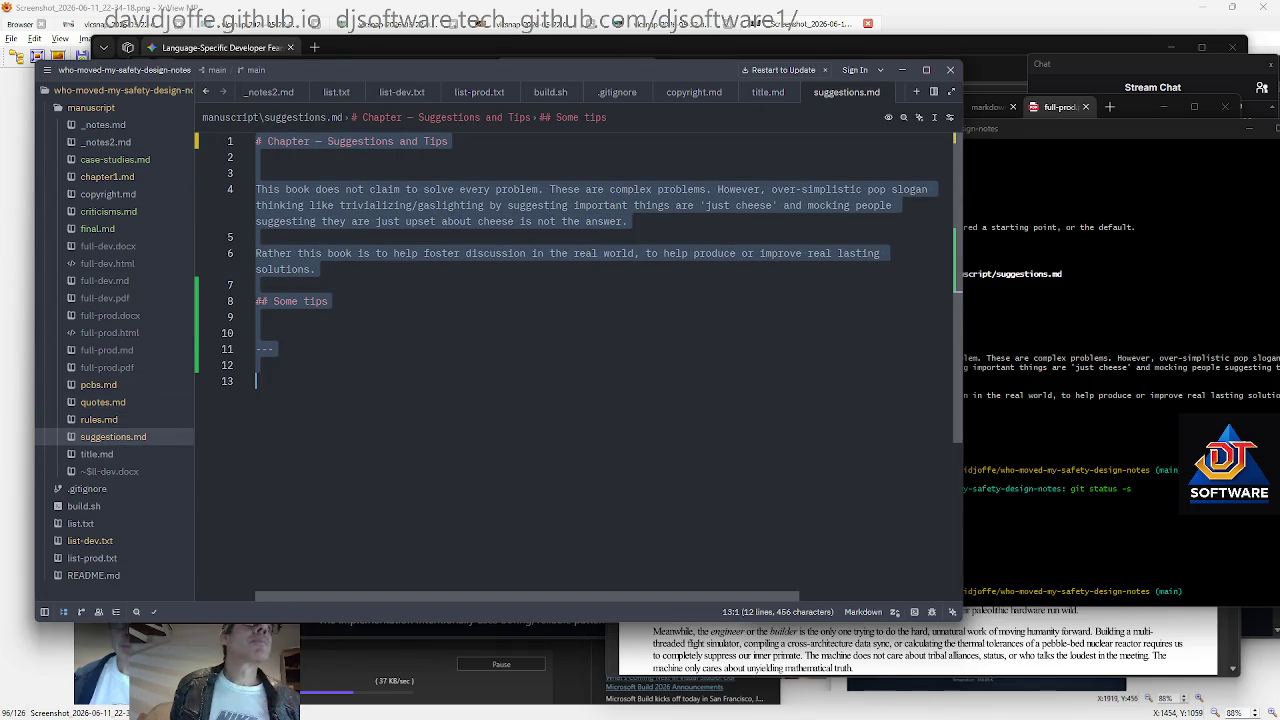
left_click(108, 160)
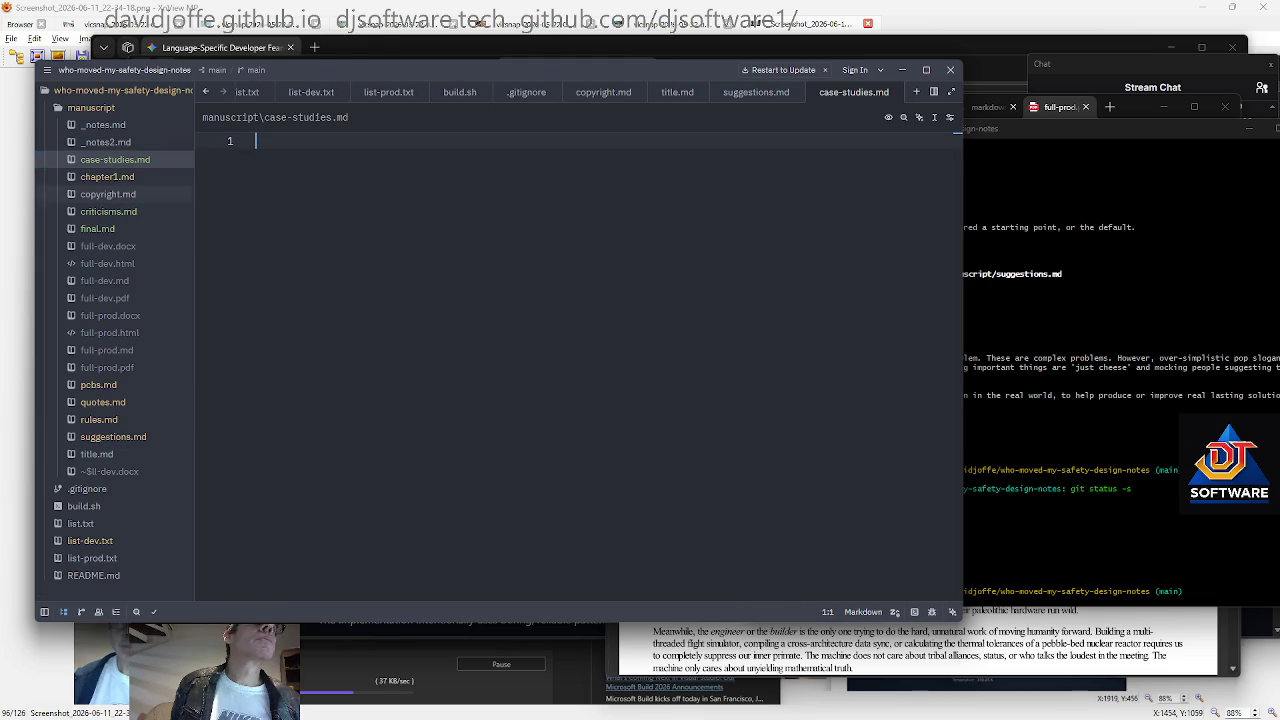
type("# Chapter – Suggestions and Tips   This book does not claim to solve every problem. These are complex problems. However, over-simplistic pop slogan thinking like trivializing/gaslighting by suggesting important things are 'just cheese' and mocking people suggesting they are just upset about cheese is not the answer.  Rather this book is to help foster discussion in the real world, to help produce or improve real lasting solutions.  ## Some tips   ---")
key("ctrl+Home")
key("End")
key("ctrl+shift+Left")
key("ctrl+shift+Left")
key("ctrl+shift+Left")
type("Case Studies / Examp")
key("BackSpace")
key("BackSpace")
type("mples")
Delete the old Suggestions paragraphs and tips subheading, leaving a '{ todo' note
key("Down")
key("Down")
key("shift+Down")
key("shift+Down")
key("shift+Down")
key("shift+End")
key("BackSpace")
key("Down")
key("shift+Down")
key("shift+End")
key("BackSpace")
type("{ todo")
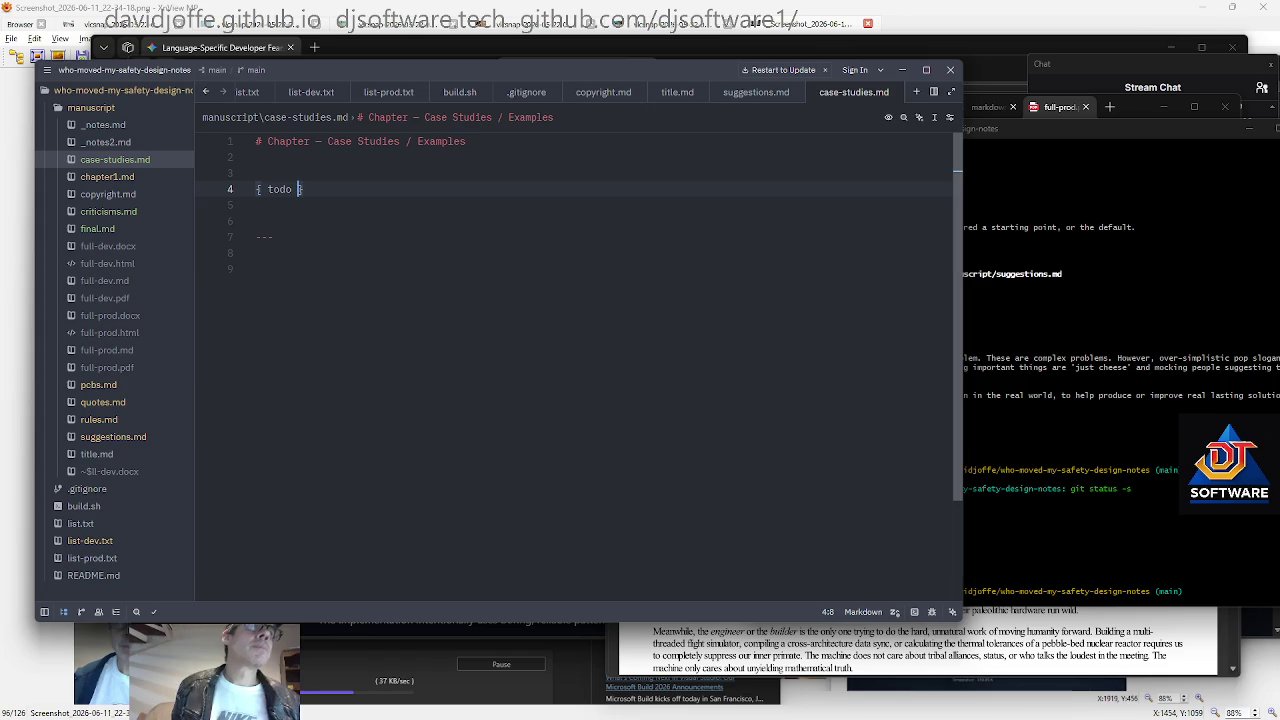
Add a '{ Chernobyl, Therac, Challenger, Fukushima, Boeing ...' disasters placeholder line
key("ctrl+End")
key("Up")
key("Up")
key("Up")
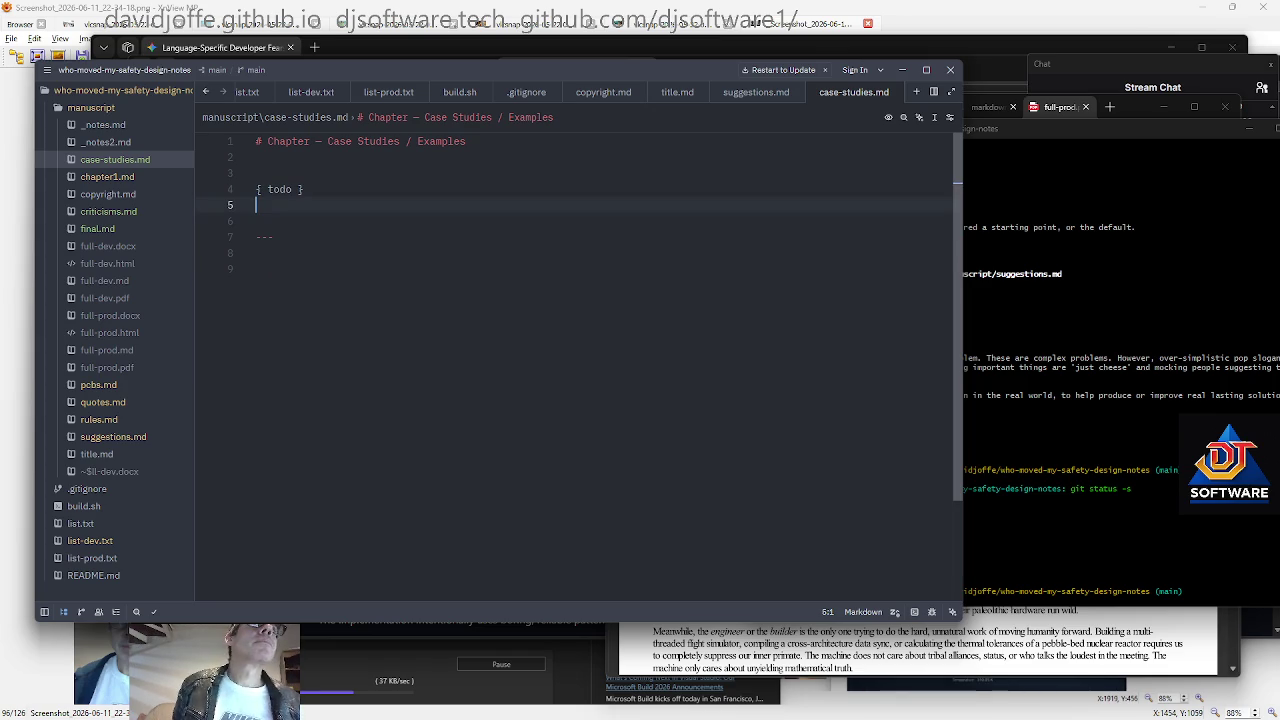
key("Return")
type("{ Chernobyl, Ther")
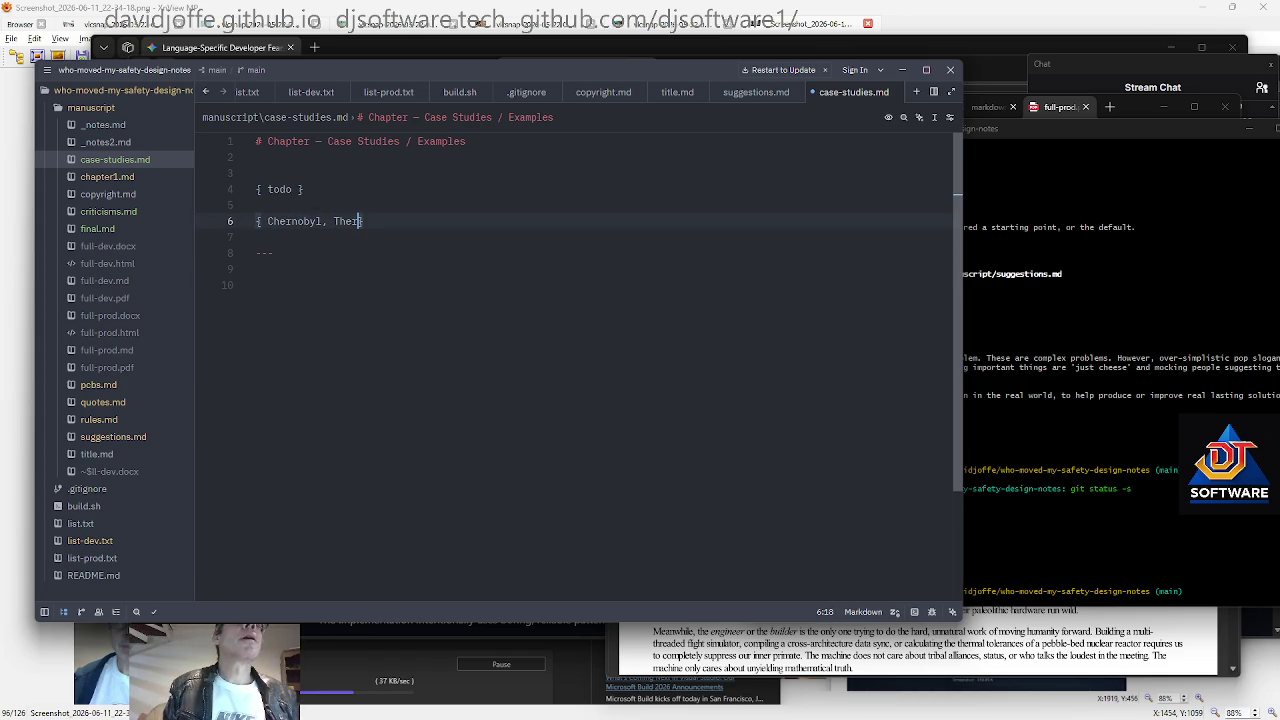
type("ac, Challenger, Fukushima, ")
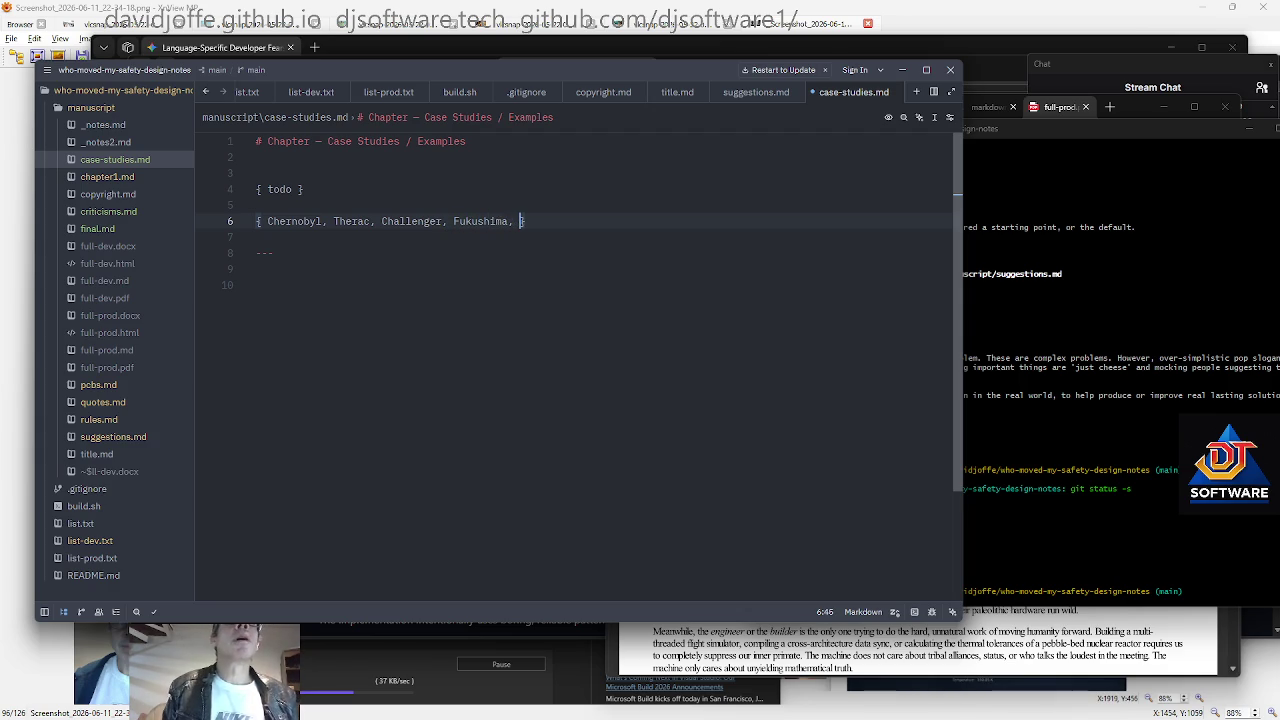
type("Boeing ...")
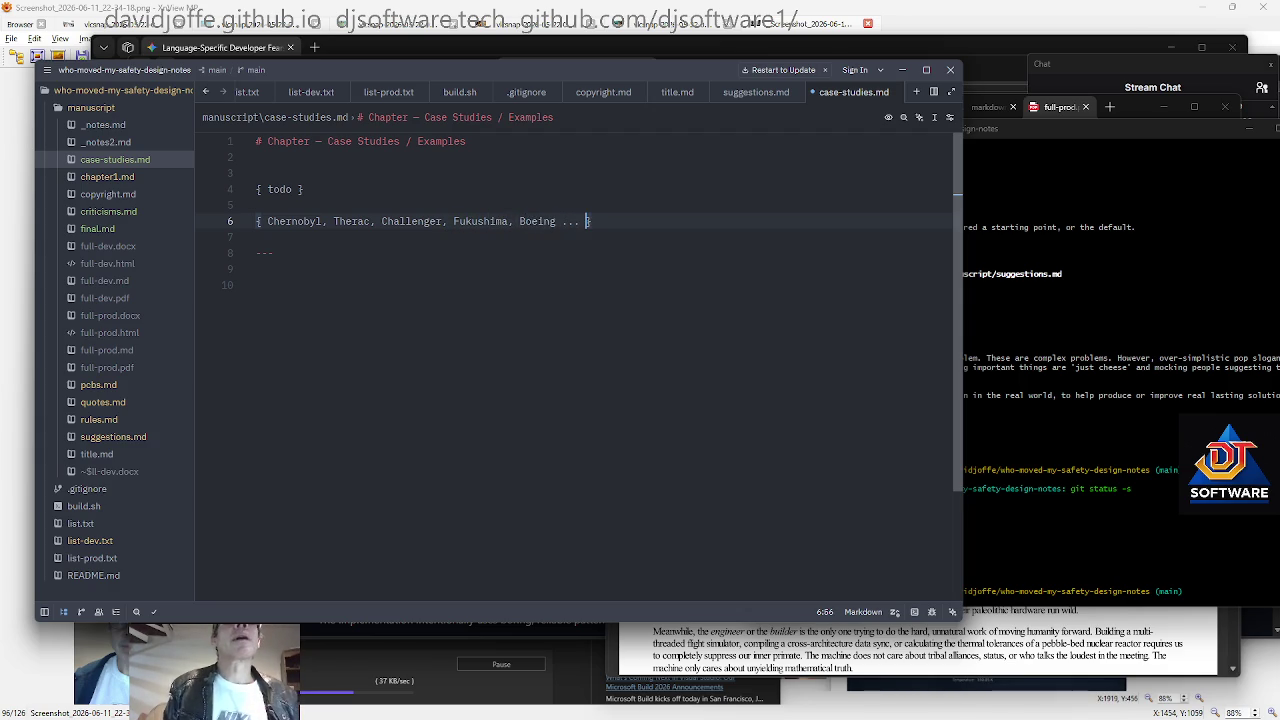
key("Down")
key("Return")
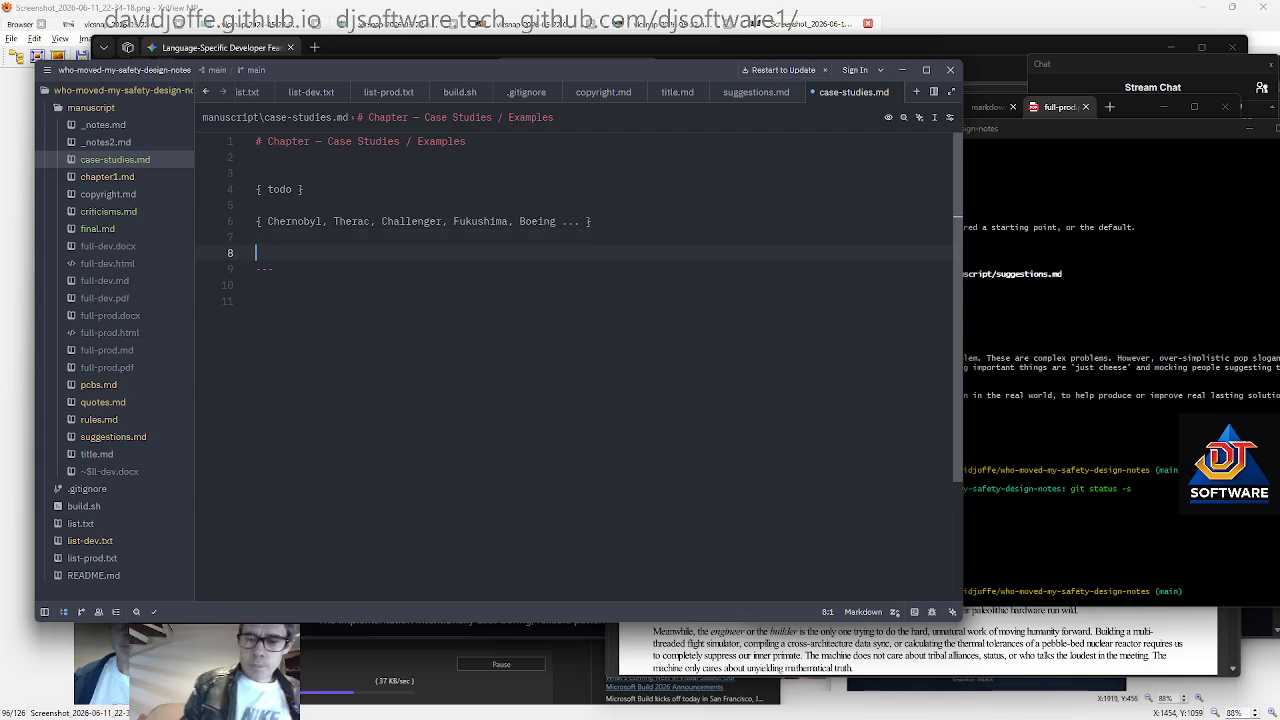
key("Return")
key("Up")
Add the '{ Own anecdotes }' and '{ Firearm .. Vektor? }' placeholder notes
type("{ Own ")
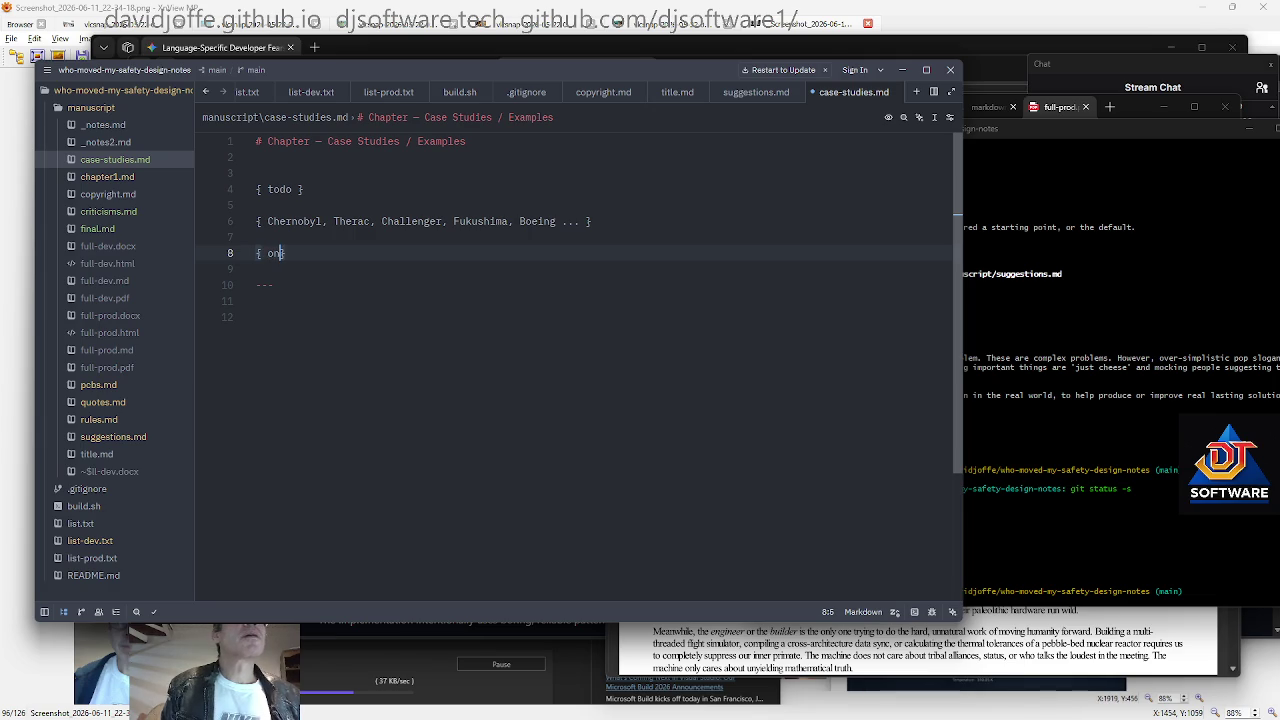
type("anecdotes }")
key("Return")
key("Return")
type("{  }")
key("Left")
key("Left")
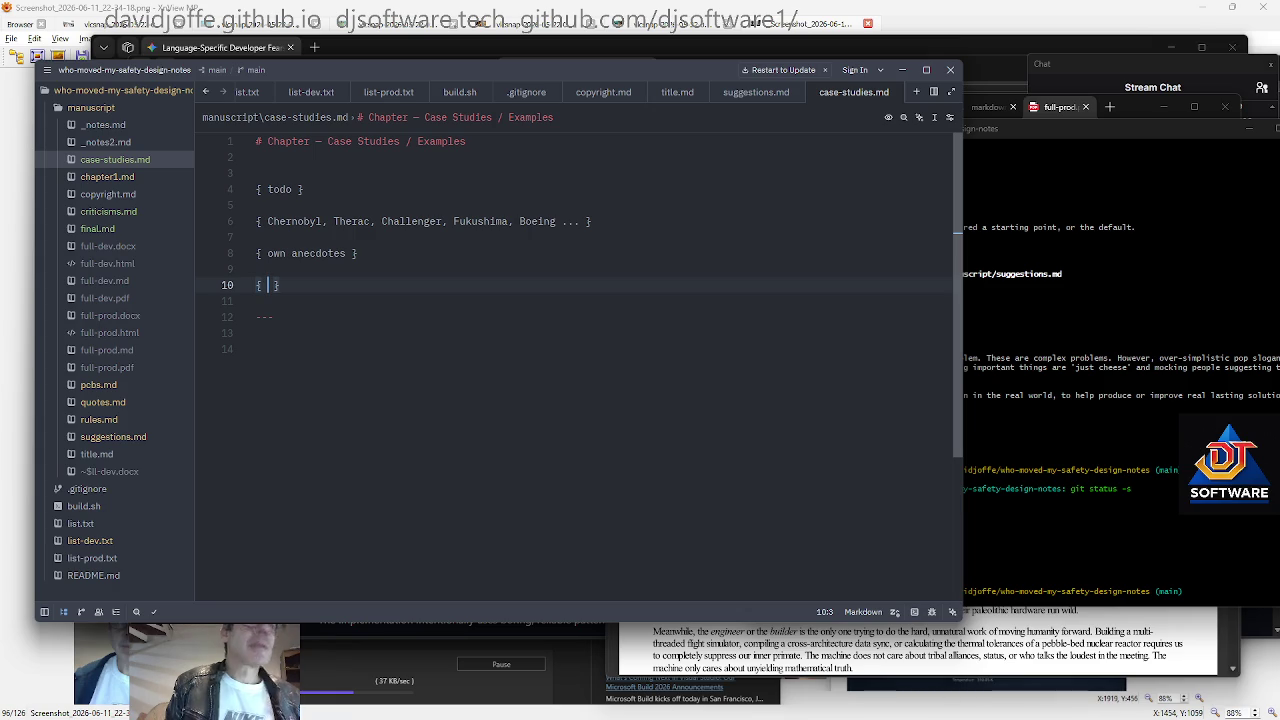
type("Firearm .. Ve")
type("kotr")
key("BackSpace")
key("BackSpace")
key("BackSpace")
type("tor?")
key("Down")
key("Down")
key("Down")
key("Down")
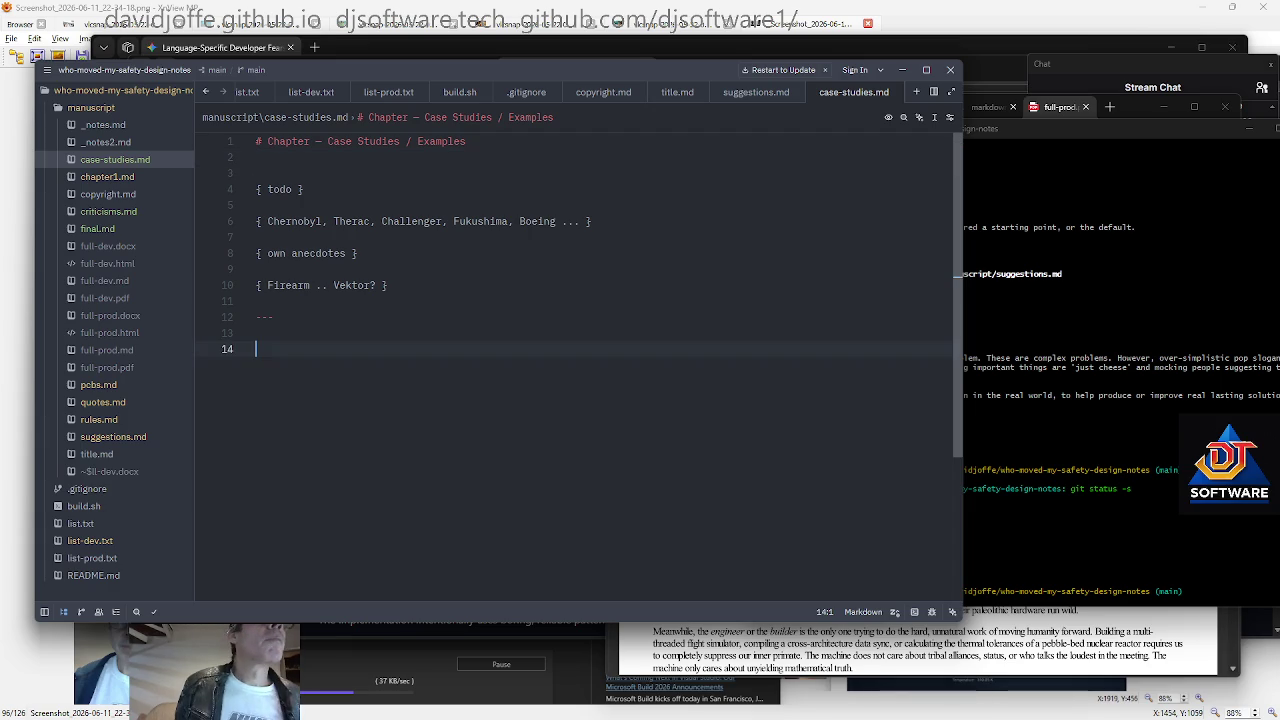
Insert case-studies.md into list-dev.txt on a new line after criticisms.md
left_click(113, 542)
key("Up")
key("Up")
key("Up")
key("Up")
key("Up")
key("Down")
key("Down")
key("Up")
key("End")
key("Return")
type("casae-")
key("BackSpace")
key("BackSpace")
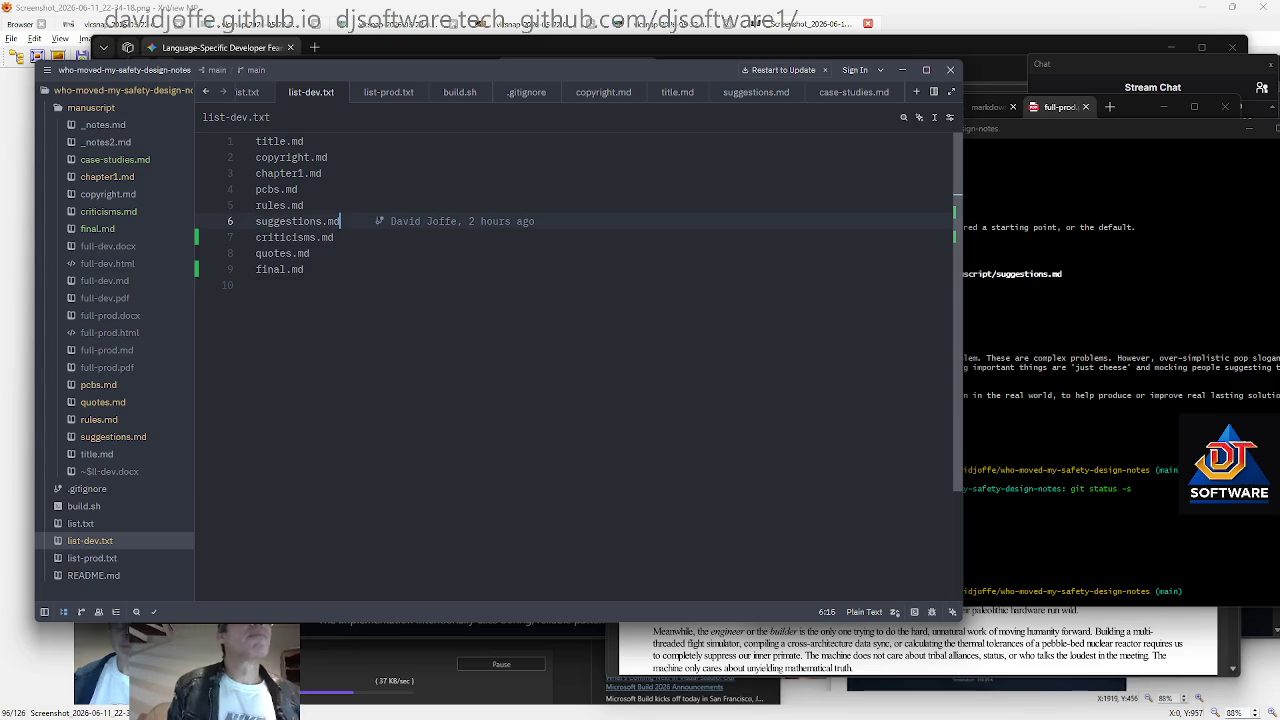
key("Down")
key("Return")
type("case-stud")
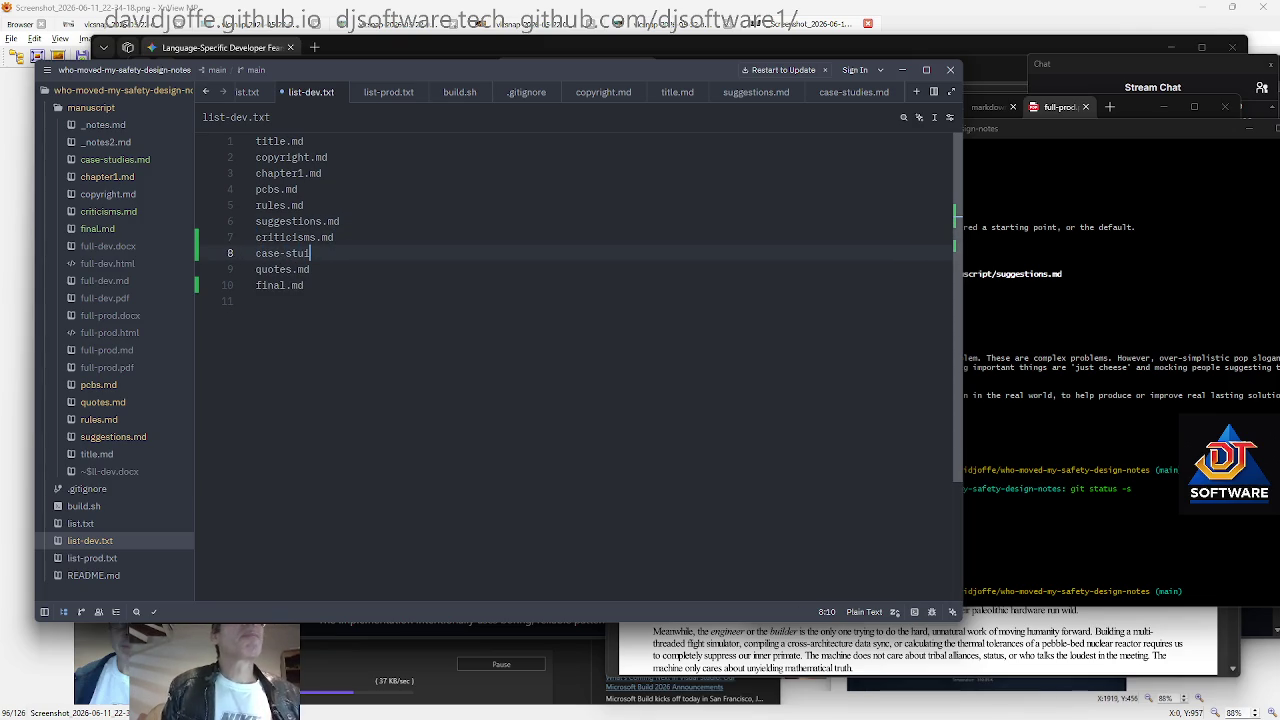
type("ies.md")
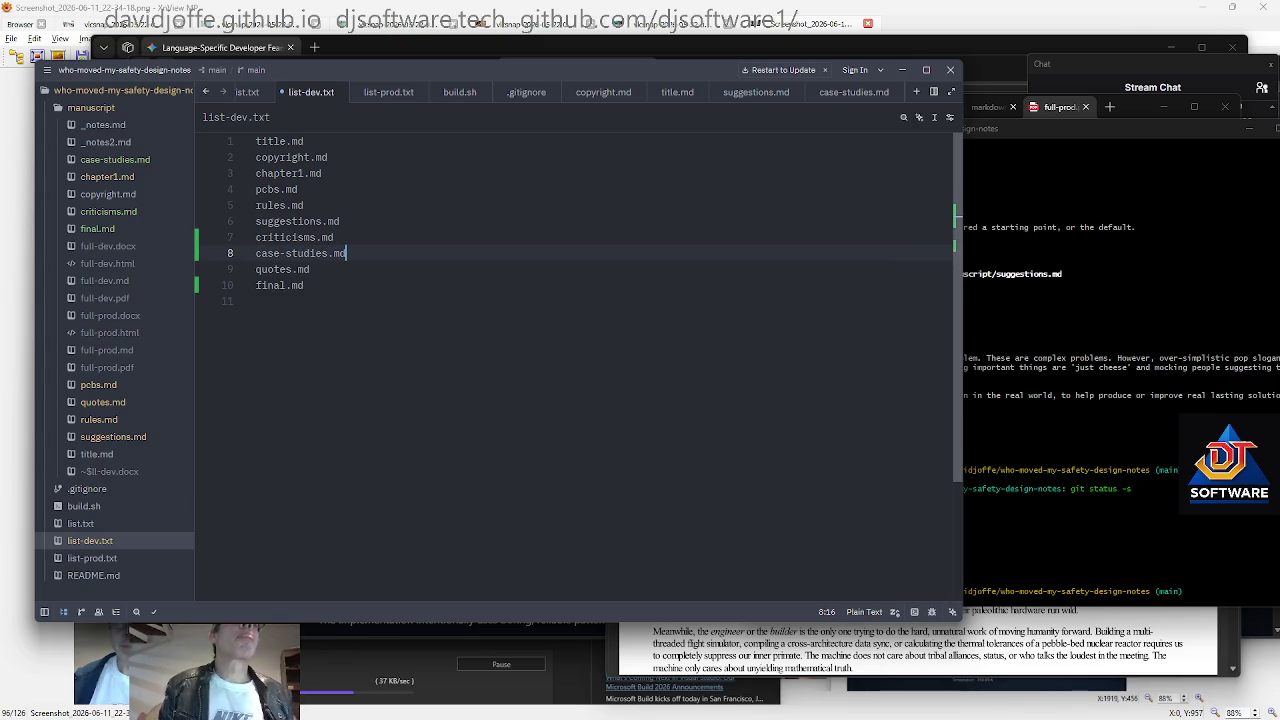
key("Down")
key("Down")
key("Down")
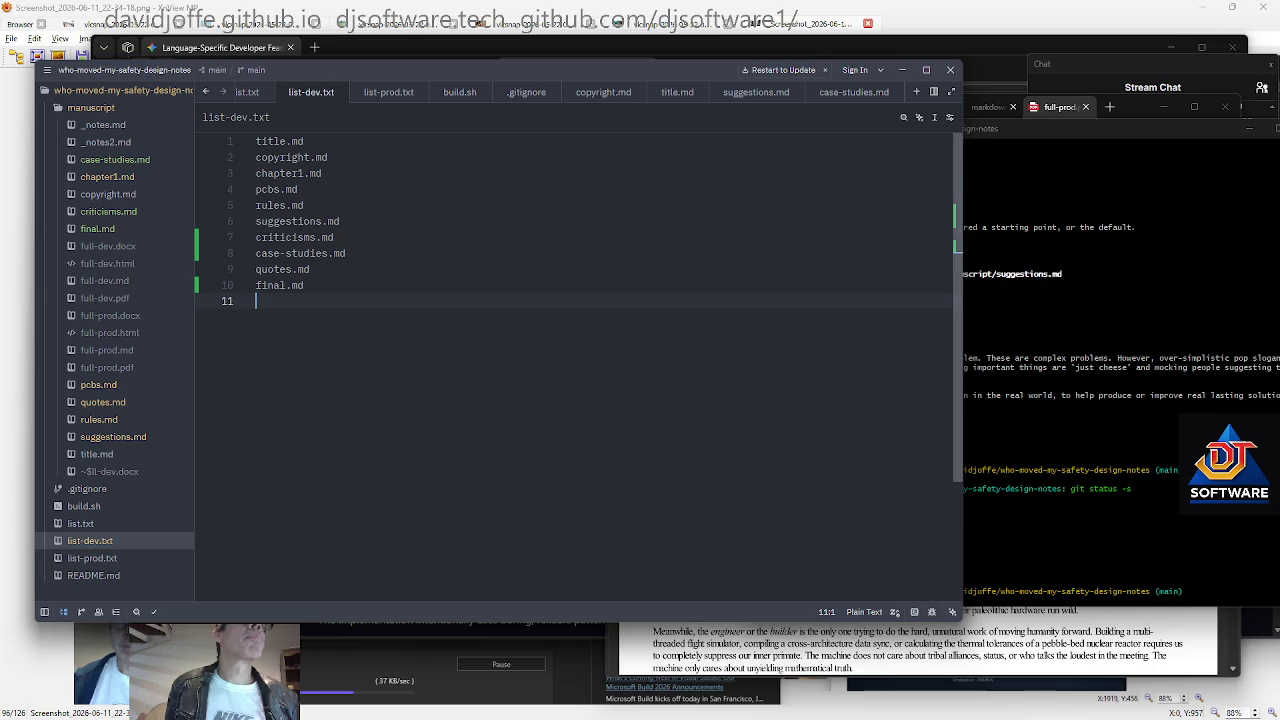
key("alt+Tab")
Stage the top-level Markdown and chapter-list text files, then list the folder and check status
type("git add *.md")
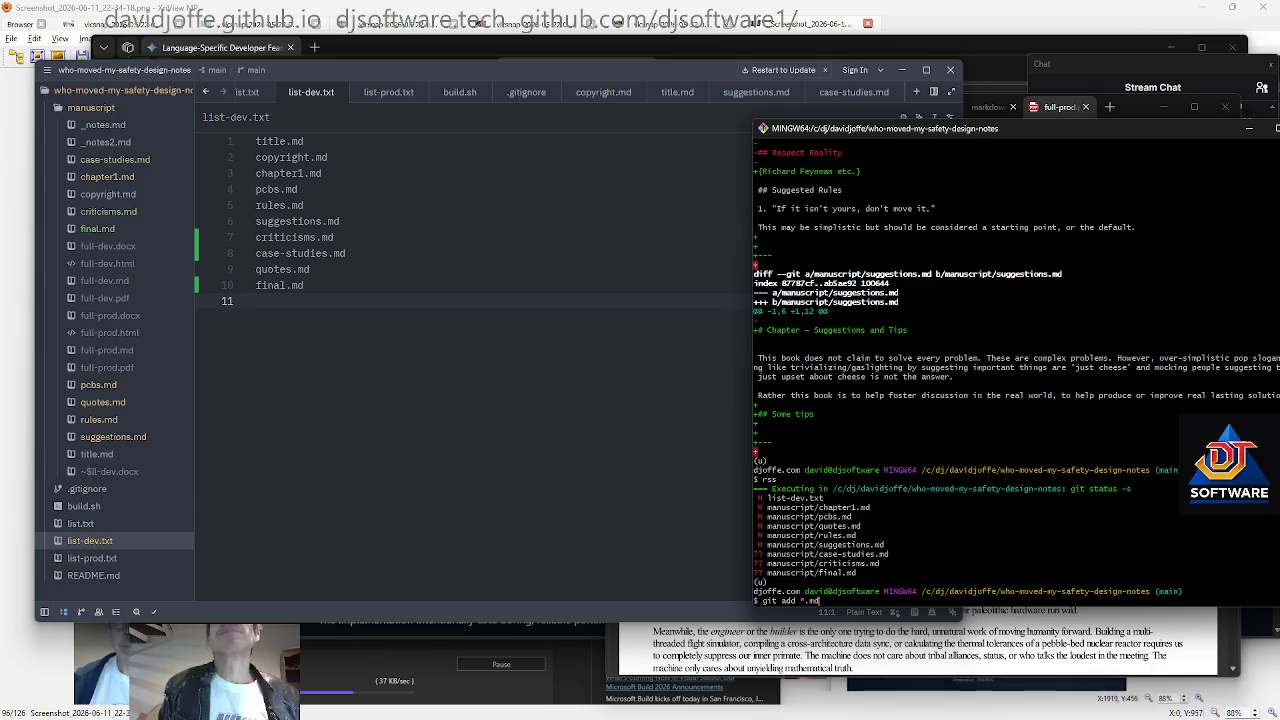
key("Return")
type("git")
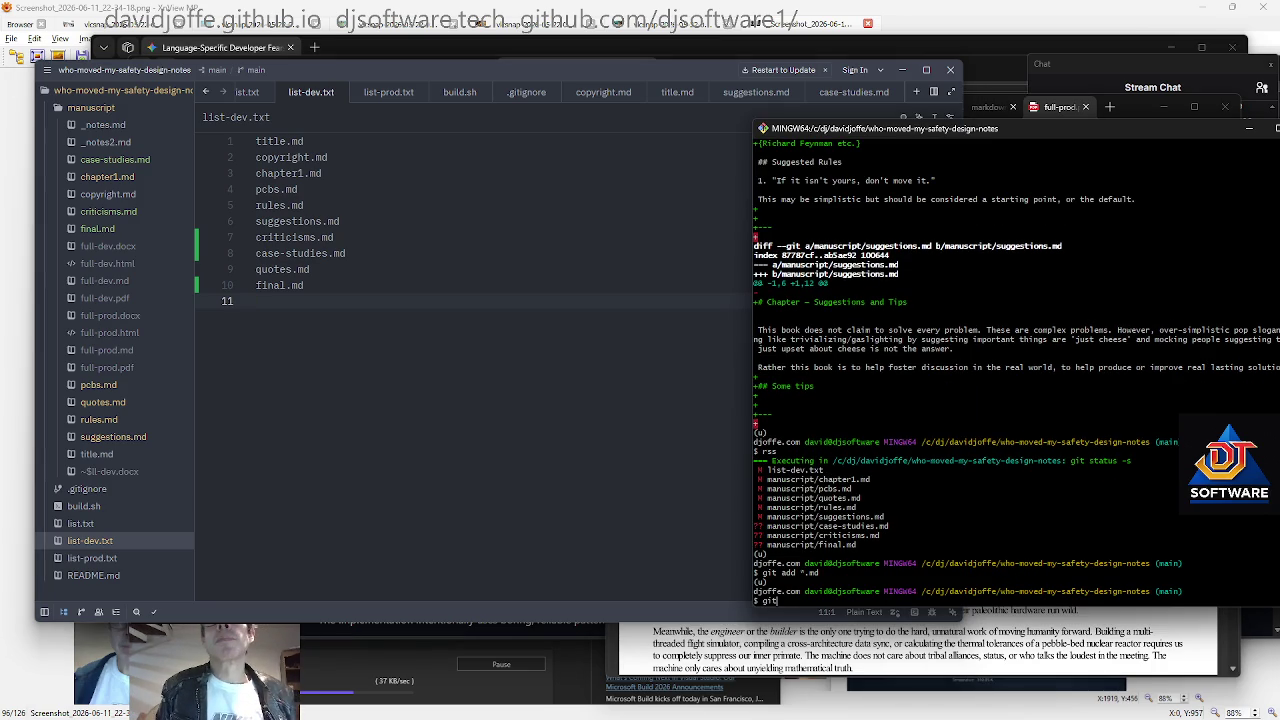
type("*.txt")
key("Return")
type("ls -la")
key("Return")
type("rss")
key("Return")
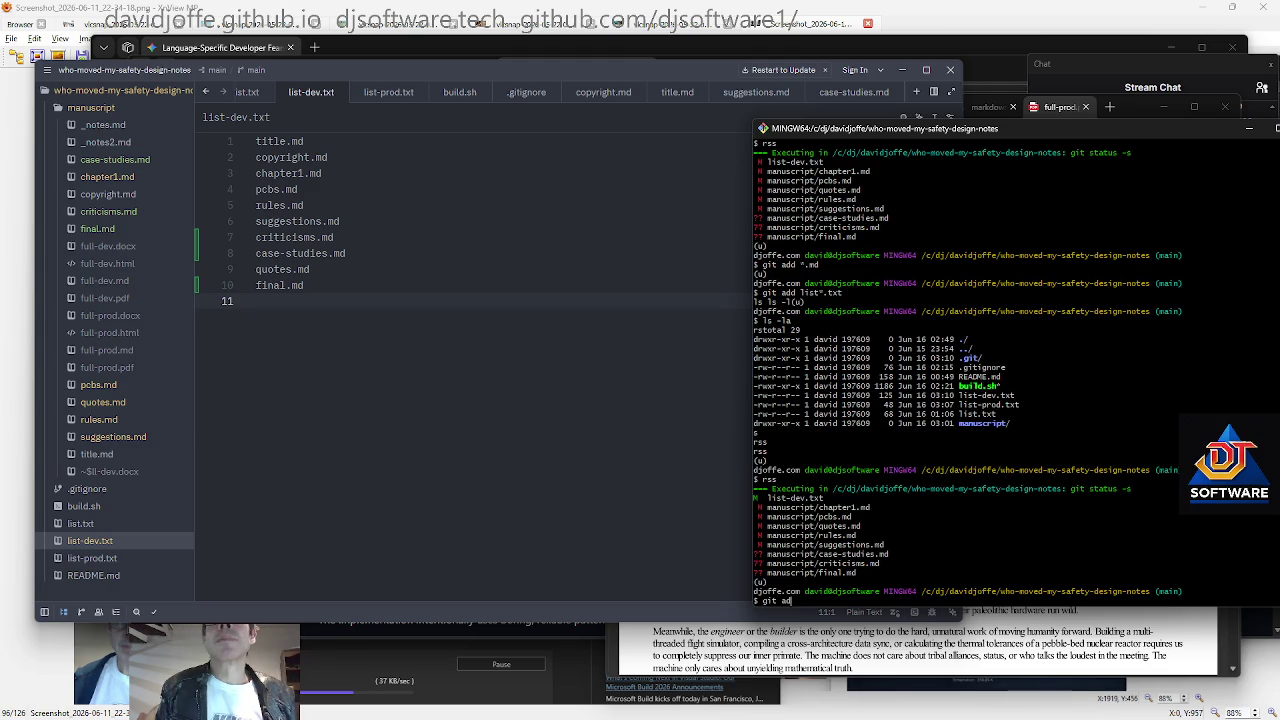
Stage all manuscript/*.md chapters, recheck status, and commit with gitcp "WIP"
key("Tab")
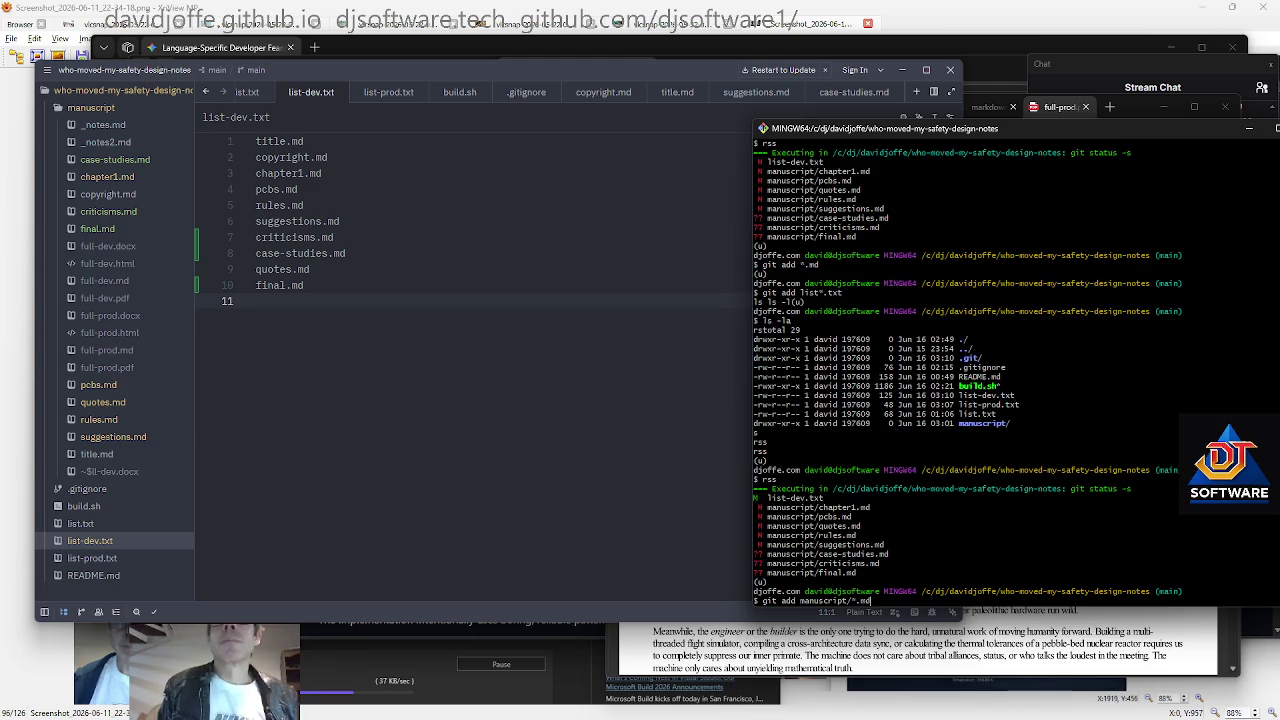
key("Return")
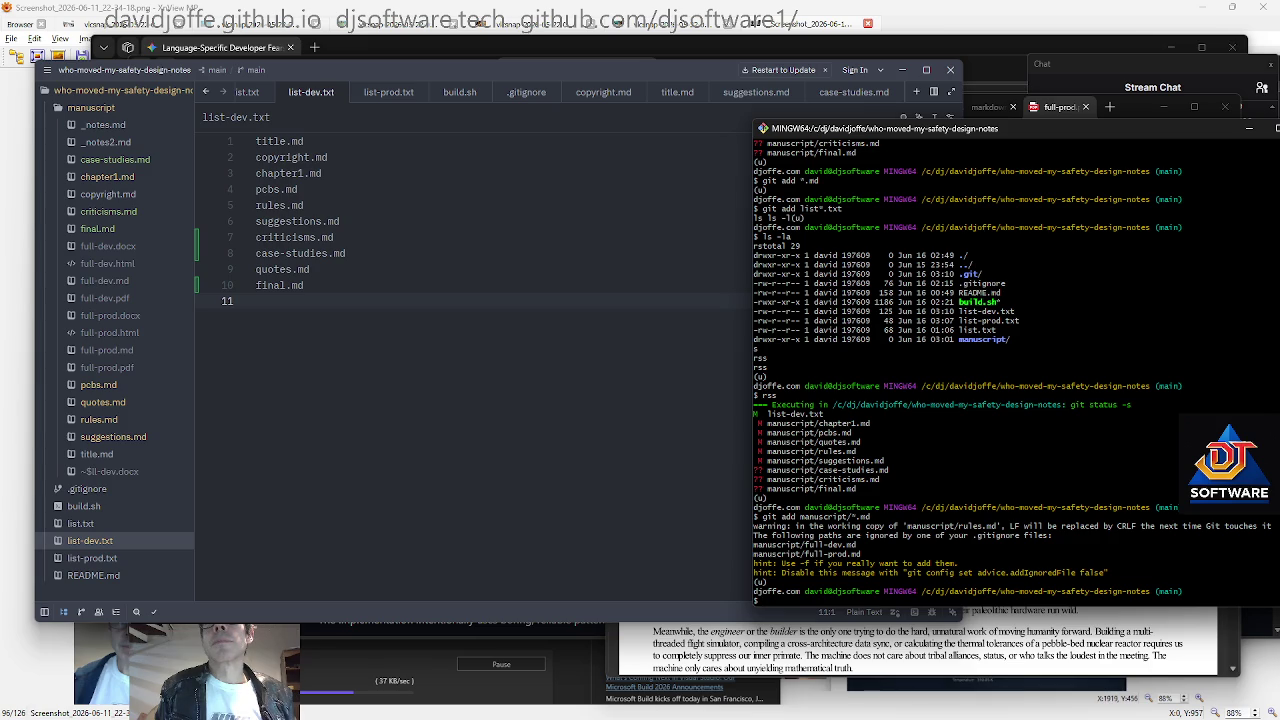
type("rss")
key("Return")
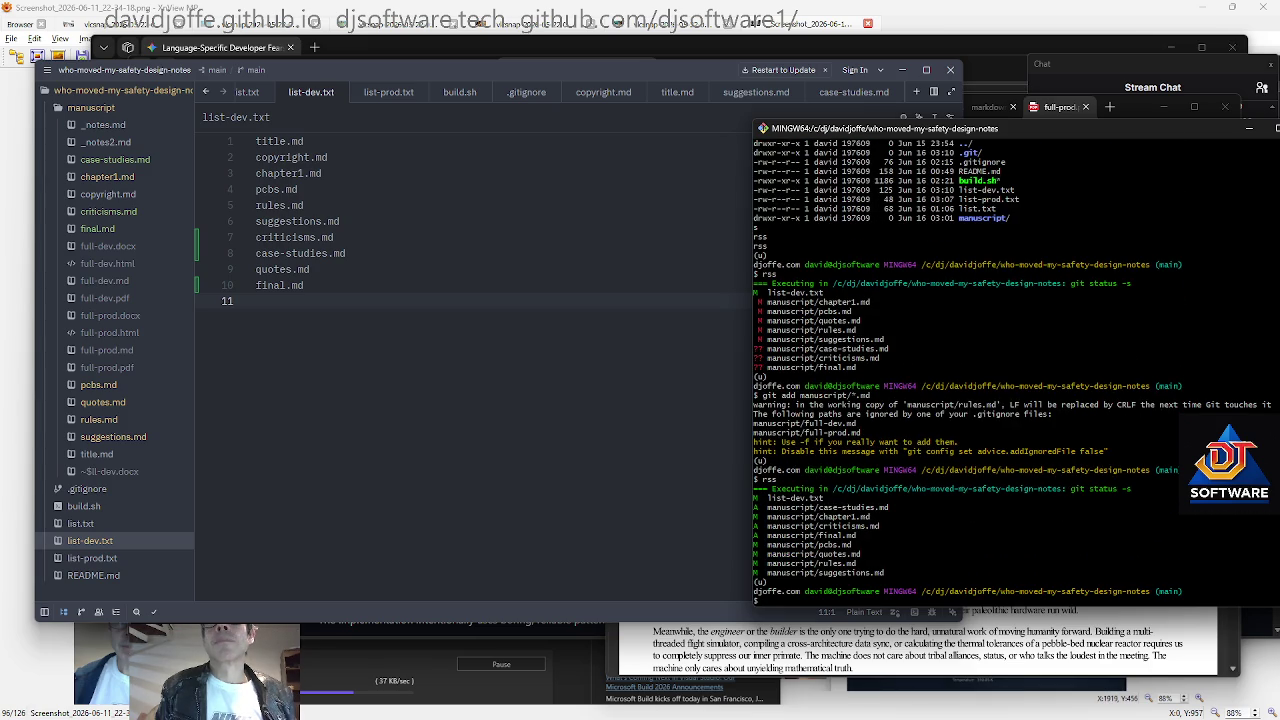
type("gitcp \"W")
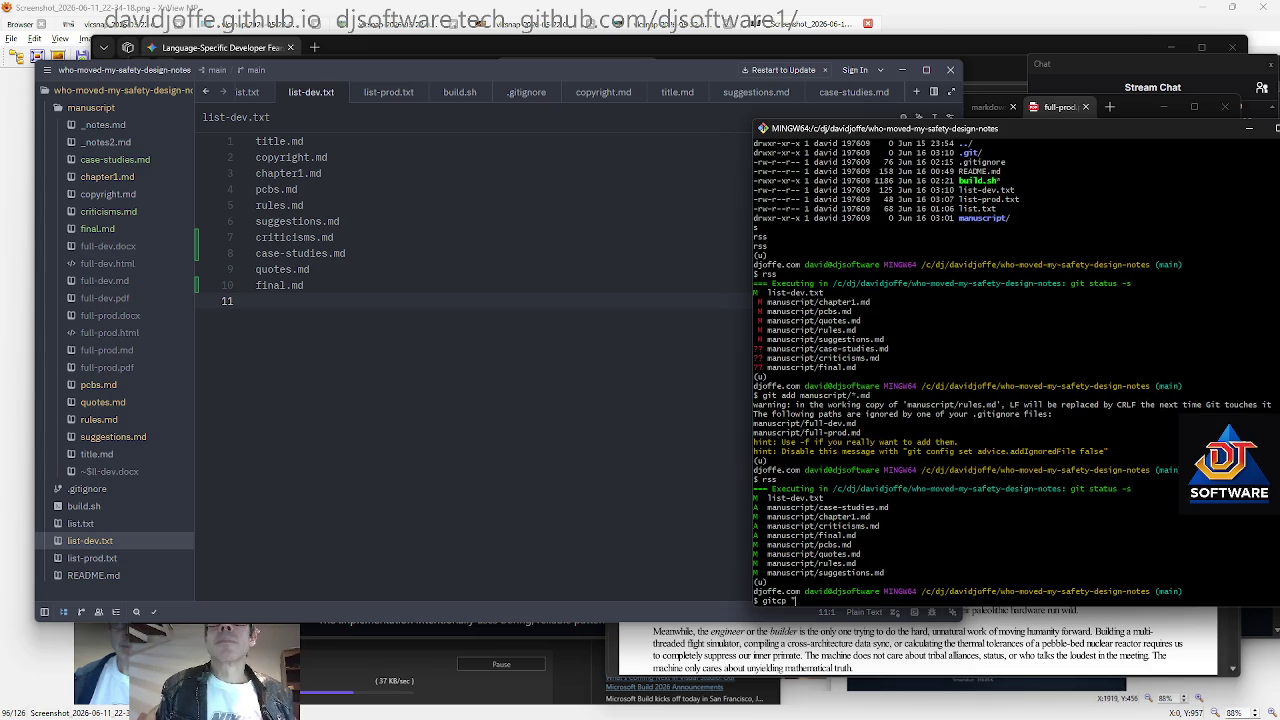
type("IP")
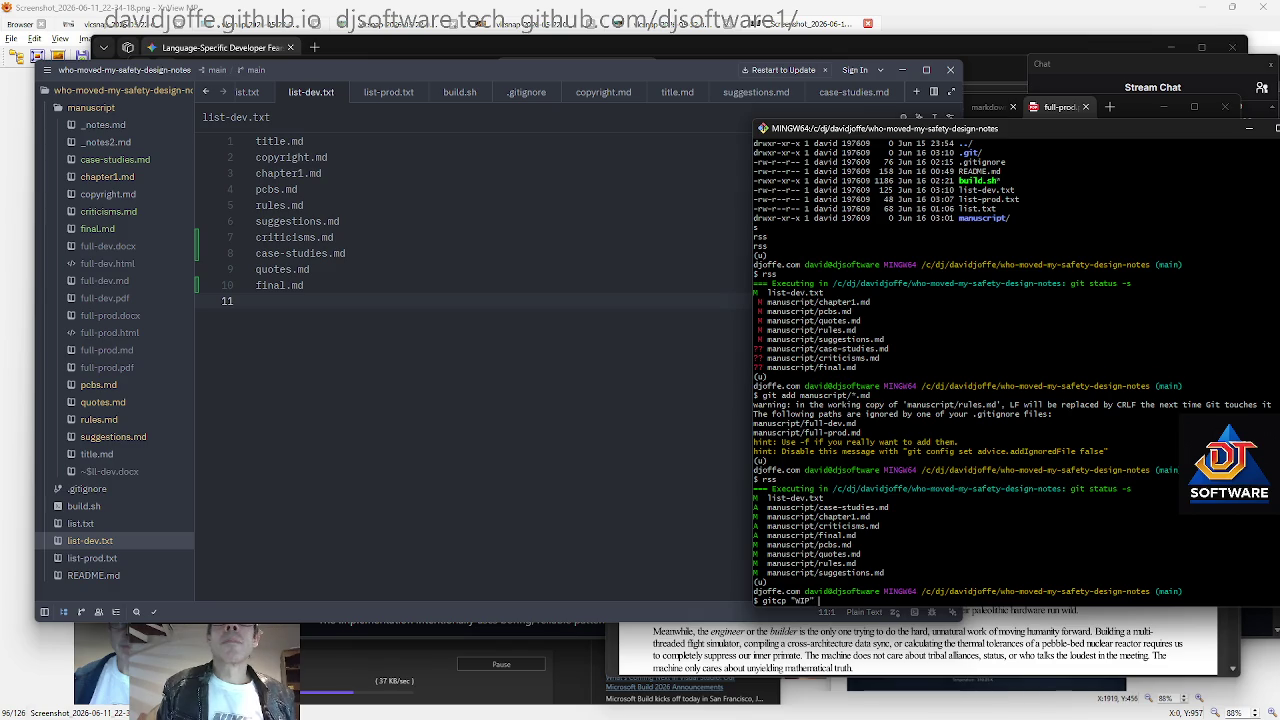
key("Return")
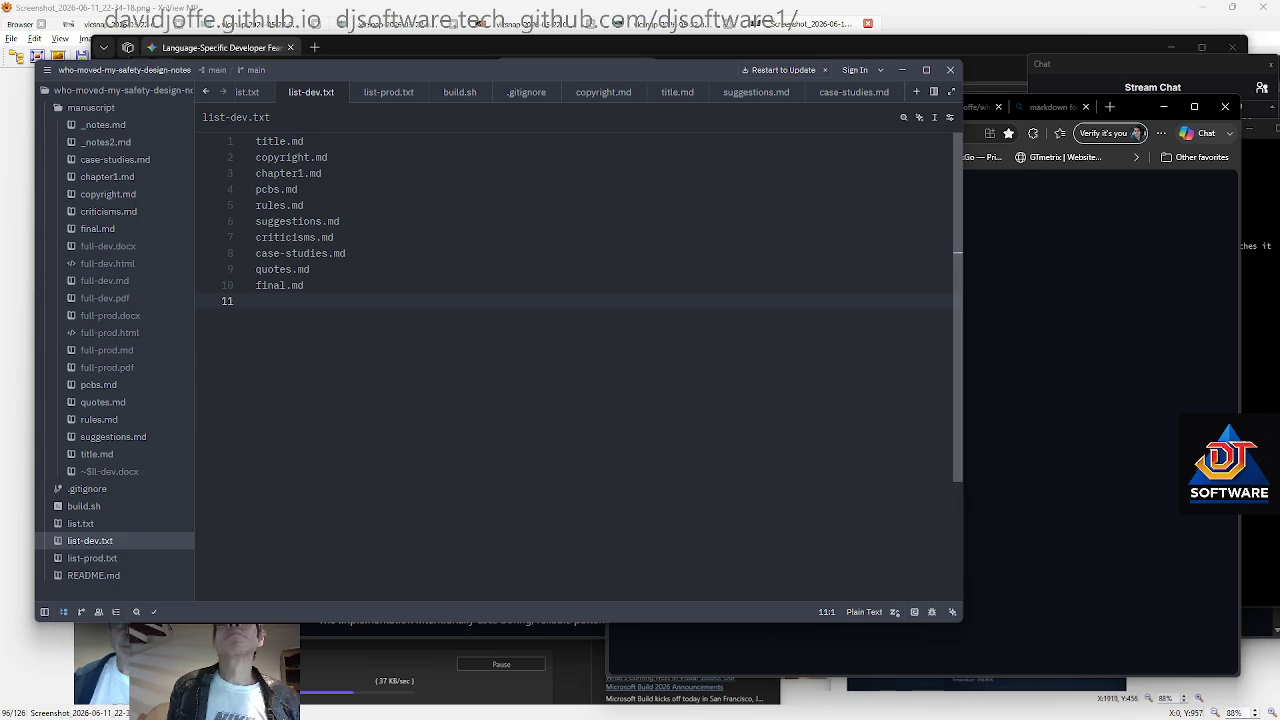
Switch from the GitHub repository page back to the Git Bash terminal in front of Zed
left_click(1055, 339)
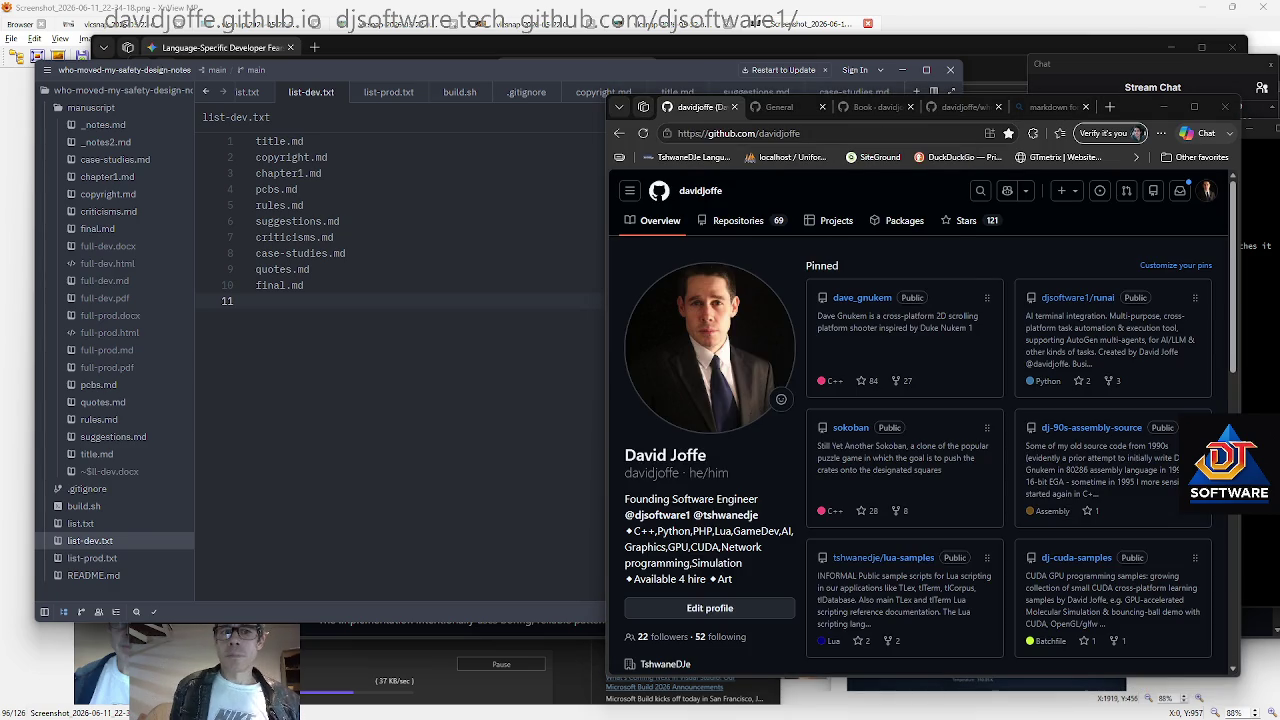
key("alt+Tab")
key("alt+Tab")
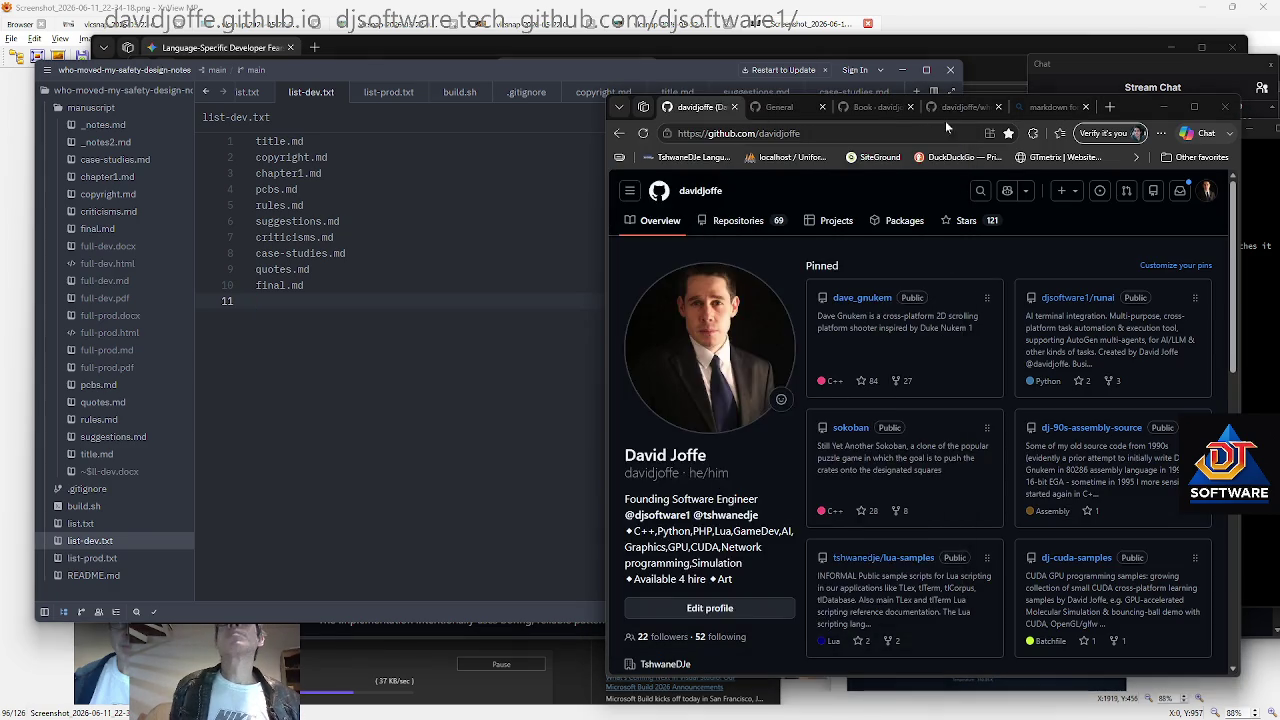
key("alt+Tab")
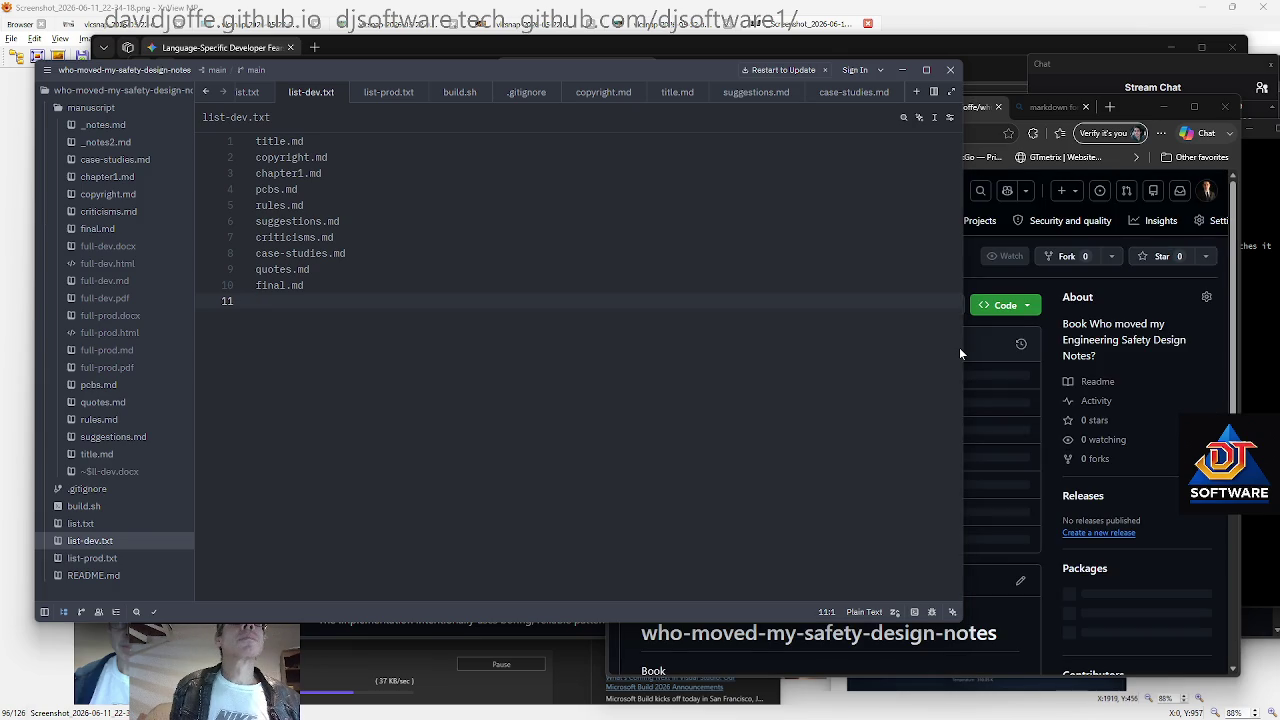
key("super+Tab")
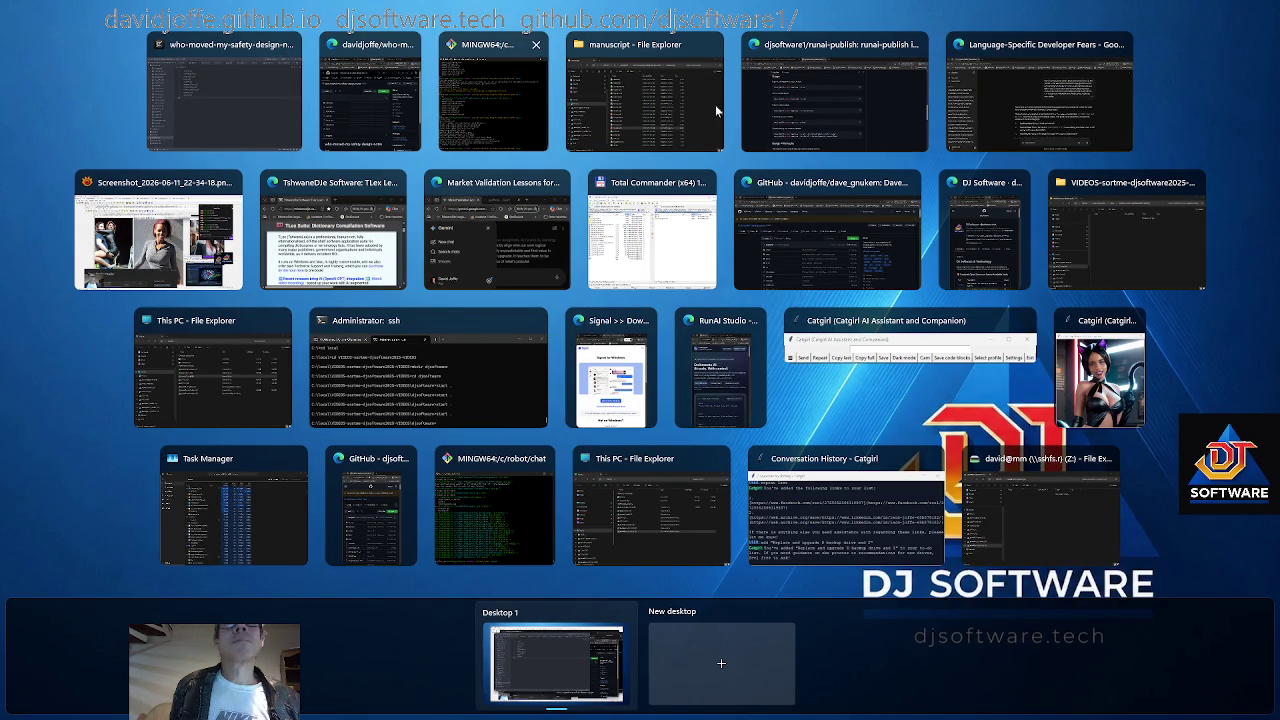
key("Escape")
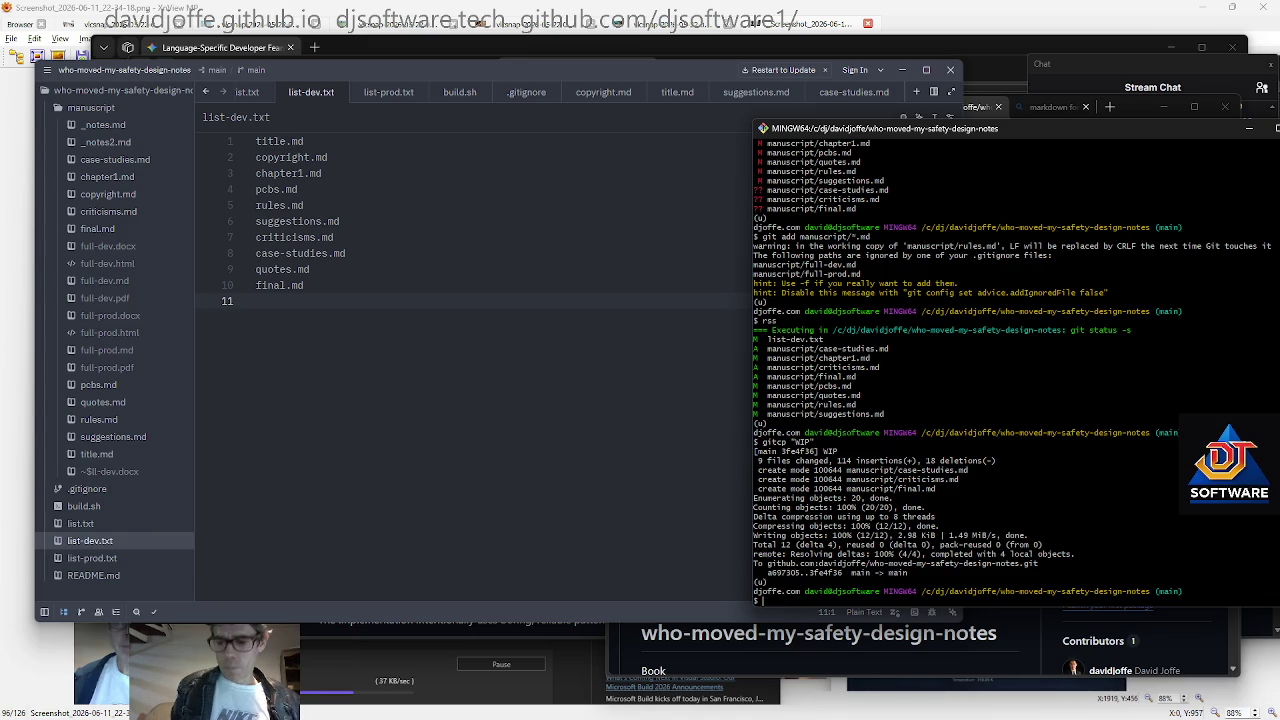
type("rss")
Run ./build.sh in Git Bash, which fails, then open suggestions.md in Zed
key("Up")
key("Up")
key("Up")
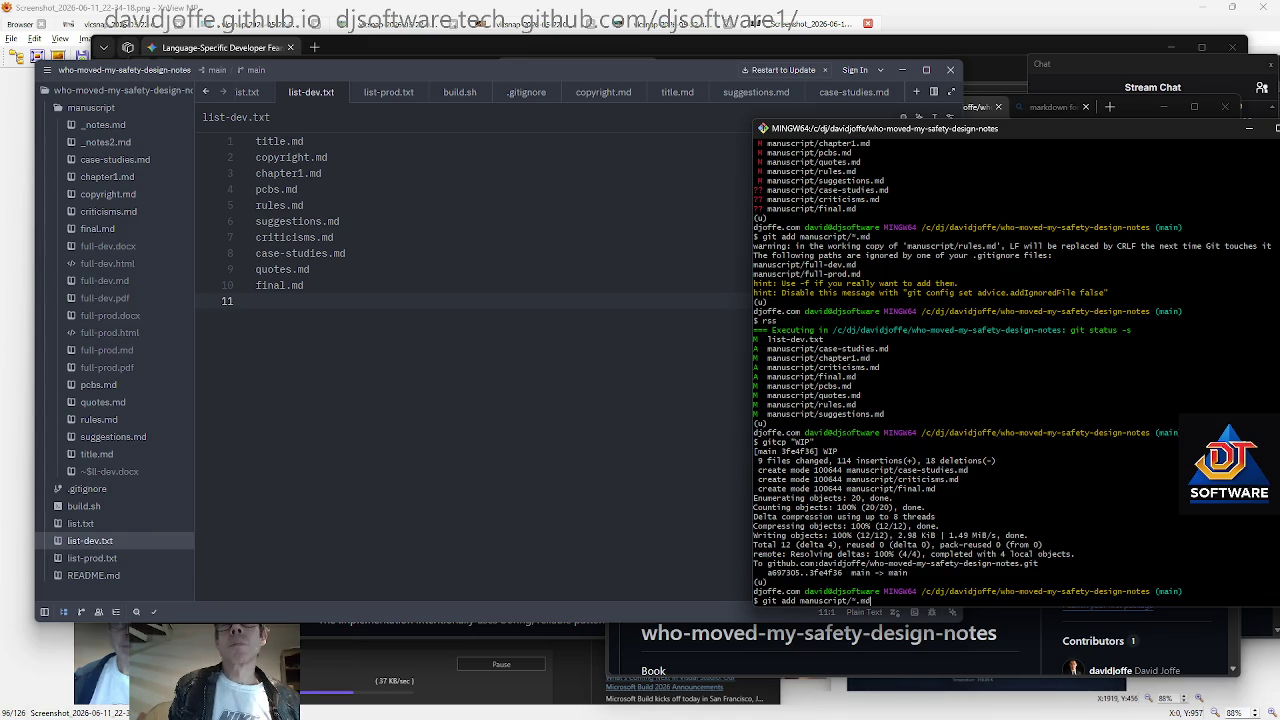
key("ctrl+c")
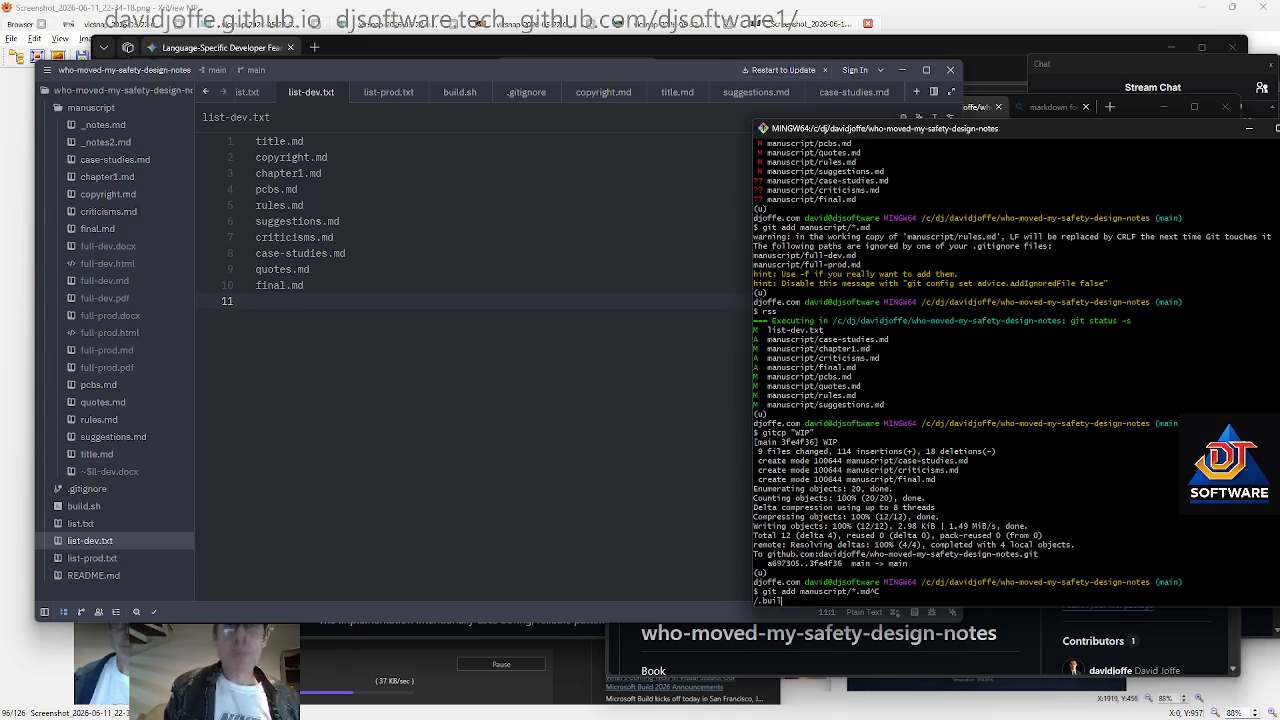
type("./build.sh")
key("Return")
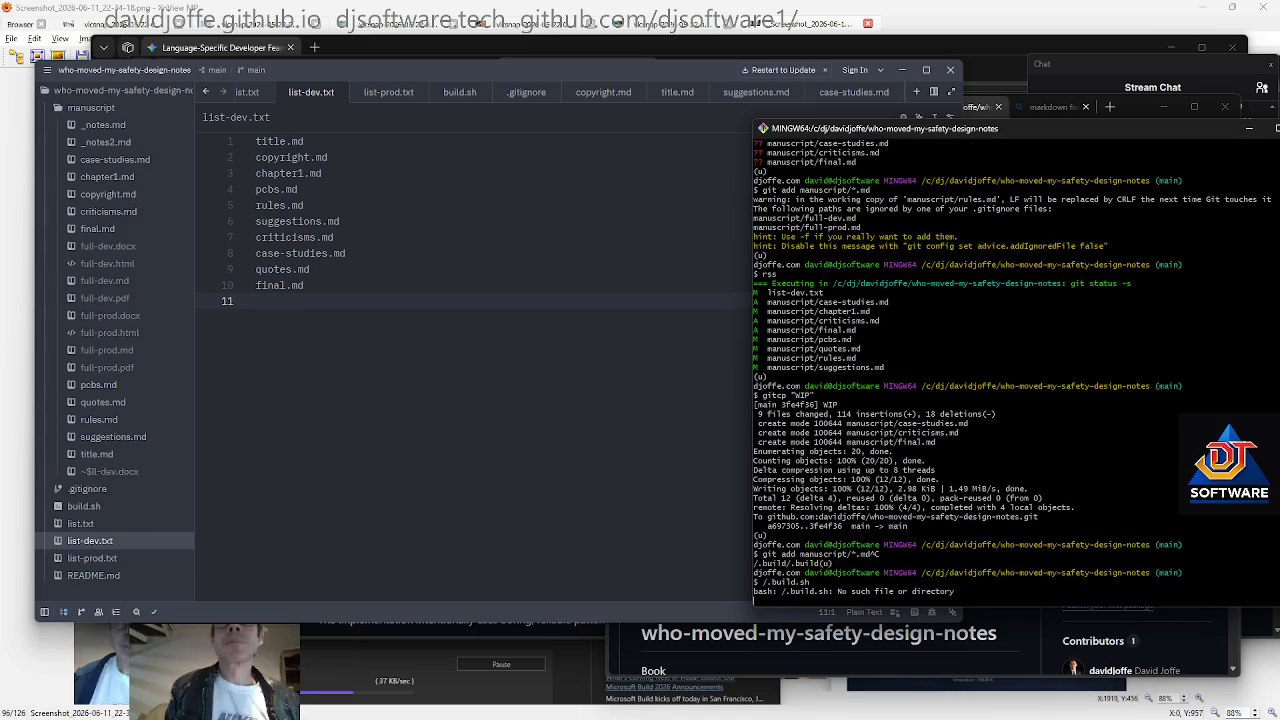
left_click(135, 547)
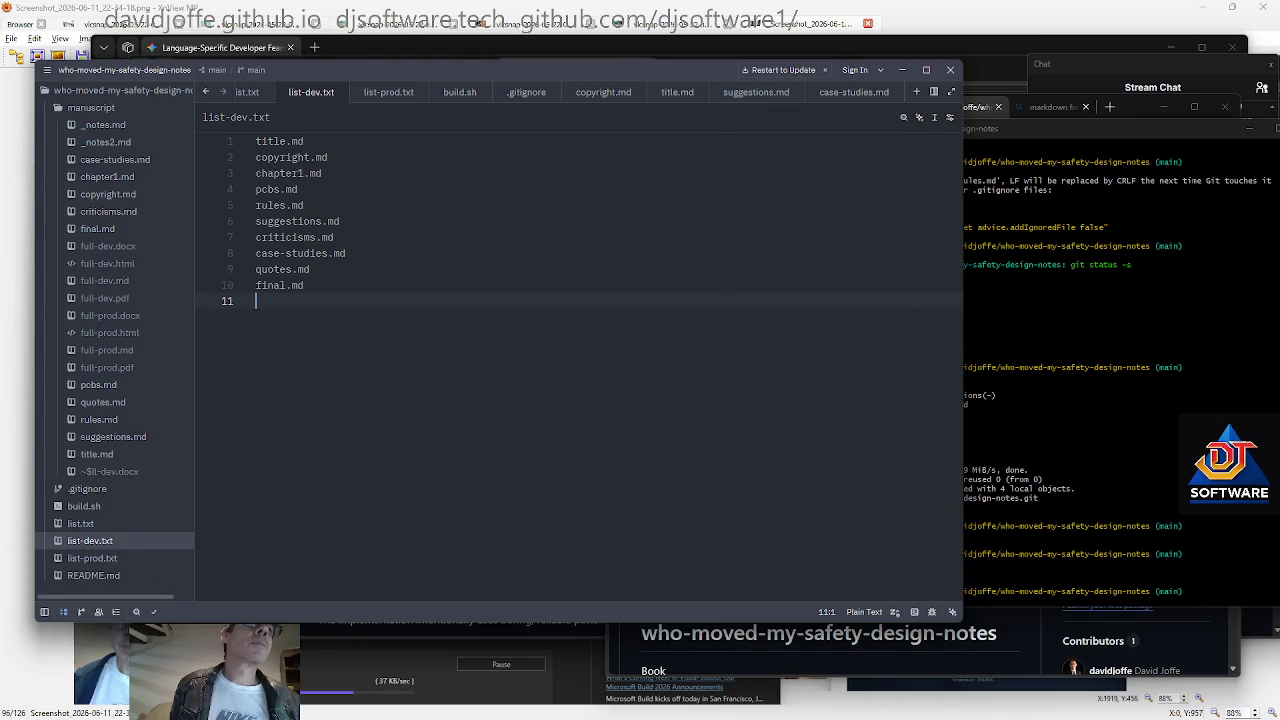
left_click(120, 437)
Add a '## Suggested Reading' heading above the --- line in suggestions.md
key("Up")
key("Up")
type("#")
key("Return")
type("# Sugg")
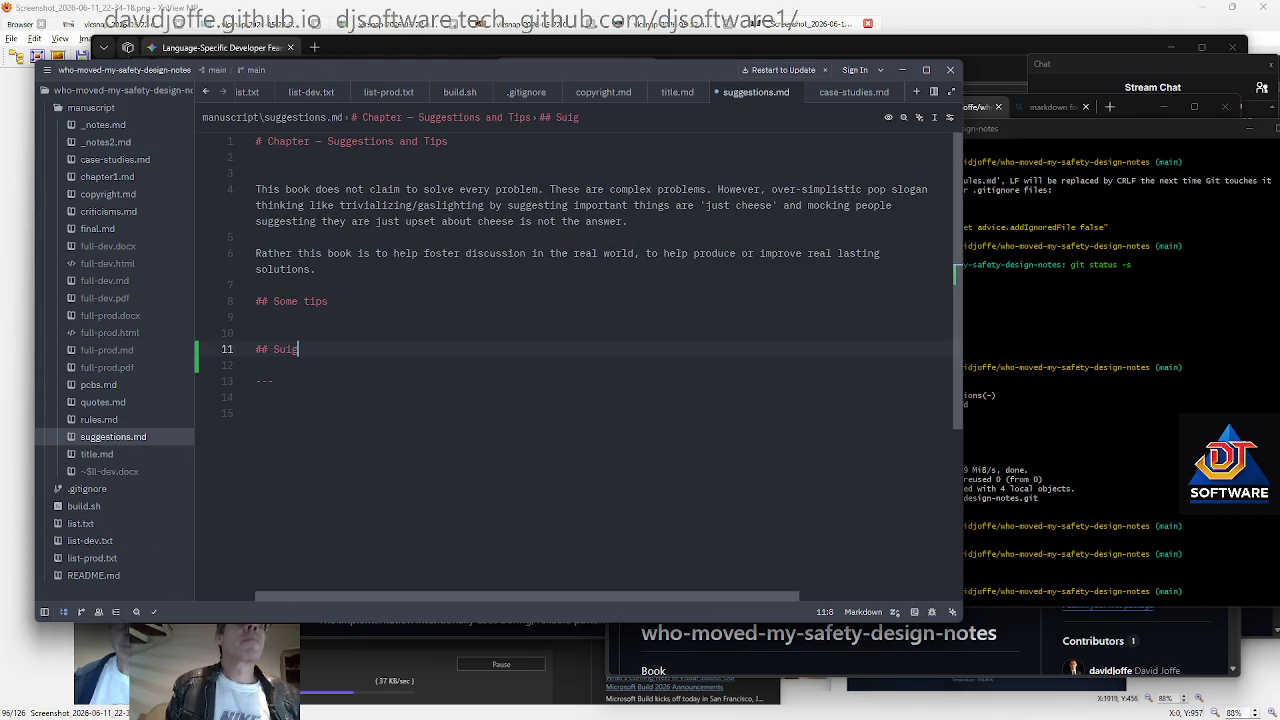
type("estd")
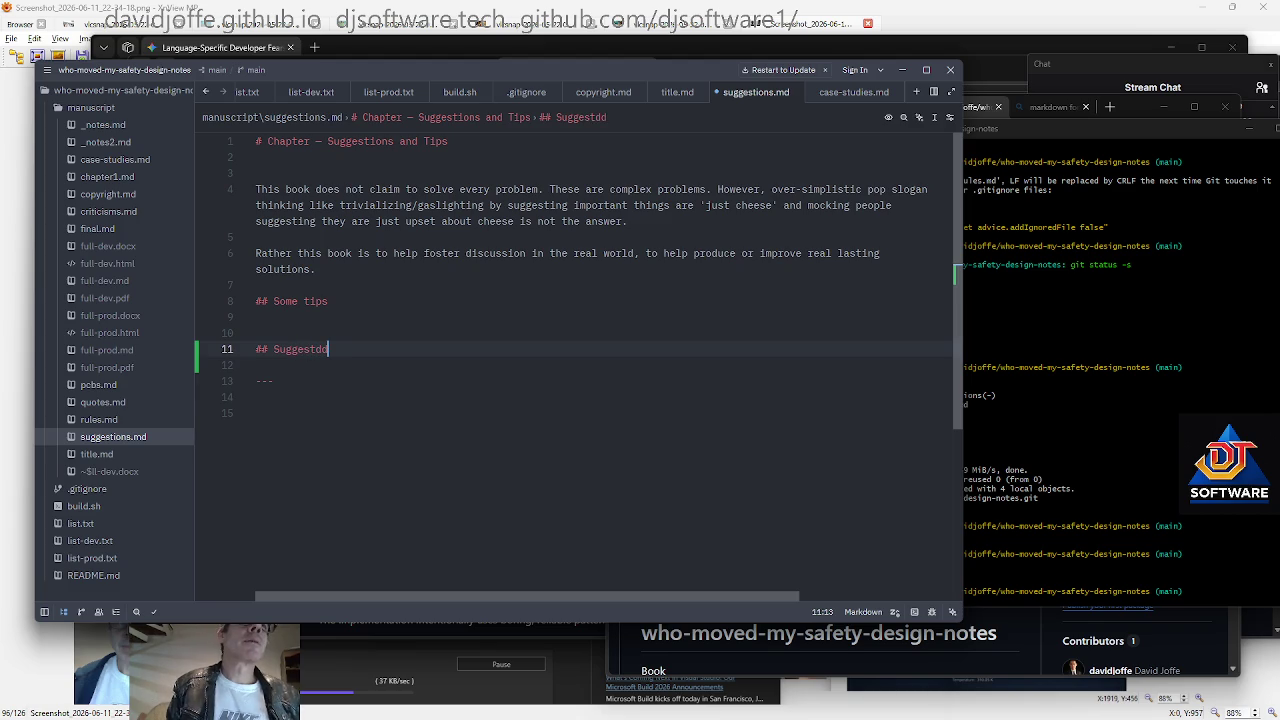
type("d")
key("BackSpace")
key("BackSpace")
type("ed Reading")
key("Return")
key("Return")
Add the placeholder lines 'Other books relevant ?' and 'Apps? etc.' under the heading
type("Other books ?")
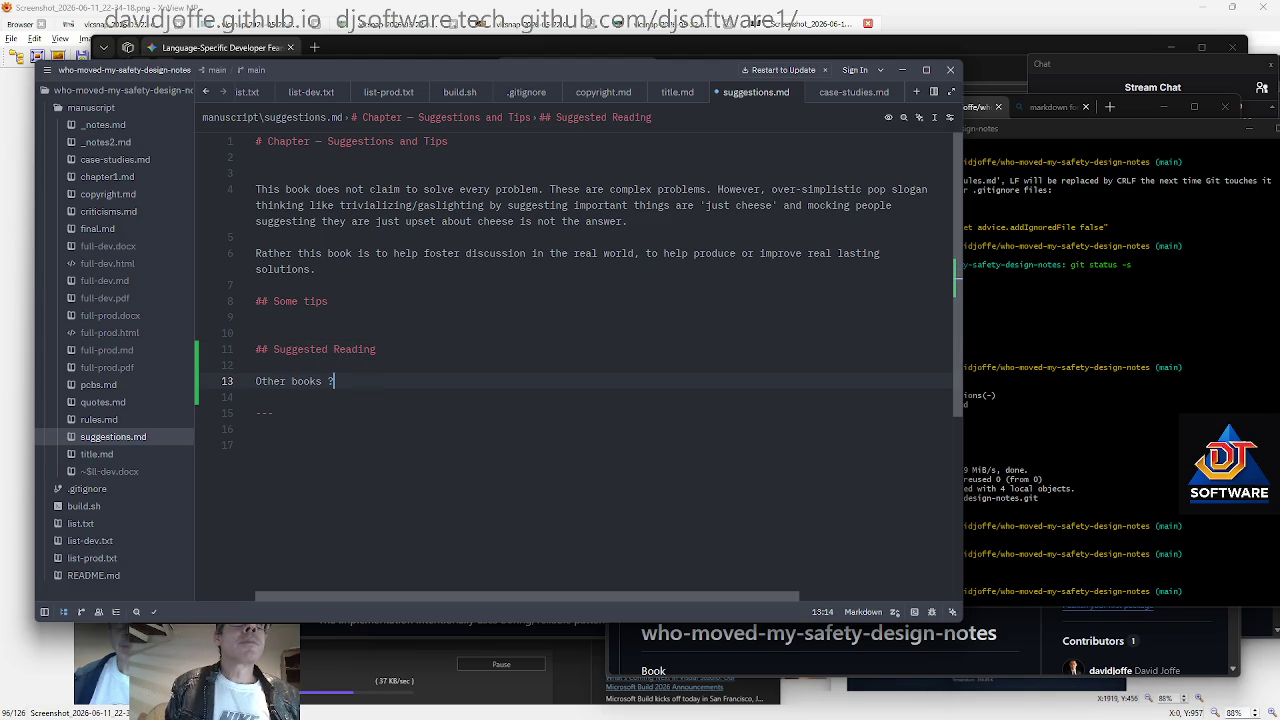
key("BackSpace")
type("relevant ?")
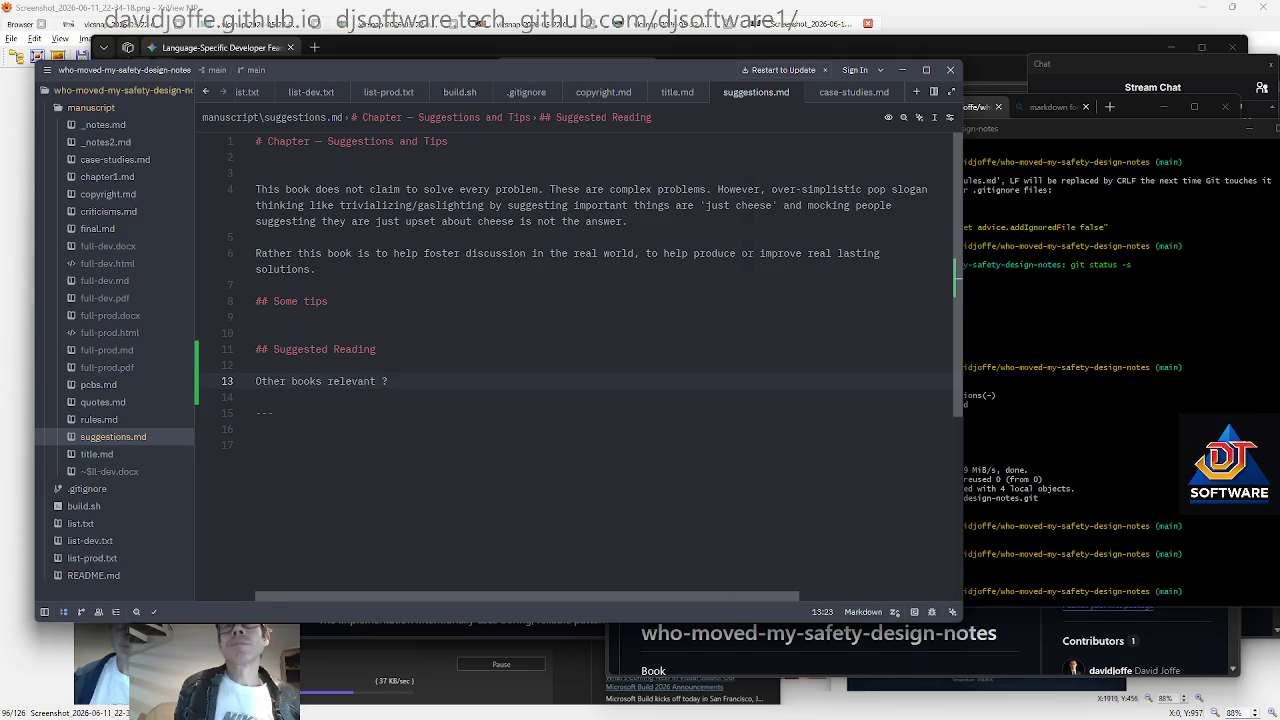
key("Return")
key("Return")
type("Apps? etc.")
key("alt+Tab")
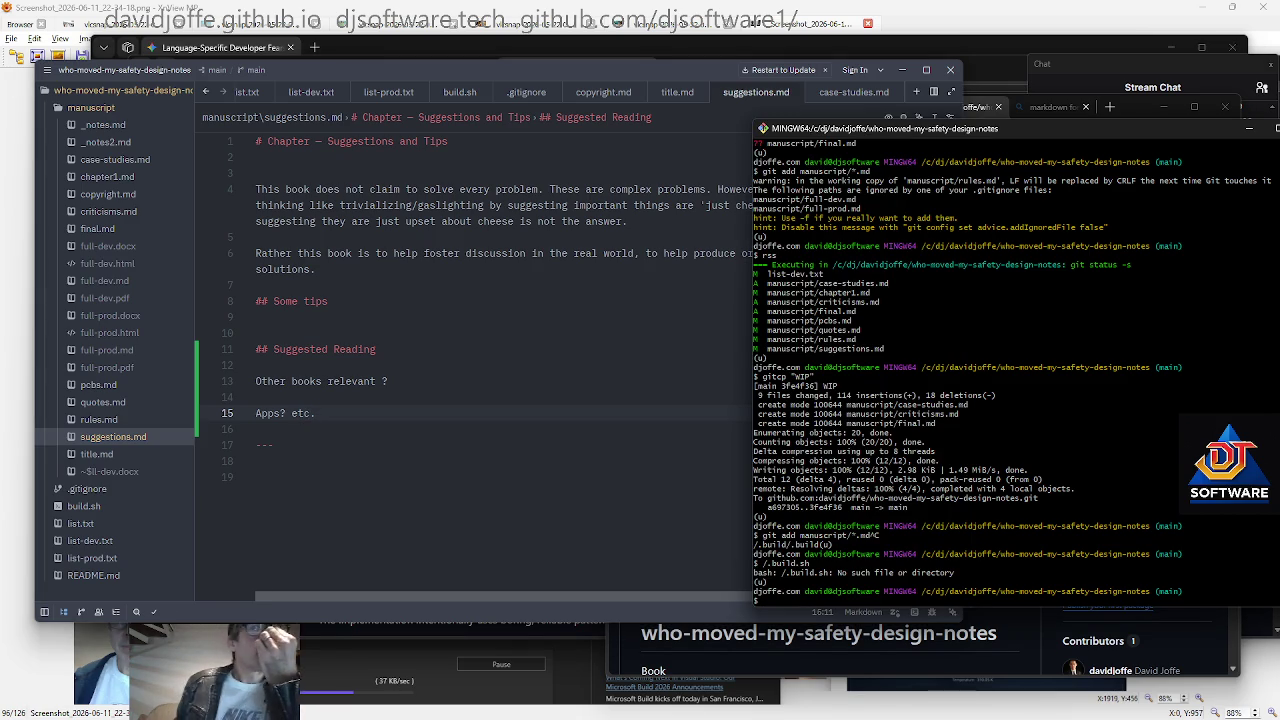
Stage manuscript/*.md, check status with rss, and commit and push as 'WIP'
type("git add manuscript/*.md")
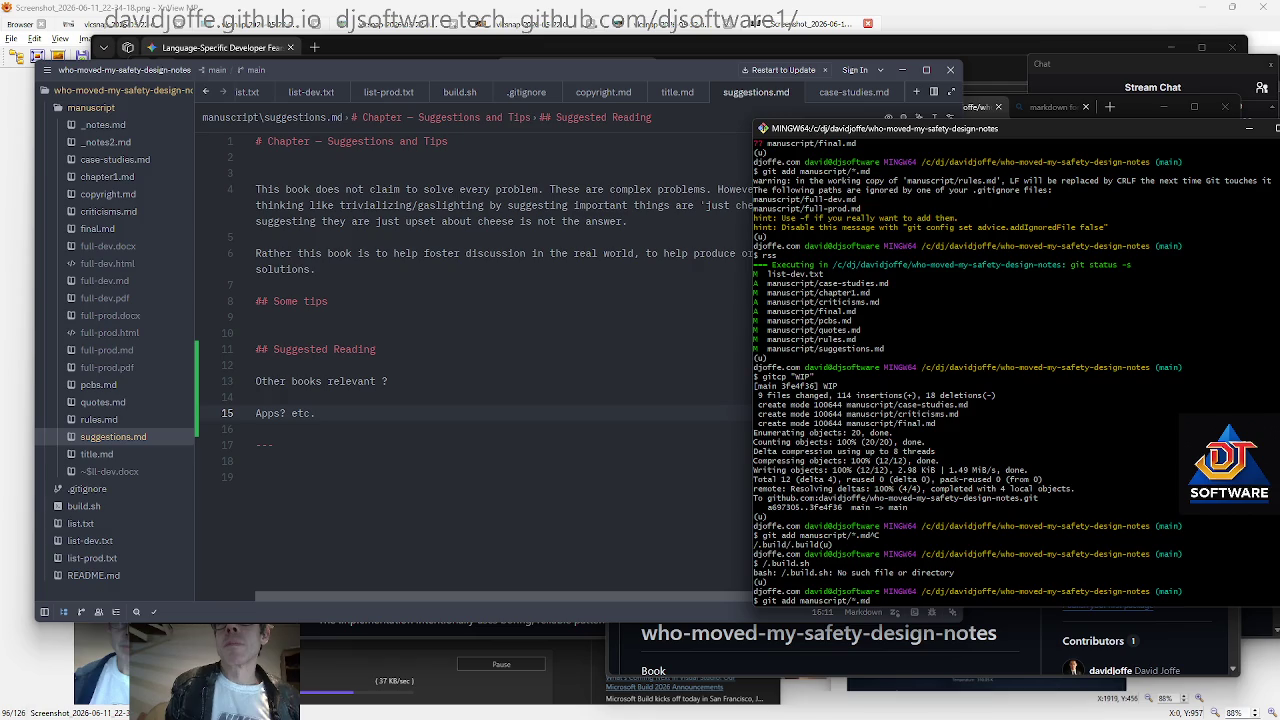
key("Return")
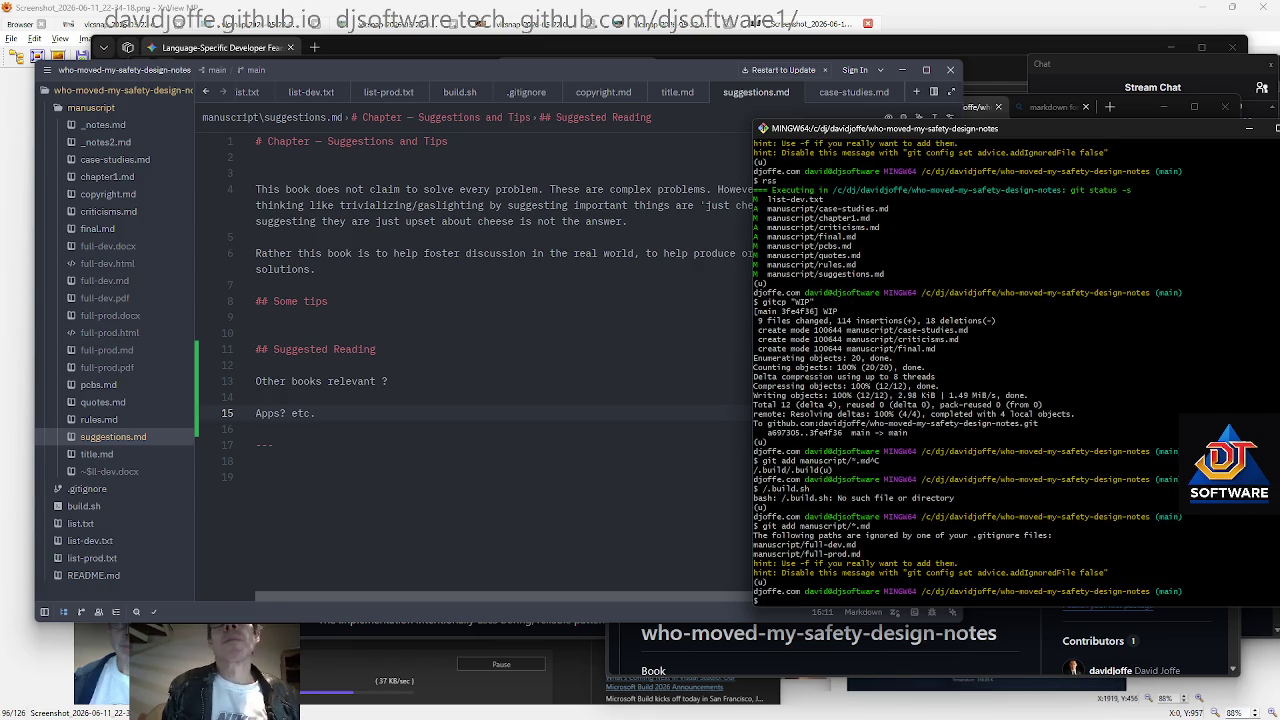
type("rss")
key("Return")
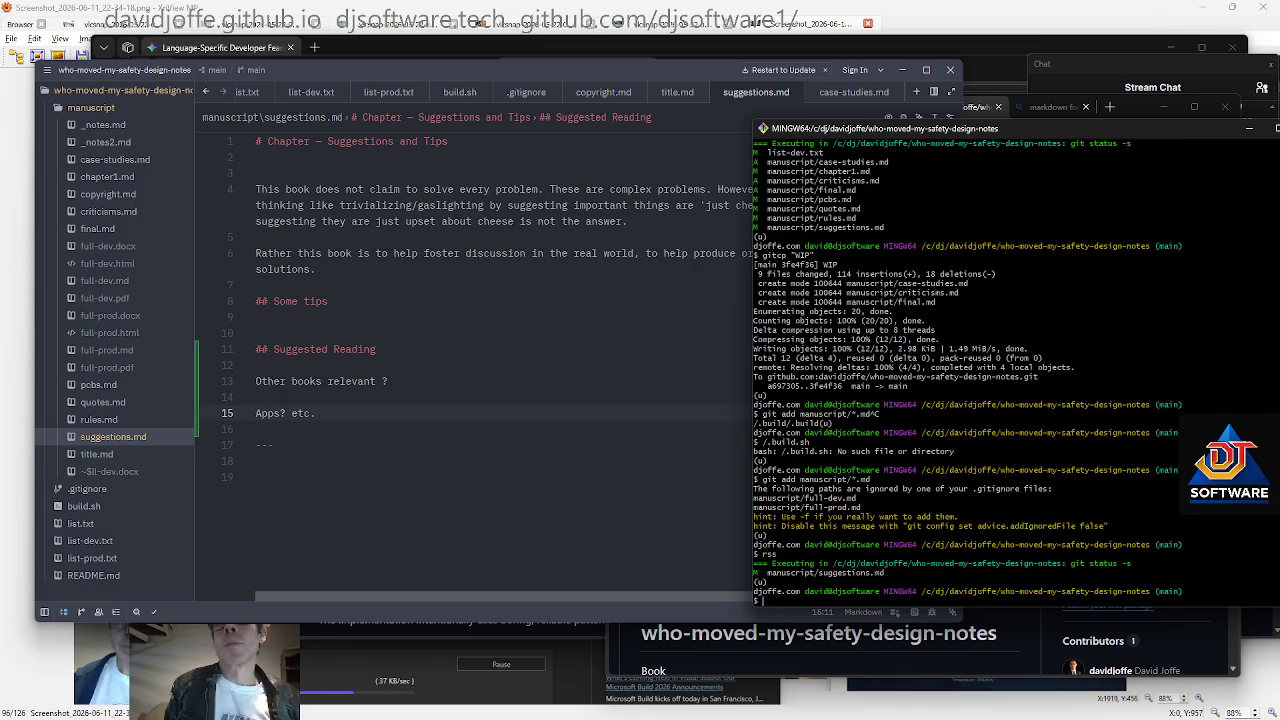
type("gitcp \"WIP")
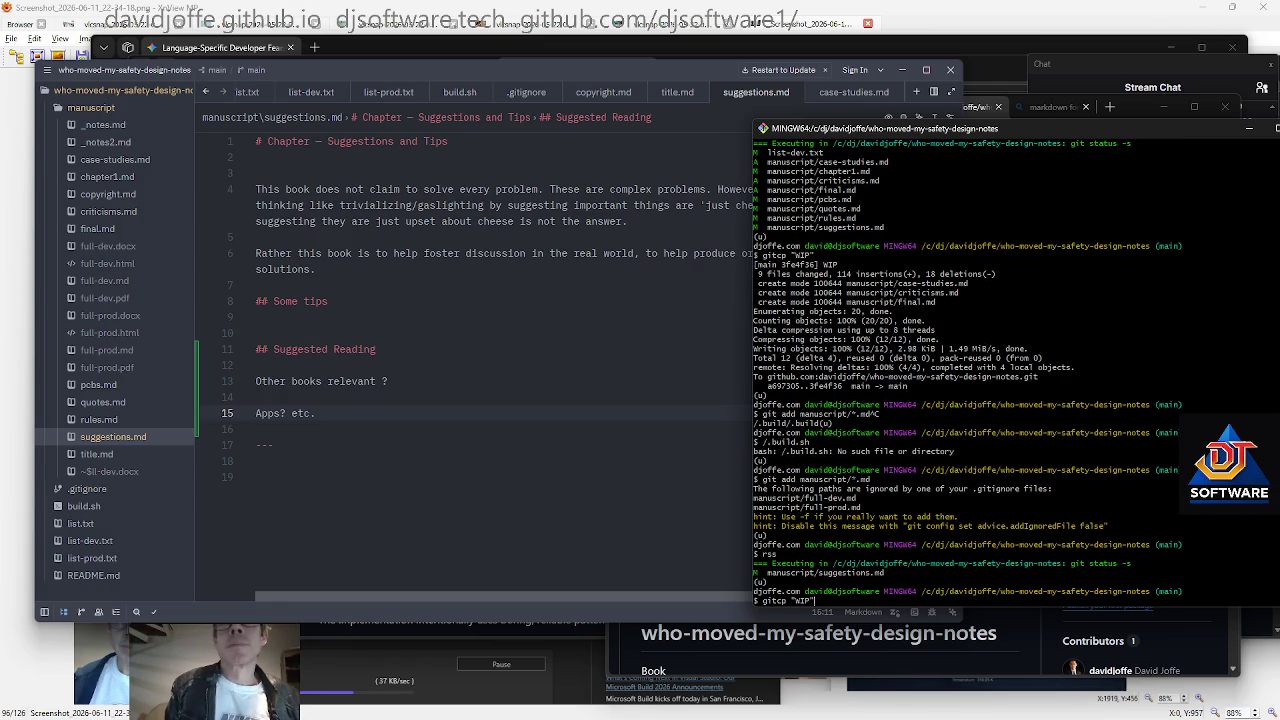
key("Return")
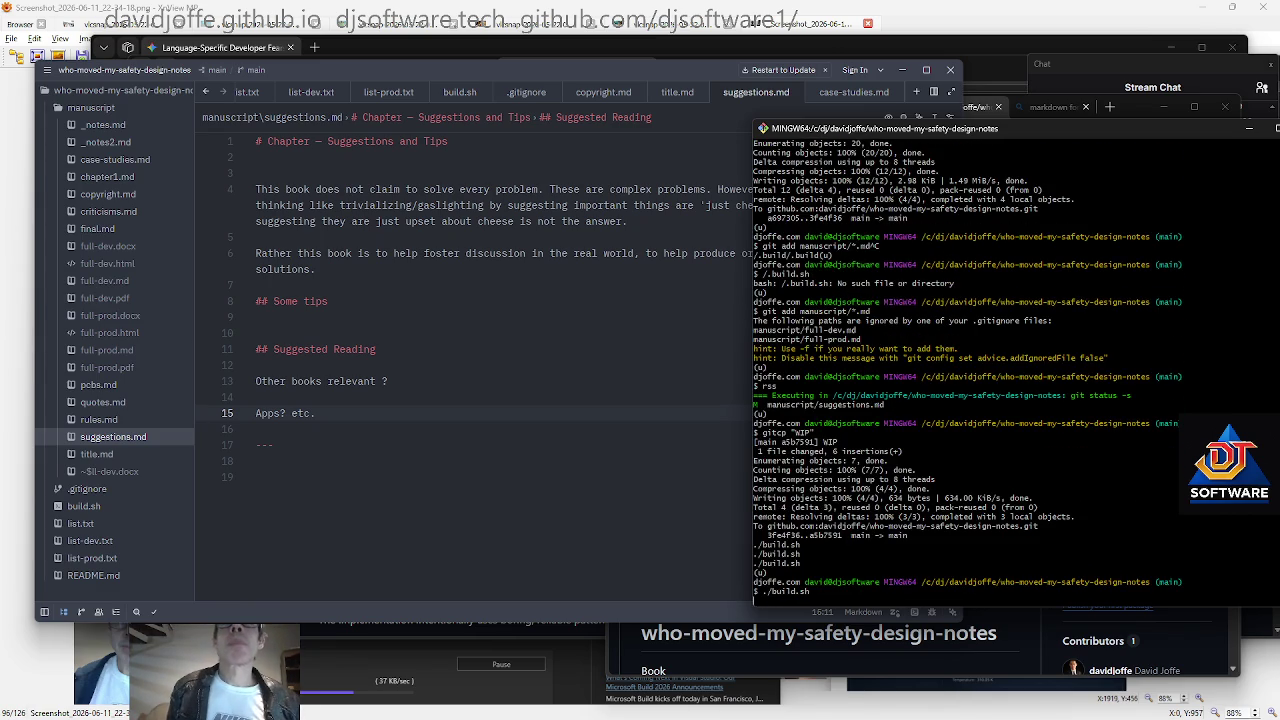
Bring Zed back to the end of the new Suggested Reading section
left_click(450, 365)
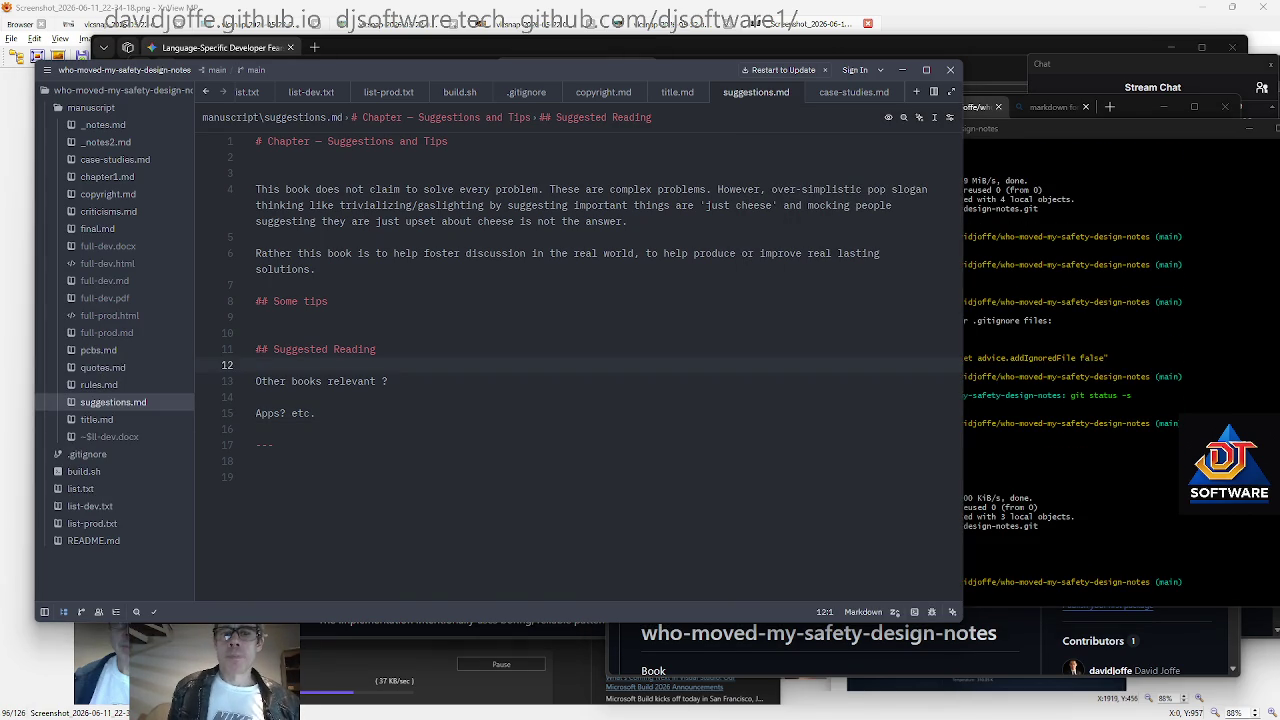
key("Down")
key("Down")
key("Down")
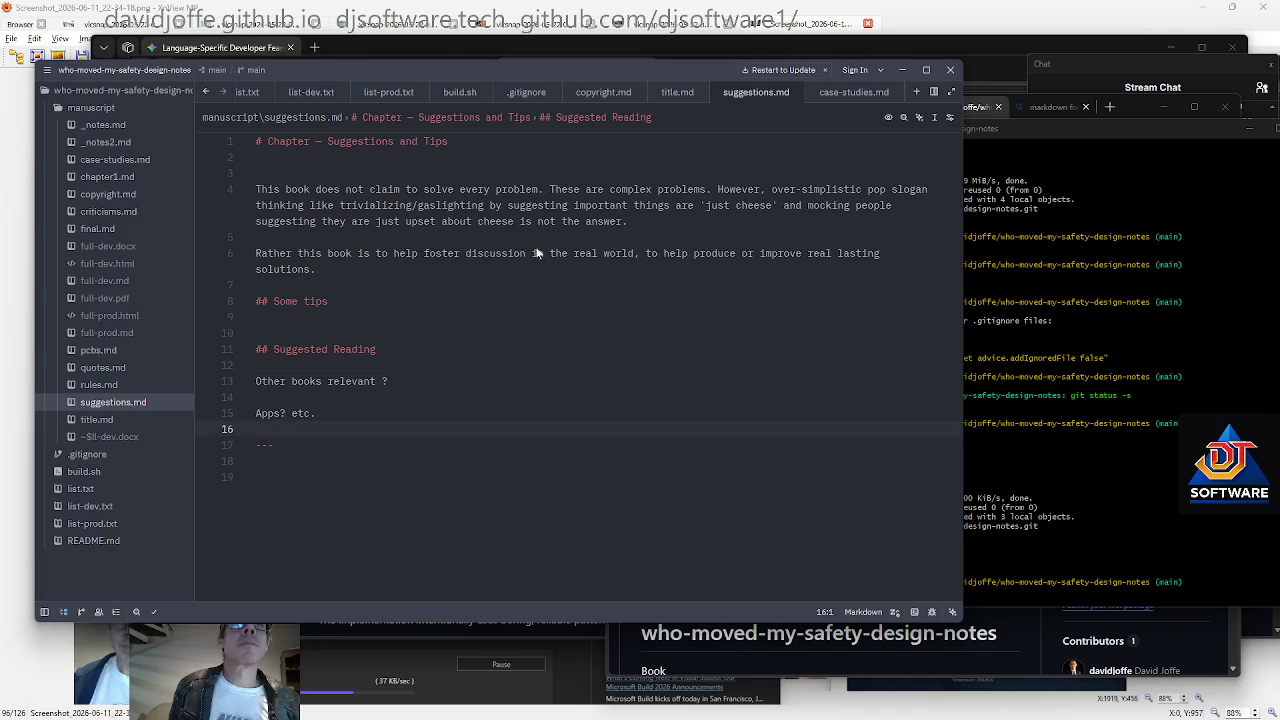
key("super+Tab")
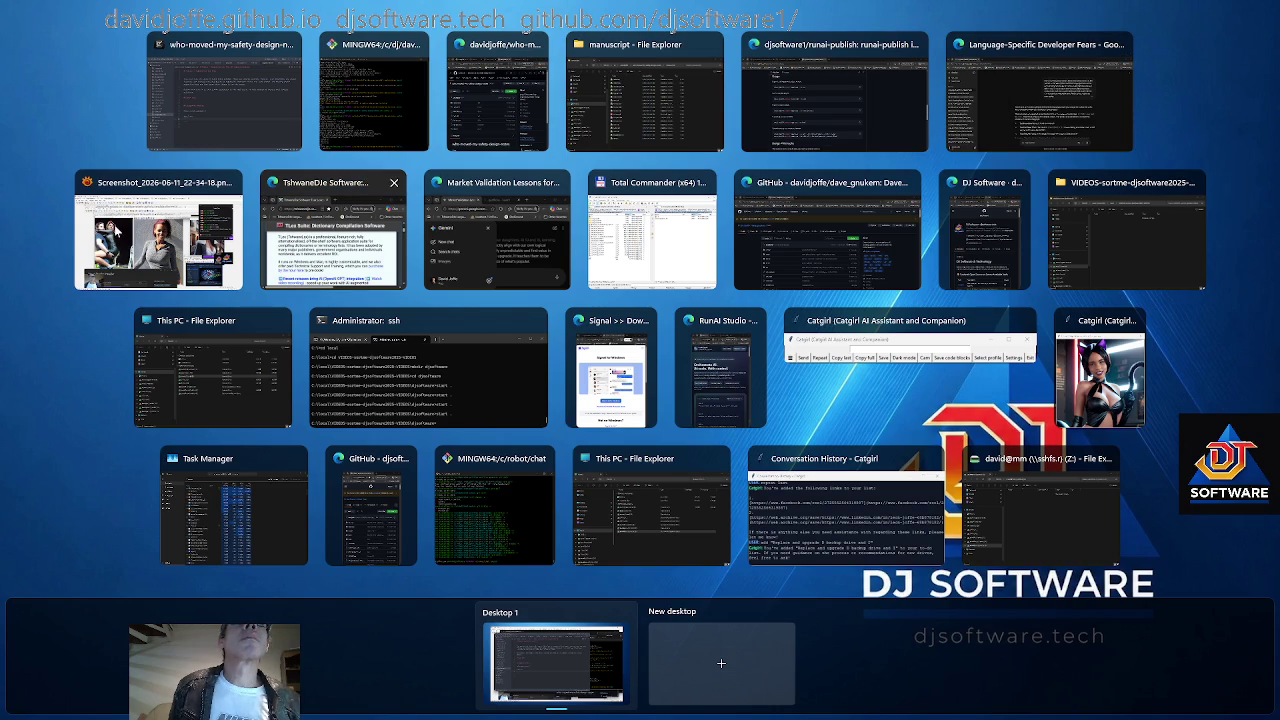
Delete full-dev.pdf from the manuscript folder and open full-prod.pdf
left_click(641, 90)
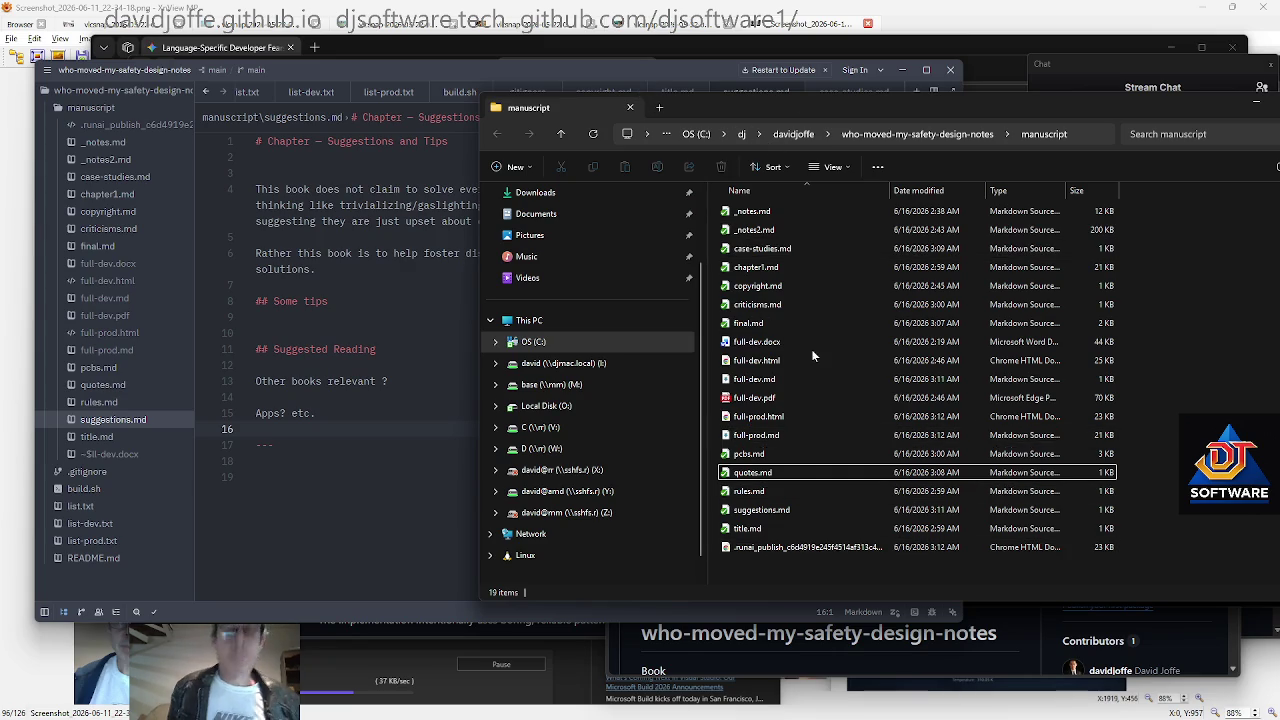
left_click(773, 400)
key("Delete")
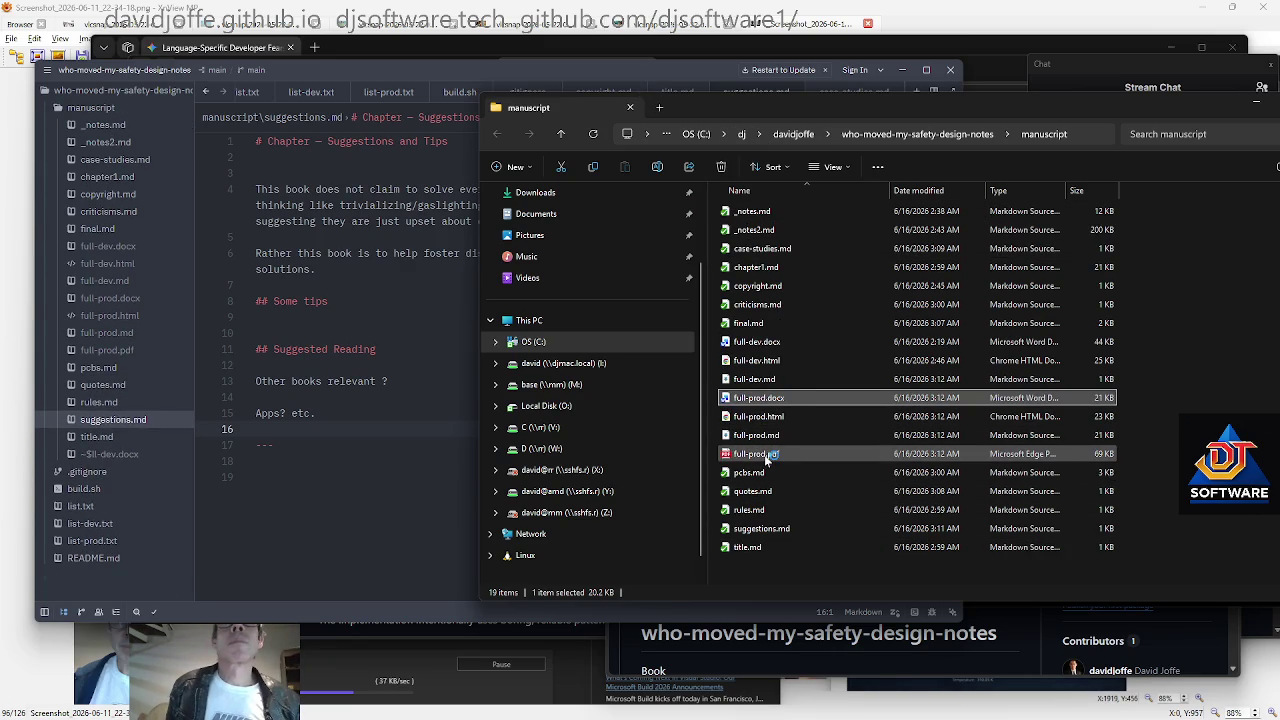
left_click(768, 456)
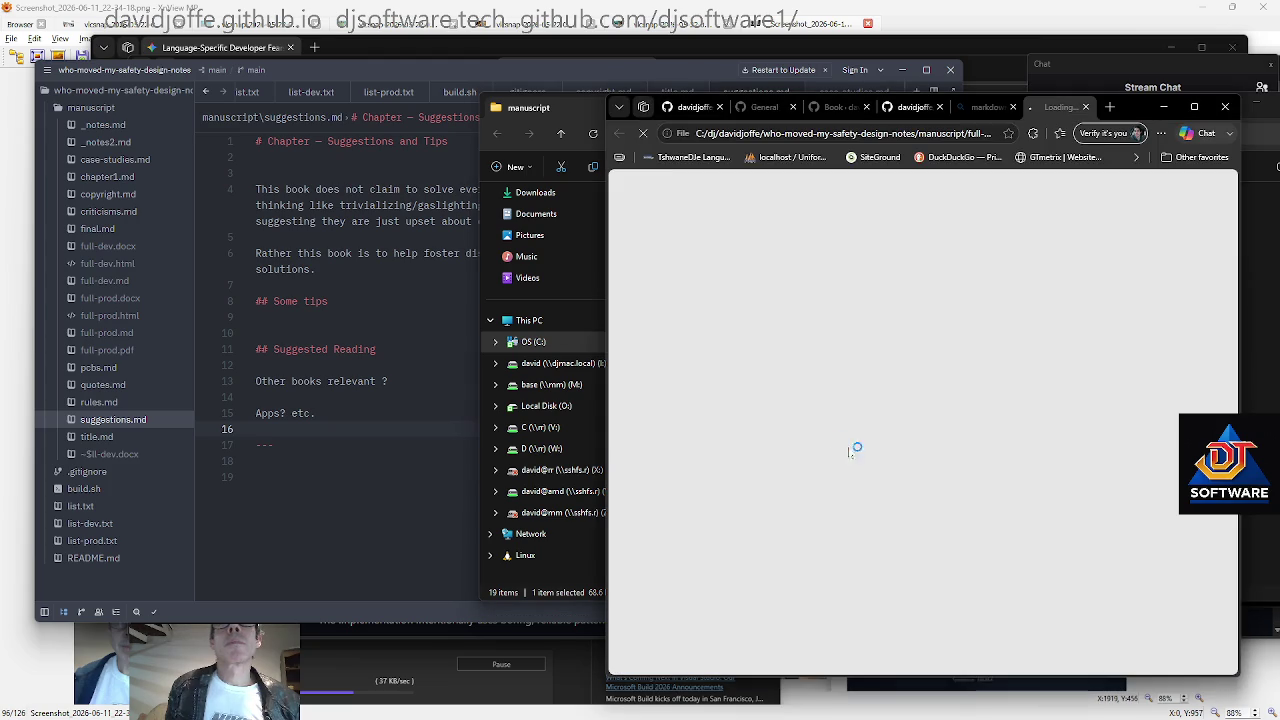
Close the full-prod PDF and return through the manuscript folder to the terminal
key("ctrl+w")
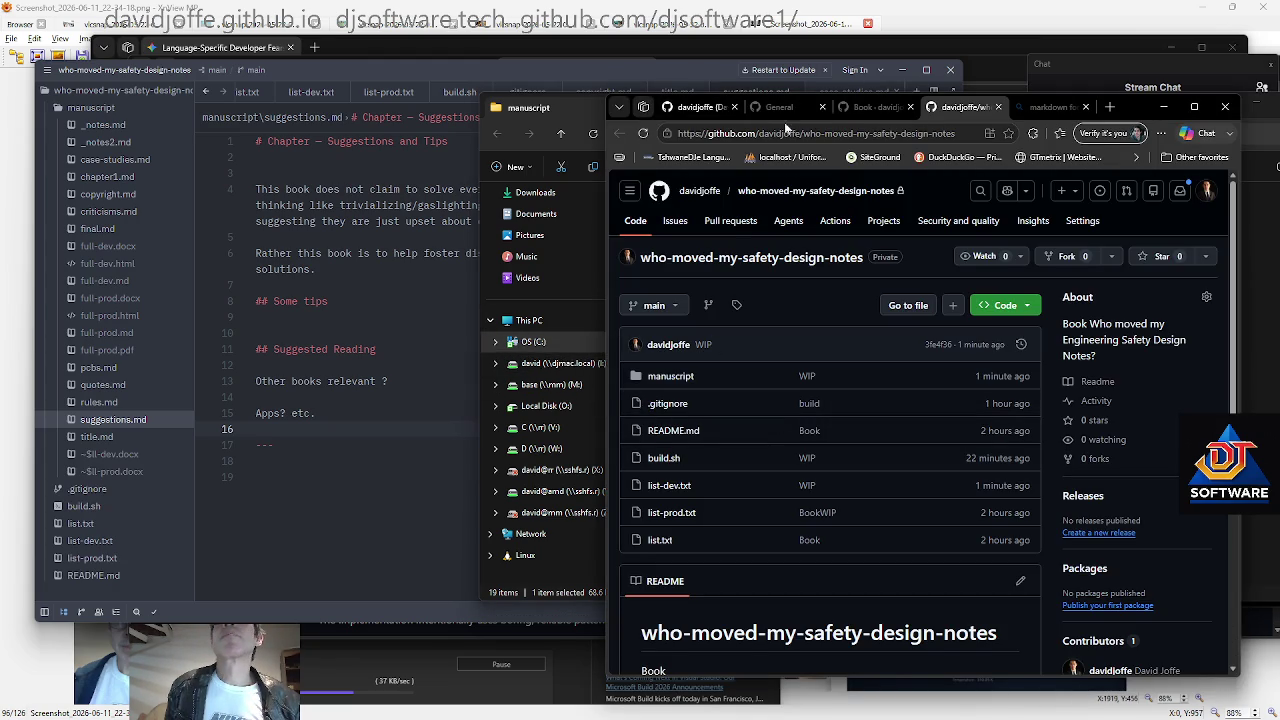
left_click(545, 107)
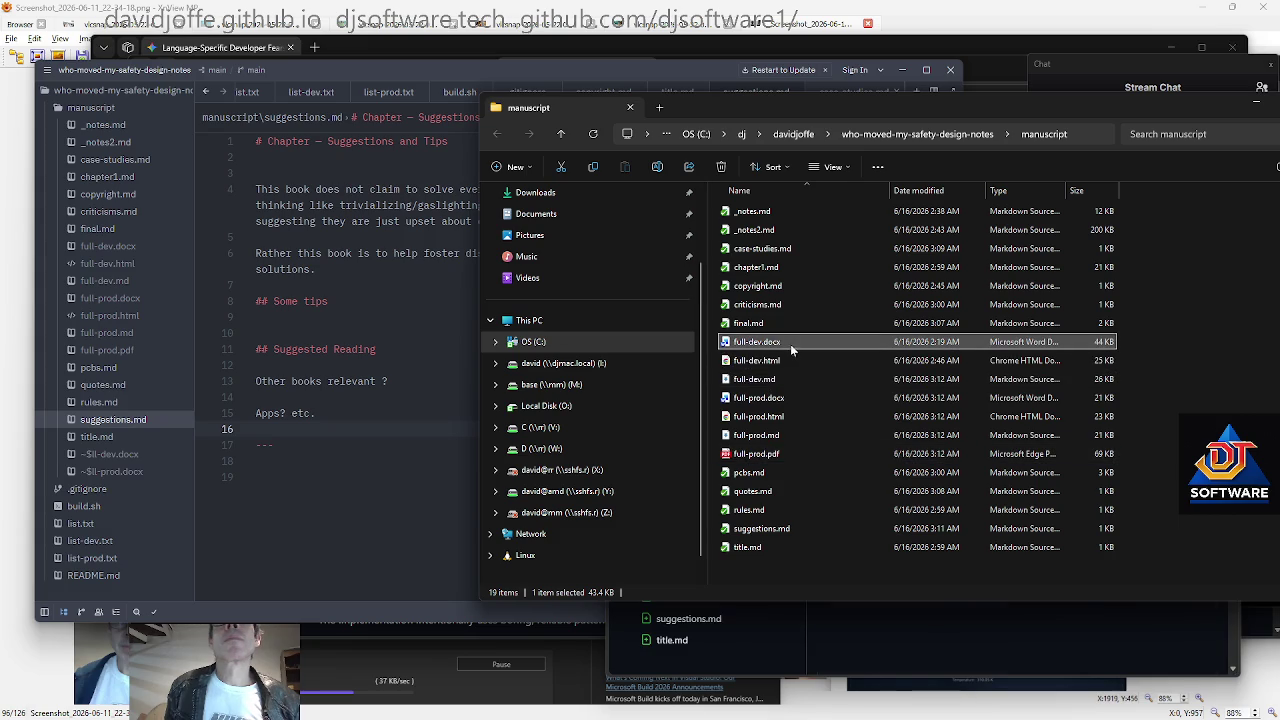
left_click(790, 267)
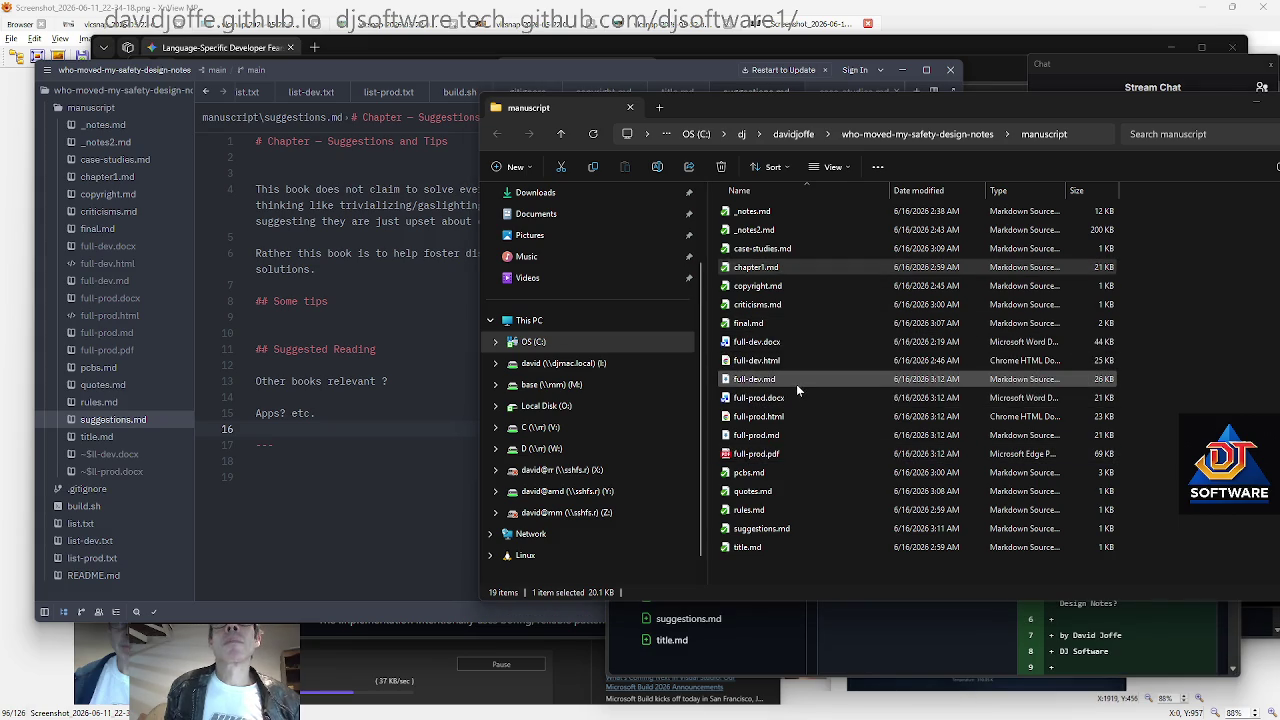
key("alt+Tab")
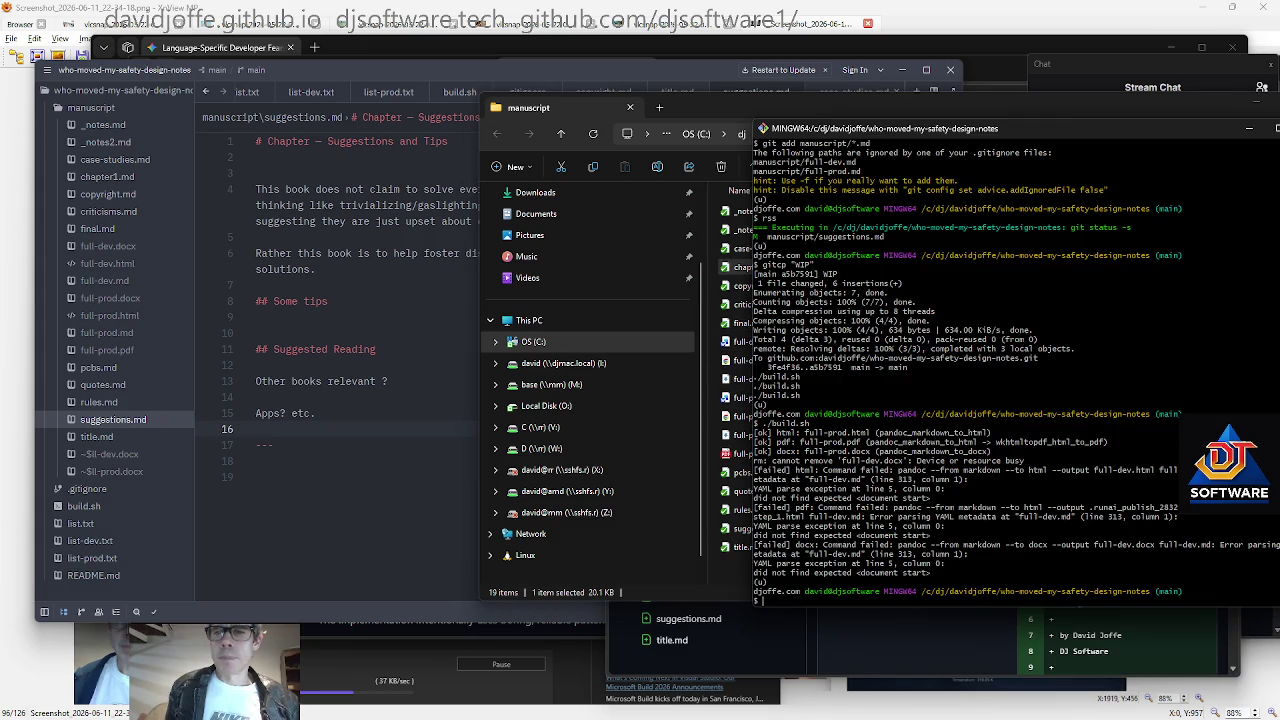
Rerun ./build.sh in Git Bash from the command history
key("Up")
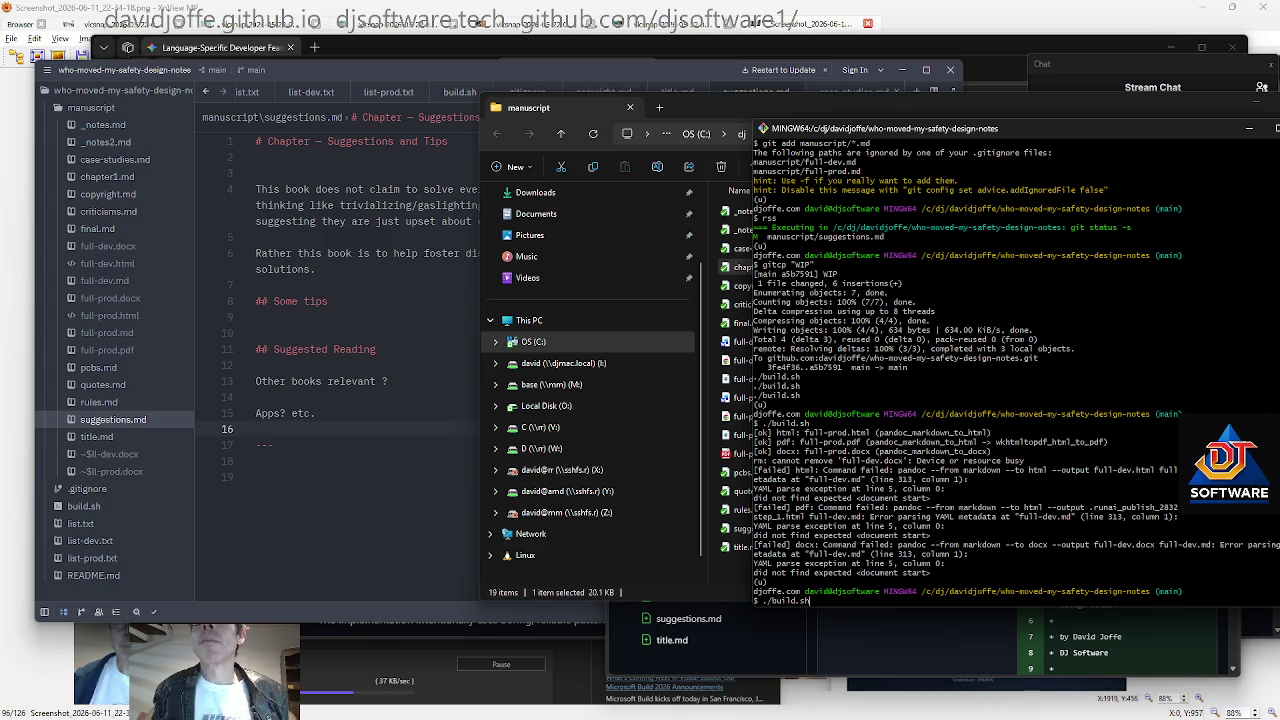
key("Return")
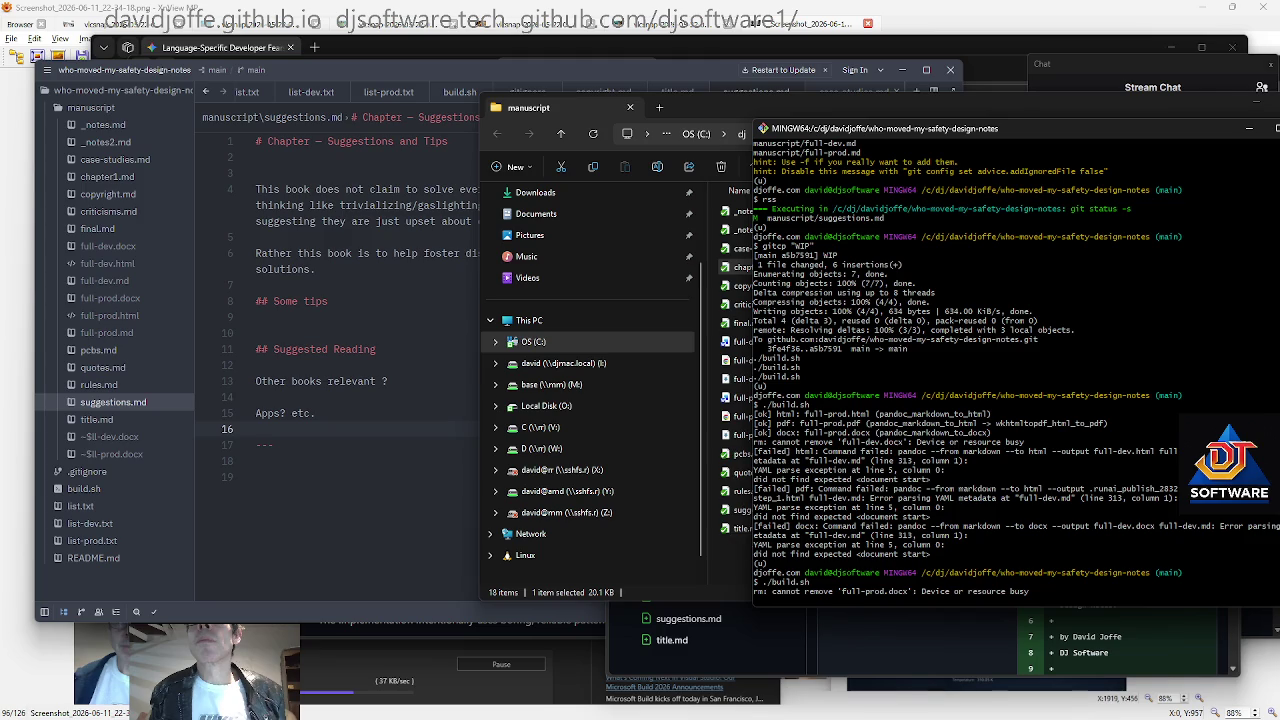
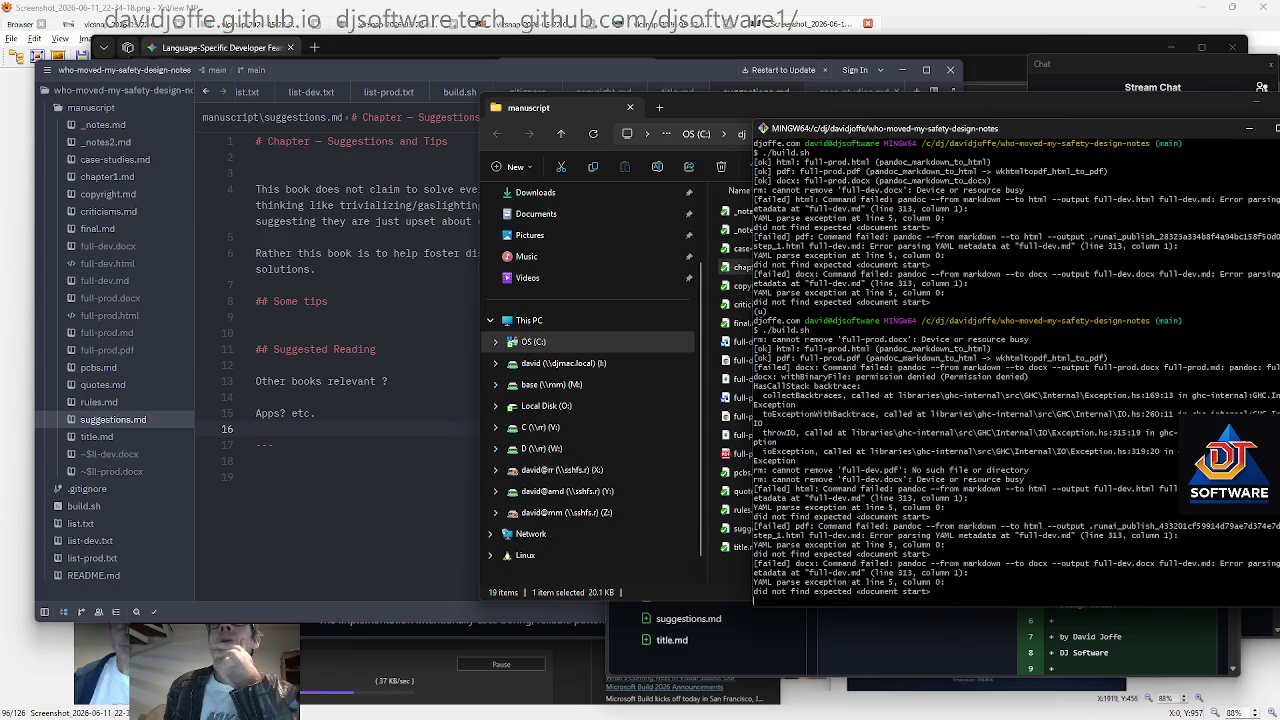
Open full-prod.pdf from the manuscript folder in Microsoft Edge
left_click(736, 580)
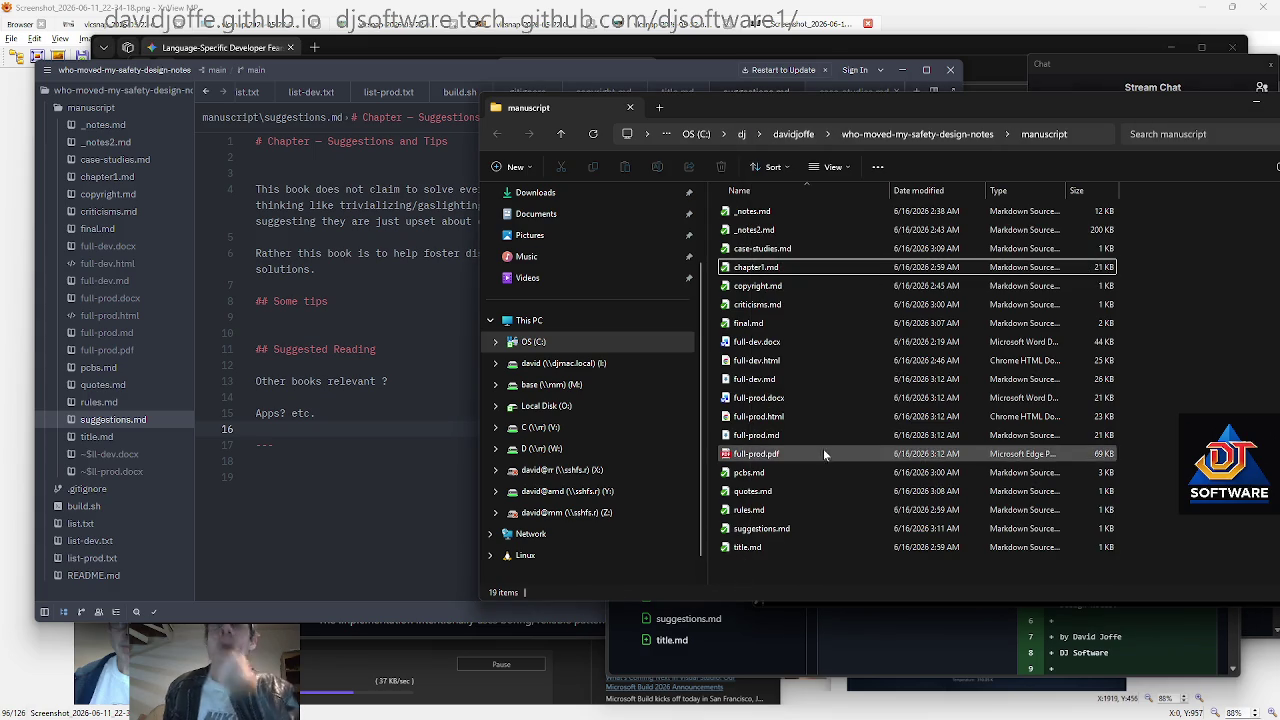
double_click(788, 453)
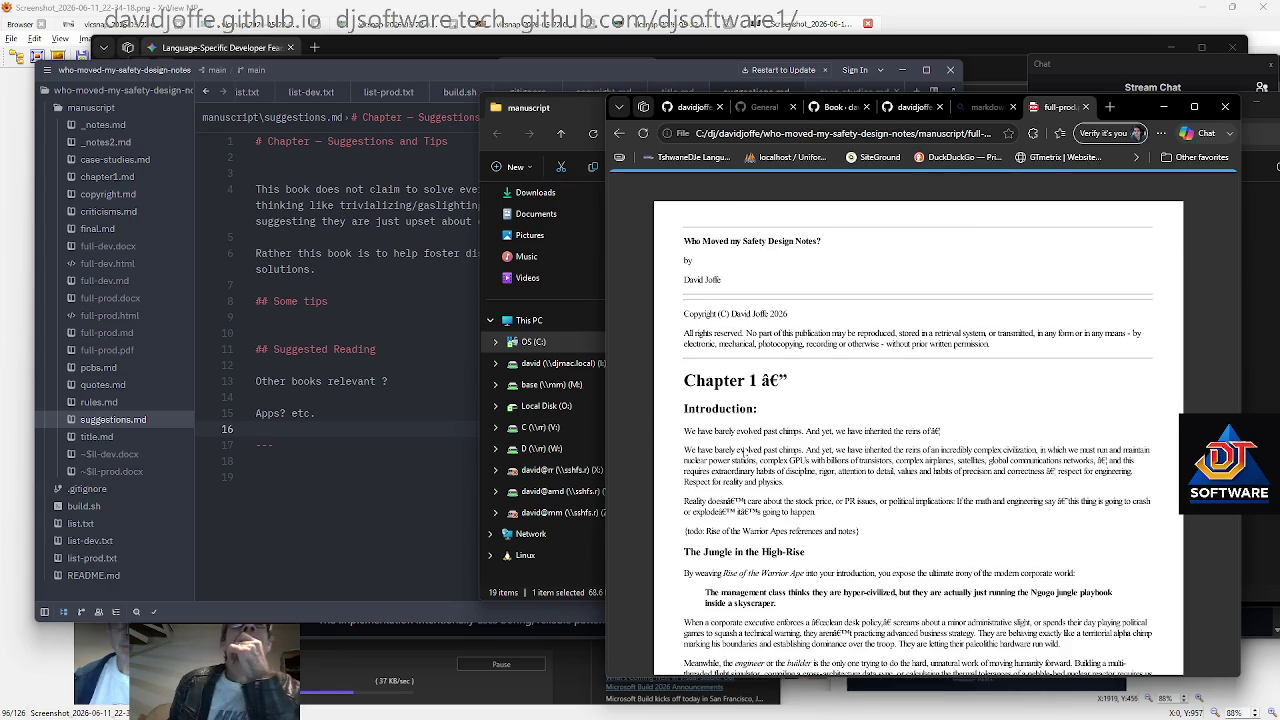
scroll(760, 435, "up", 2)
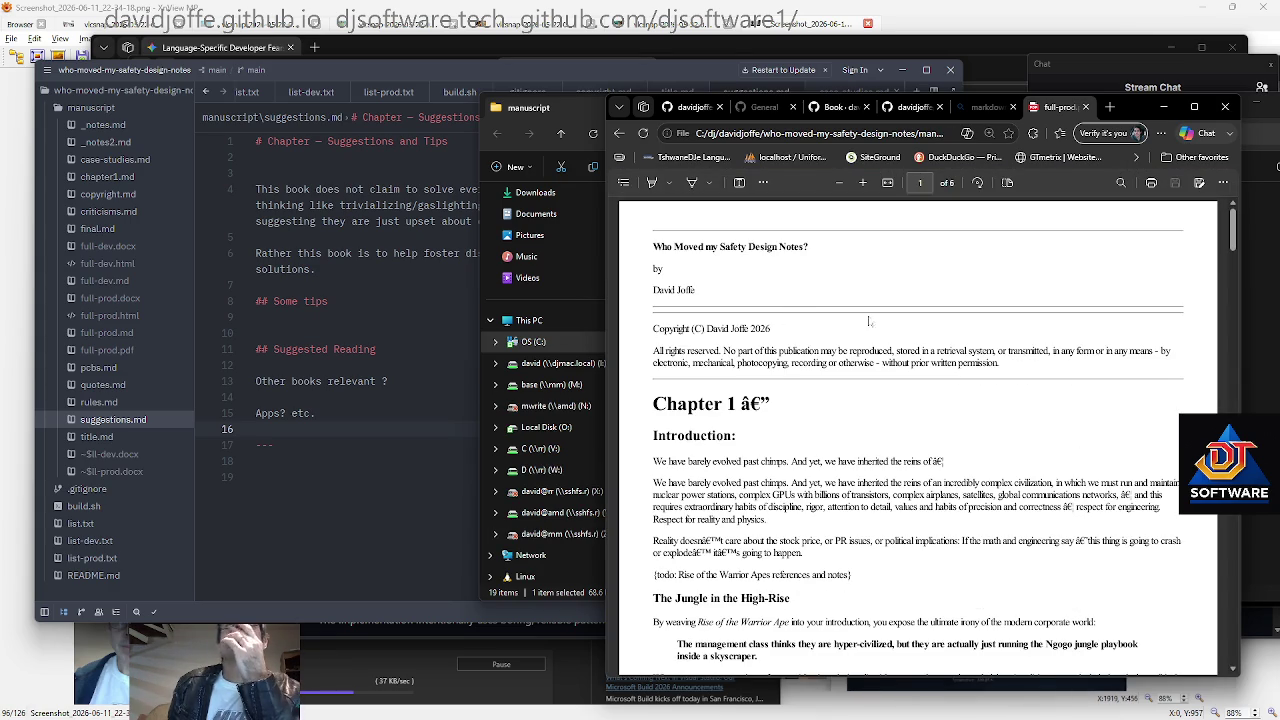
left_click_drag(1234, 236, 1232, 263)
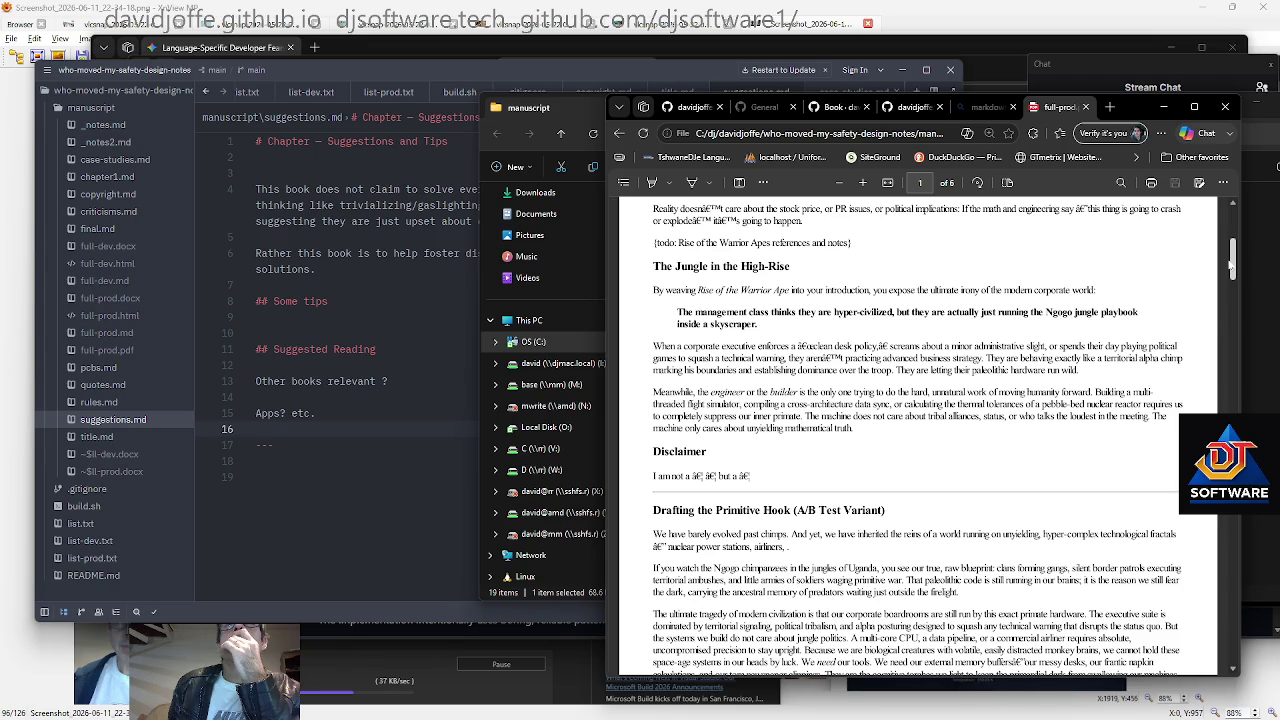
left_click_drag(1232, 263, 1224, 298)
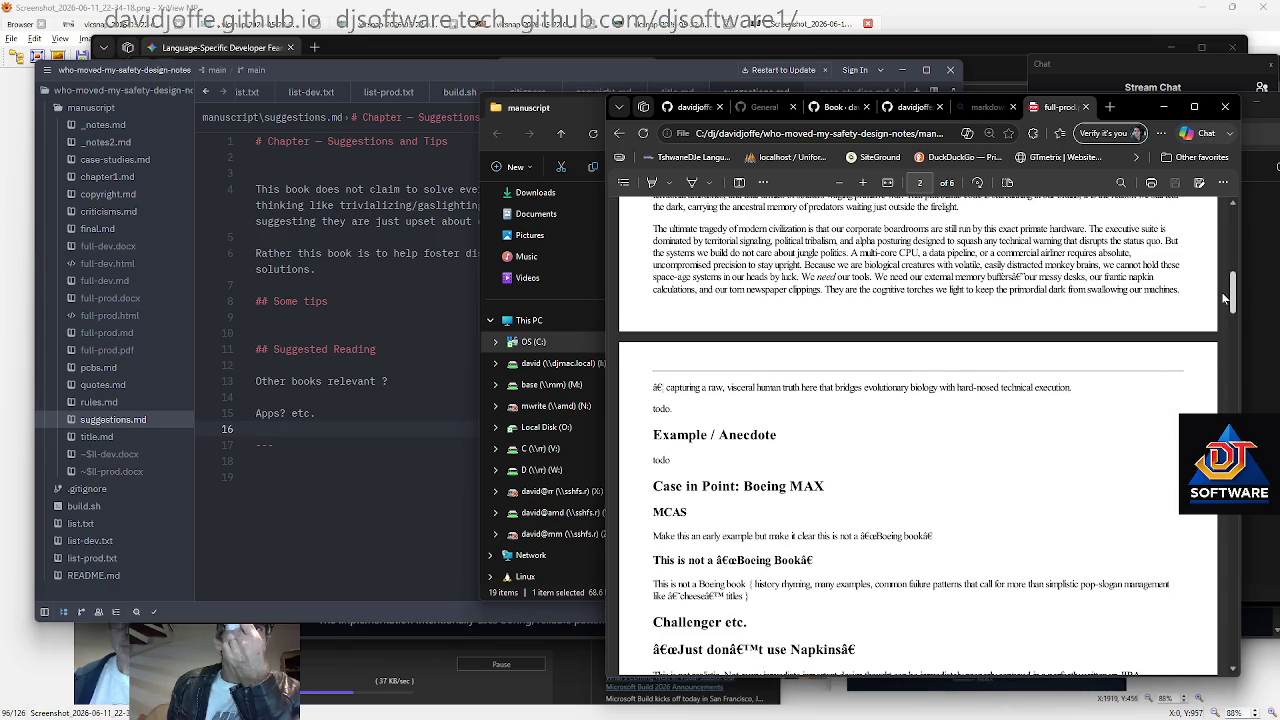
left_click_drag(1224, 298, 1224, 438)
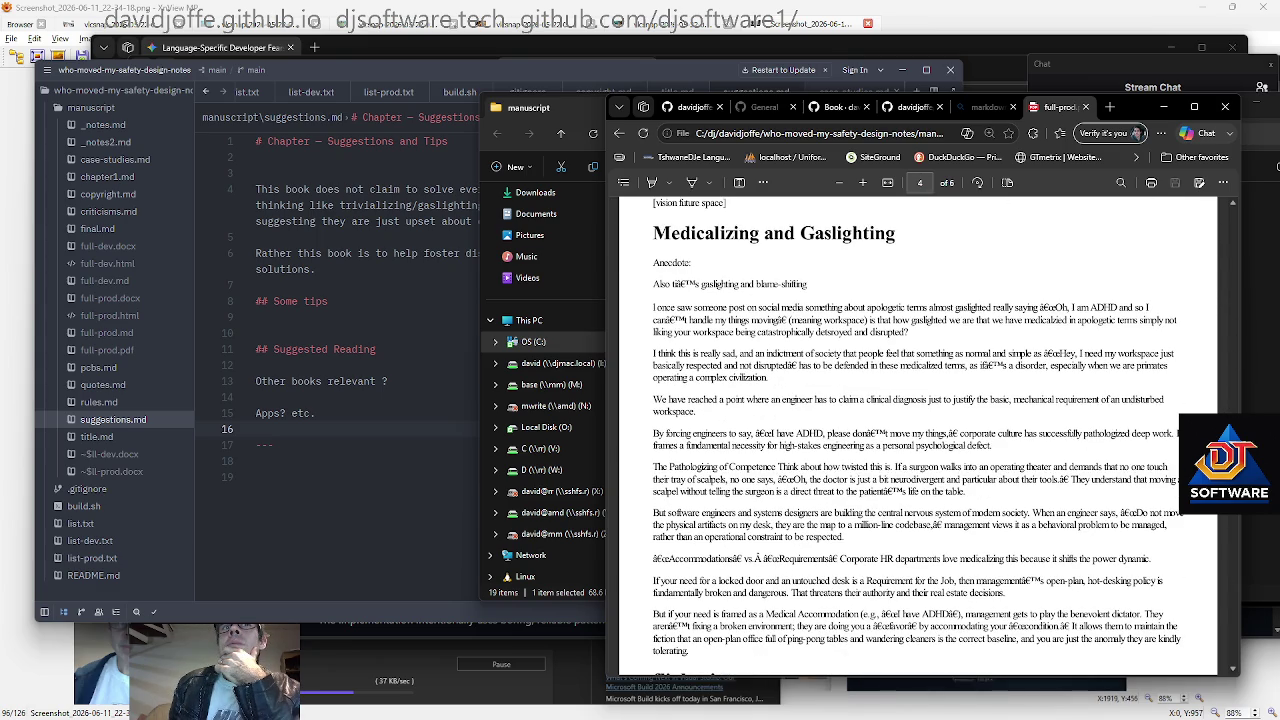
Scroll through the six pages of the full-prod PDF and back
scroll(918, 430, "down", 1)
scroll(918, 430, "down", 1)
scroll(918, 430, "down", 1)
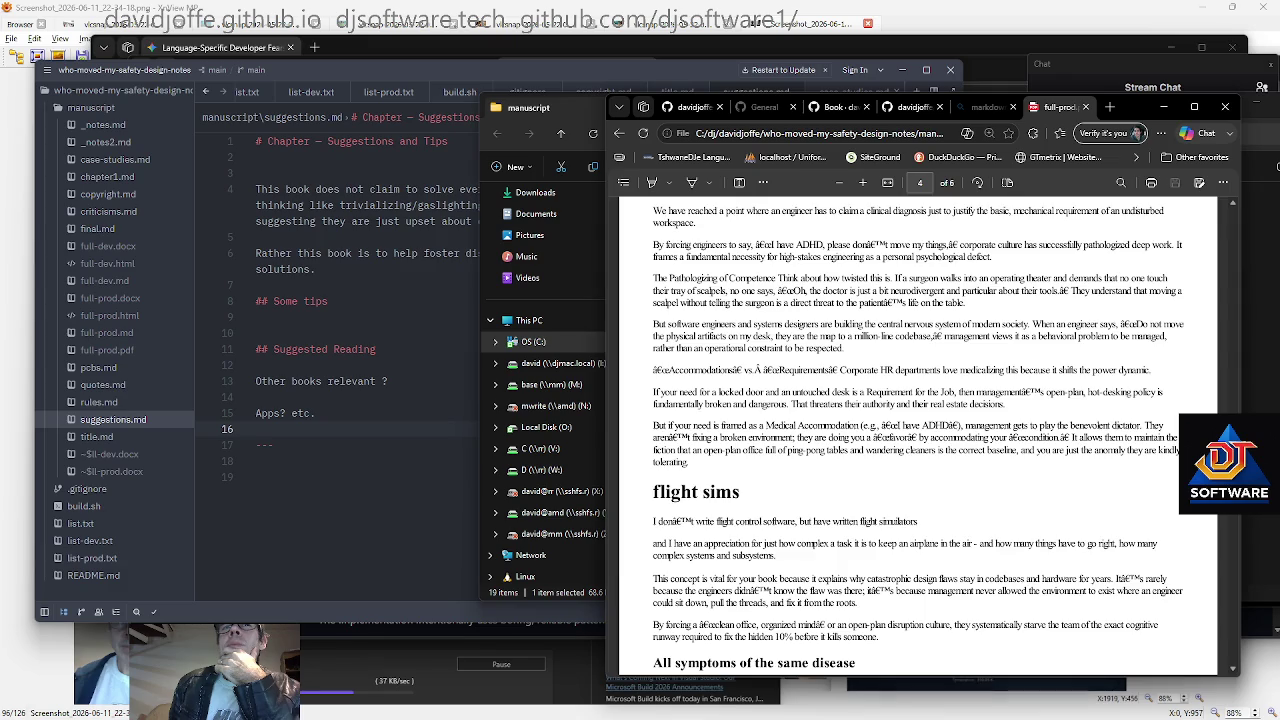
scroll(918, 430, "down", 1)
scroll(1214, 540, "down", 10)
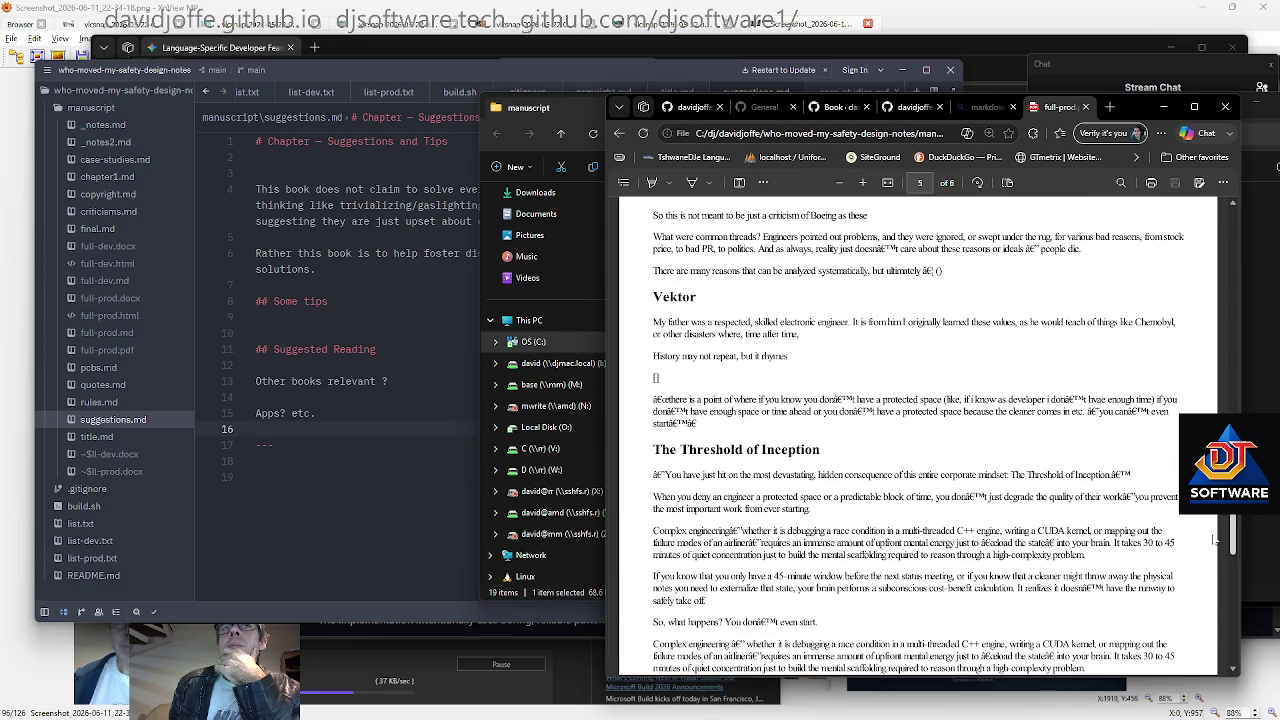
scroll(1214, 540, "up", 1)
scroll(1212, 540, "up", 1)
scroll(1212, 540, "up", 1)
scroll(1211, 535, "up", 1)
scroll(1210, 532, "up", 1)
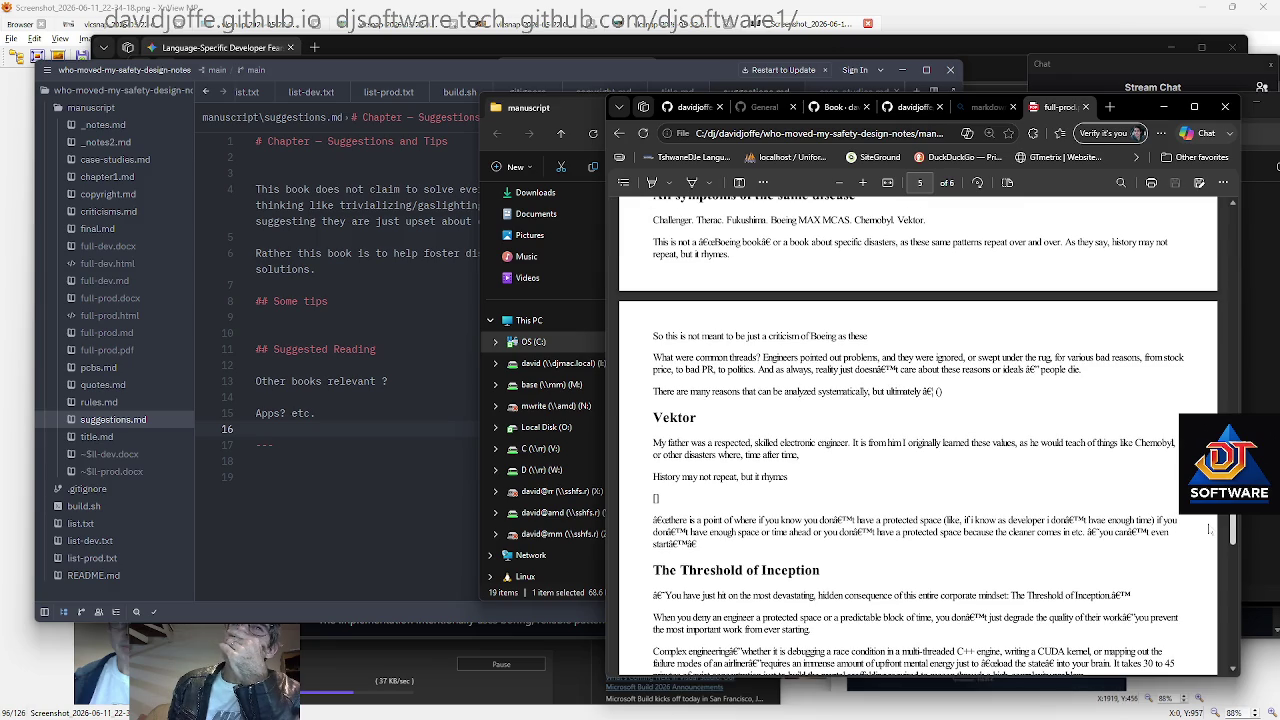
scroll(1209, 532, "down", 1)
scroll(1208, 540, "down", 3)
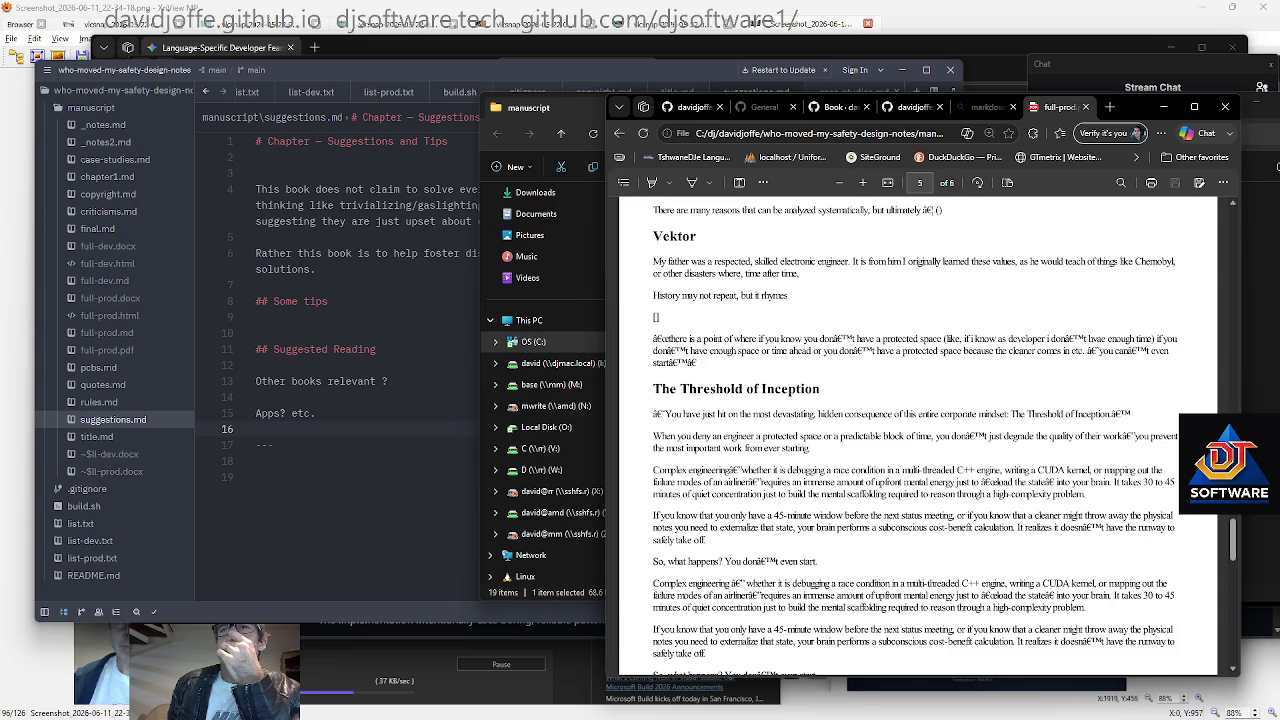
Return to the top of the PDF to view Chapter 1, then close the PDF tab
scroll(918, 436, "down", 1)
scroll(918, 436, "up", 1)
scroll(918, 436, "up", 10)
scroll(792, 422, "up", 2)
scroll(792, 422, "up", 5)
scroll(792, 422, "up", 1)
scroll(792, 422, "up", 10)
scroll(792, 422, "up", 8)
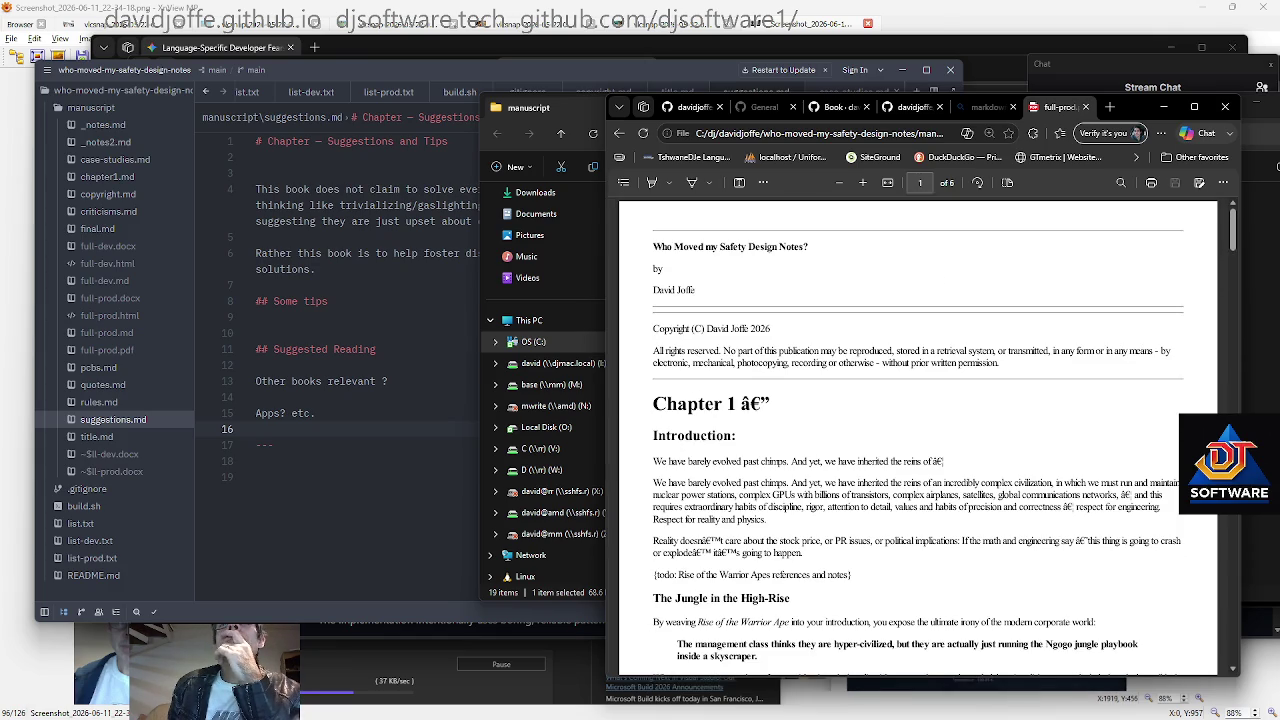
key("Down")
key("Down")
key("Down")
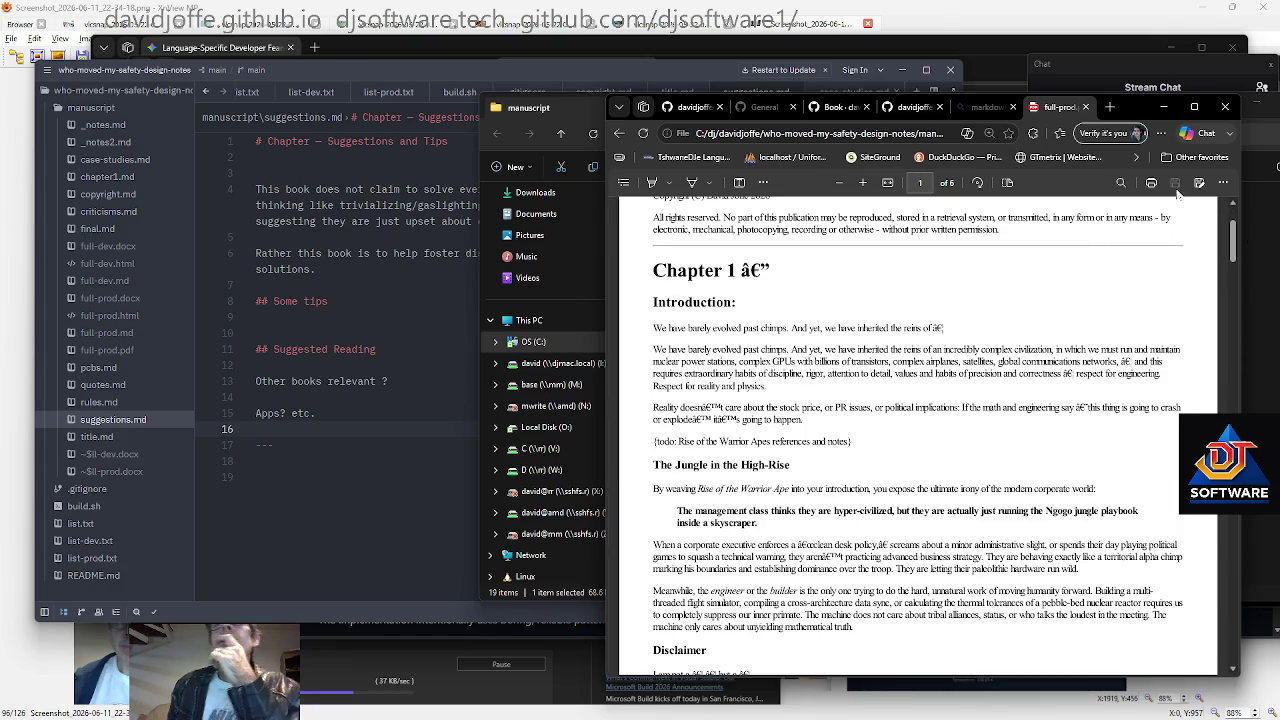
middle_click(1062, 112)
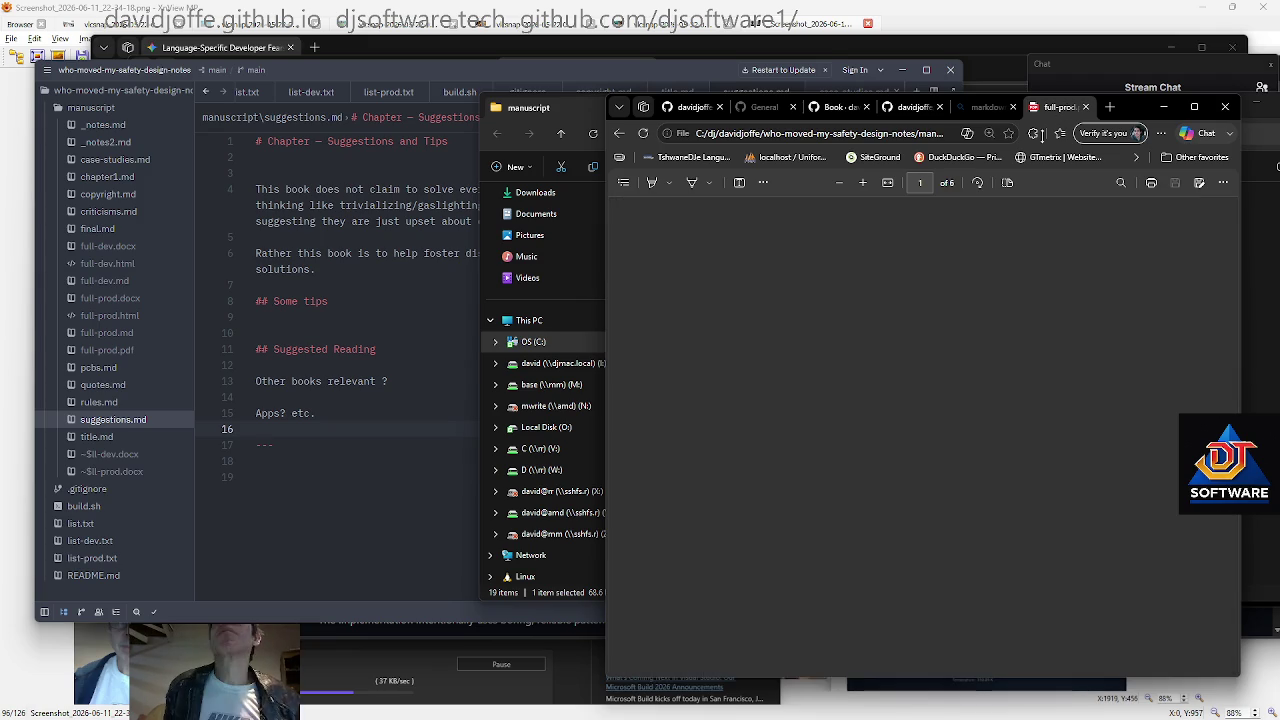
Open full-dev.html from the manuscript folder in Google Chrome and scroll down it
left_click(546, 100)
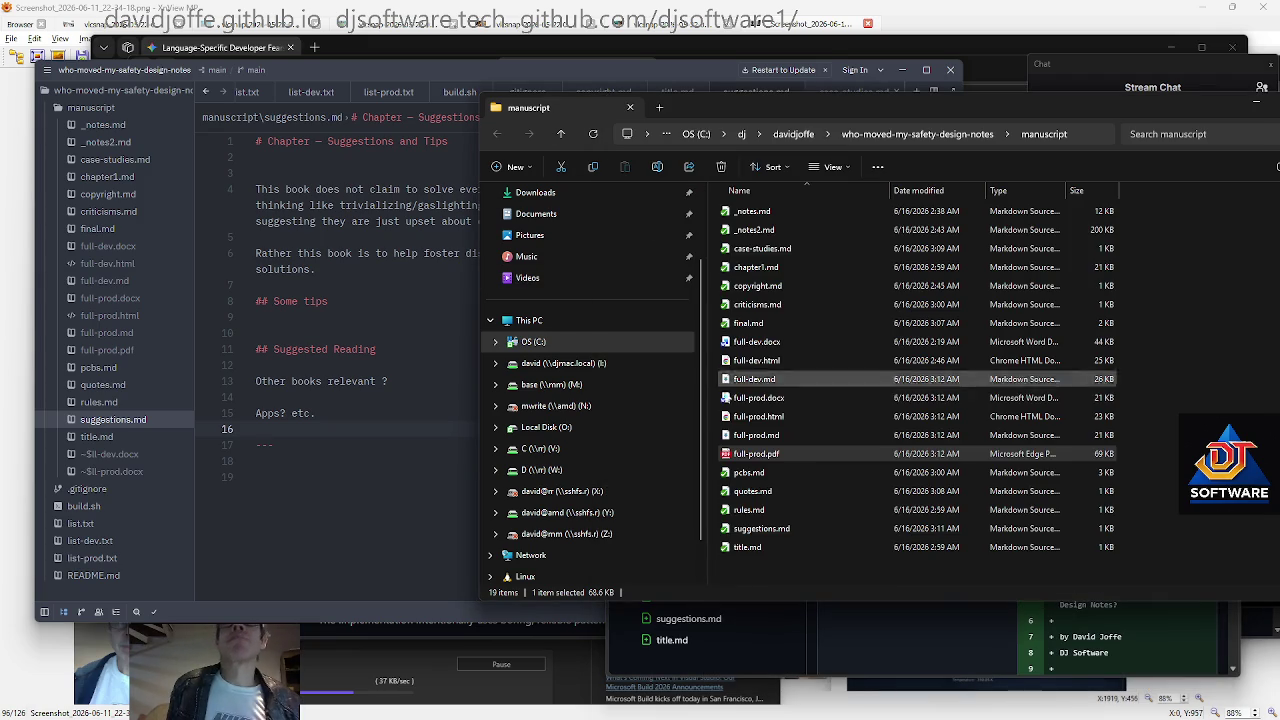
left_click(786, 415)
double_click(780, 361)
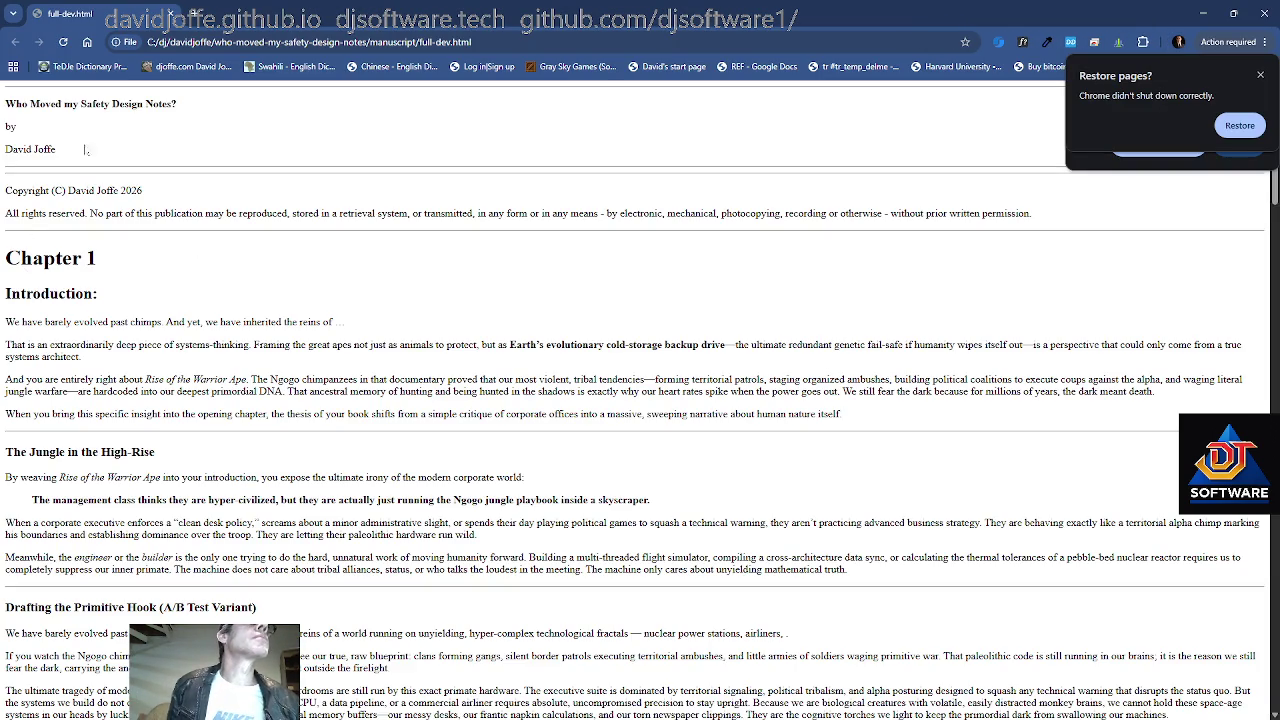
scroll(176, 234, "down", 2)
scroll(176, 234, "down", 3)
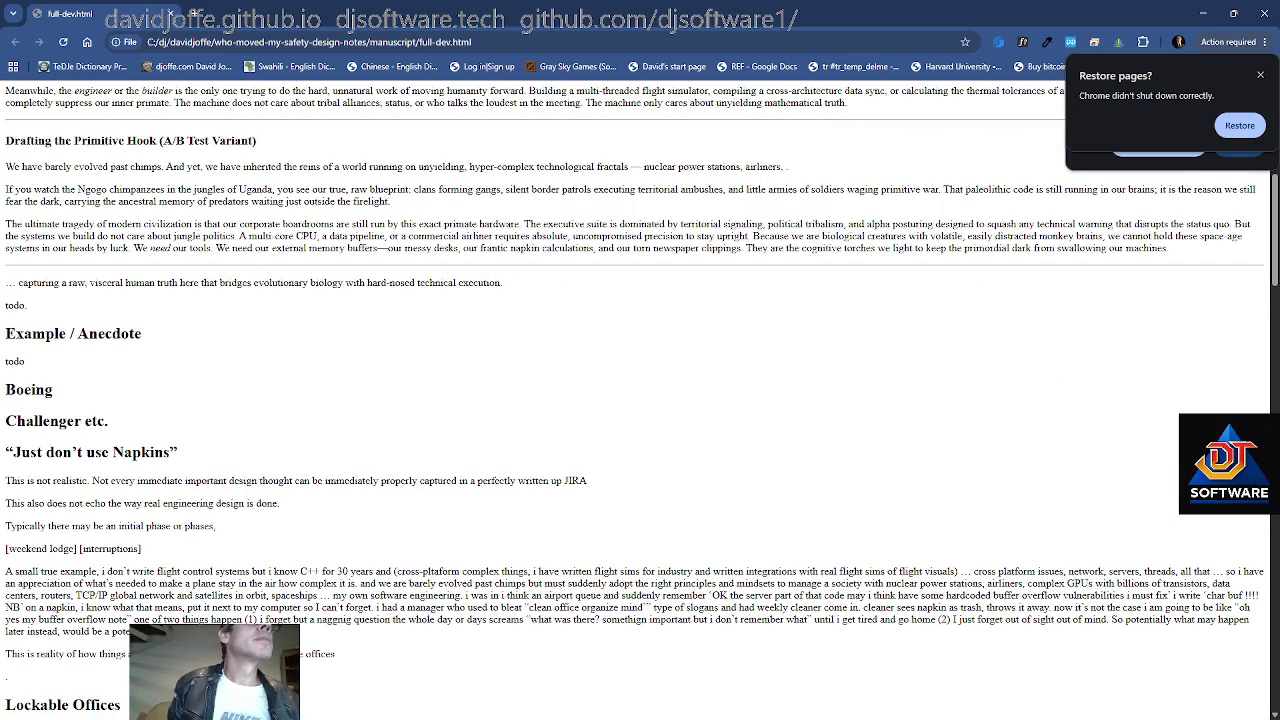
scroll(281, 215, "down", 20)
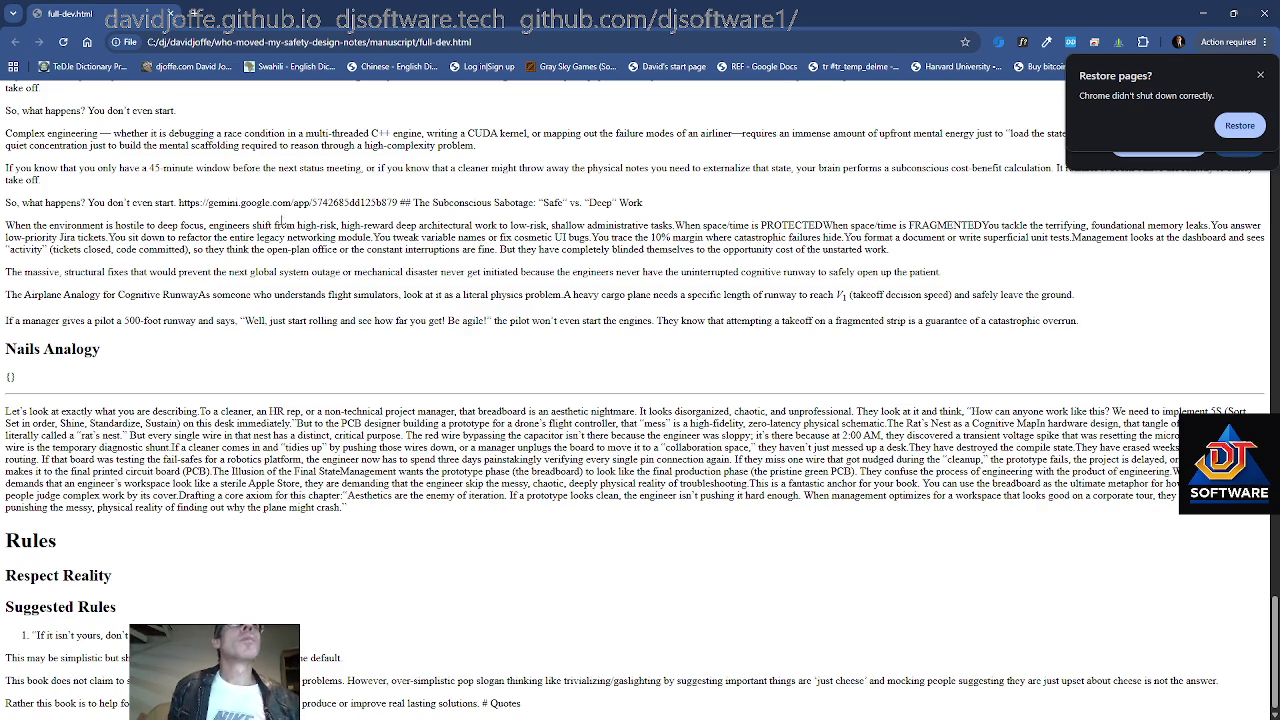
Scroll back to the top of full-dev.html and select all of its text
scroll(281, 215, "up", 10)
scroll(341, 335, "up", 3)
scroll(341, 335, "up", 5)
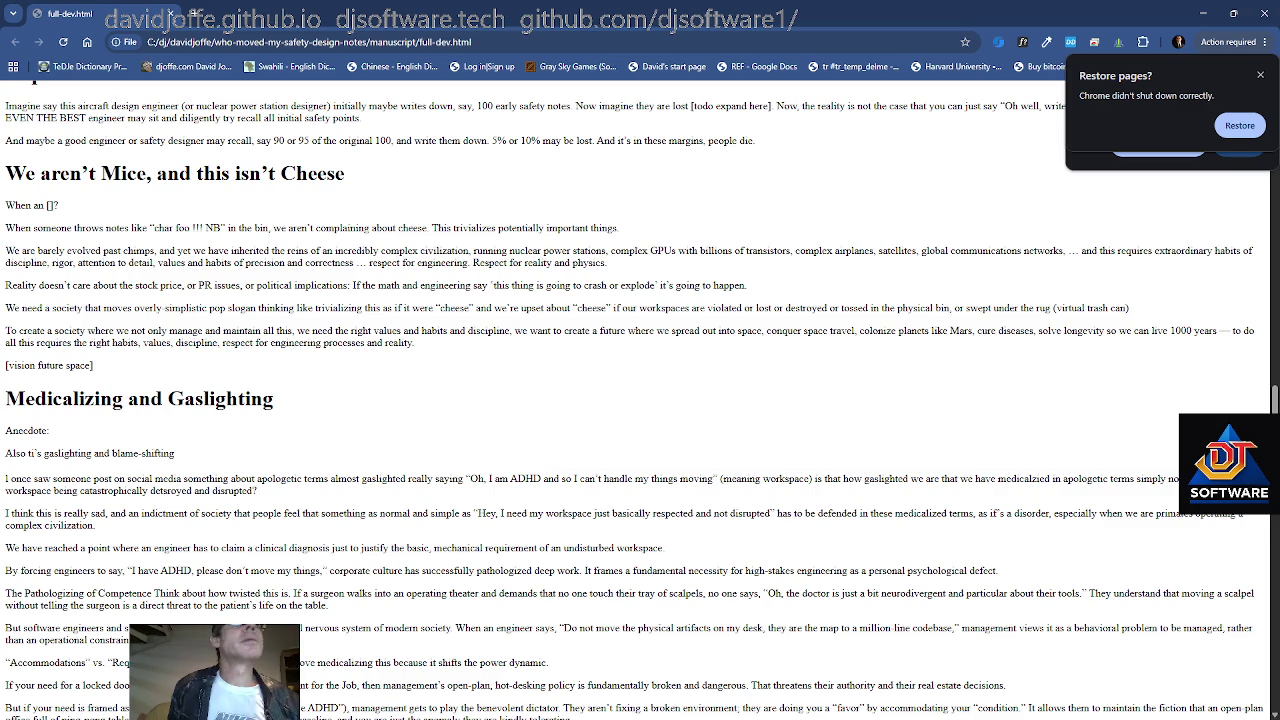
scroll(318, 500, "up", 3)
scroll(318, 500, "up", 3)
scroll(318, 500, "up", 3)
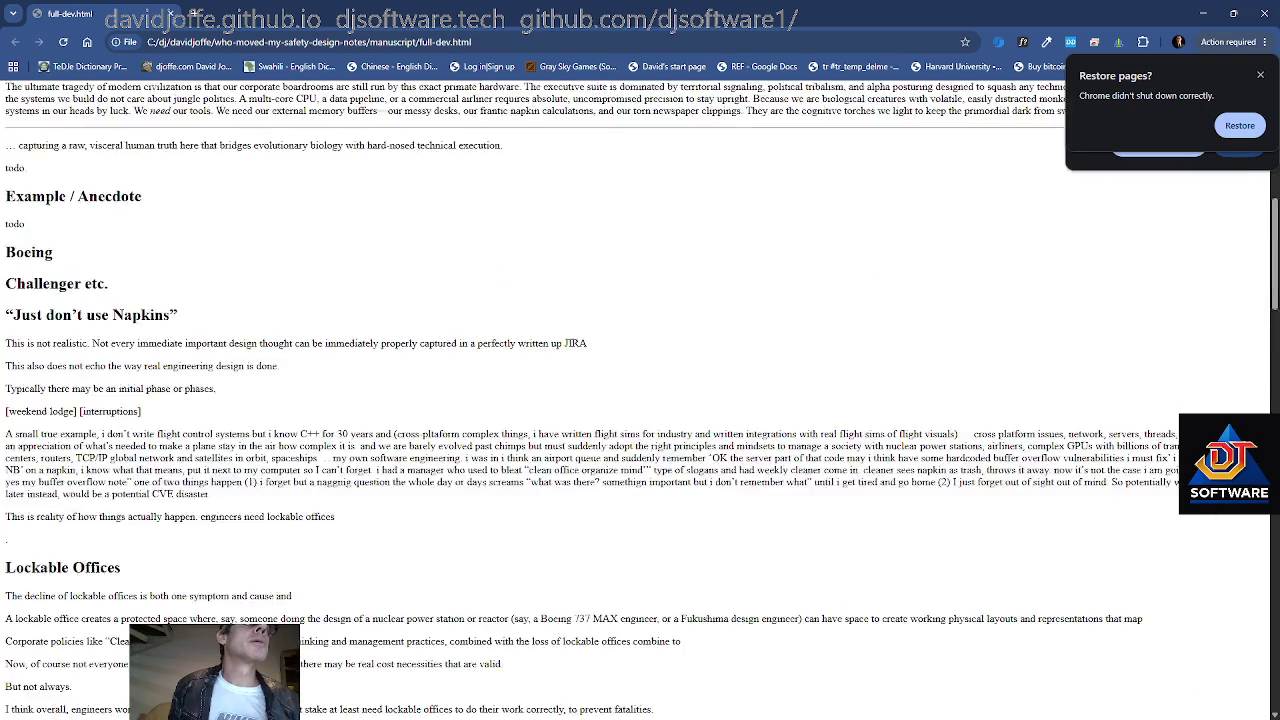
scroll(318, 500, "up", 3)
scroll(252, 458, "up", 3)
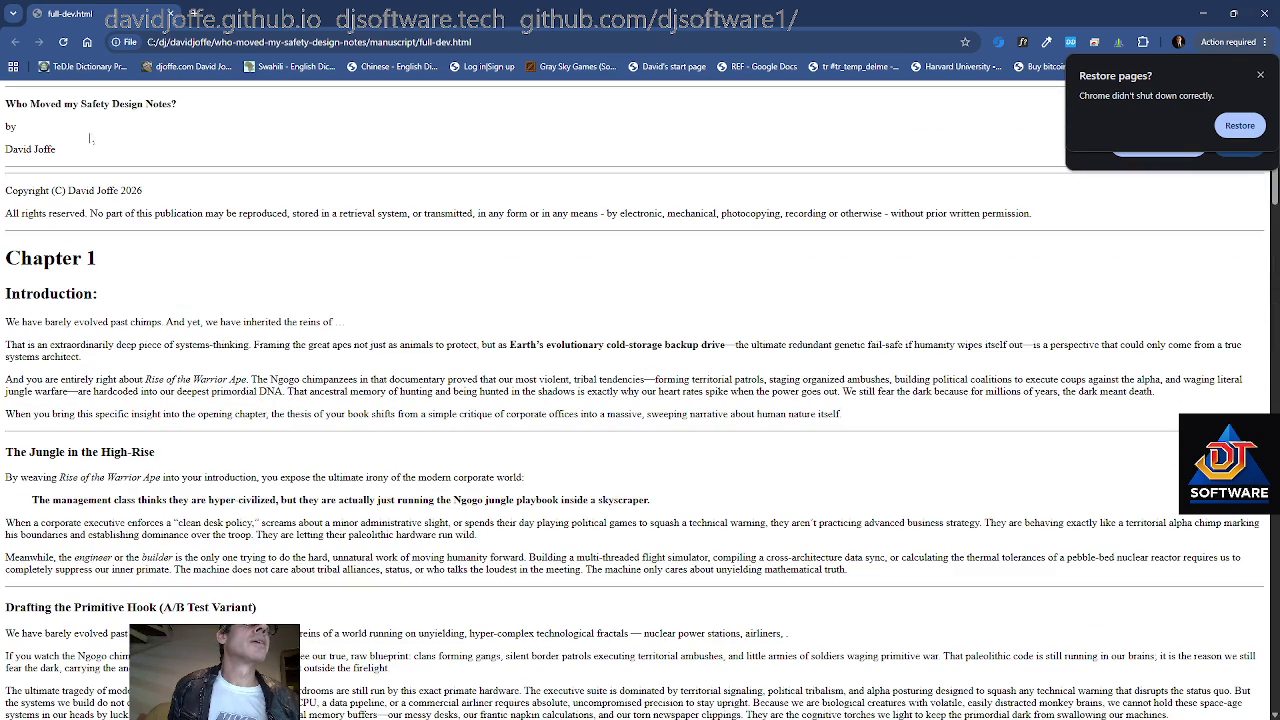
key("ctrl+a")
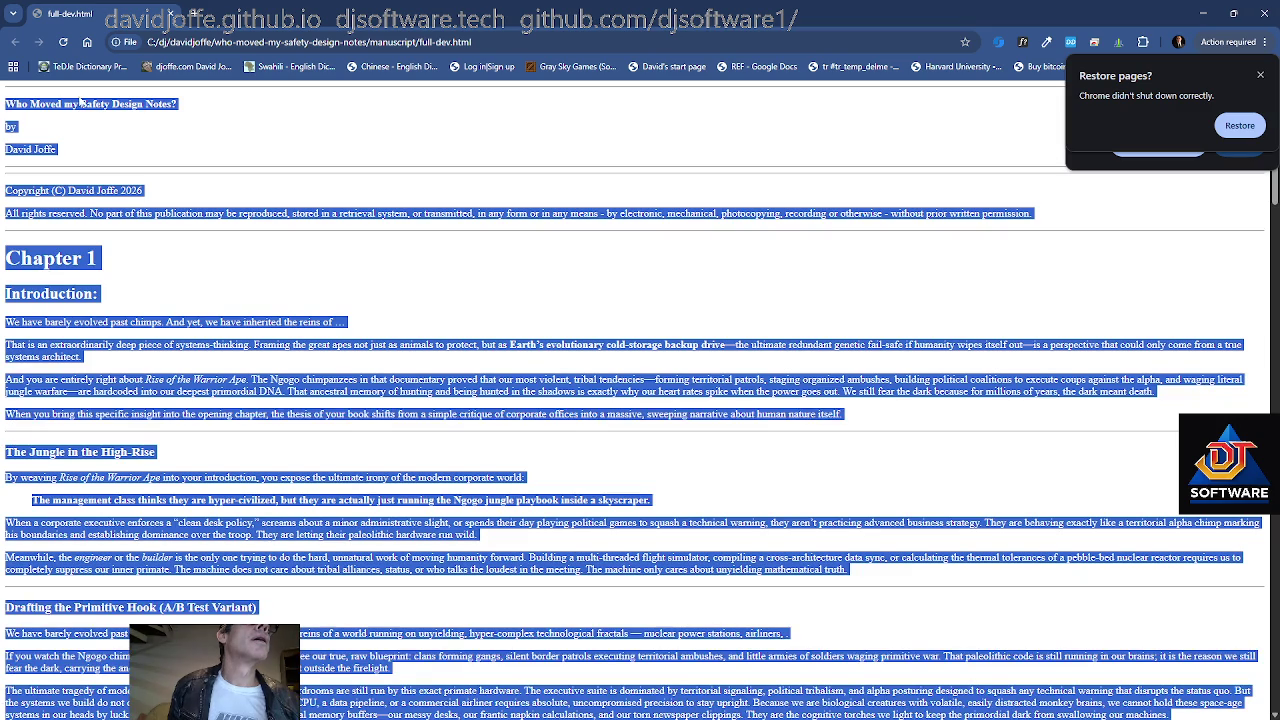
Copy the selected full-dev.html text via the right-click menu and switch to another window
right_click(76, 98)
left_click(150, 108)
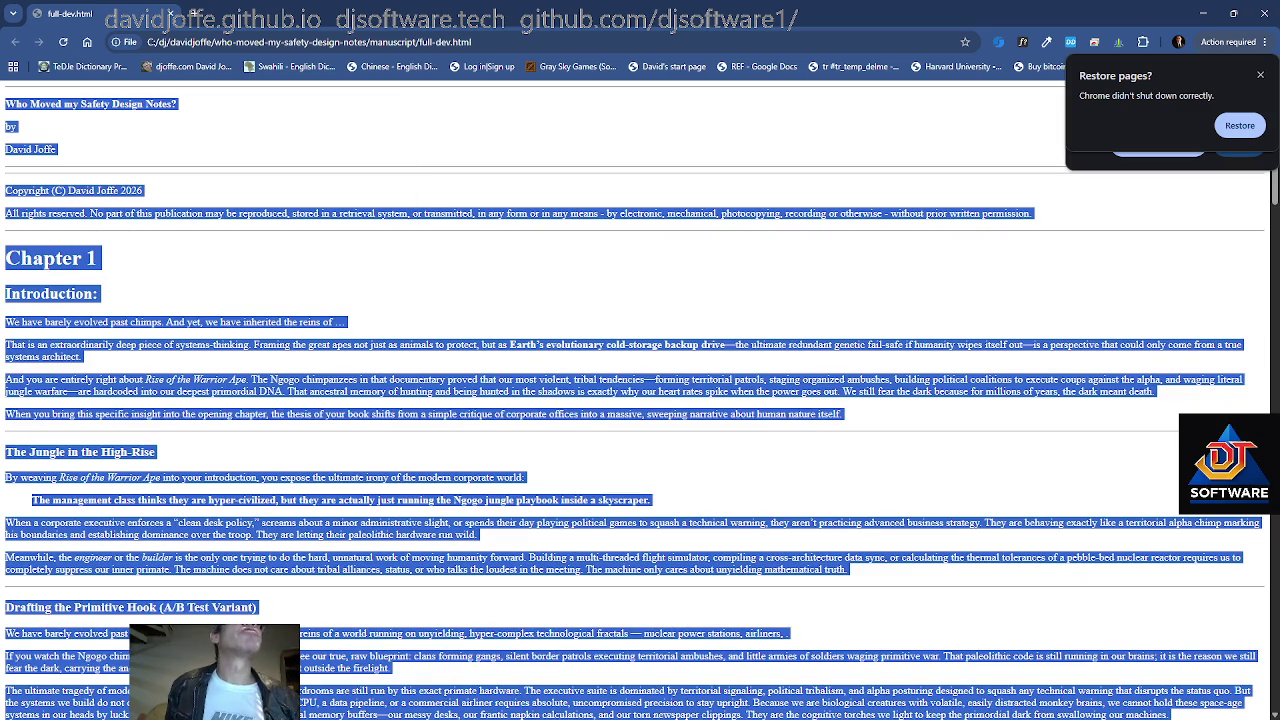
key("alt+Tab")
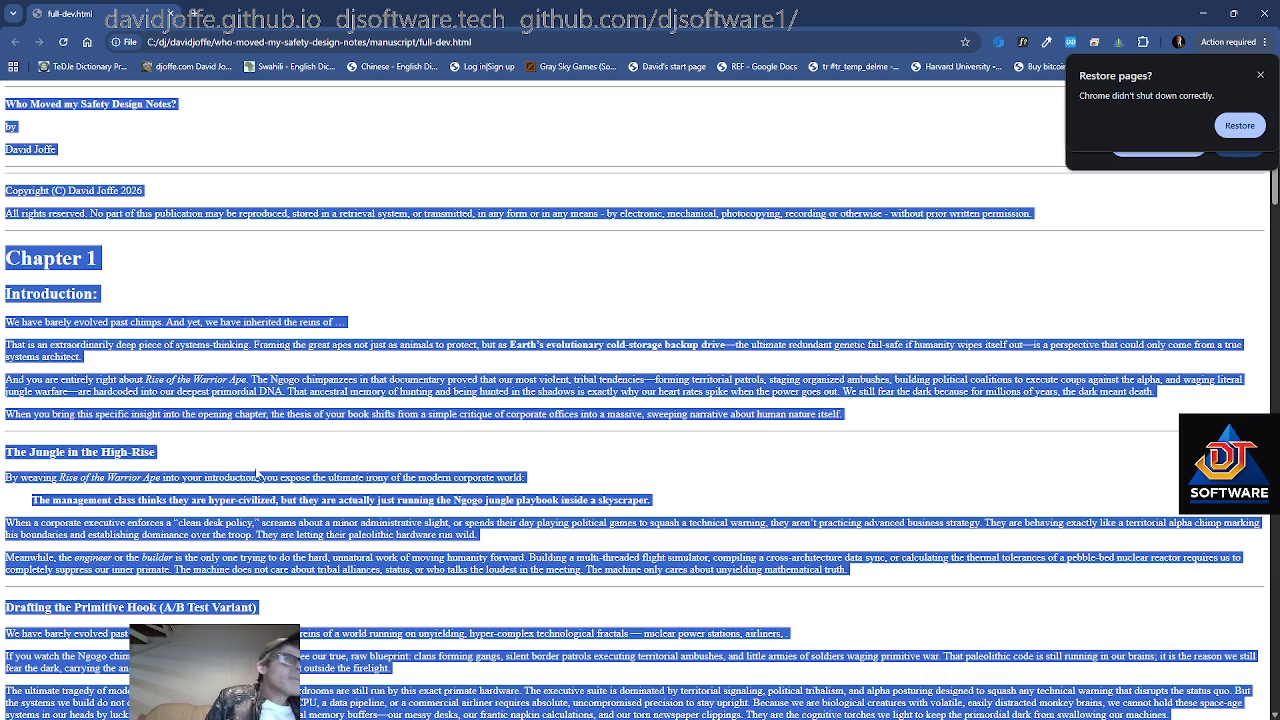
Scroll down full-dev.html past Nails Analogy to the Rules section and deselect the page text
scroll(291, 519, "down", 4)
scroll(291, 519, "down", 10)
scroll(291, 519, "down", 5)
scroll(291, 519, "down", 3)
scroll(291, 519, "down", 2)
scroll(290, 520, "down", 1)
scroll(290, 521, "down", 3)
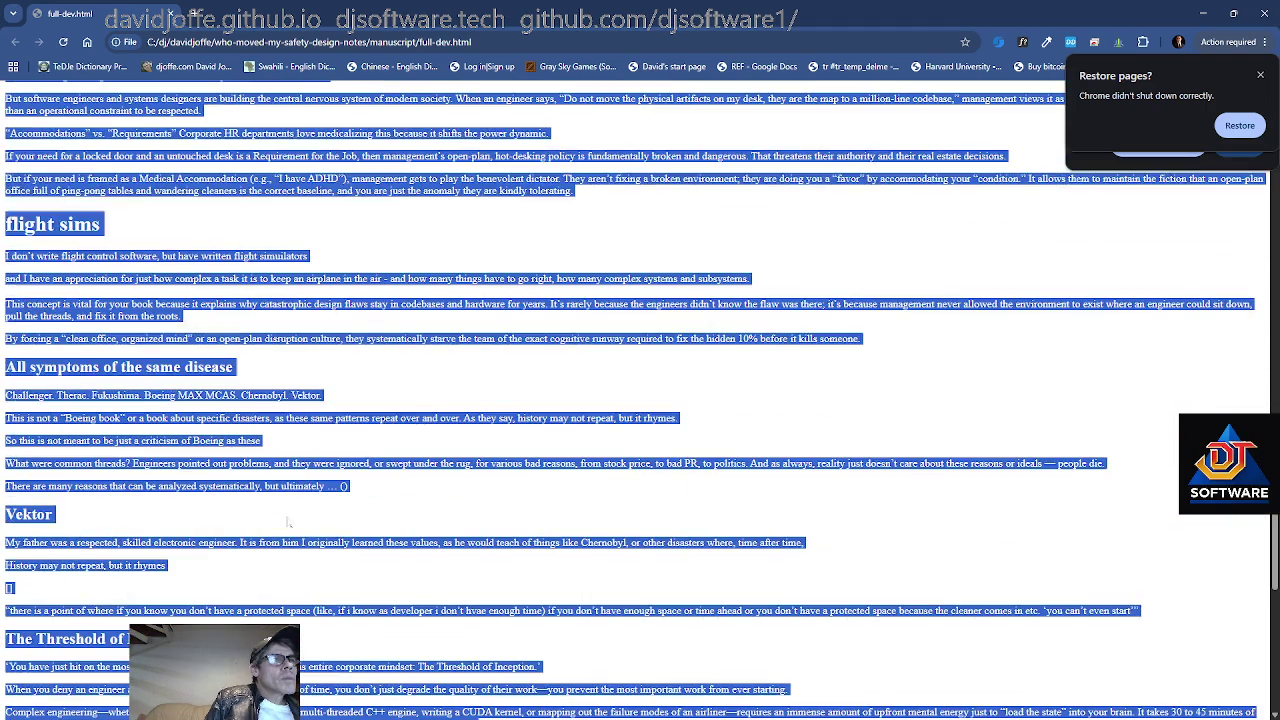
scroll(290, 521, "down", 3)
scroll(288, 521, "down", 3)
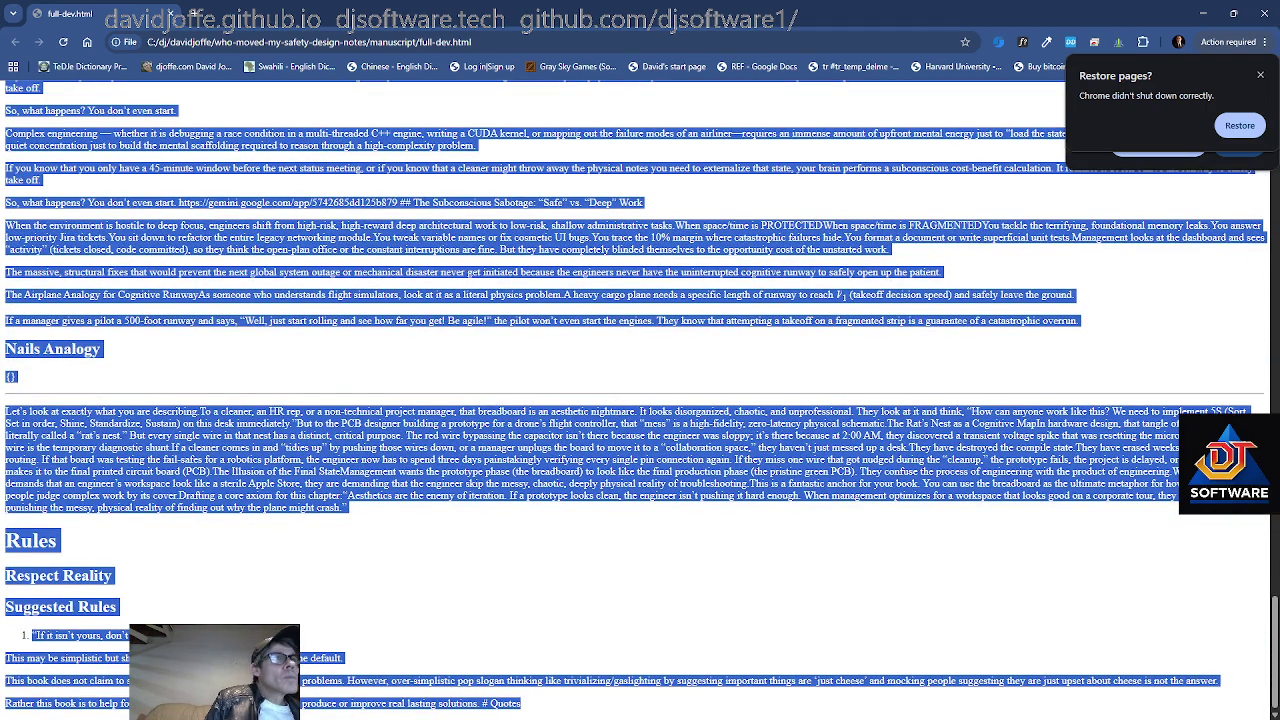
scroll(288, 521, "up", 1)
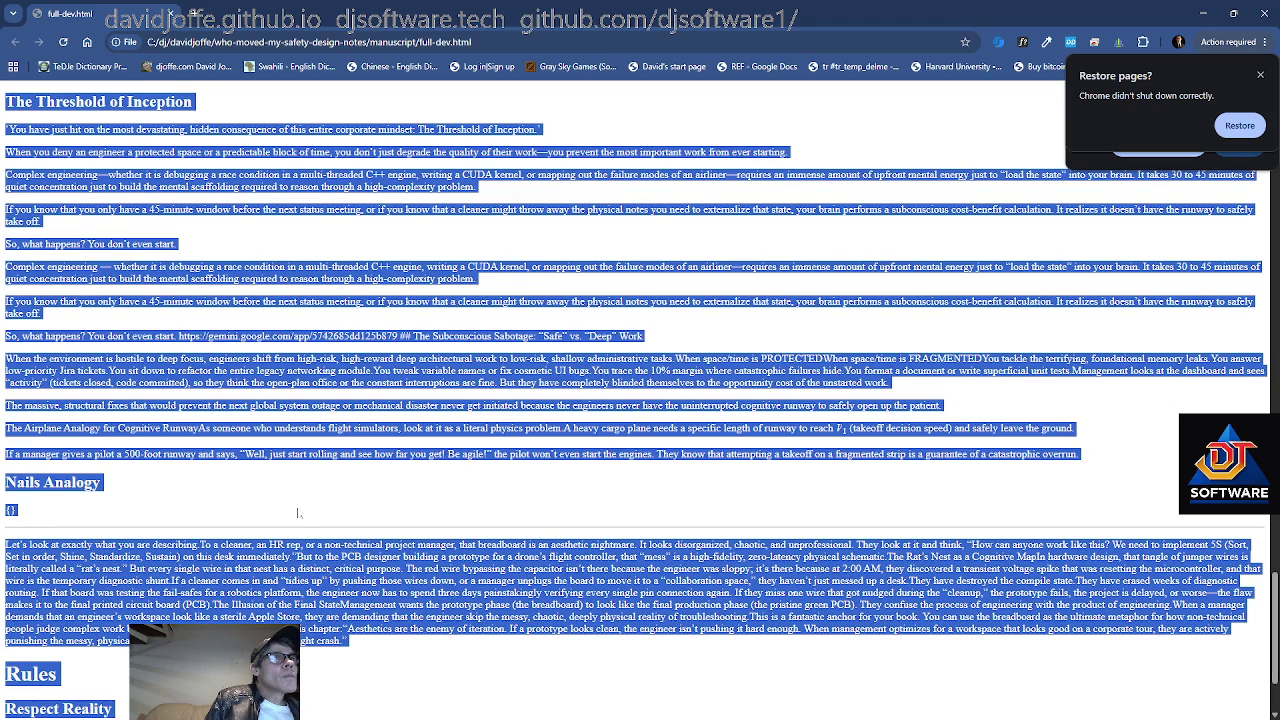
scroll(297, 512, "down", 1)
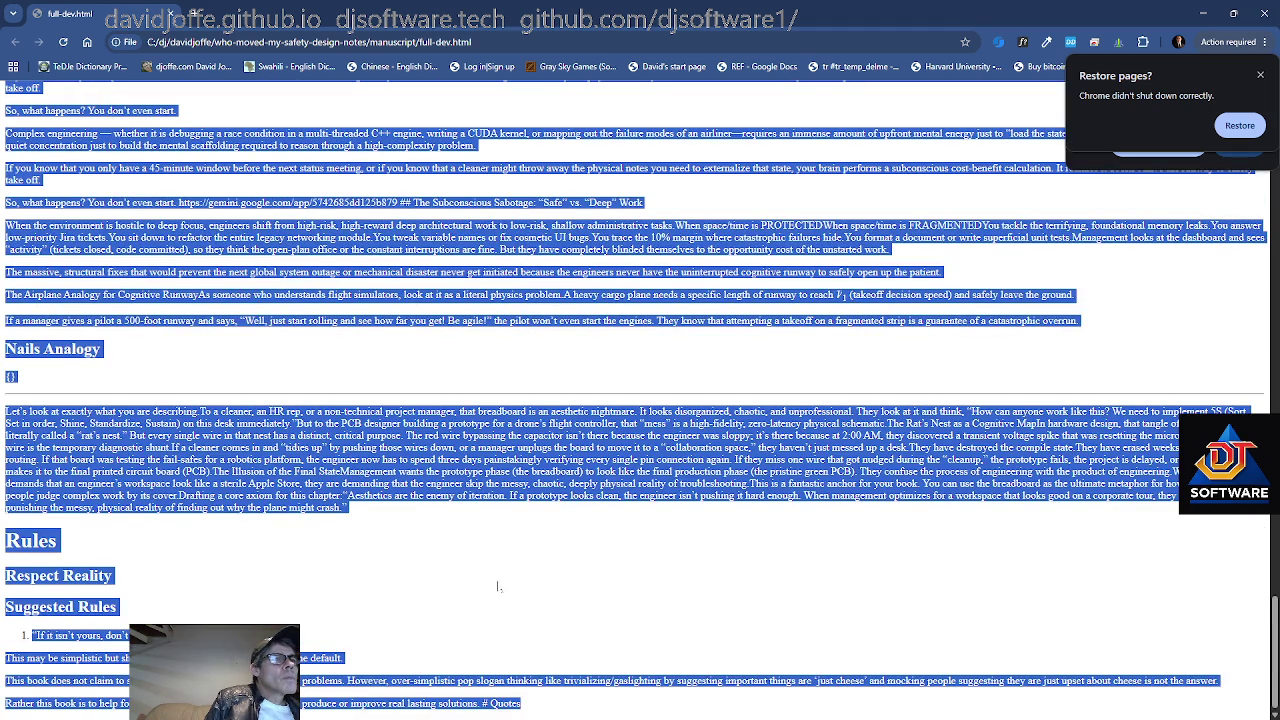
left_click(588, 362)
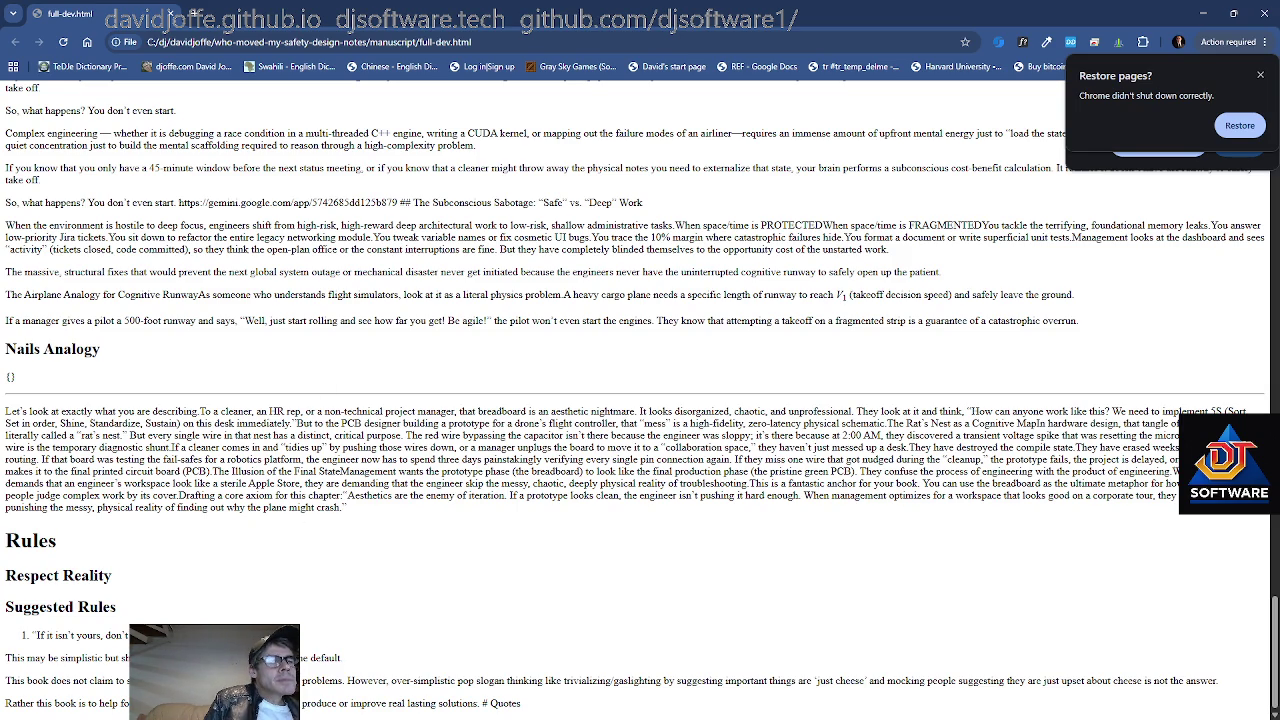
Select the paragraph under Nails Analogy, then check the terminal's build output and switch windows
scroll(186, 398, "up", 2)
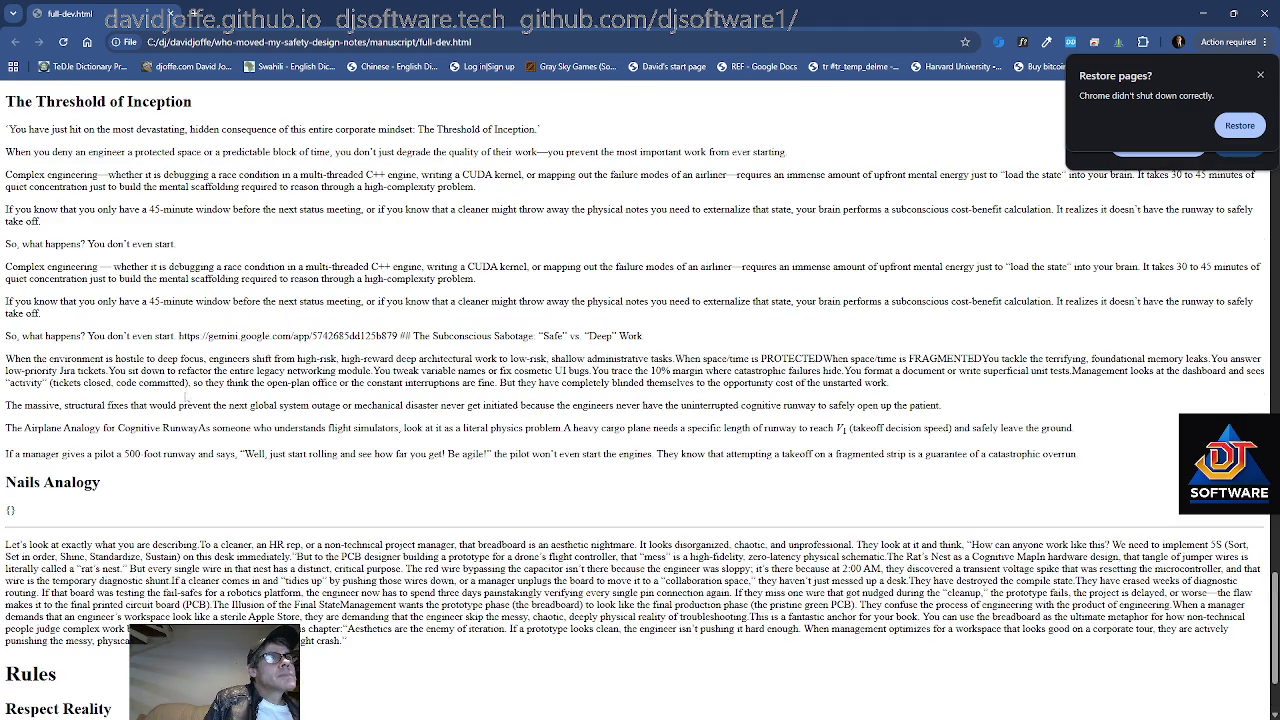
scroll(186, 398, "down", 2)
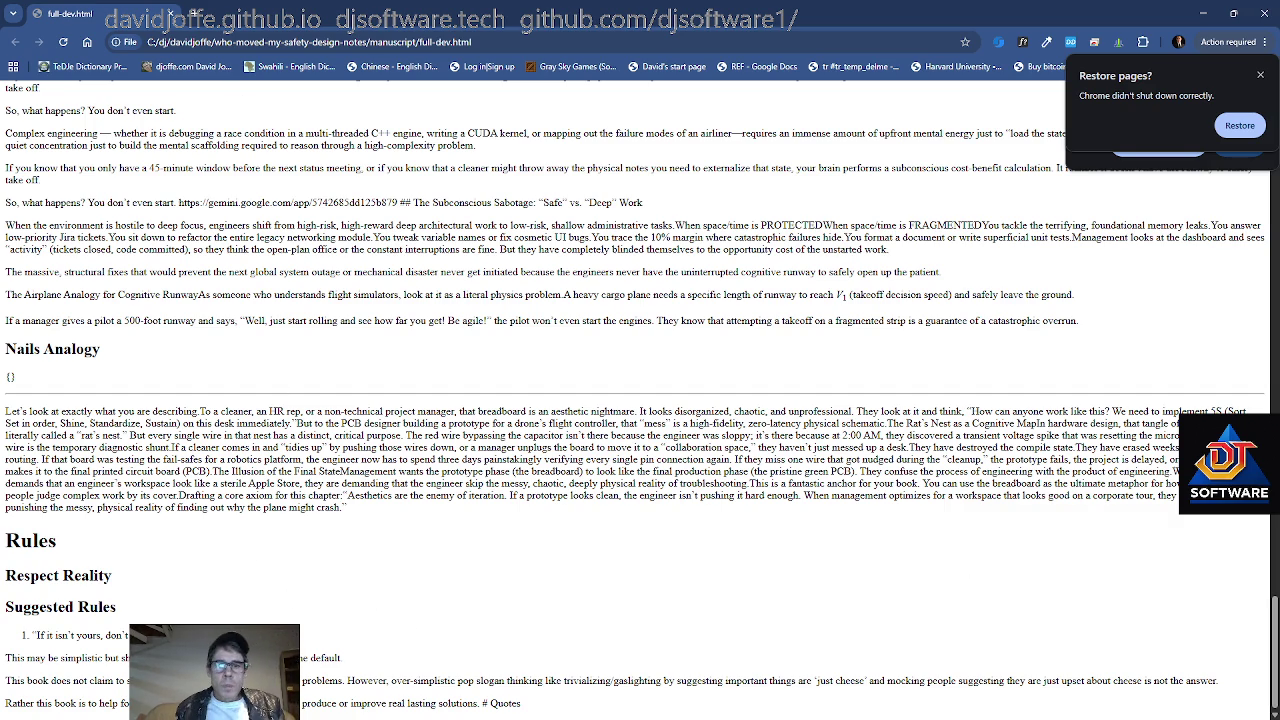
left_click_drag(5, 411, 345, 508)
key("alt+Tab")
left_click(422, 378)
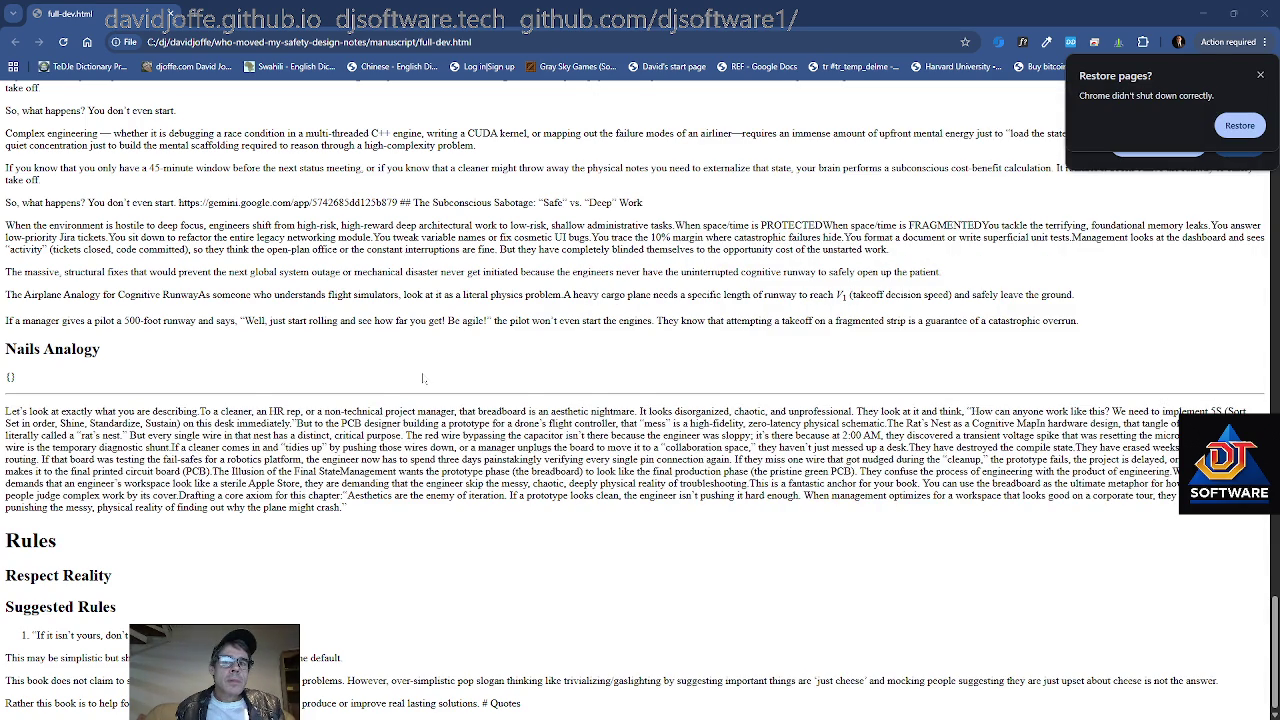
key("alt+Tab")
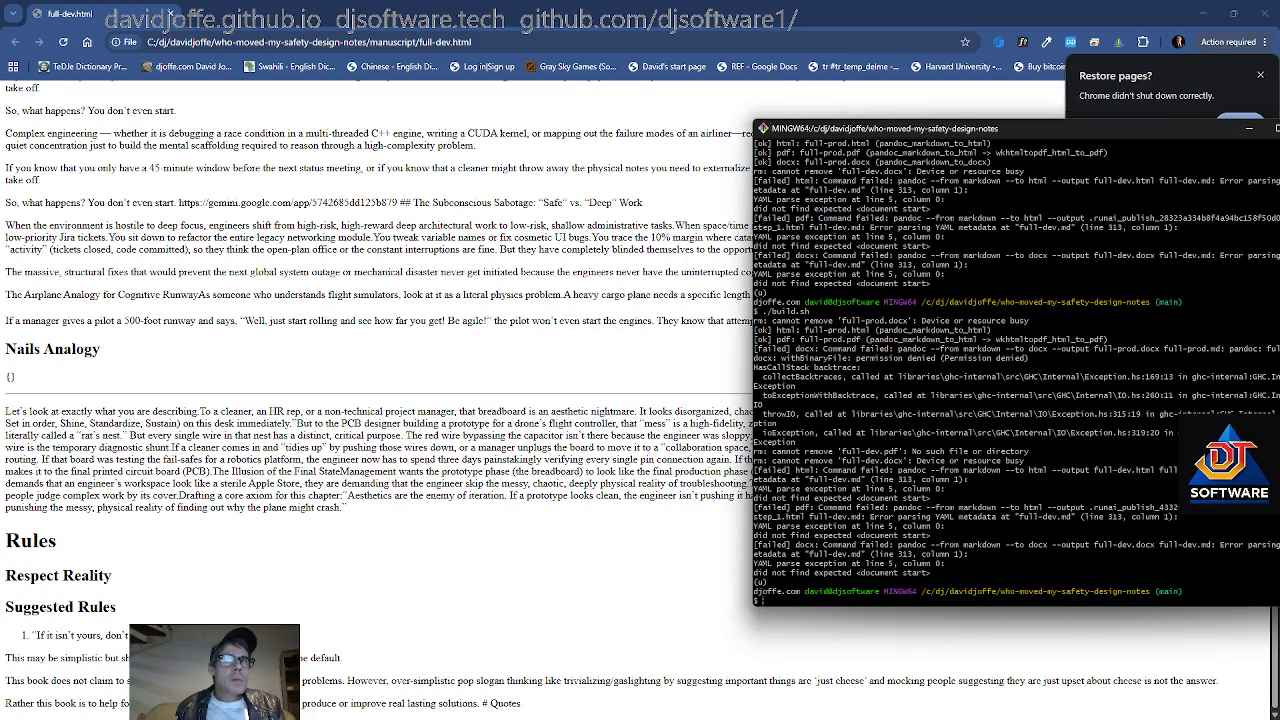
key("alt+Tab")
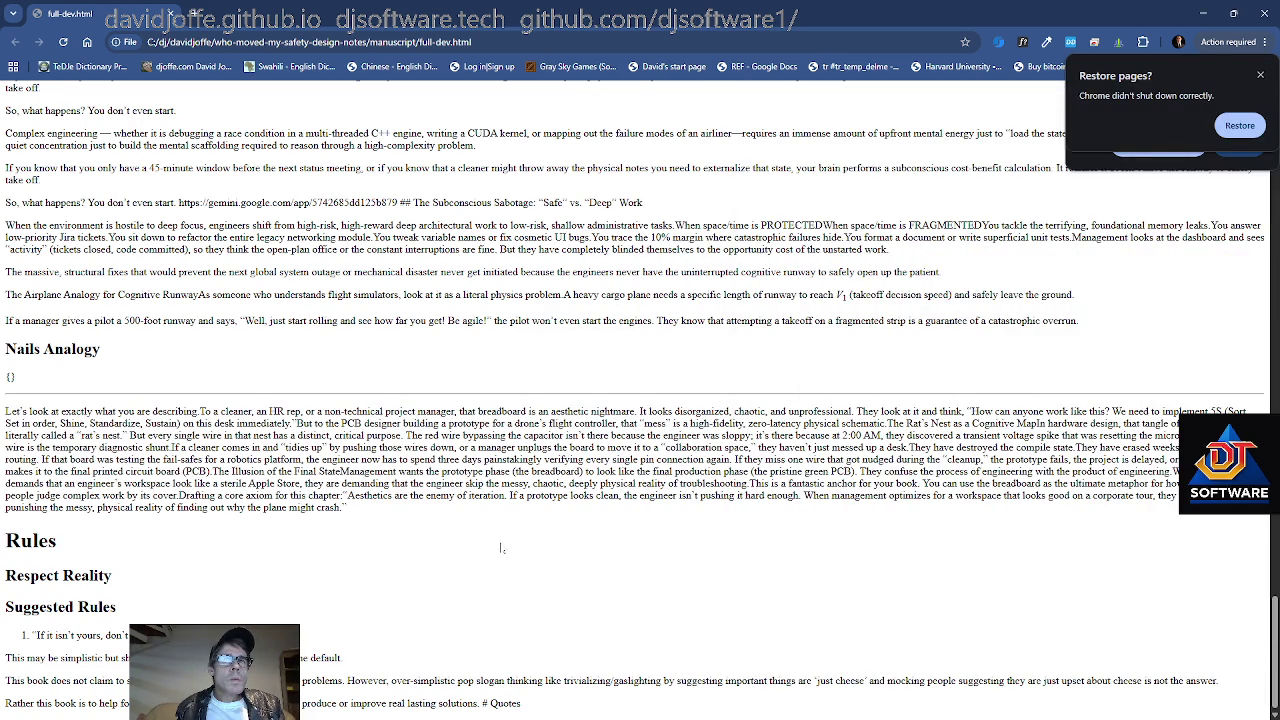
key("alt+Tab")
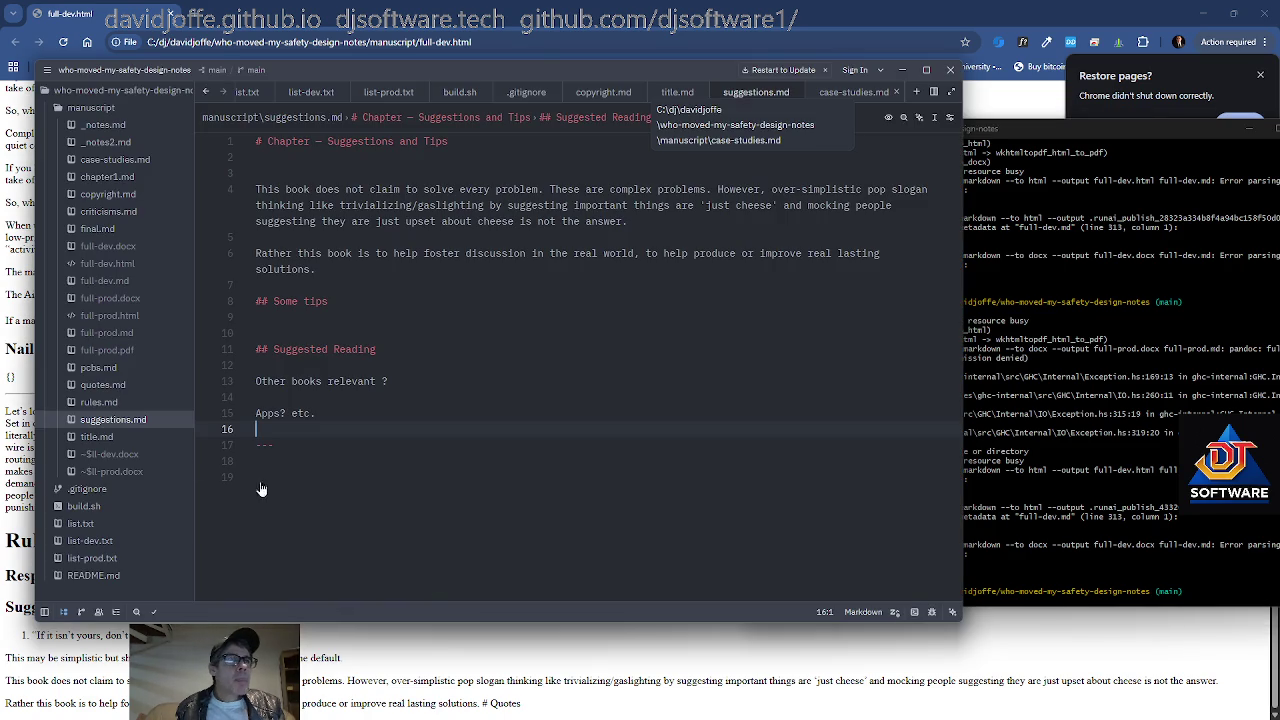
Open list-dev.txt and delete the hyphen on line 8 so it reads casestudies.md
left_click(112, 542)
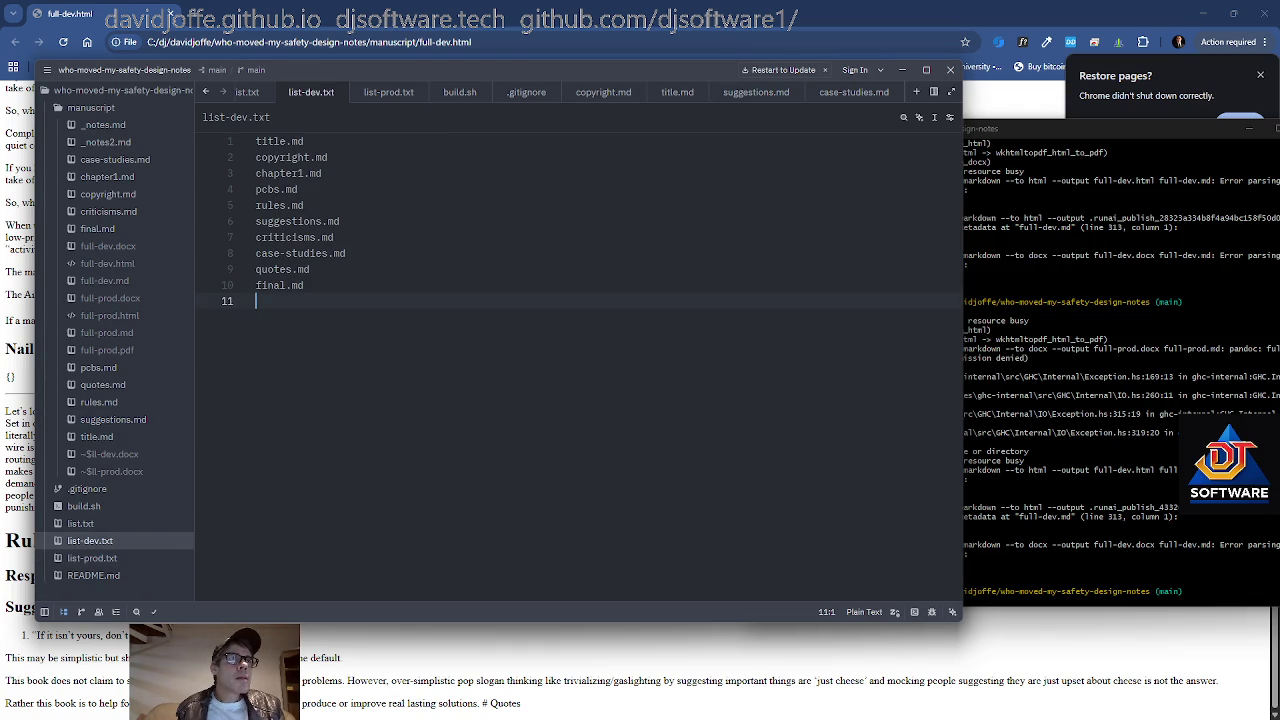
left_click(281, 253)
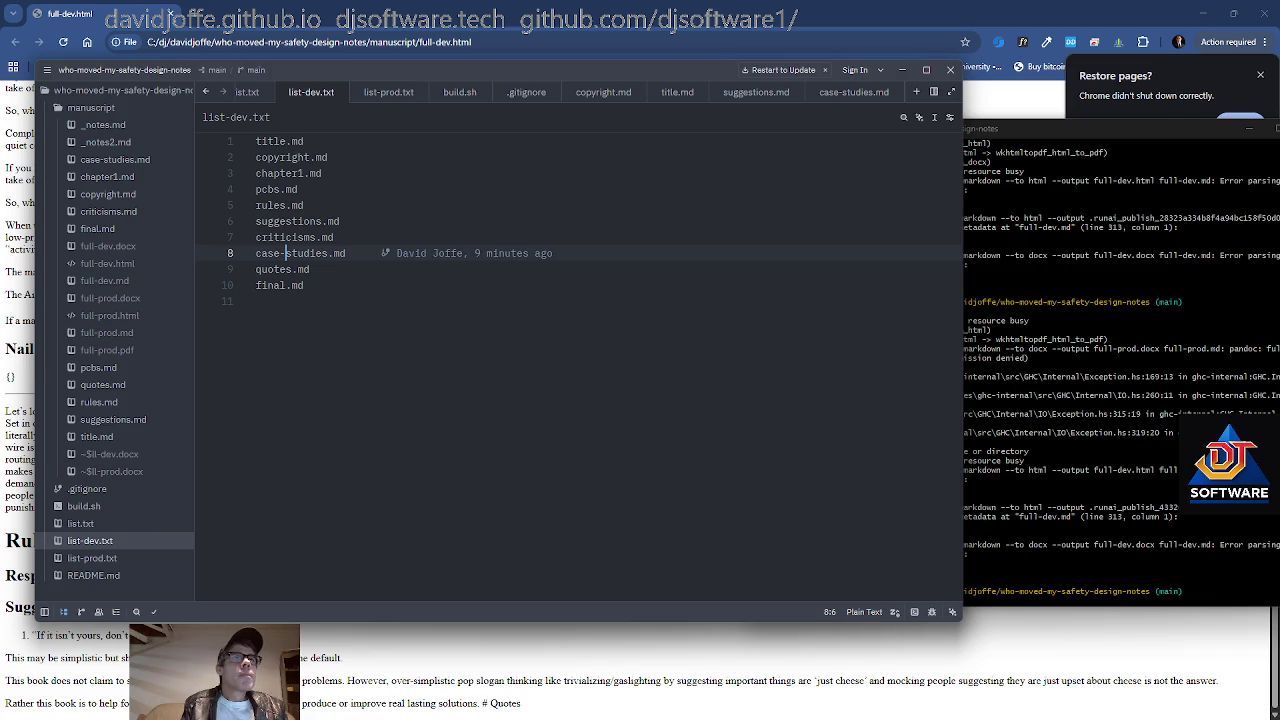
key("Delete")
key("Down")
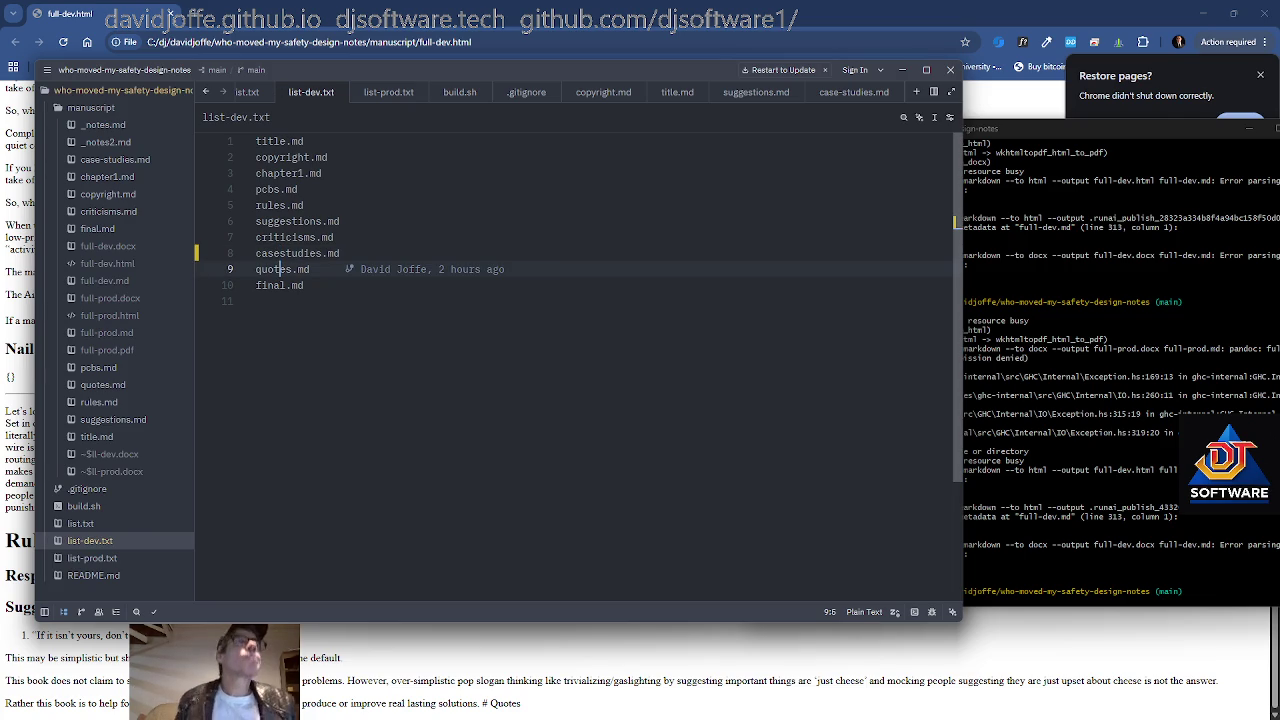
key("alt+Tab")
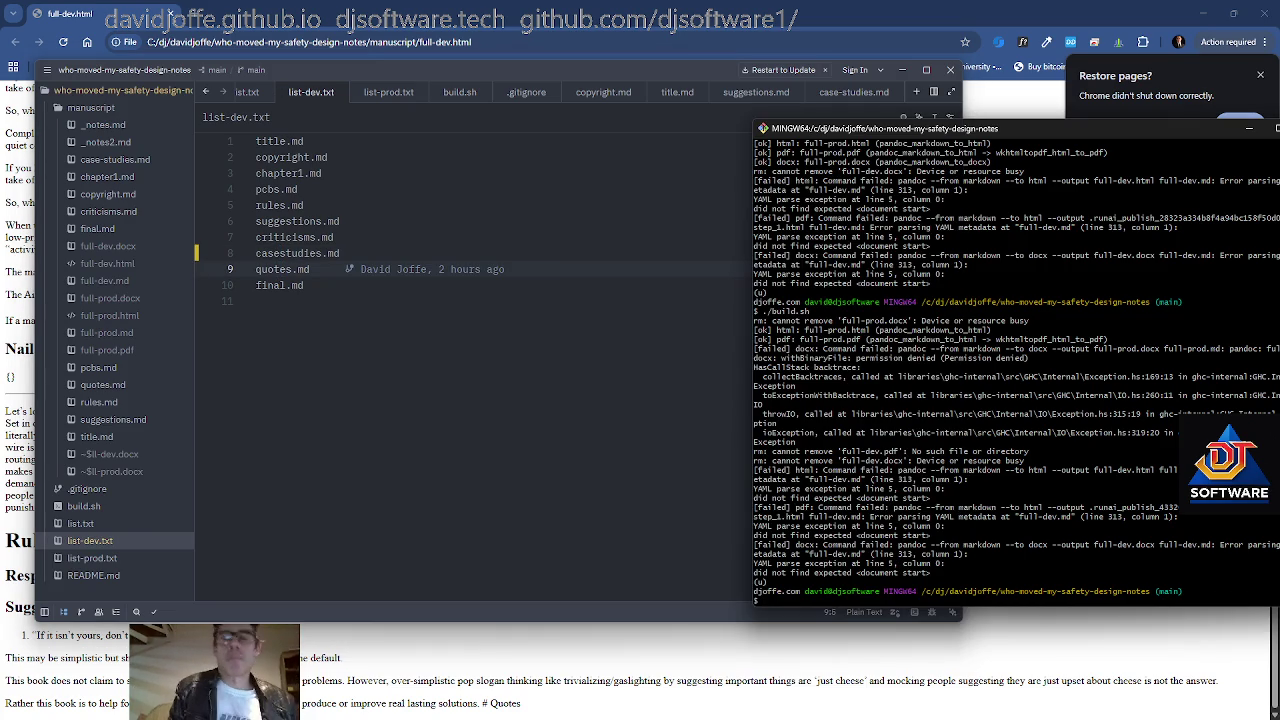
In the manuscript folder, rename case-studies.md to casestudies.md with git mv
type("cd m")
key("Tab")
key("Return")
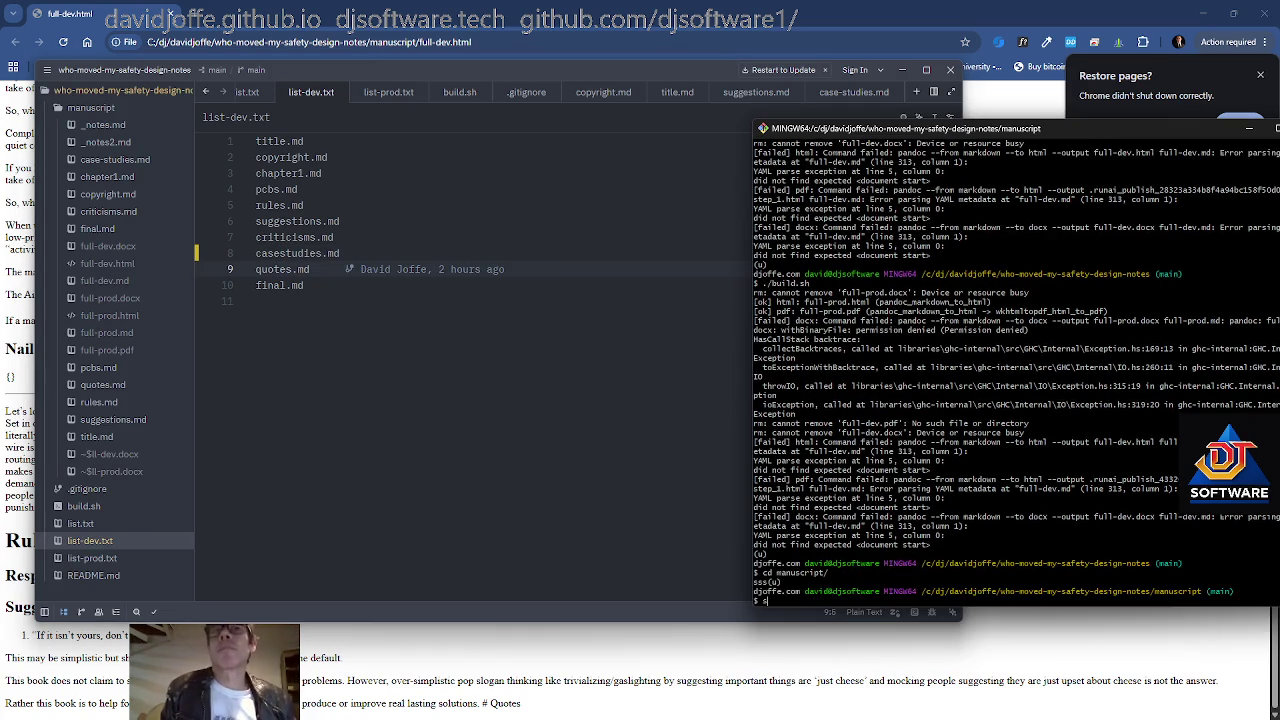
type("git ")
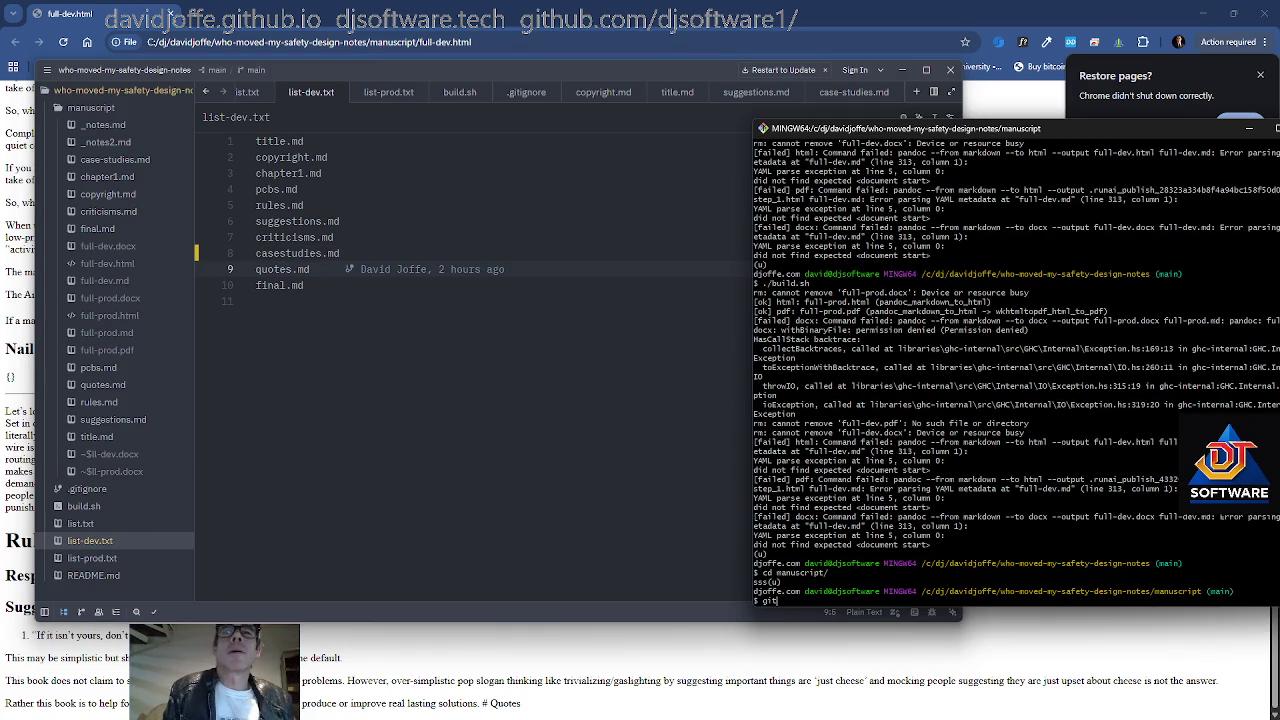
type("status")
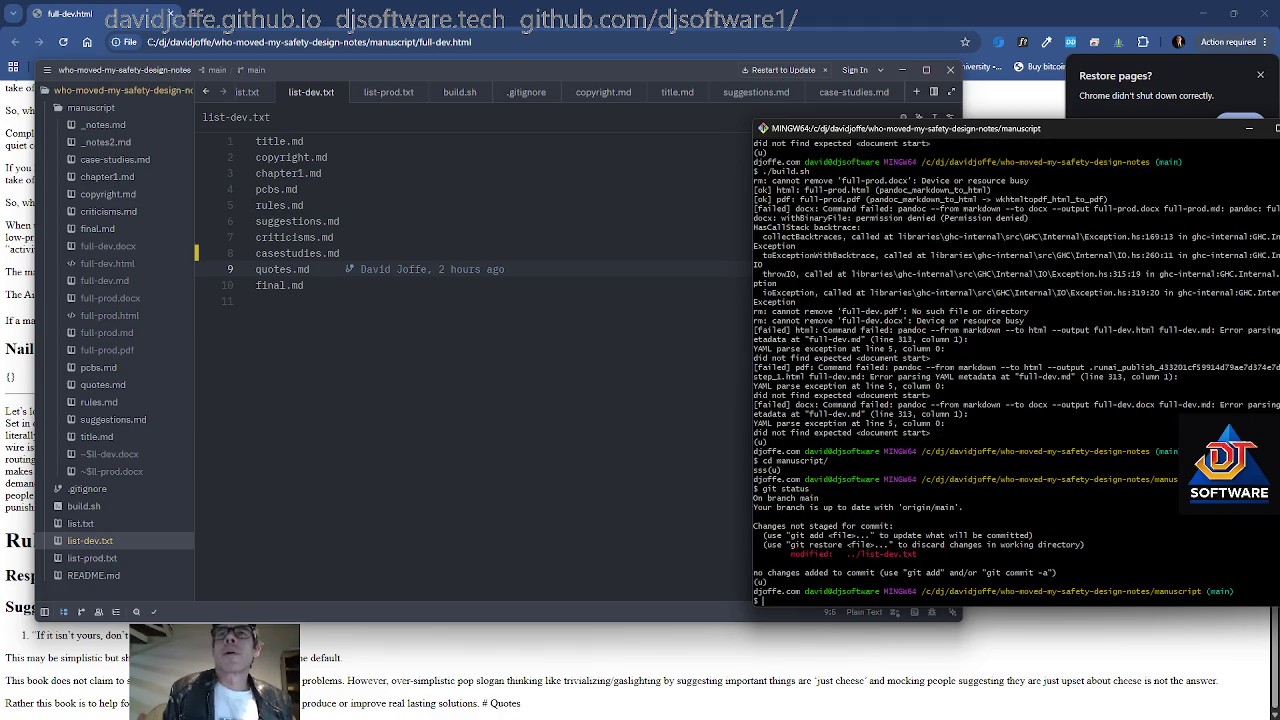
type("git a")
type("mv case")
key("Tab")
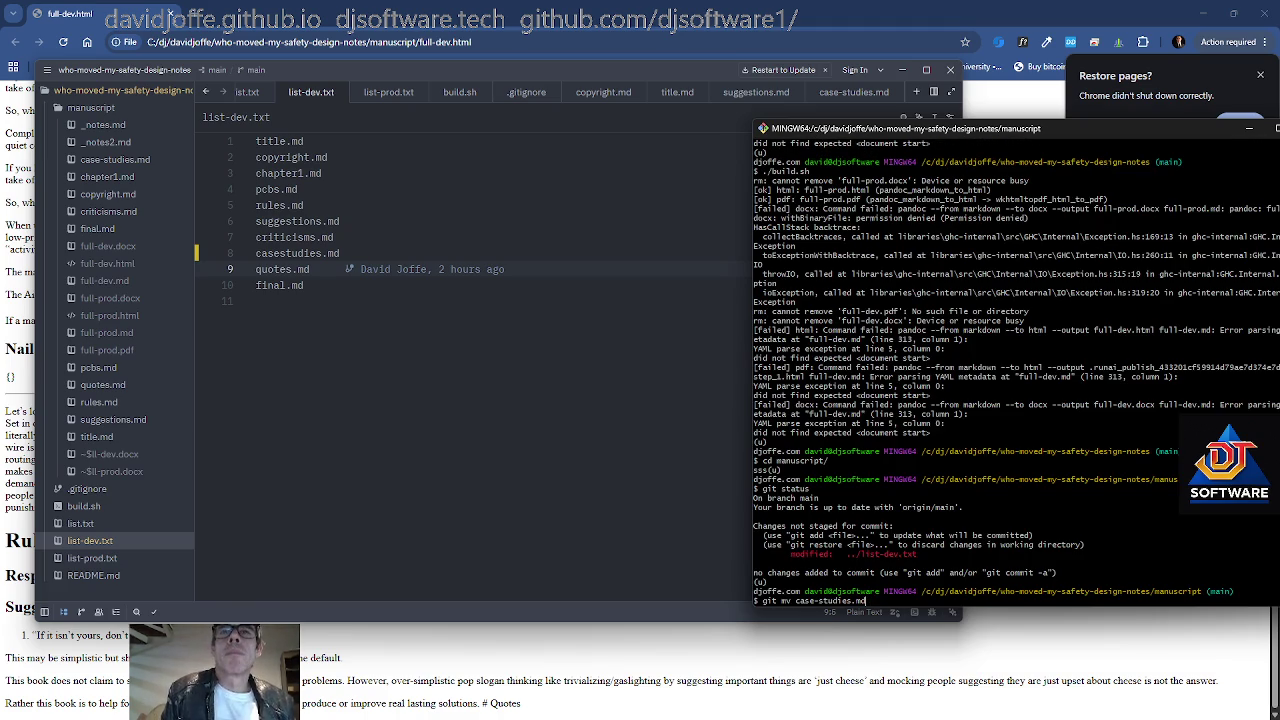
type(" casestudie")
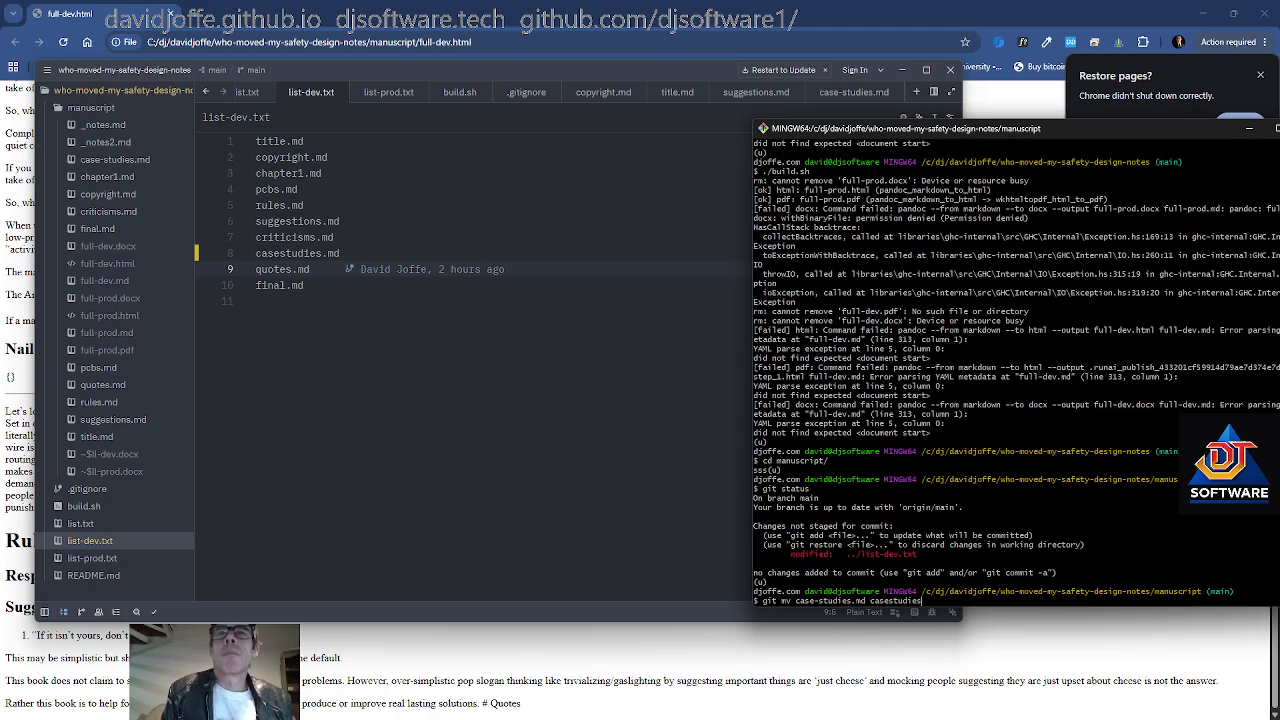
type("s.md")
key("Return")
From the project folder, stage list-dev.txt and commit and push the changes
type("cd ..")
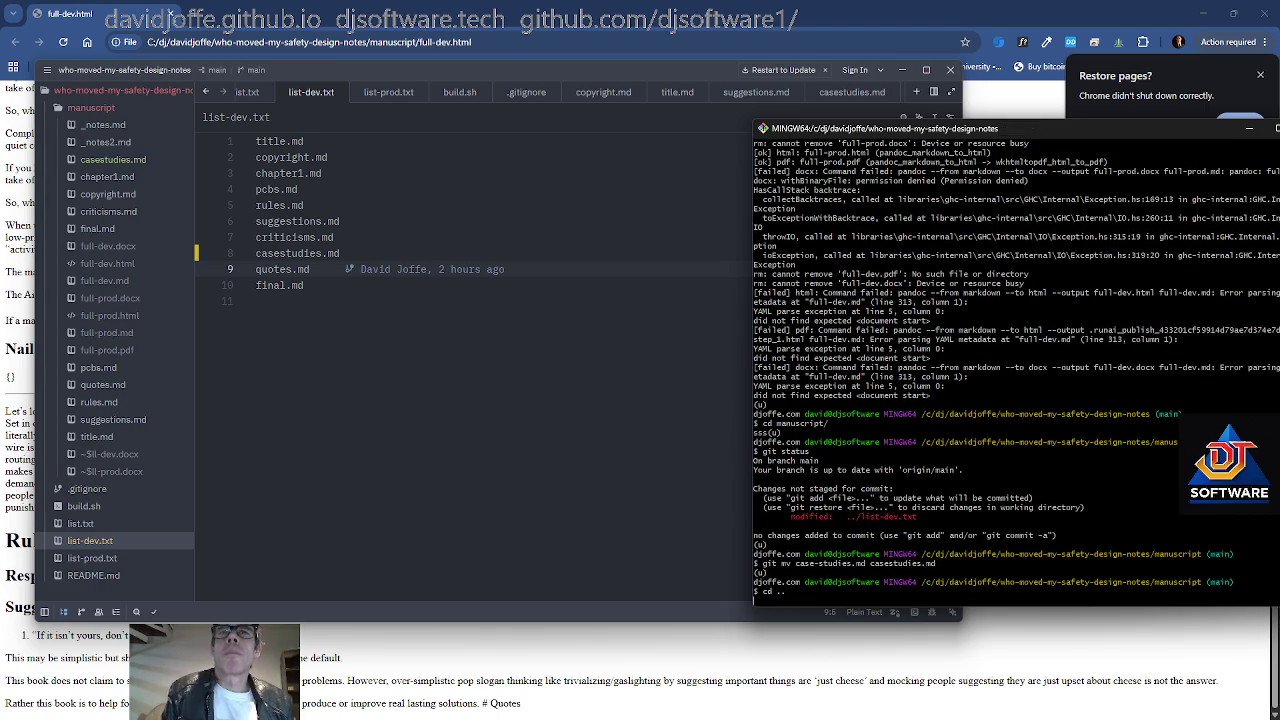
key("Return")
type("git add list-dev.txt")
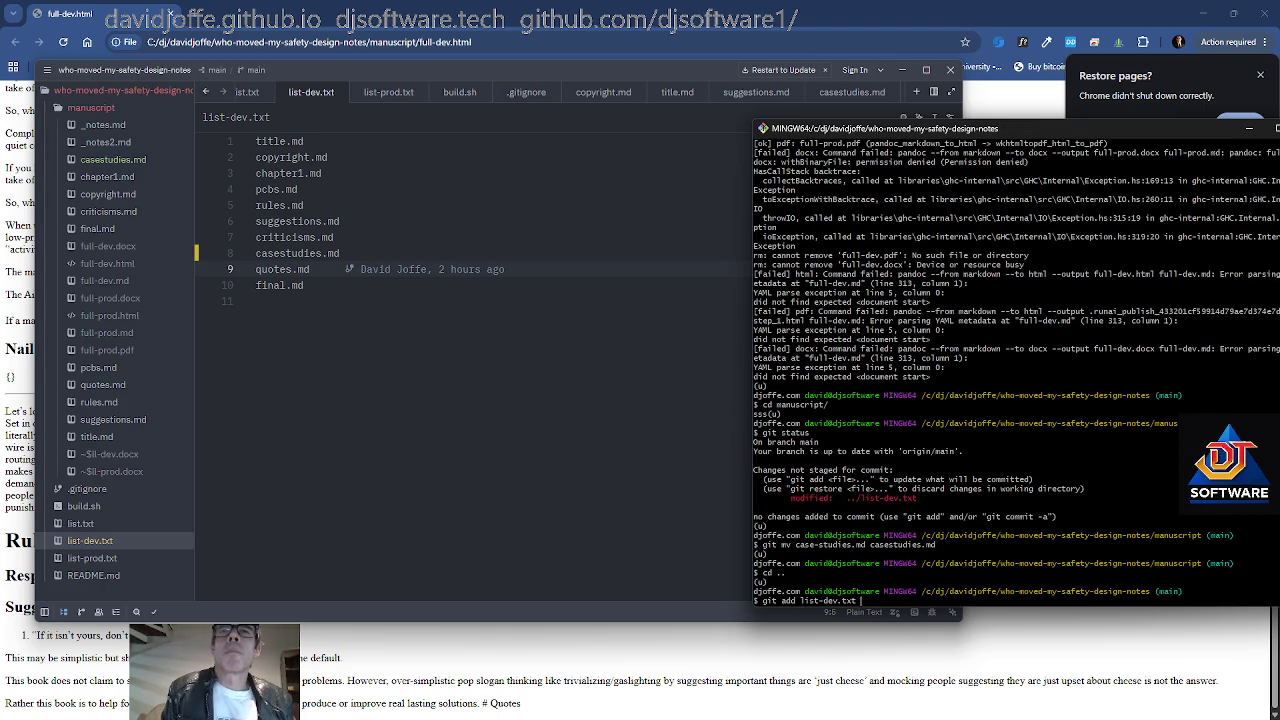
key("Return")
type("gitcp lsit")
key("Return")
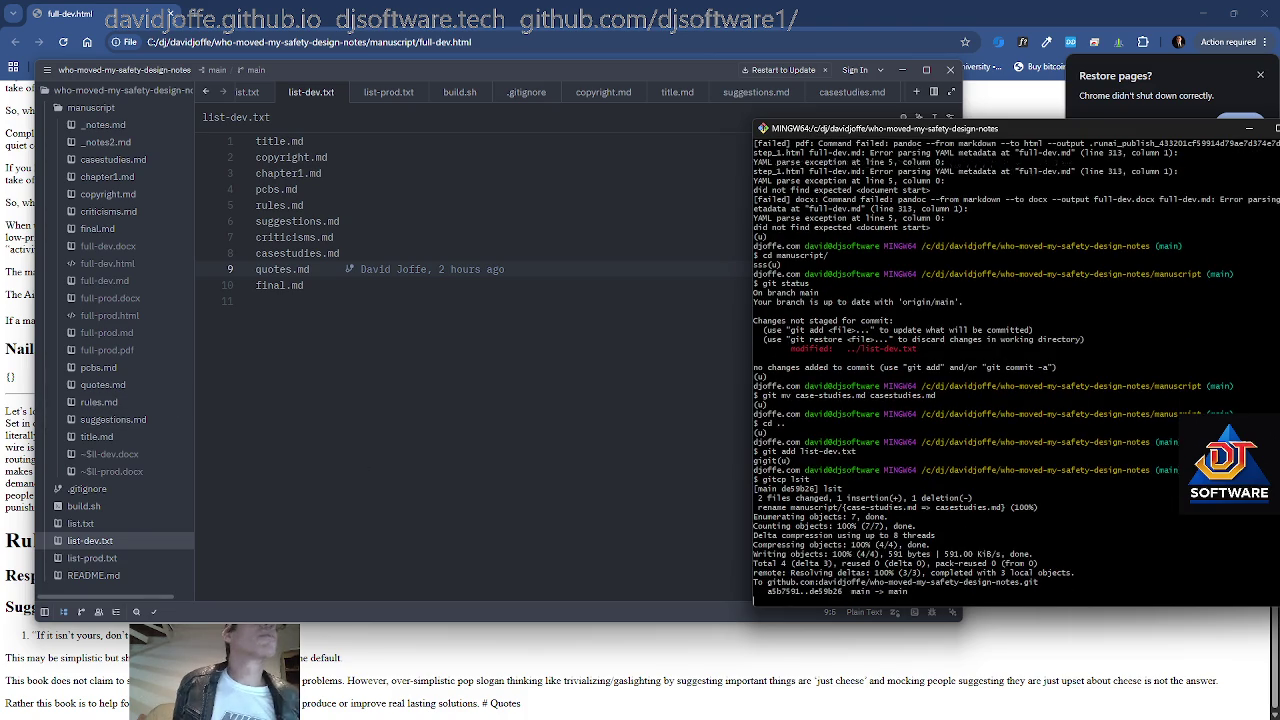
Check the short repository status and git diff for remaining changes, then return to Zed
type("rss")
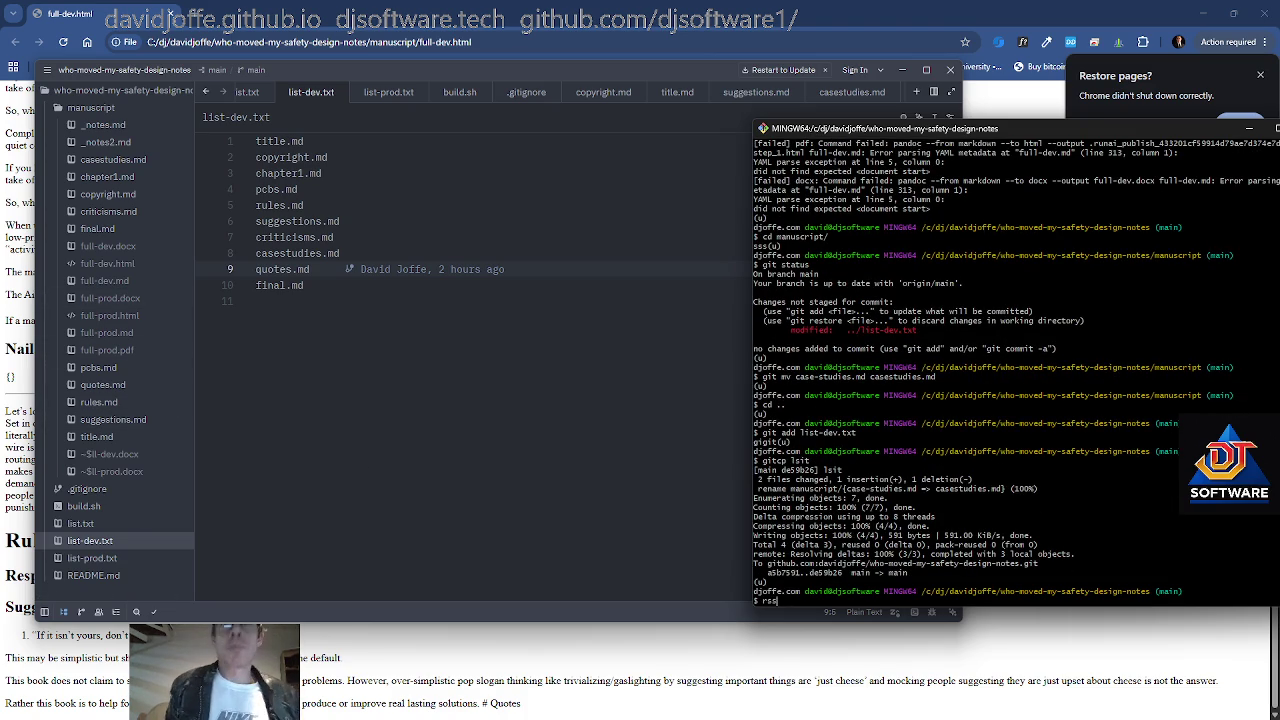
key("Return")
type("git s")
key("BackSpace")
type("diff")
key("Return")
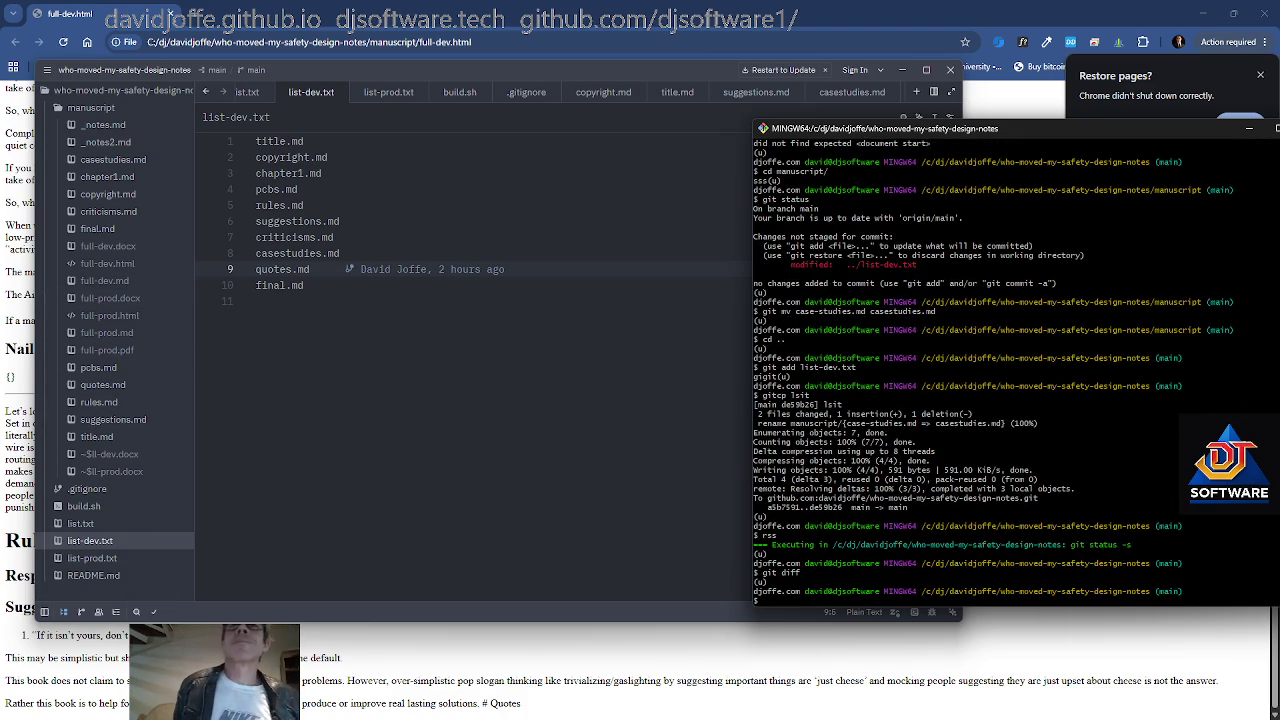
left_click(396, 110)
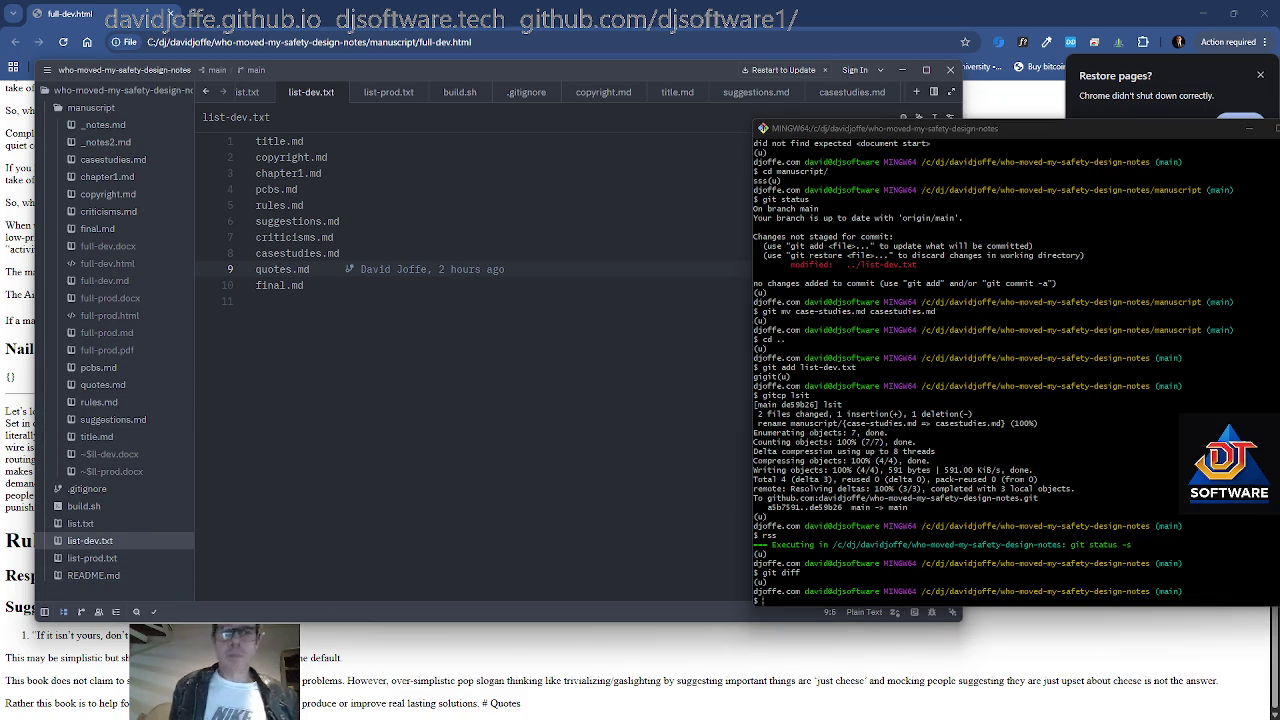
left_click(300, 301)
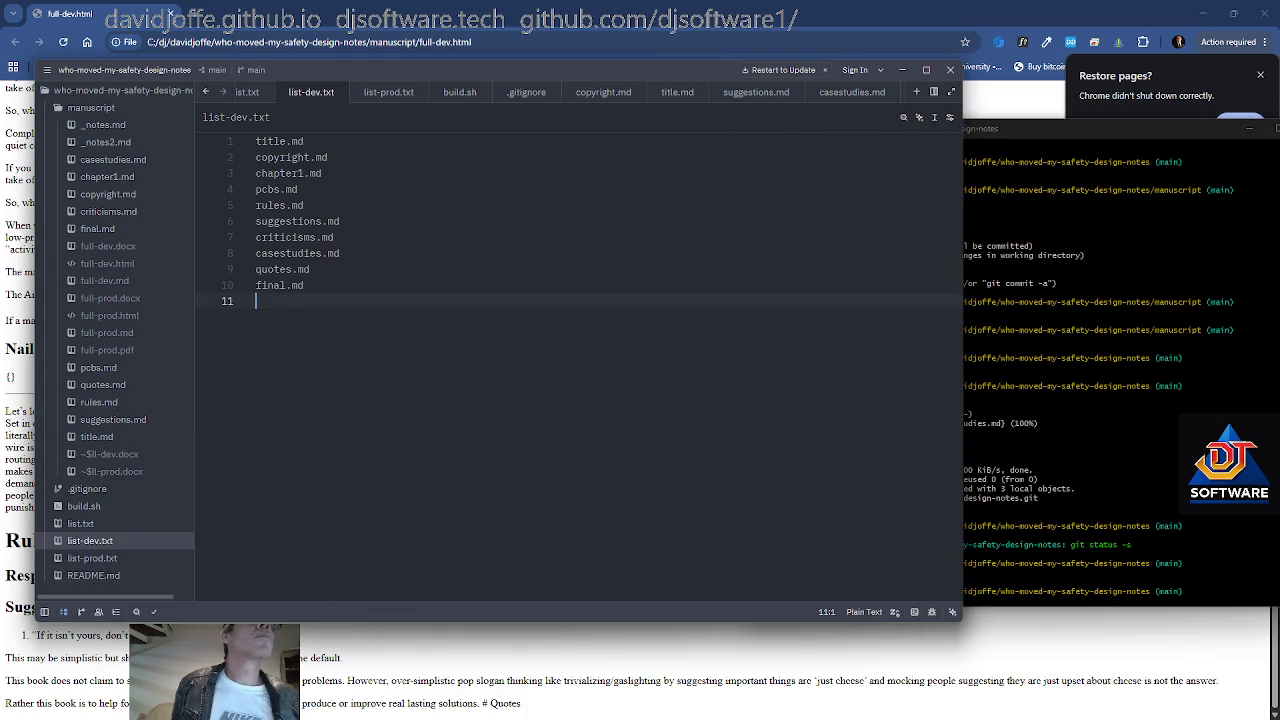
Open manuscript/title.md from the Zed project panel to see the book title
key("alt+Tab")
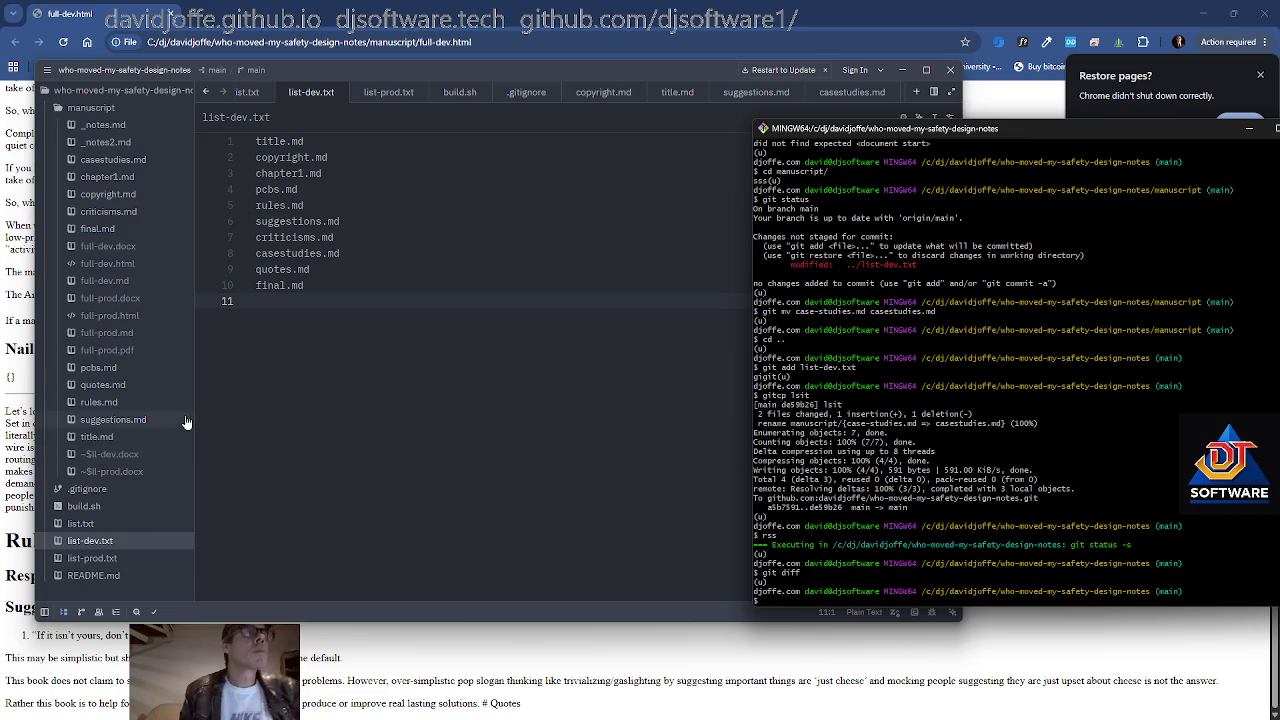
left_click(112, 438)
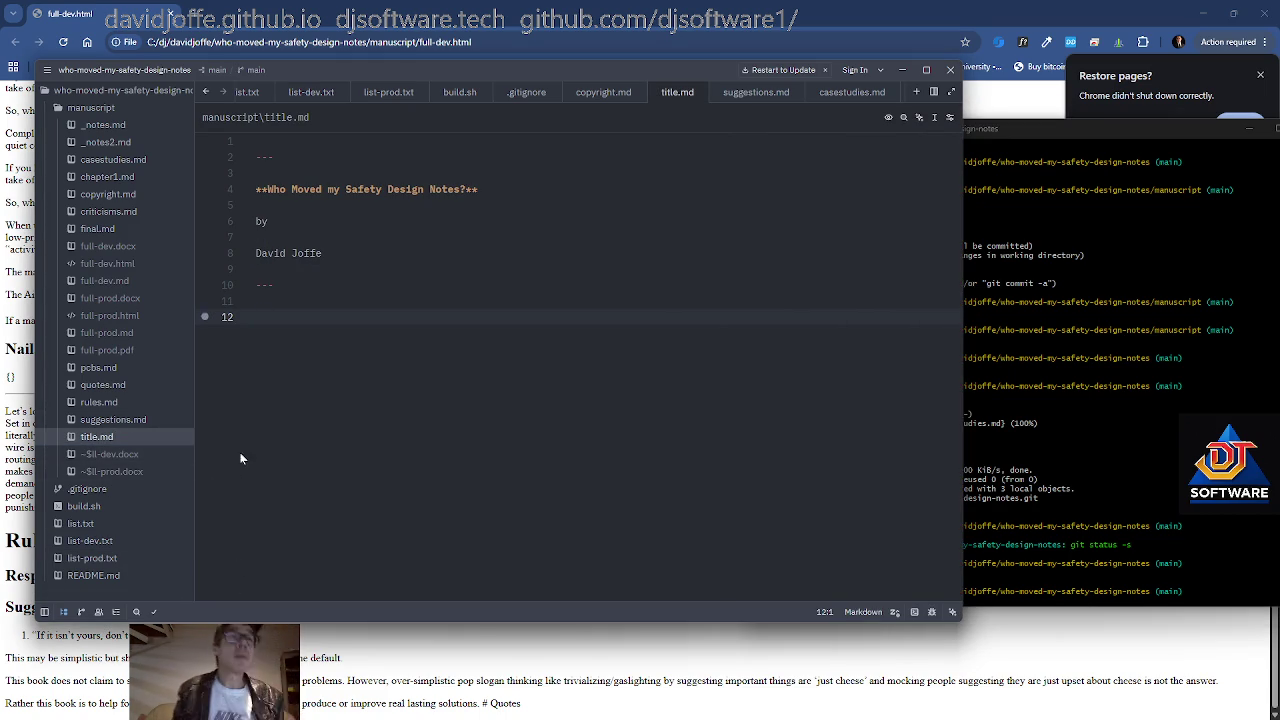
key("alt+Tab")
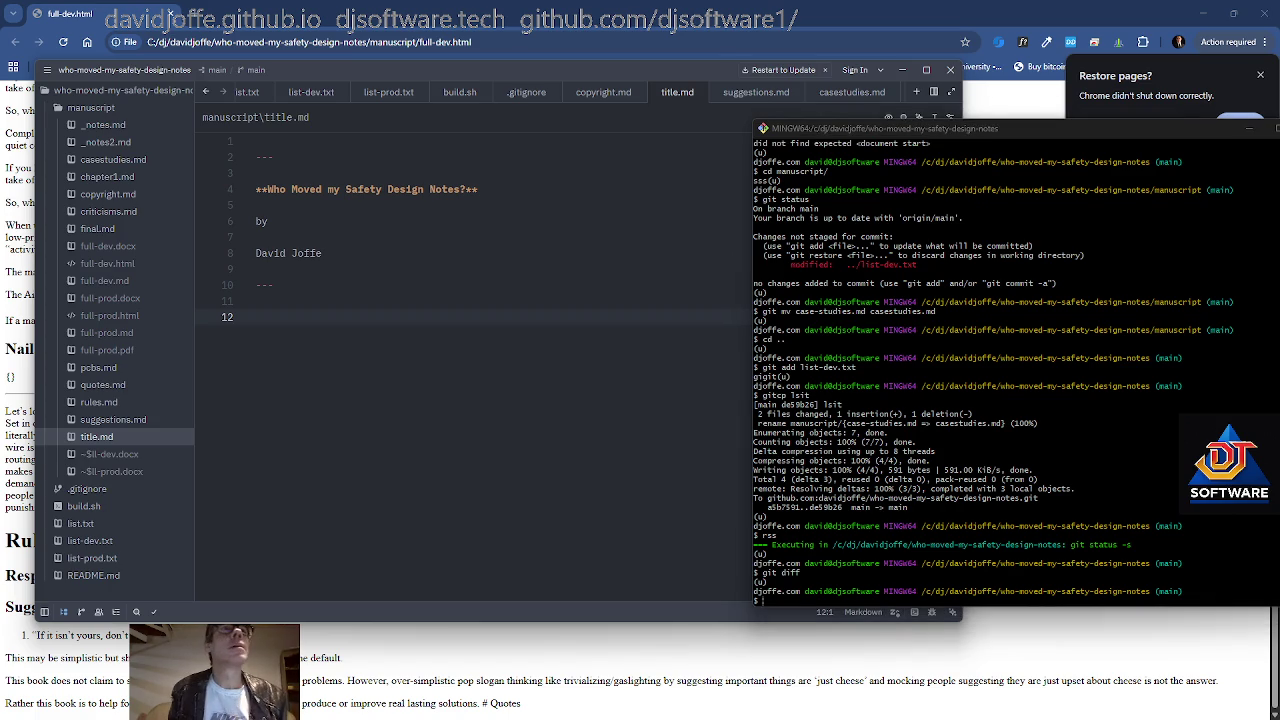
key("super+Tab")
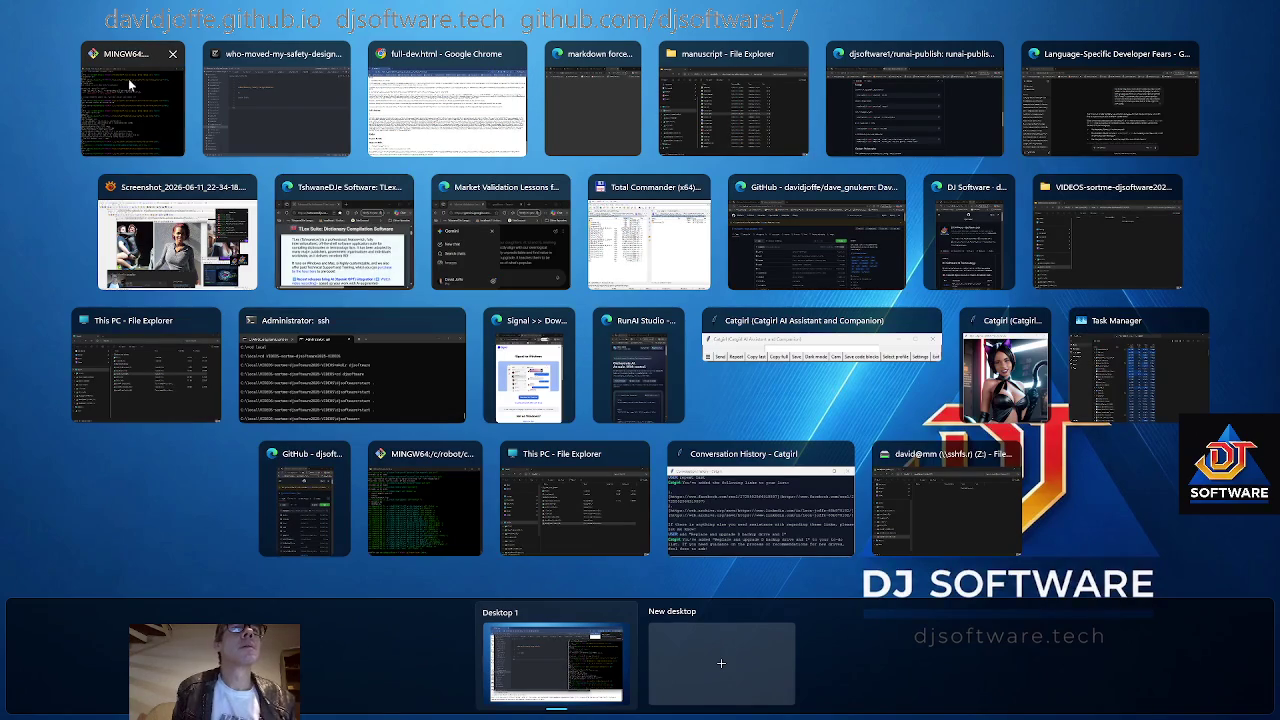
left_click(276, 100)
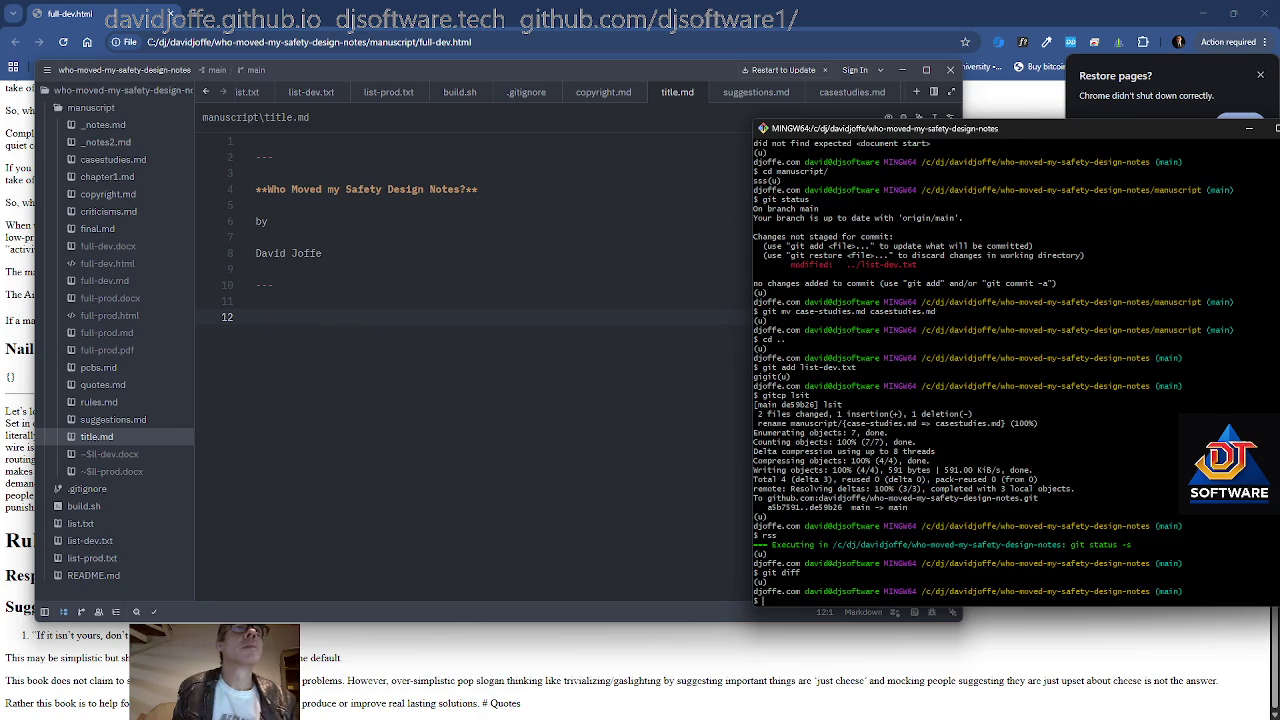
key("ctrl+End")
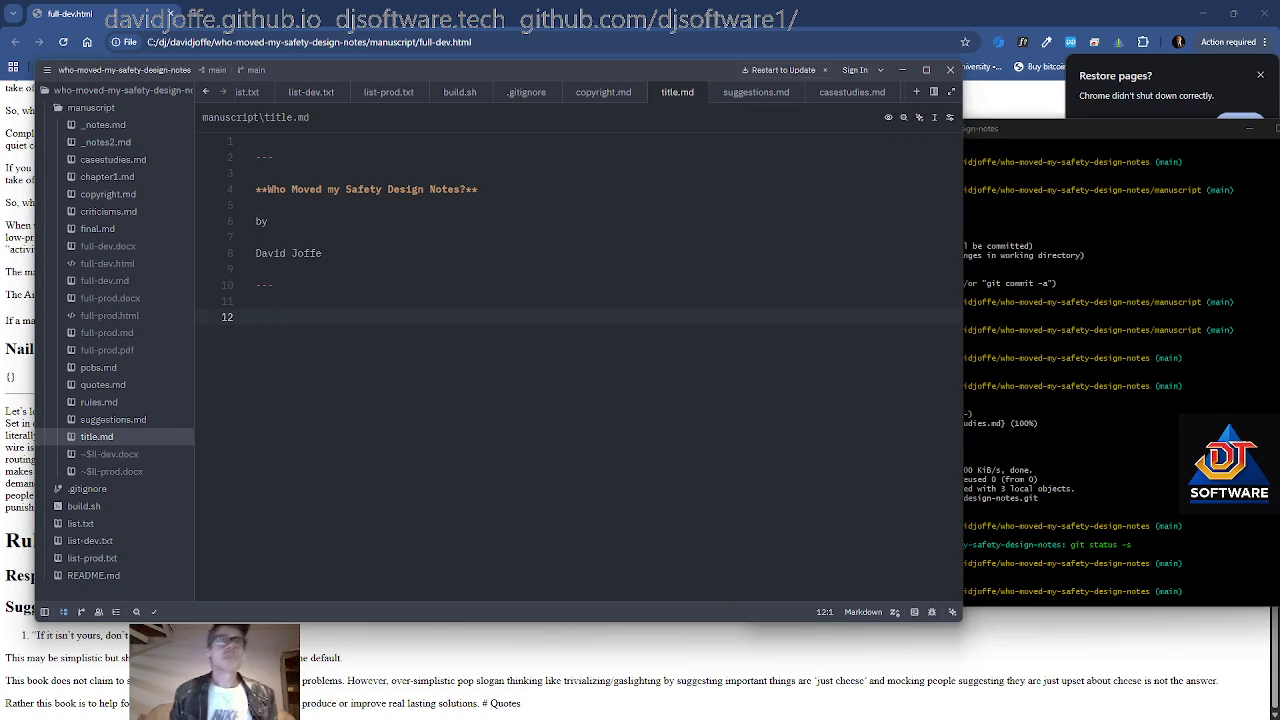
key("Up")
key("Up")
key("Up")
key("End")
key("shift+Up")
key("shift+Up")
key("shift+Up")
key("shift+Home")
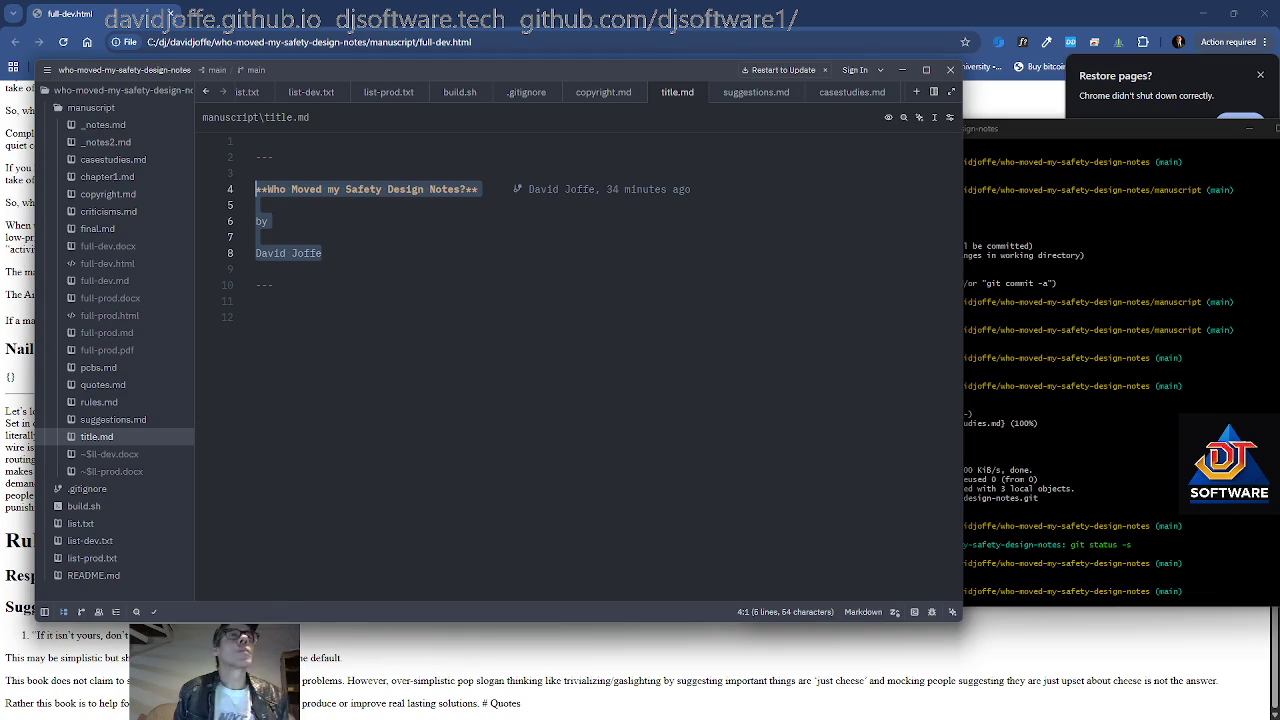
Add a bold manifesto subtitle line below the book title
key("Down")
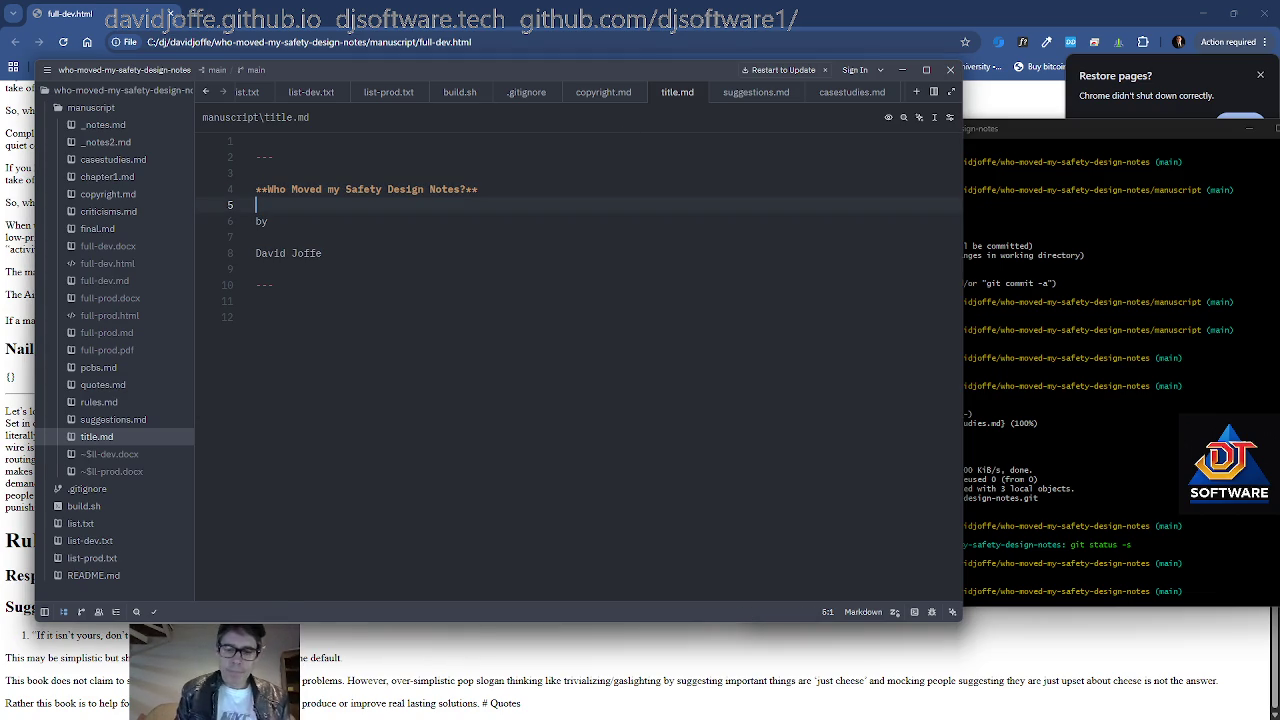
key("Return")
key("Return")
type("**")
key("Tab")
type("**")
key("Return")
key("Return")
key("Up")
Delete the 'by' line and label the author line 'Author:'
key("Down")
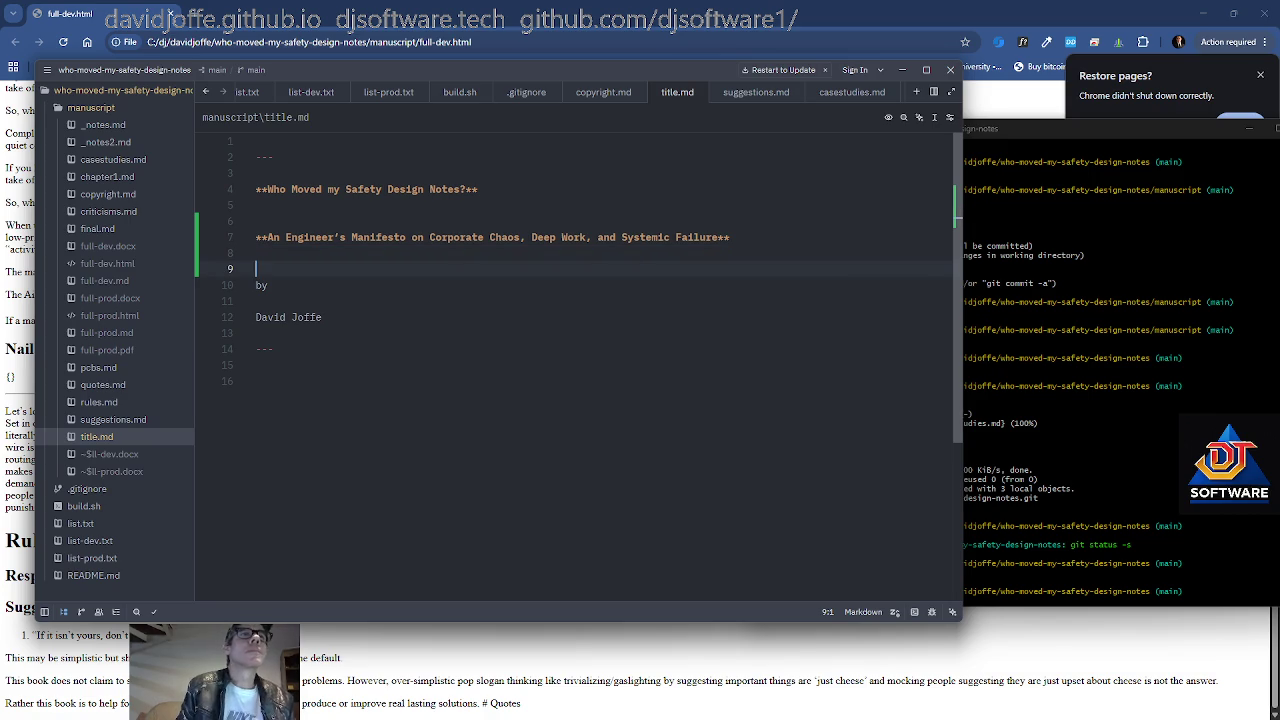
key("Down")
key("shift+Down")
key("Delete")
key("Down")
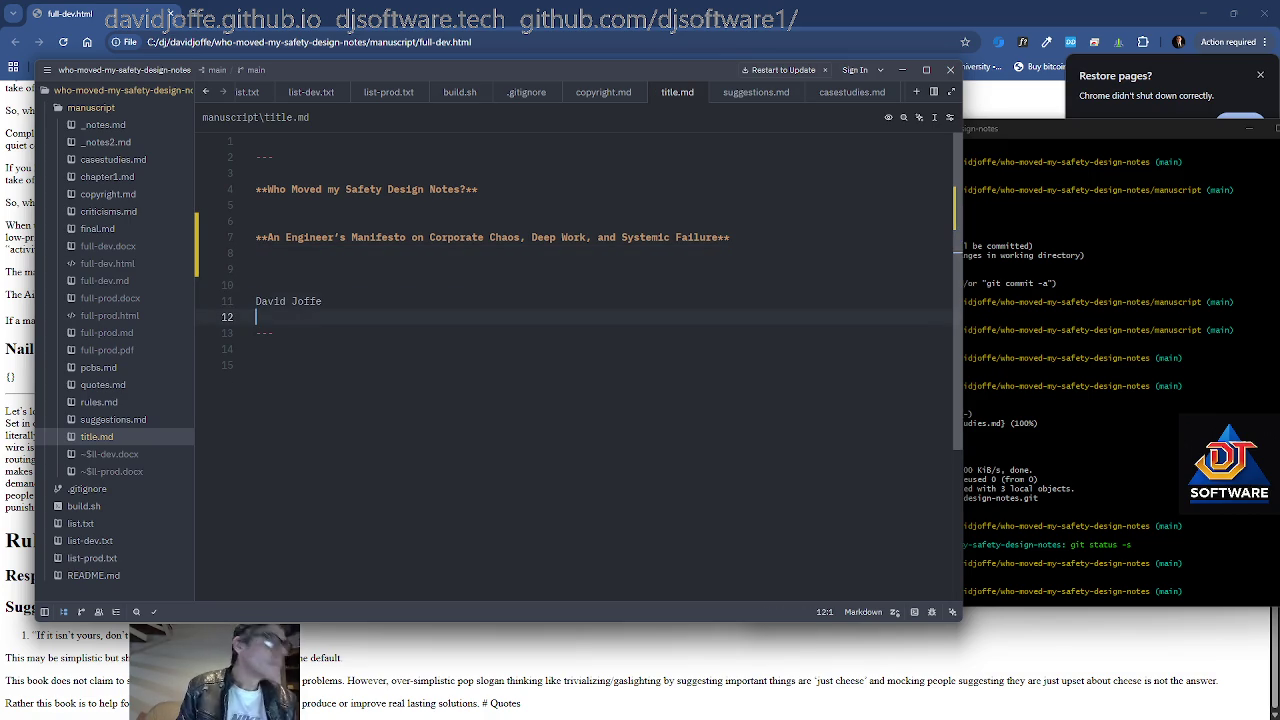
type("Author")
key("BackSpace")
type(":")
Move the author name below the Author: label, leaving a blank line between
key("Up")
key("Down")
key("BackSpace")
key("Return")
key("Return")
key("Up")
key("Up")
key("End")
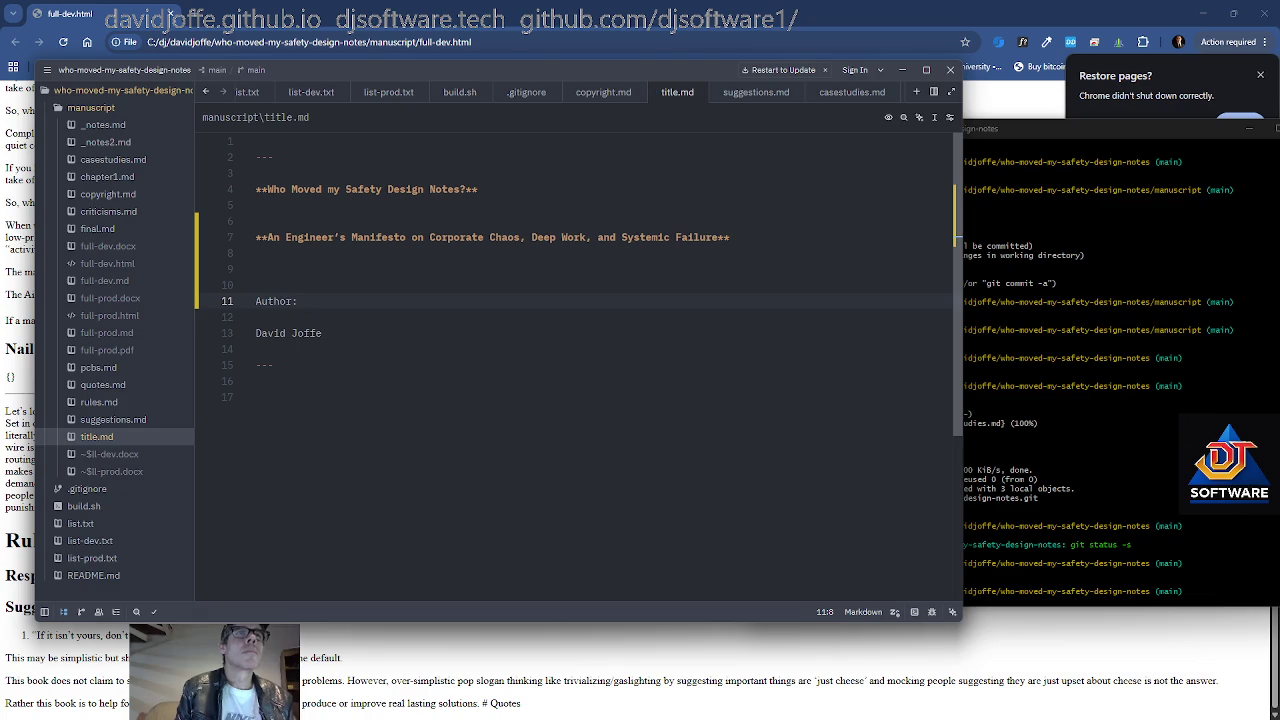
Insert a --- separator line above the Author: label
key("Up")
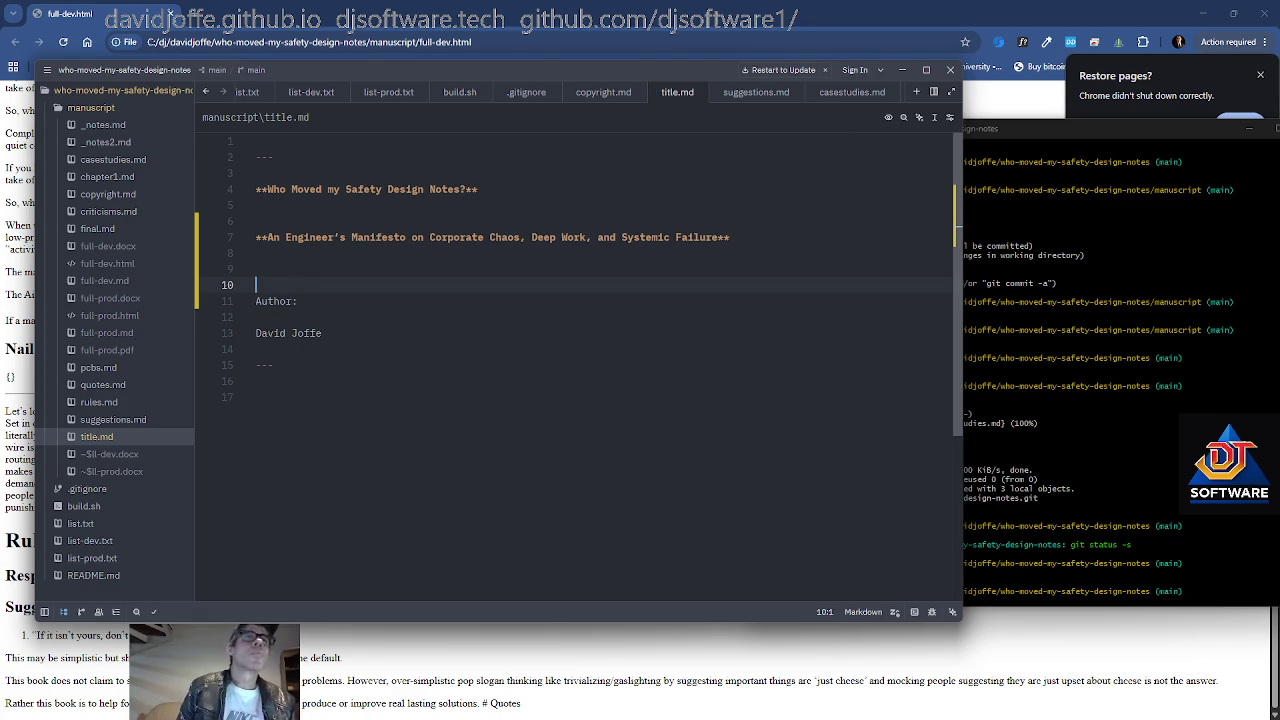
type("--")
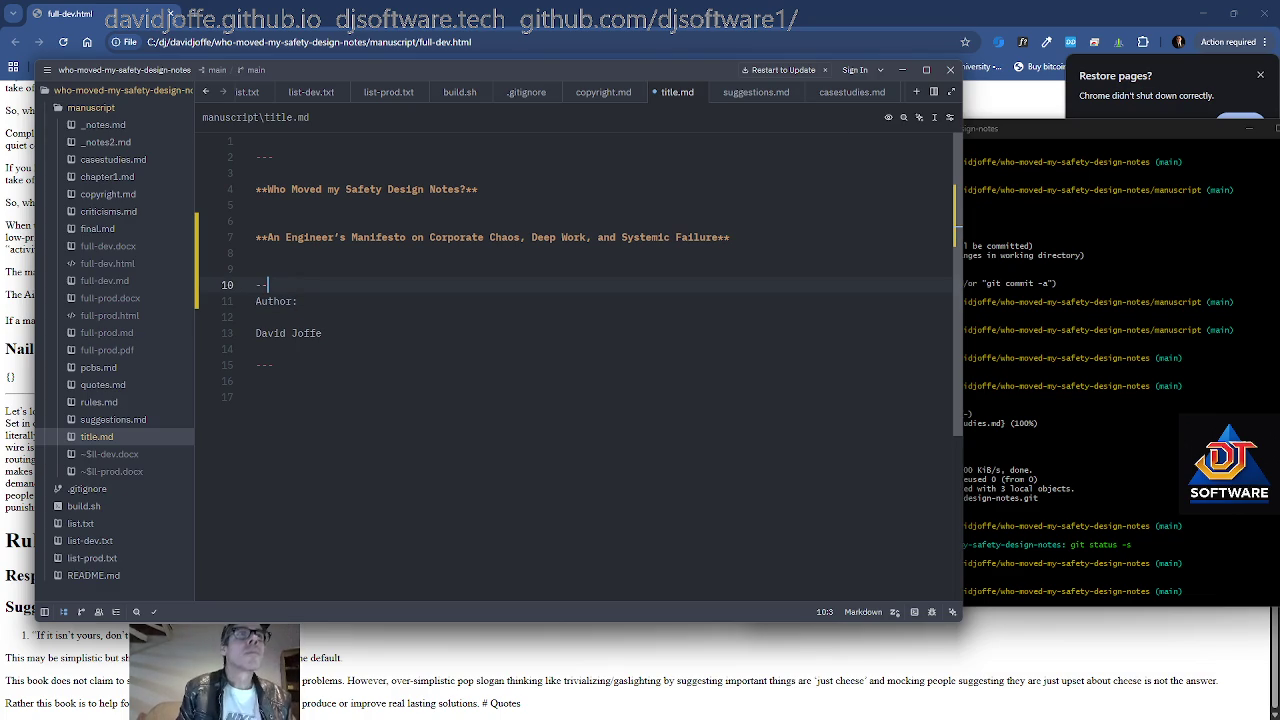
type("-")
key("Return")
key("Down")
key("Down")
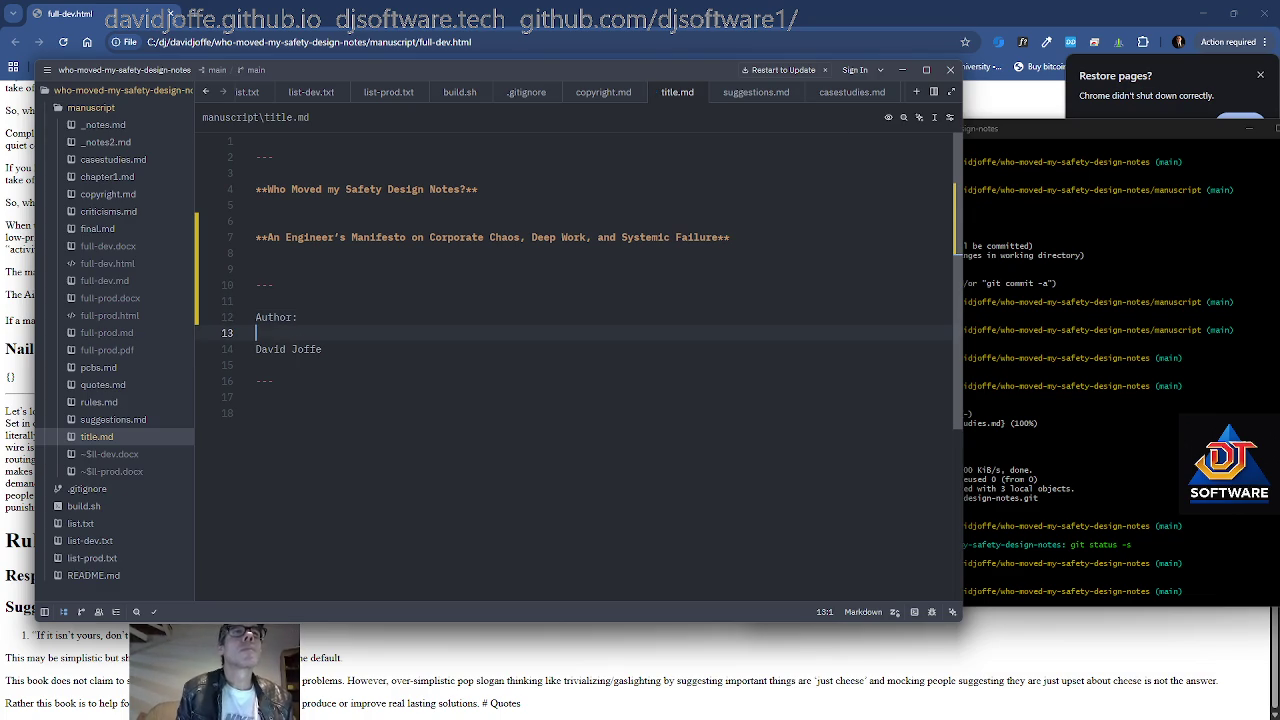
key("Down")
key("Up")
key("Up")
key("Up")
key("Up")
key("Up")
key("Down")
key("Down")
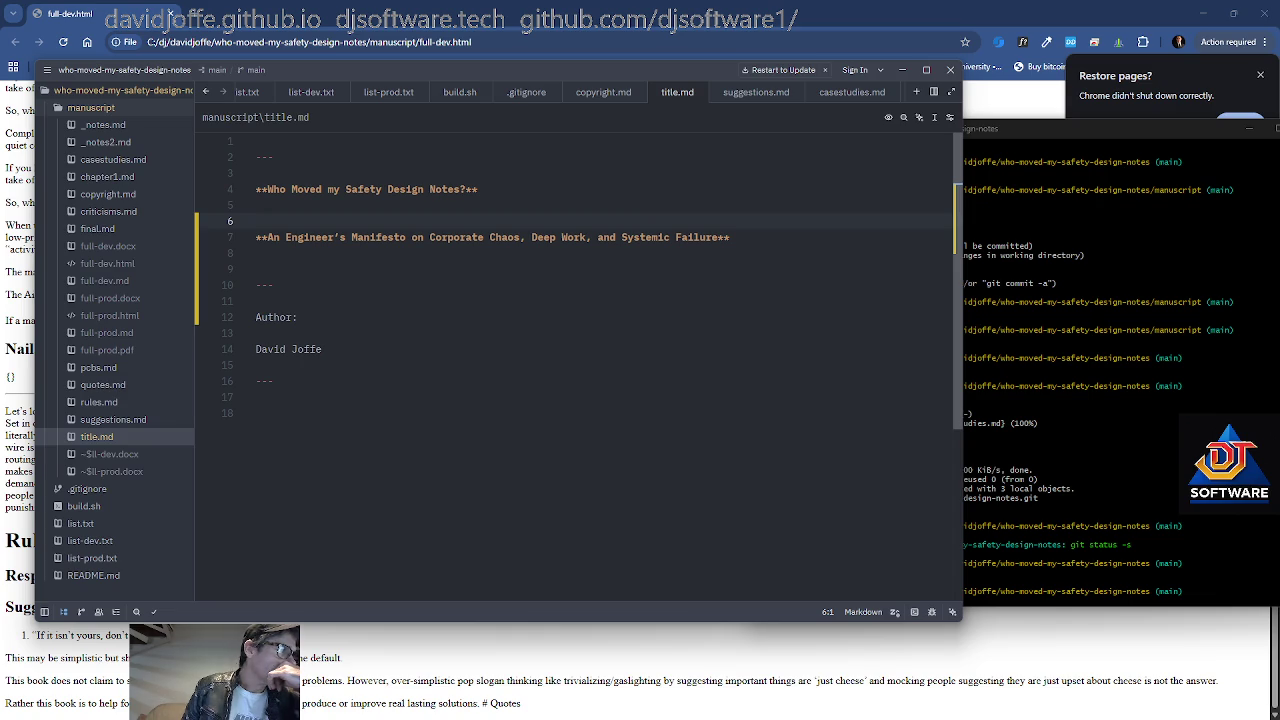
Paste 'Why Modern Workspaces Sabotage Critical Thinking (And Why It's Deadly)' under the manifesto line
key("Down")
key("Down")
key("Return")
type("Why Modern Workspaces Sabotage Critical Thinking (And Why It's Deadly)")
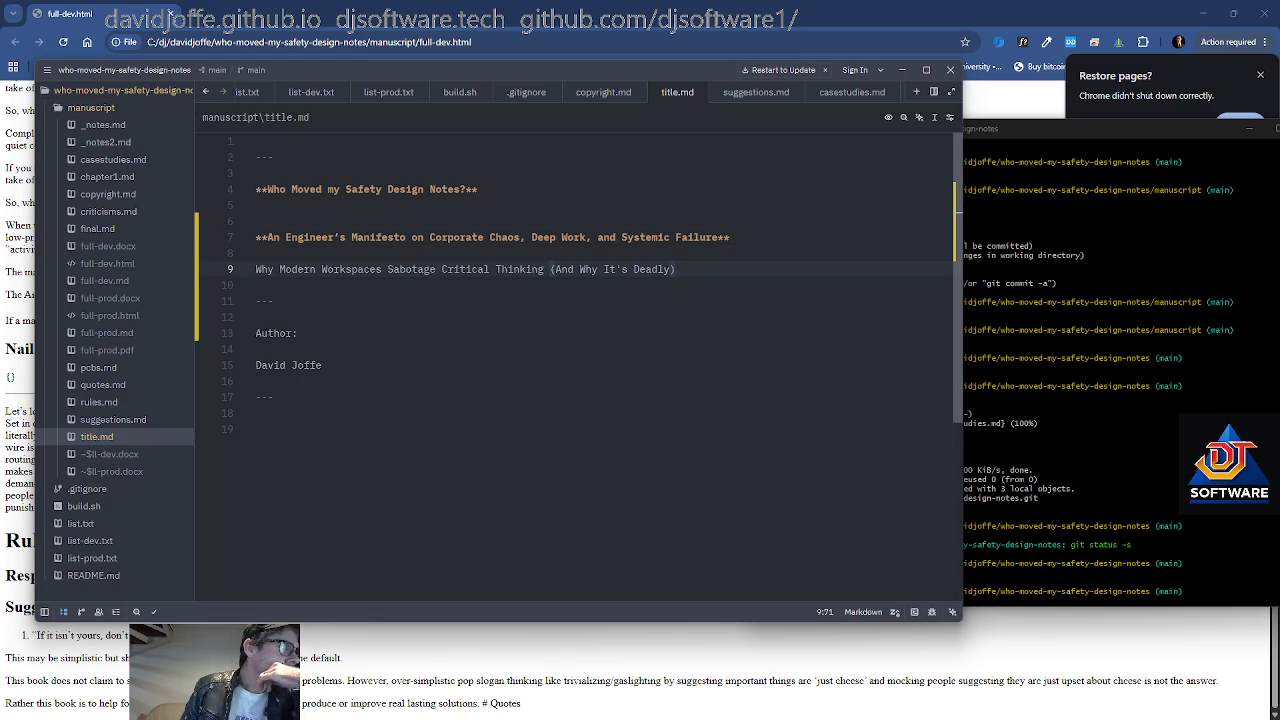
key("Up")
key("Up")
key("Up")
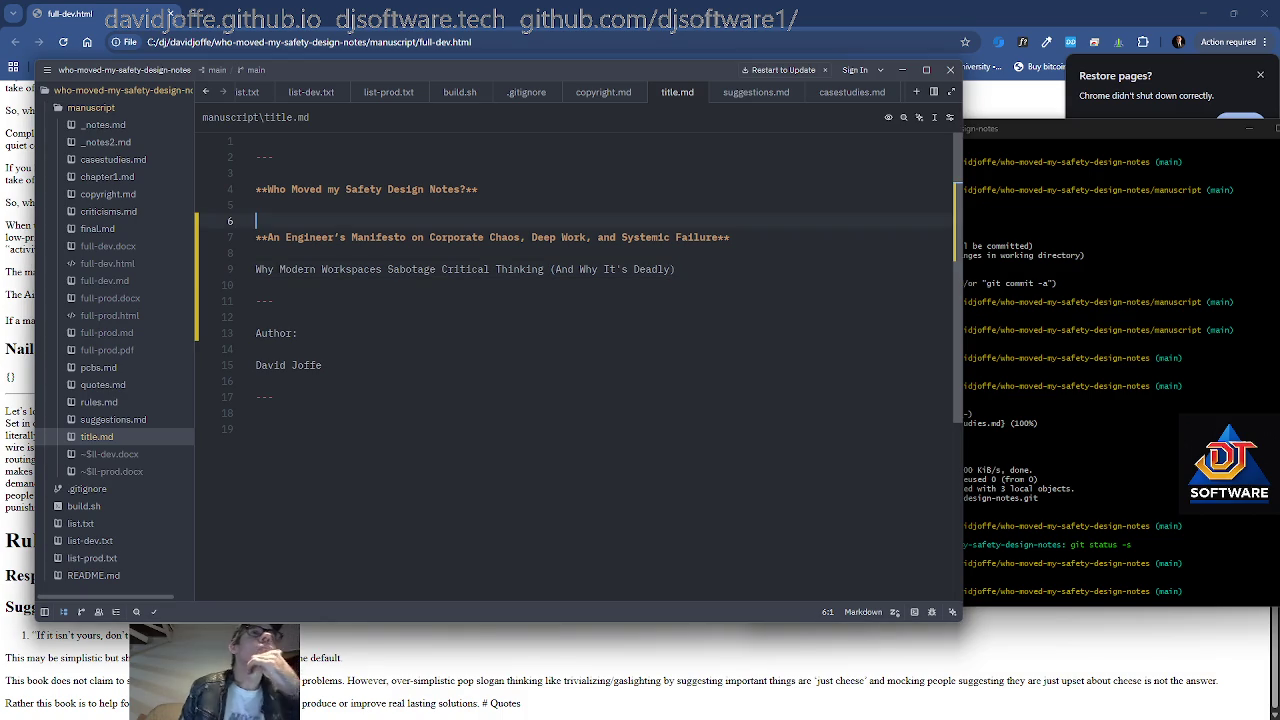
key("Up")
key("Up")
Make the title a level-one heading and the manifesto line on line 7 a '##' heading
type("#")
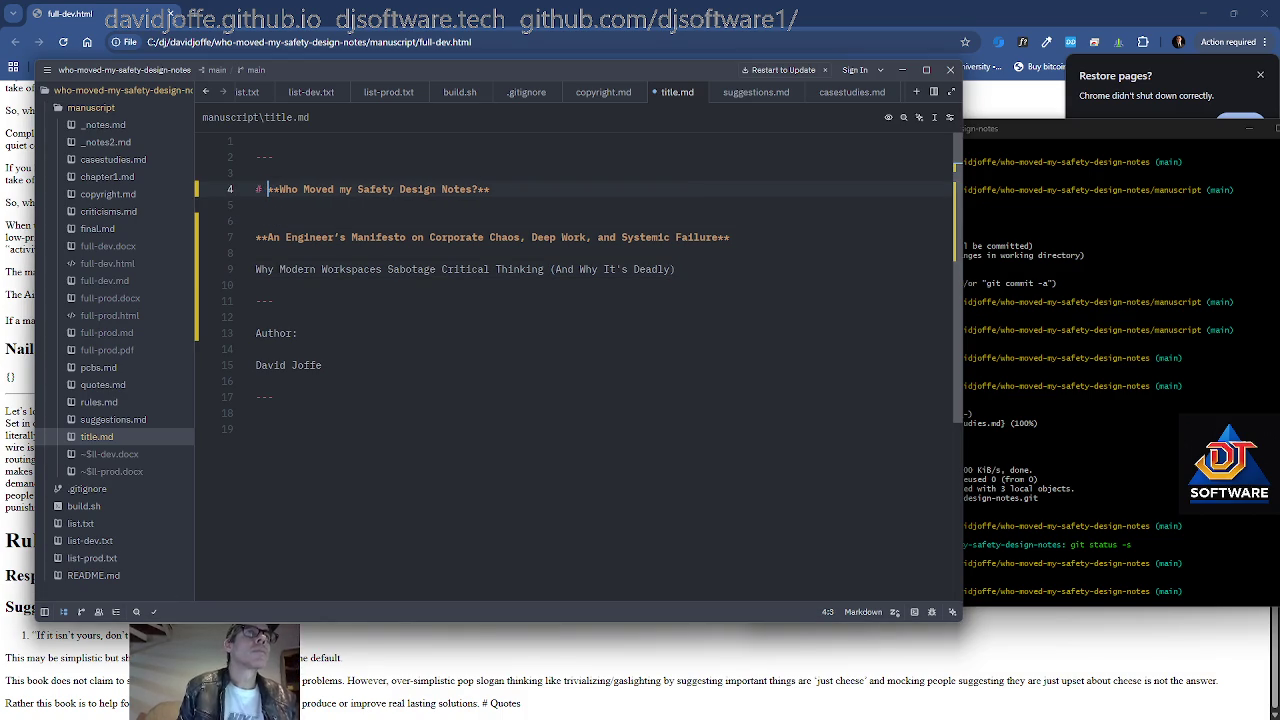
key("Home")
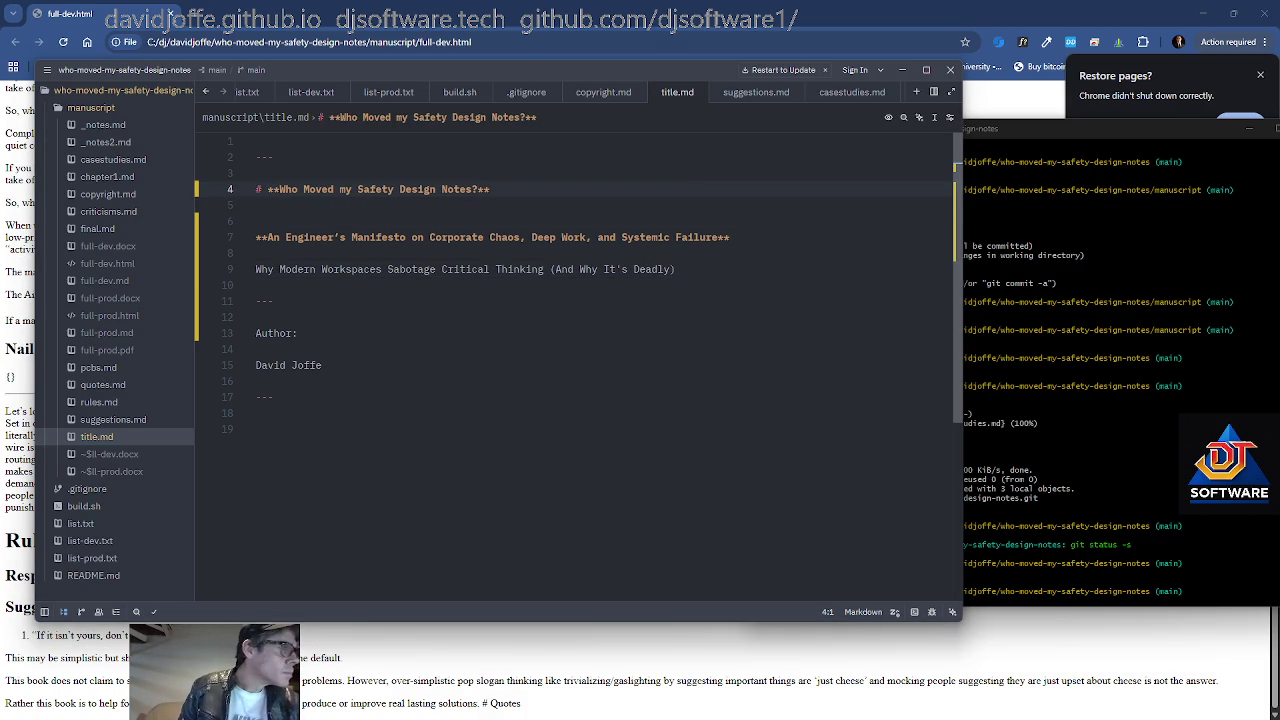
left_click(417, 237)
key("Home")
type("##")
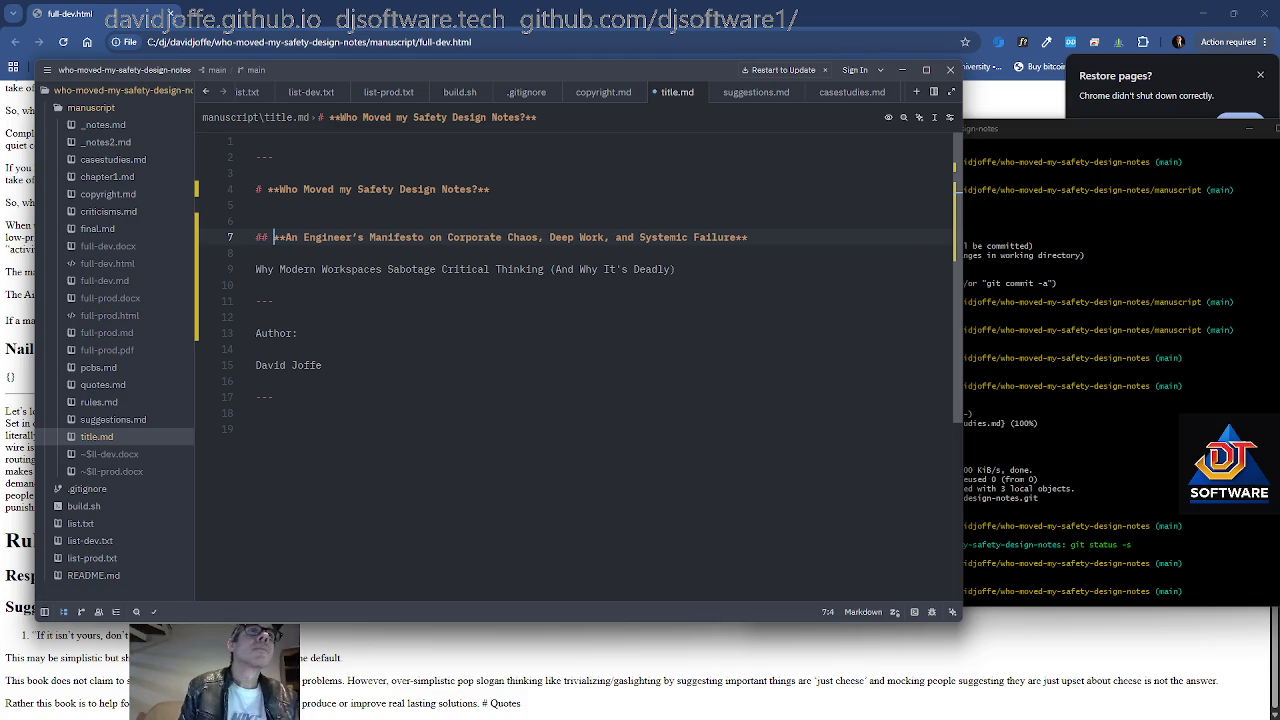
key("Down")
key("Down")
key("Left")
key("Left")
key("Left")
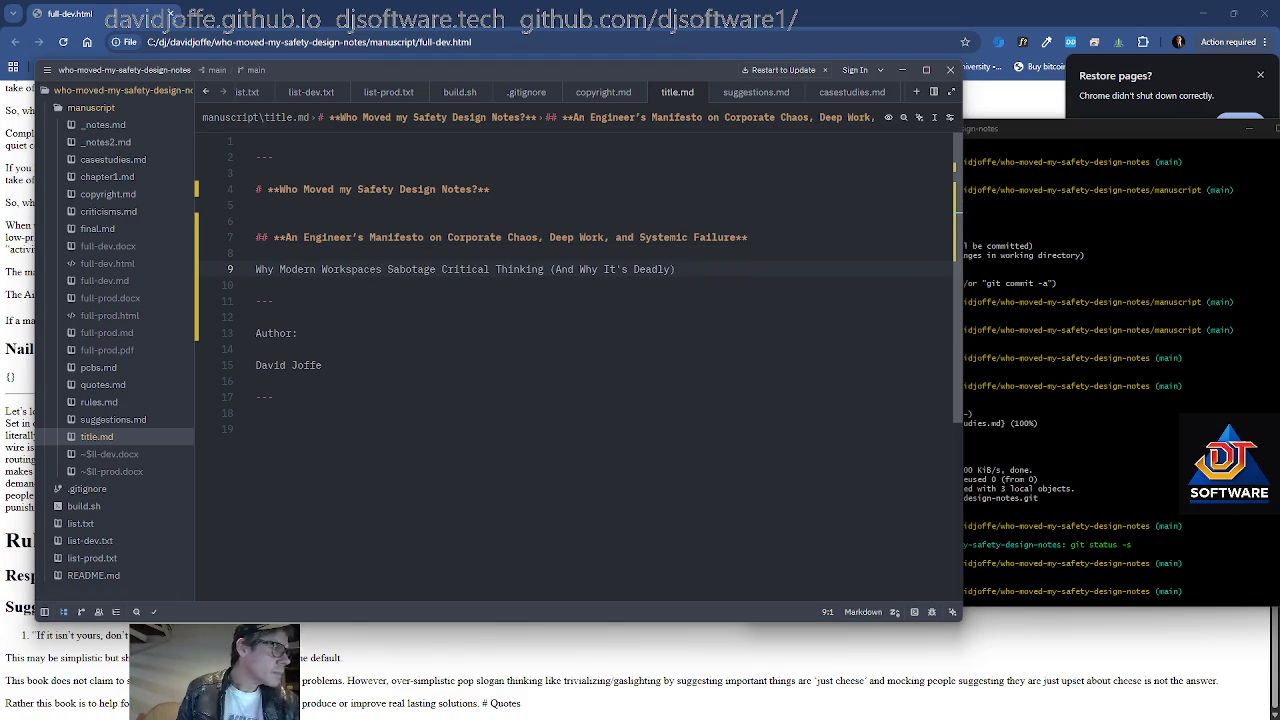
Delete the Author: label line and trim the blank lines around the author's name
key("Down")
key("Down")
key("Down")
key("shift+Up")
key("BackSpace")
key("Down")
key("Down")
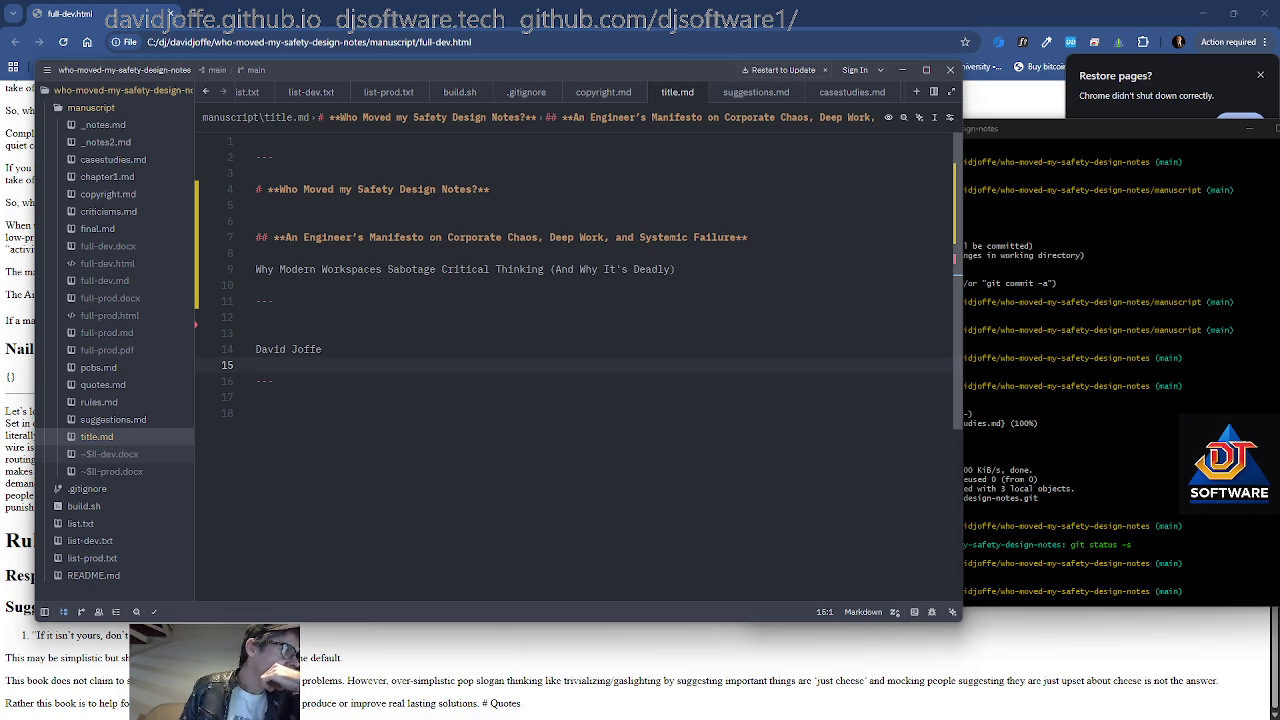
key("Up")
key("Up")
key("Up")
key("Down")
key("Up")
key("Return")
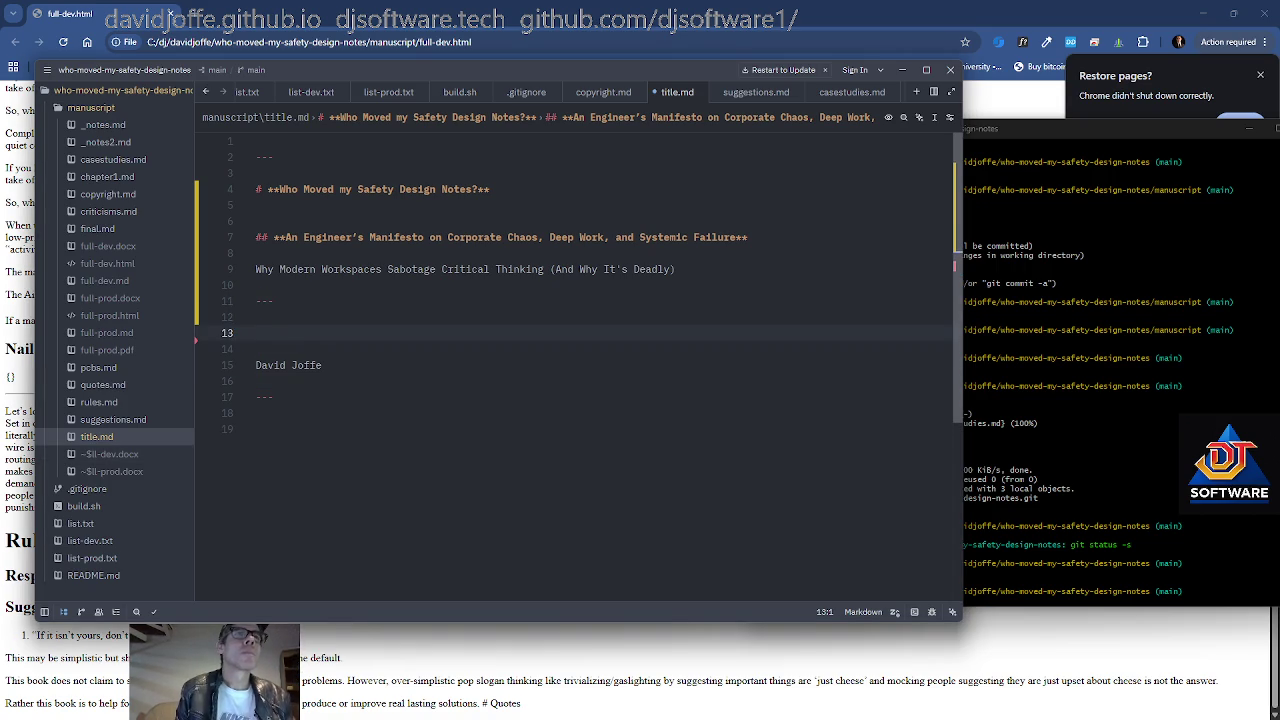
key("BackSpace")
key("BackSpace")
key("alt+Tab")
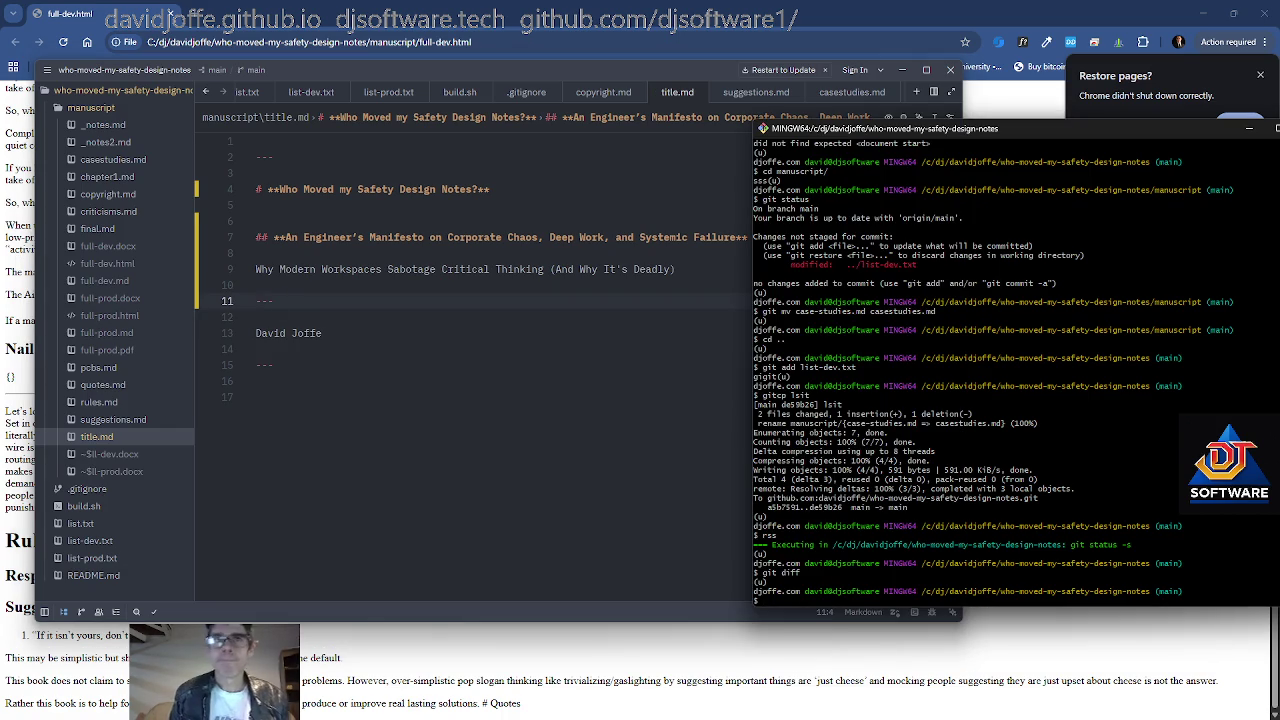
Run ./build.sh, which fails on full-dev.md's YAML metadata
type("./build.sh")
key("Return")
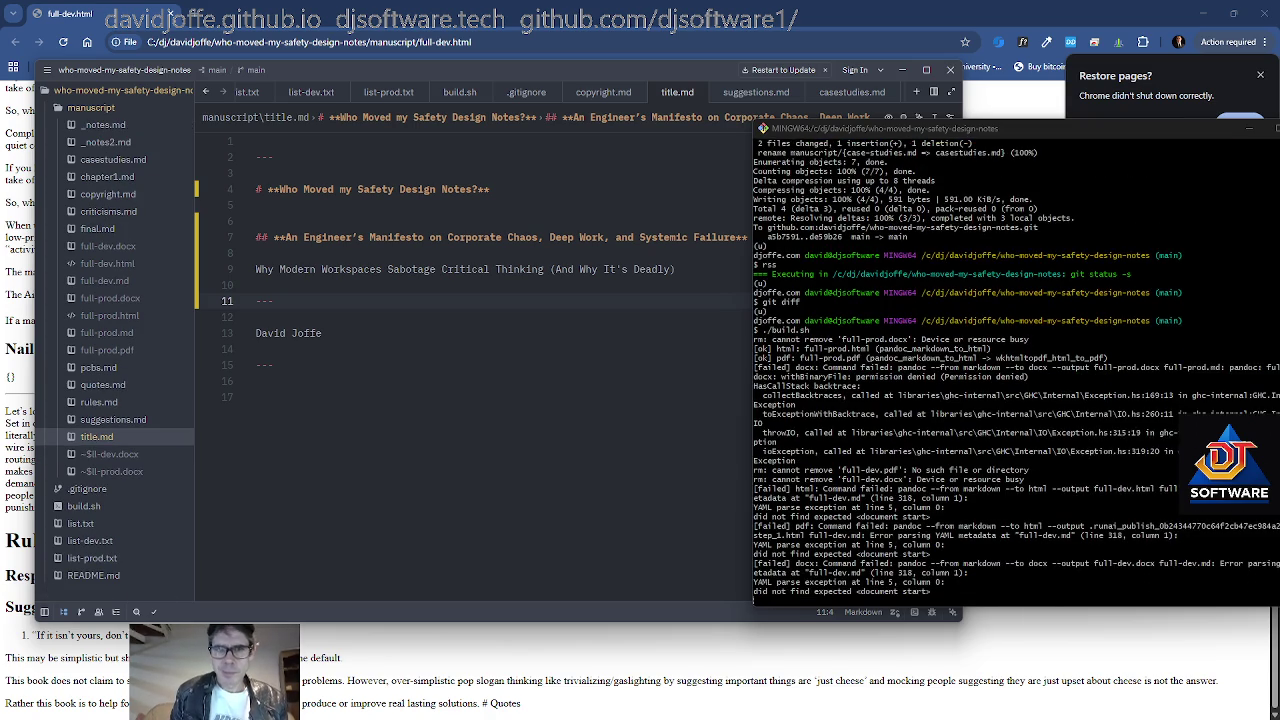
key("alt+Tab")
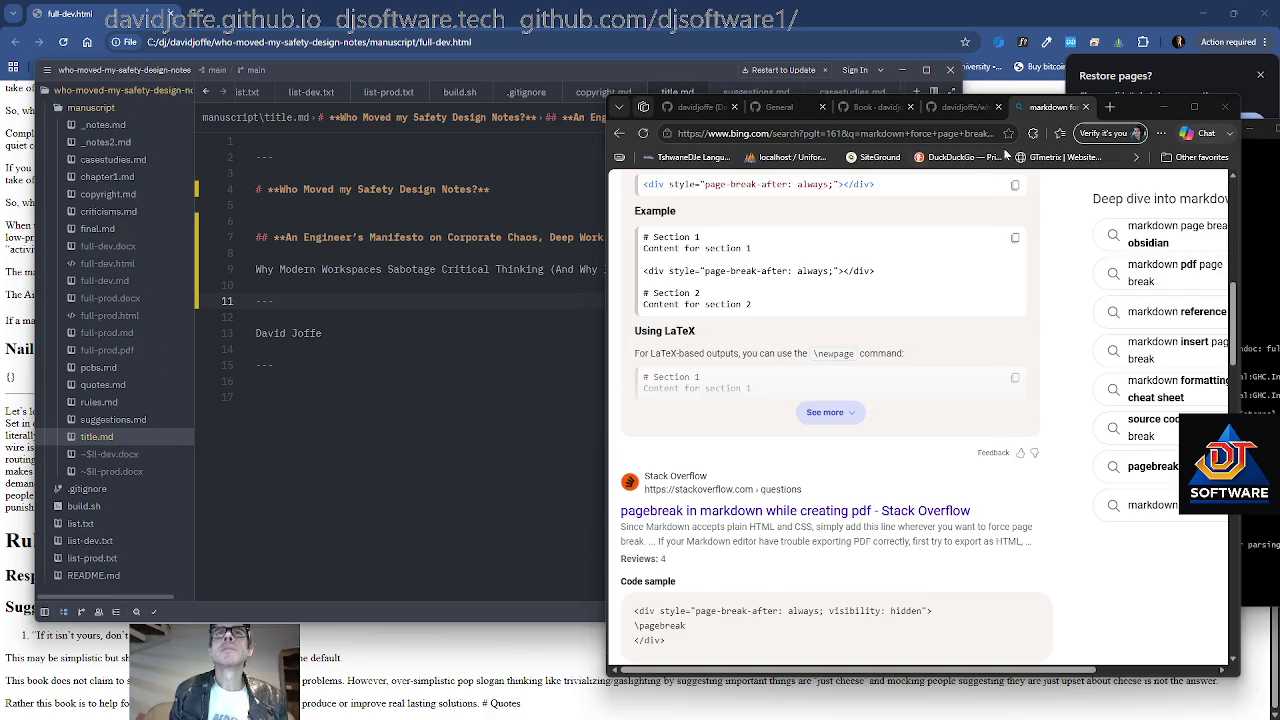
Close the Bing page-break search tab and return to title.md in Zed
key("ctrl+w")
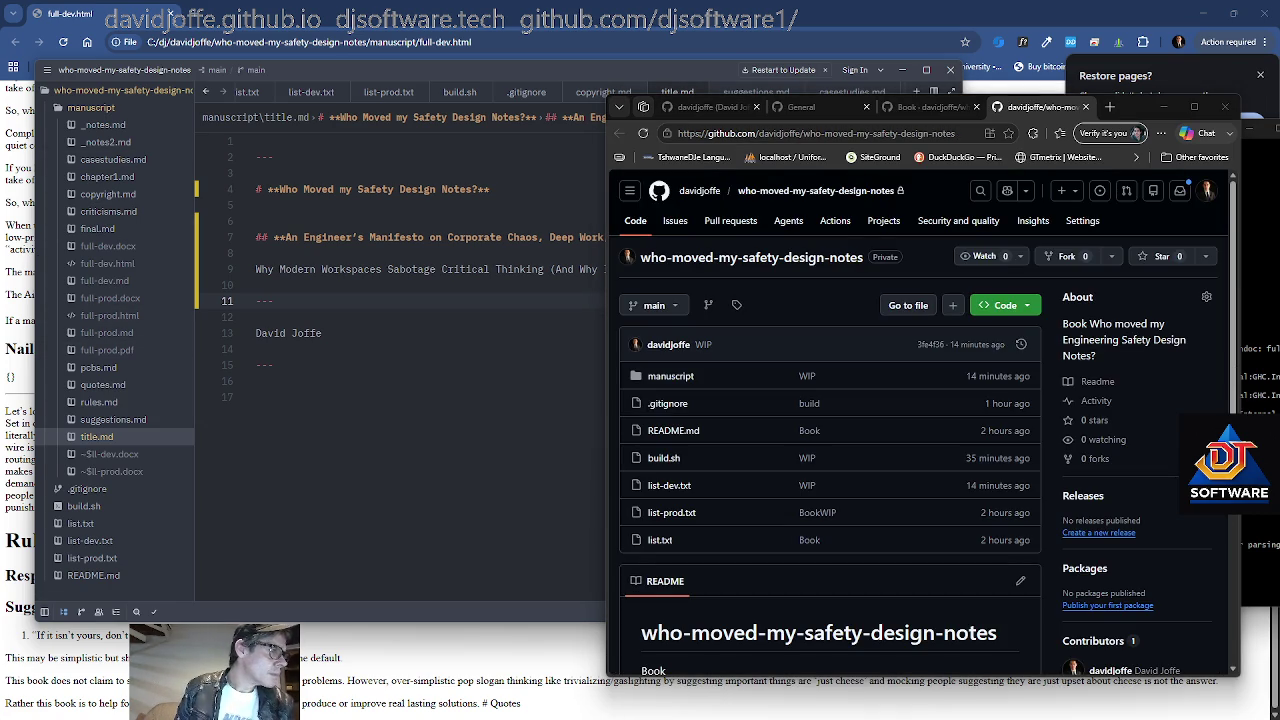
left_click(300, 253)
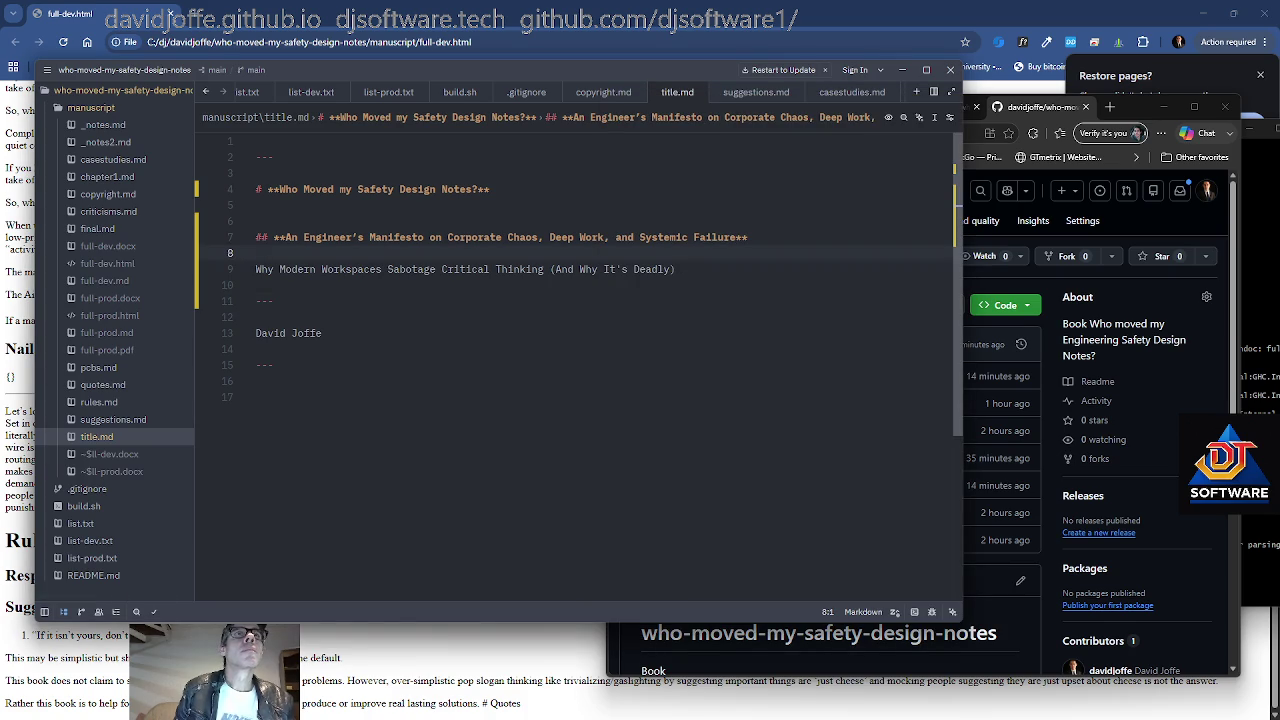
key("ctrl+a")
key("shift+Down")
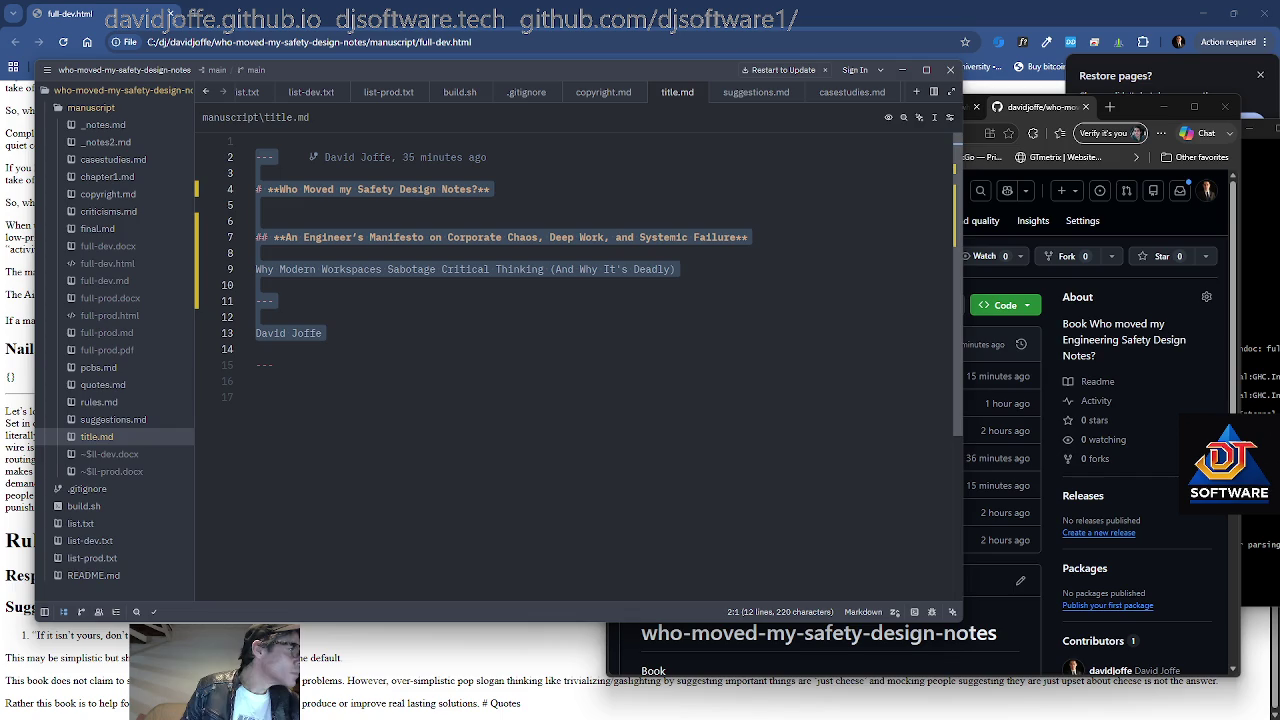
left_click(260, 317)
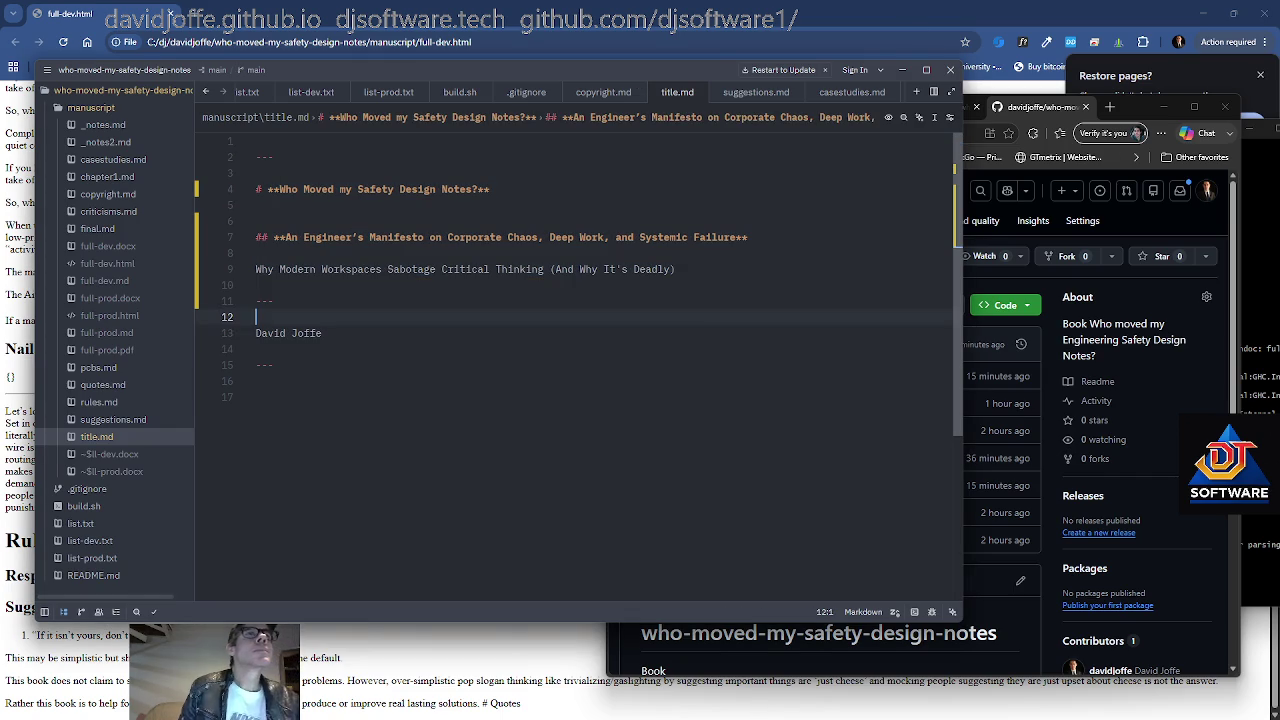
Paste two lines of five <br> tags above the author name, trim blank lines, and save
type("<br><br><br><br><br> <br><br><br><br><br>")
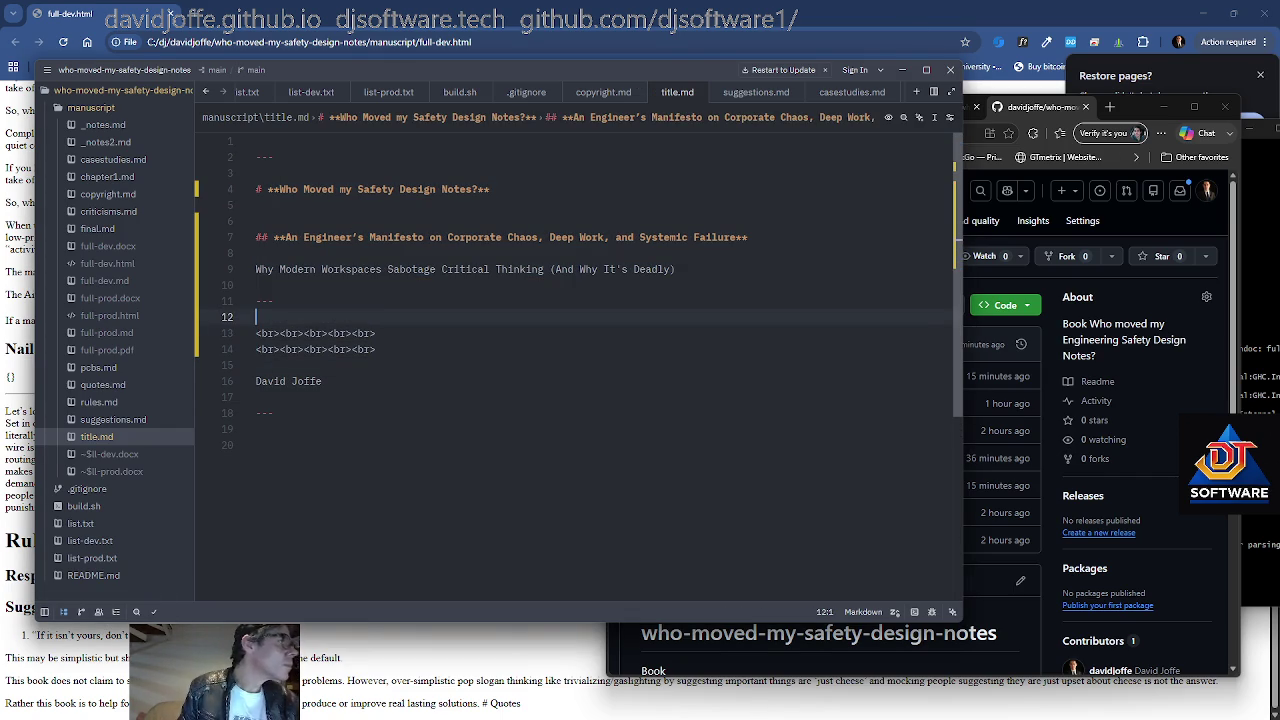
key("Up")
key("Up")
key("Up")
key("Up")
key("Up")
key("BackSpace")
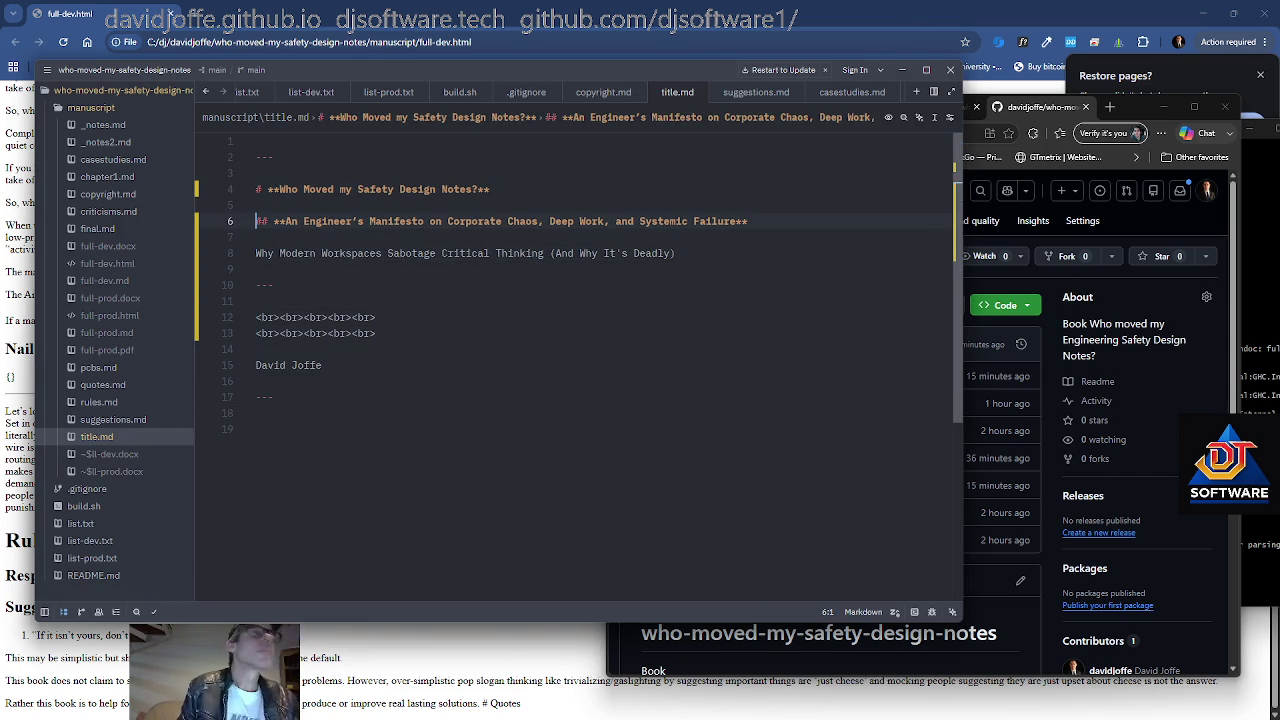
key("Down")
key("Down")
key("Down")
key("Down")
key("BackSpace")
key("ctrl+s")
key("Up")
key("Up")
key("Up")
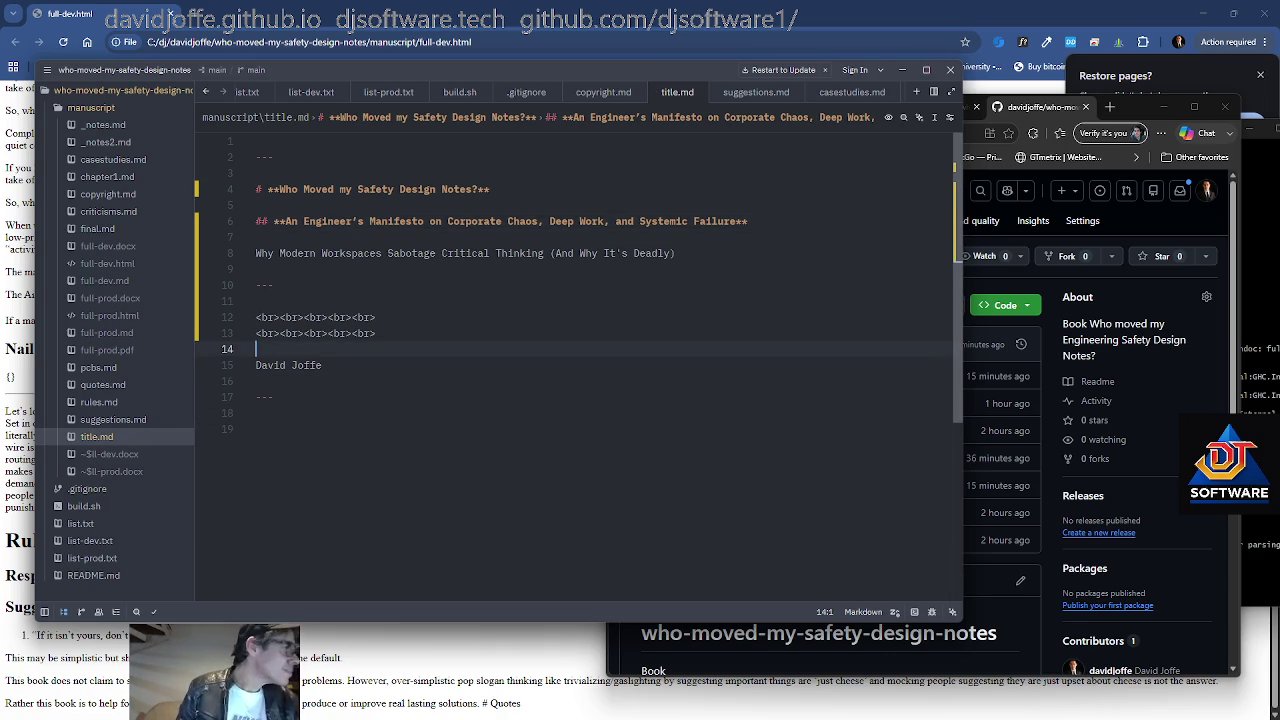
Copy the two <br> lines and paste them above the copyright text in copyright.md
key("Down")
key("Down")
key("Down")
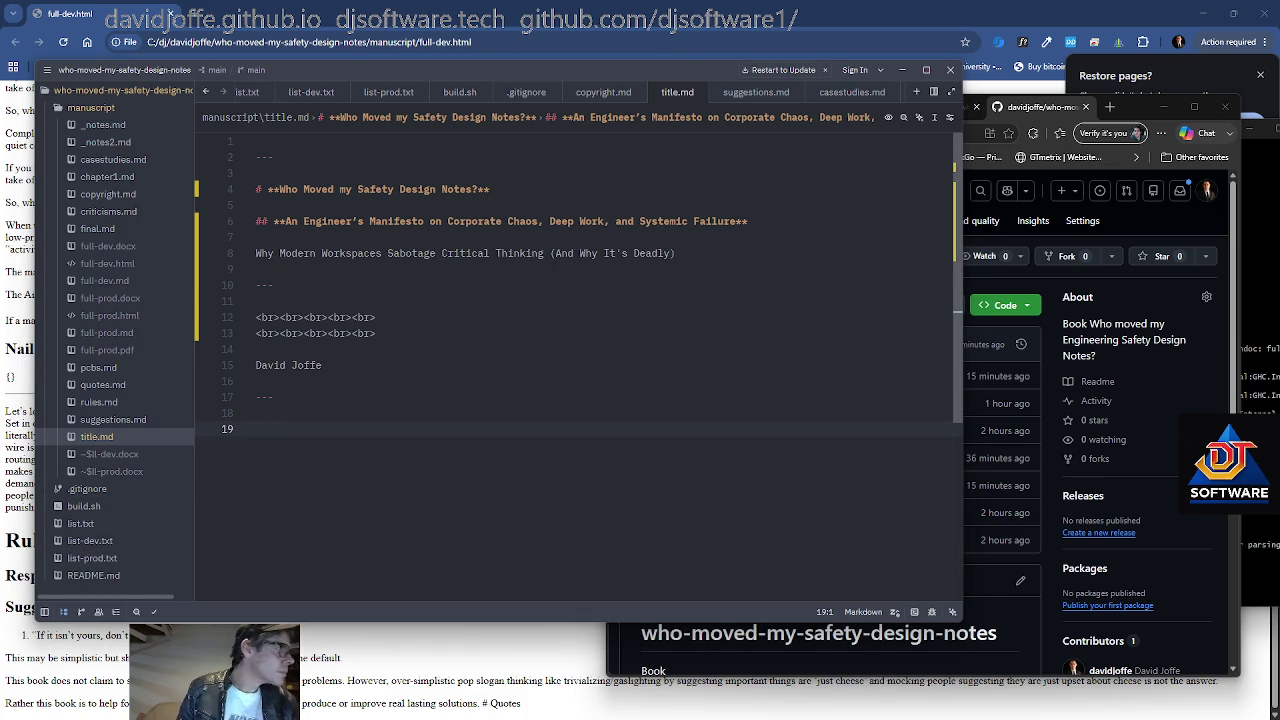
left_click_drag(376, 333, 255, 317)
key("ctrl+c")
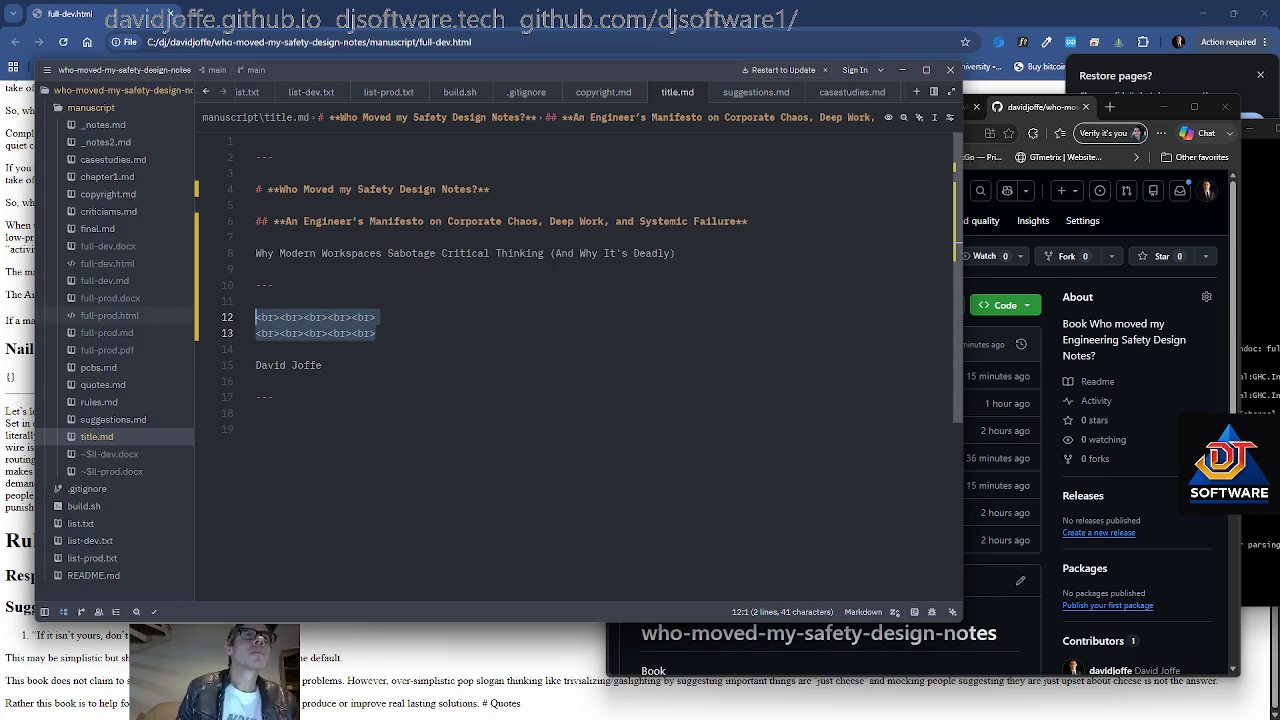
left_click(124, 194)
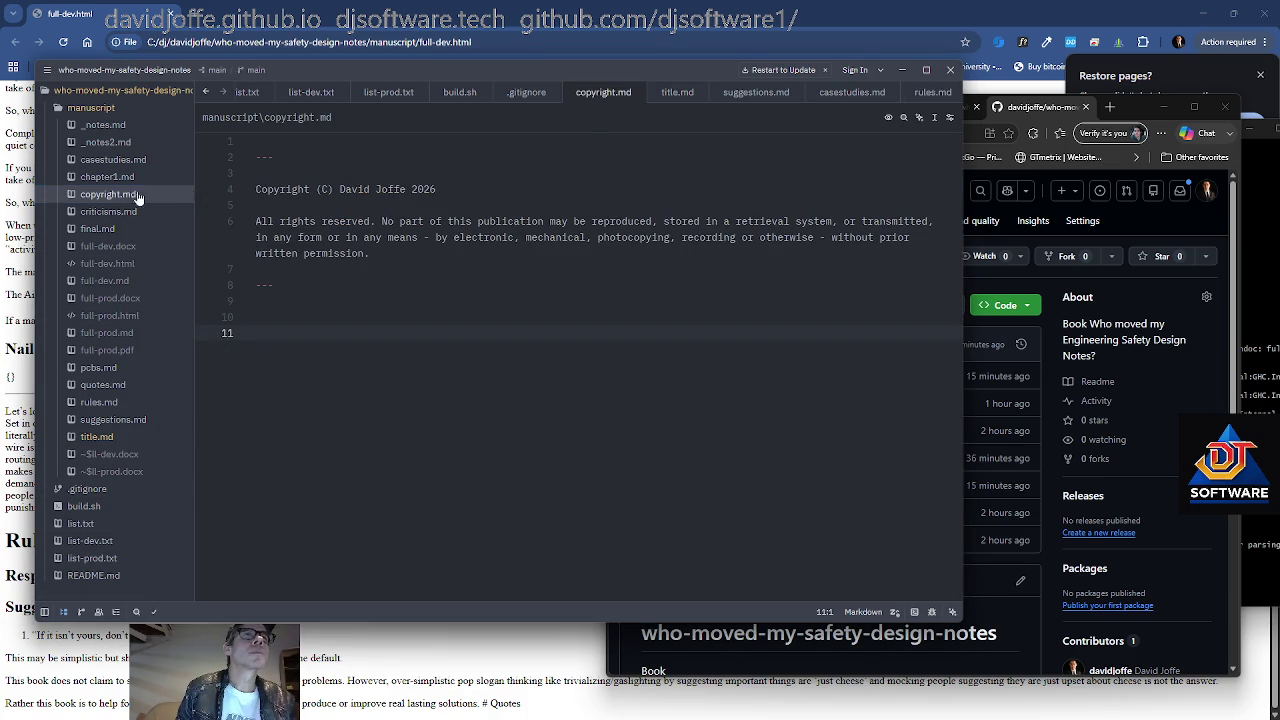
left_click(256, 173)
key("Return")
key("ctrl+v")
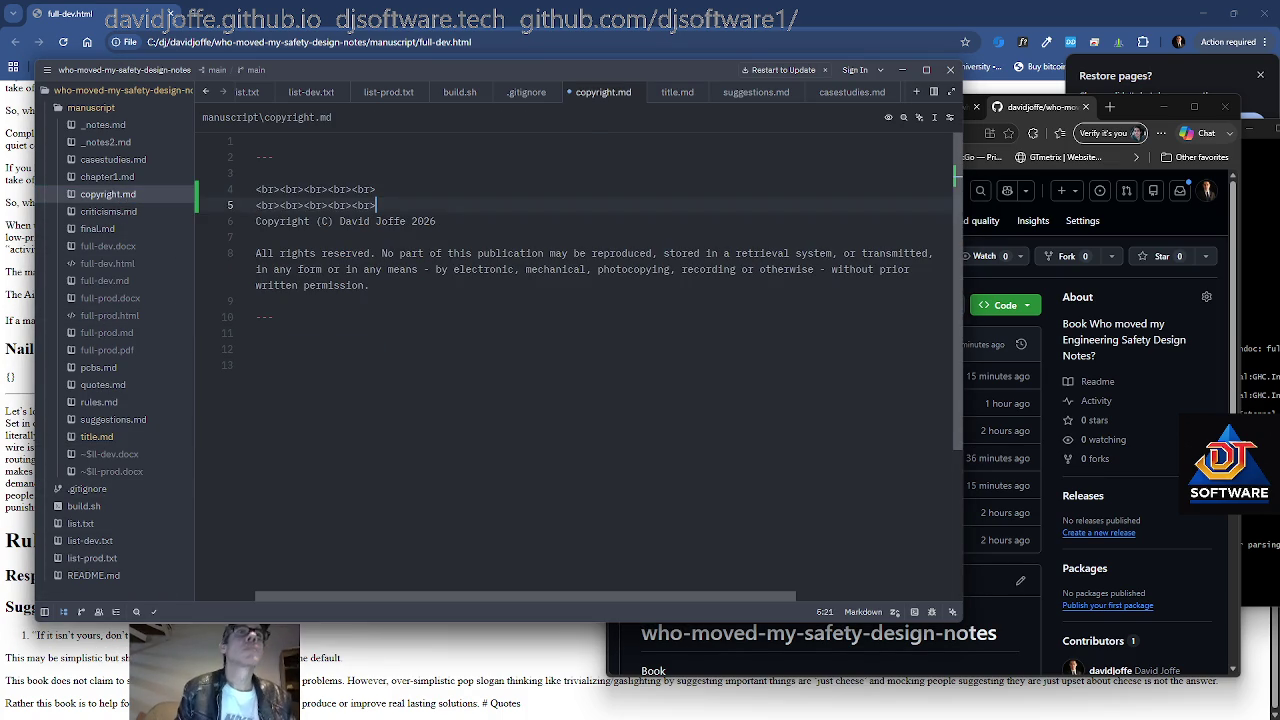
key("Return")
Paste the <br> lines after the rights paragraph, save copyright.md, and trim the trailing empty line
left_click(256, 317)
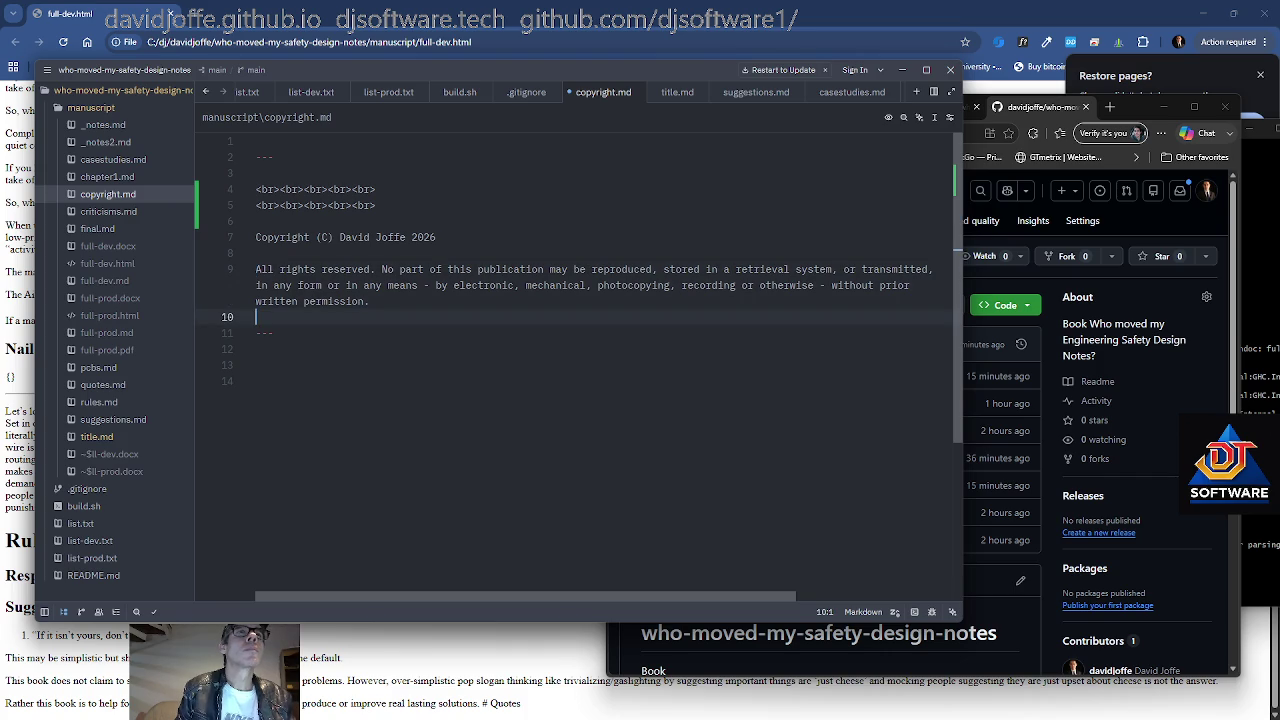
key("Return")
key("ctrl+v")
key("ctrl+s")
key("Down")
key("Down")
key("Down")
key("Down")
key("BackSpace")
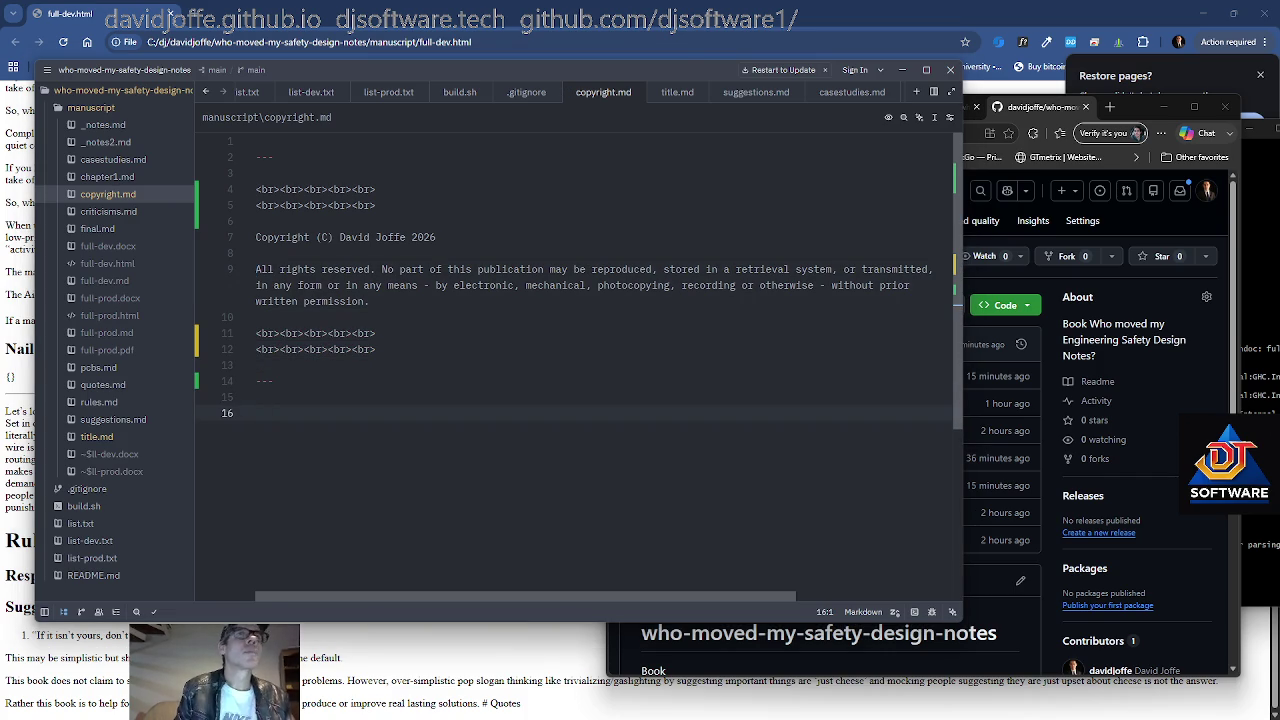
key("alt+Tab")
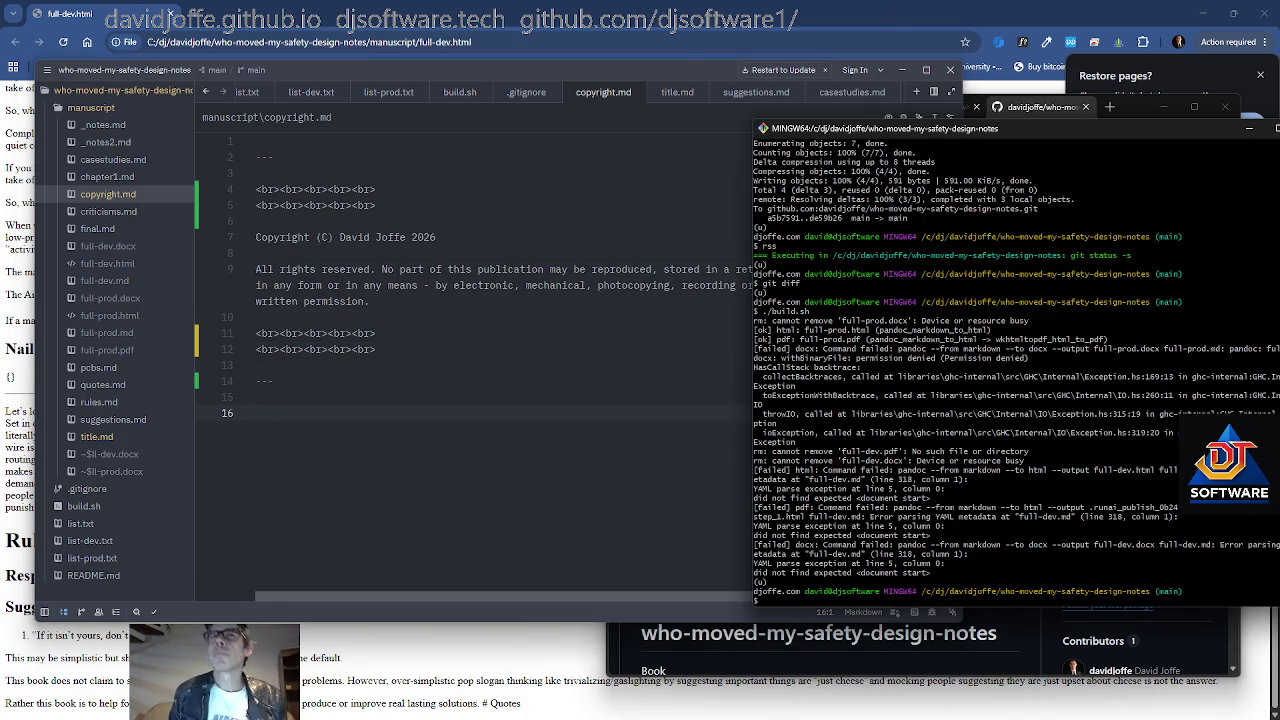
Rerun ./build.sh, rebuilding full-prod.html and full-prod.pdf while full-dev.md still fails
type("./build.sh")
key("Return")
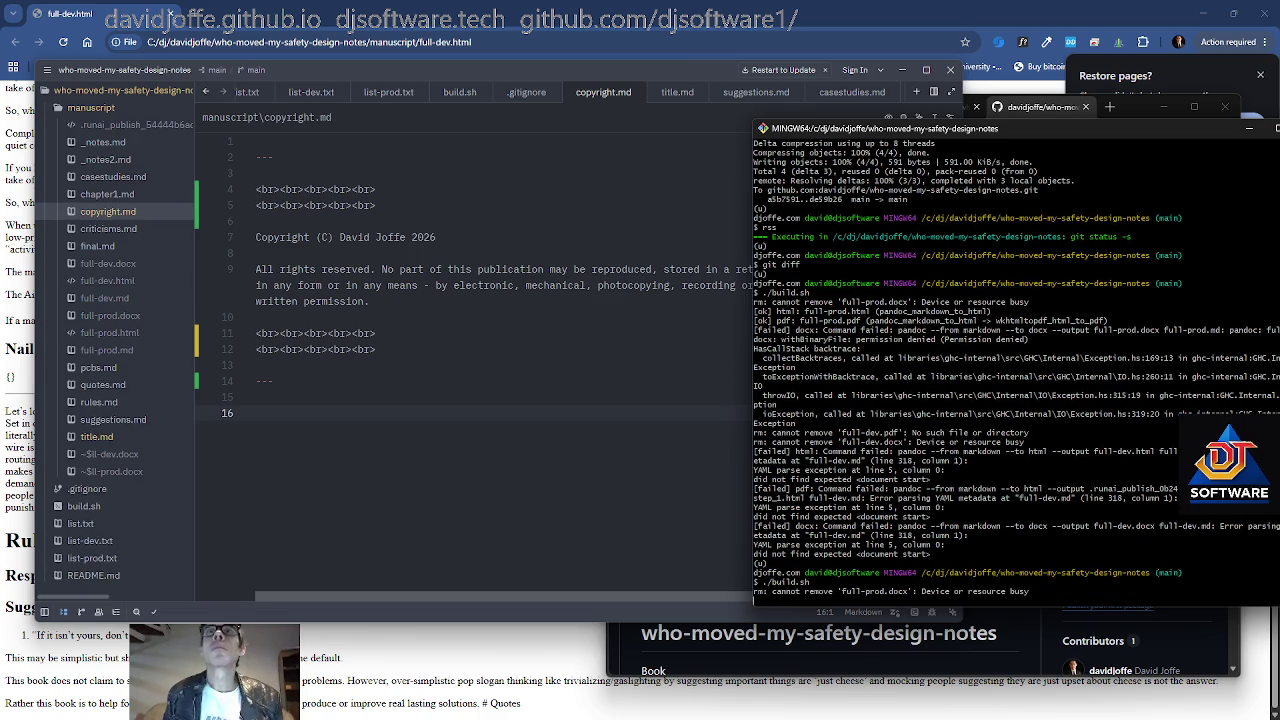
left_click_drag(1058, 132, 881, 130)
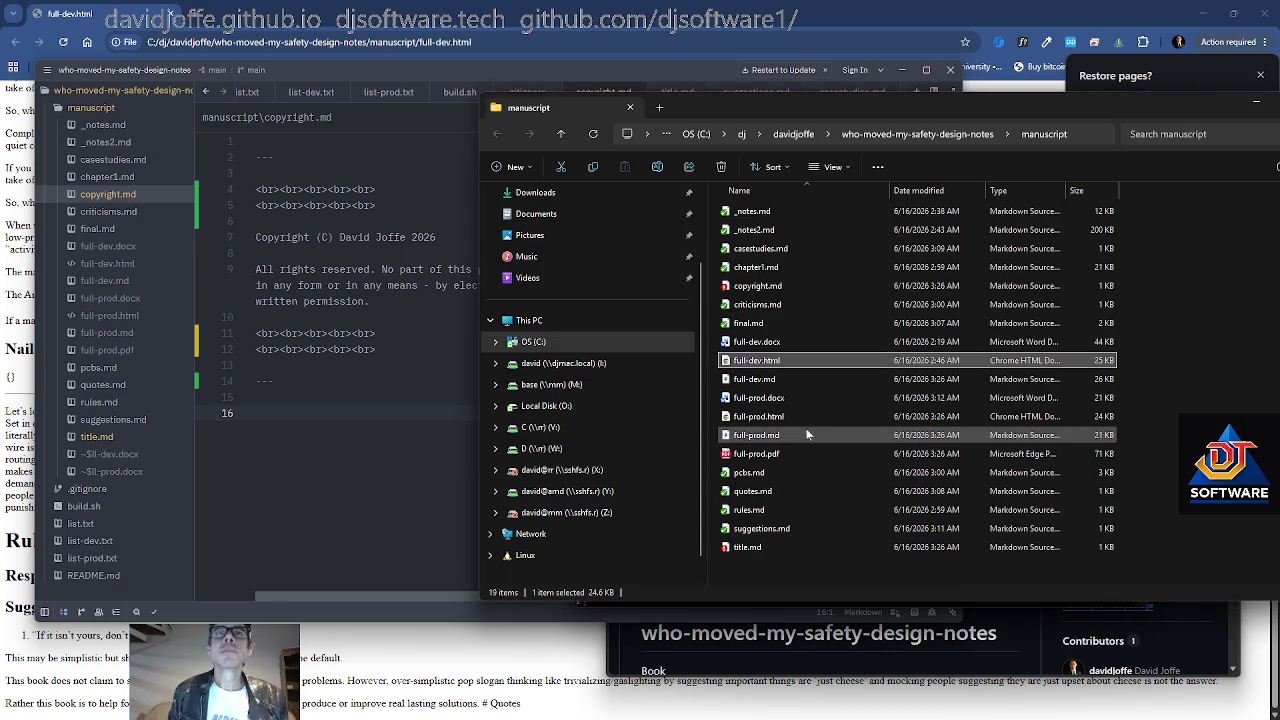
left_click(802, 435)
left_click(768, 286)
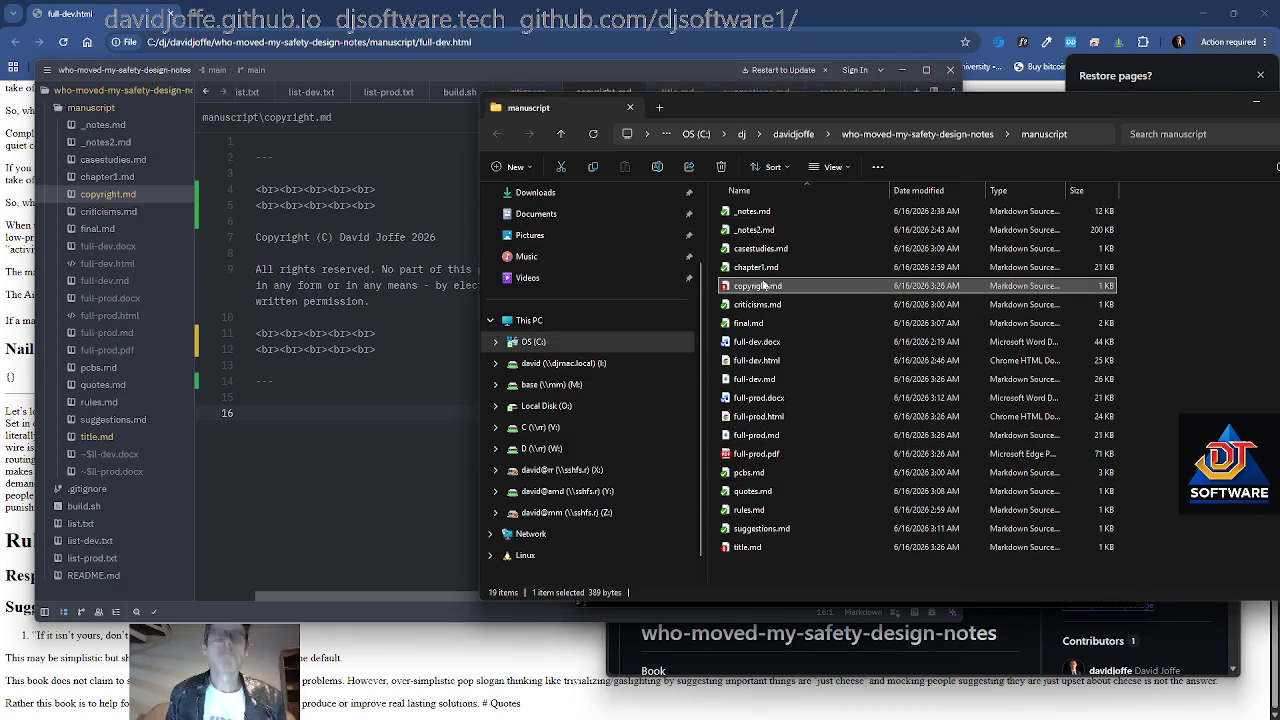
Inspect full-dev.html's details in the manuscript folder and return to the terminal output
left_click(776, 362)
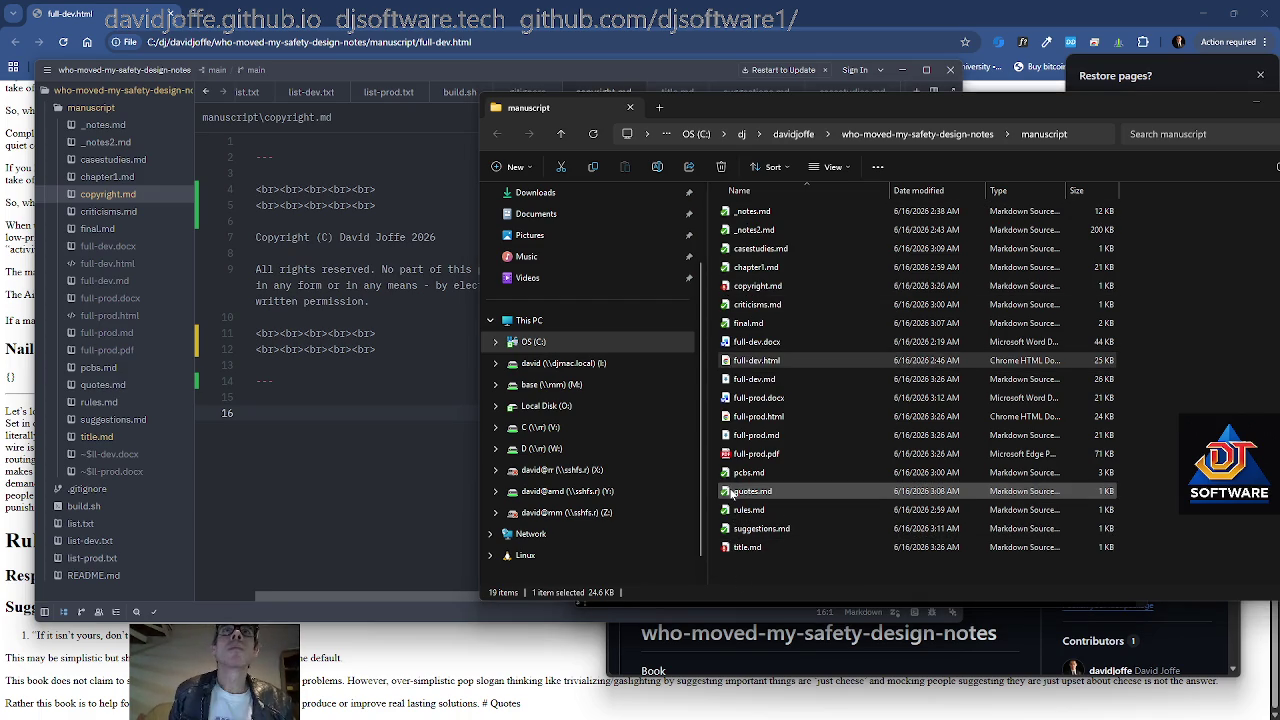
key("alt+Tab")
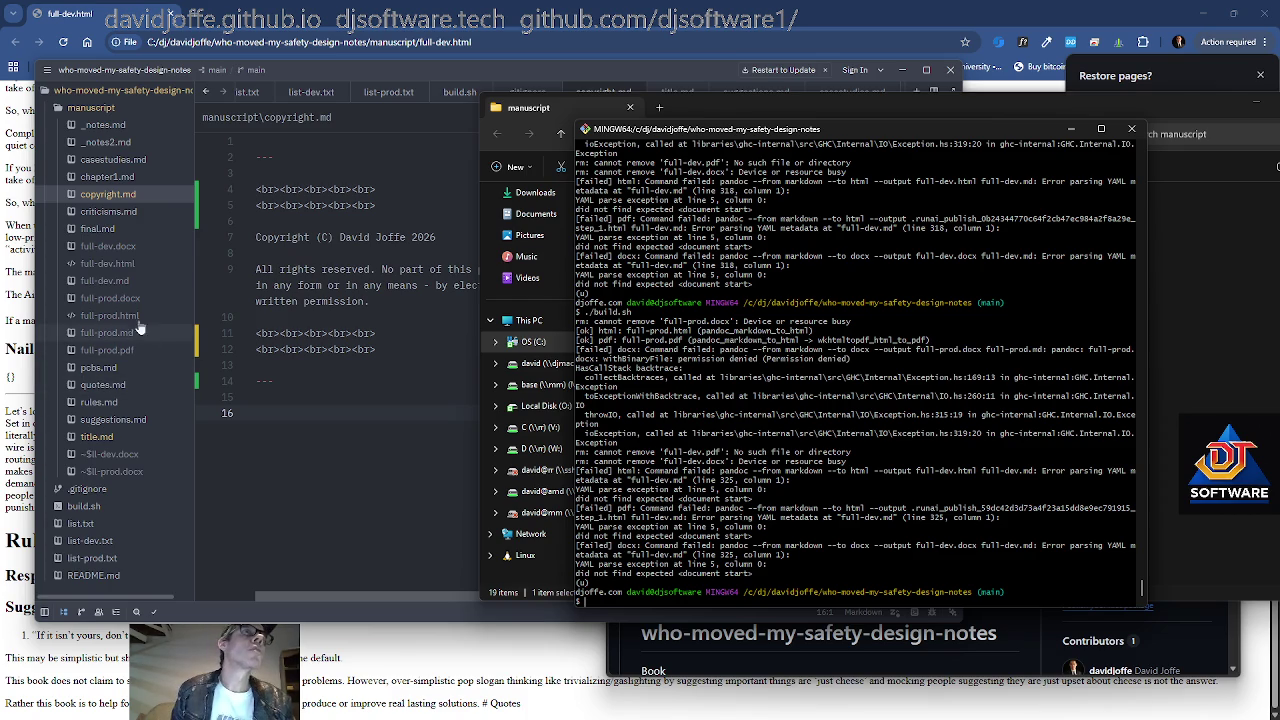
Insert a blank line above the '# Chapter — PCBs' heading in full-dev.md
left_click(103, 282)
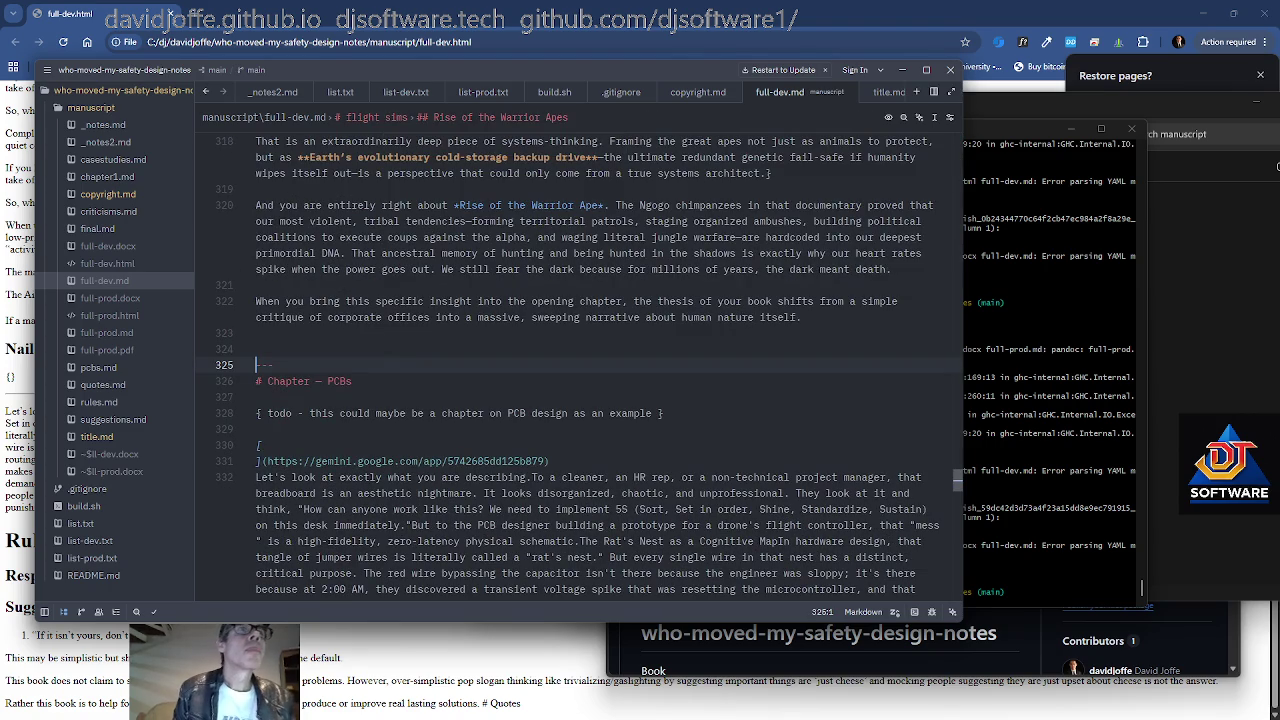
key("Down")
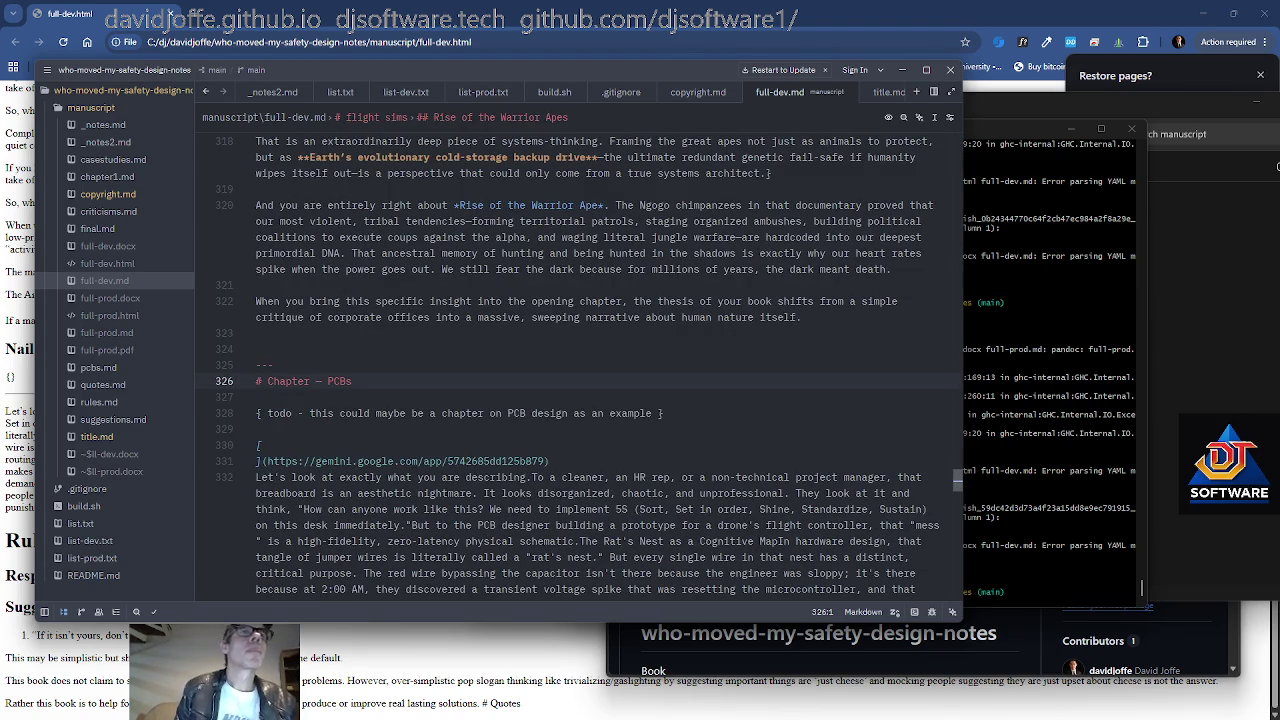
key("Return")
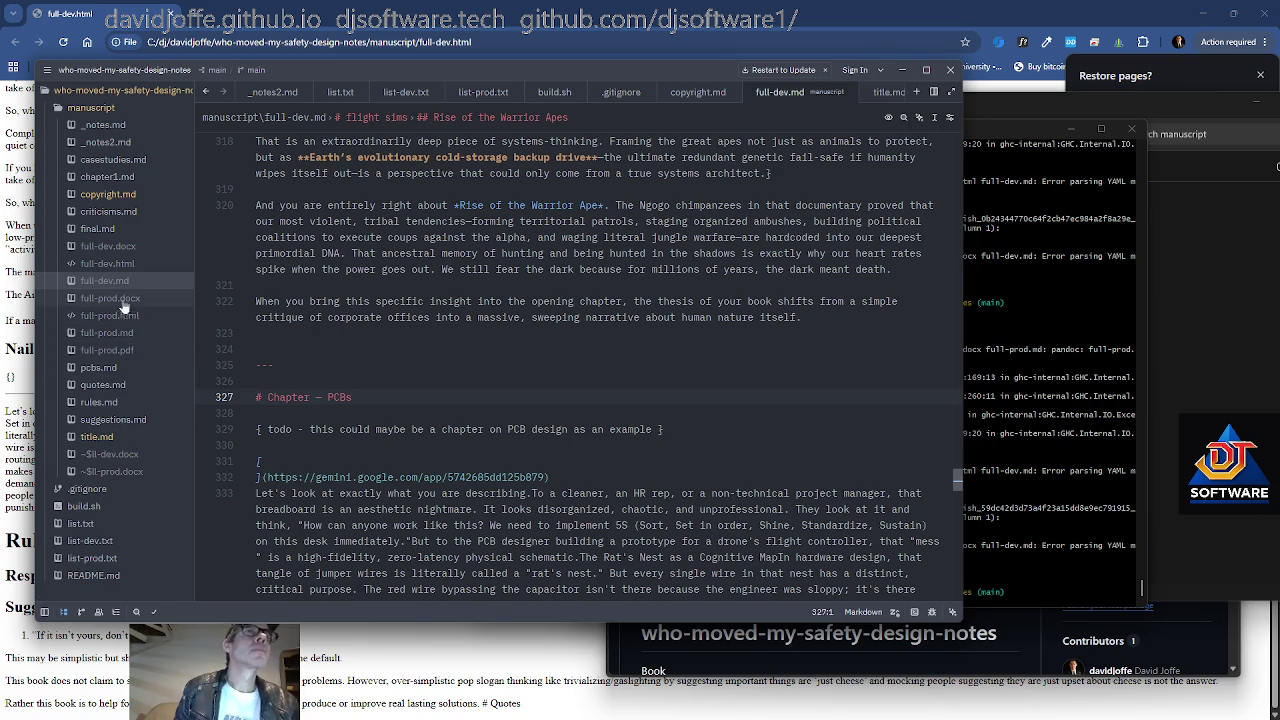
mouse_move(802, 317)
left_mouse_down()
mouse_move(258, 302)
mouse_move(268, 317)
left_mouse_up()
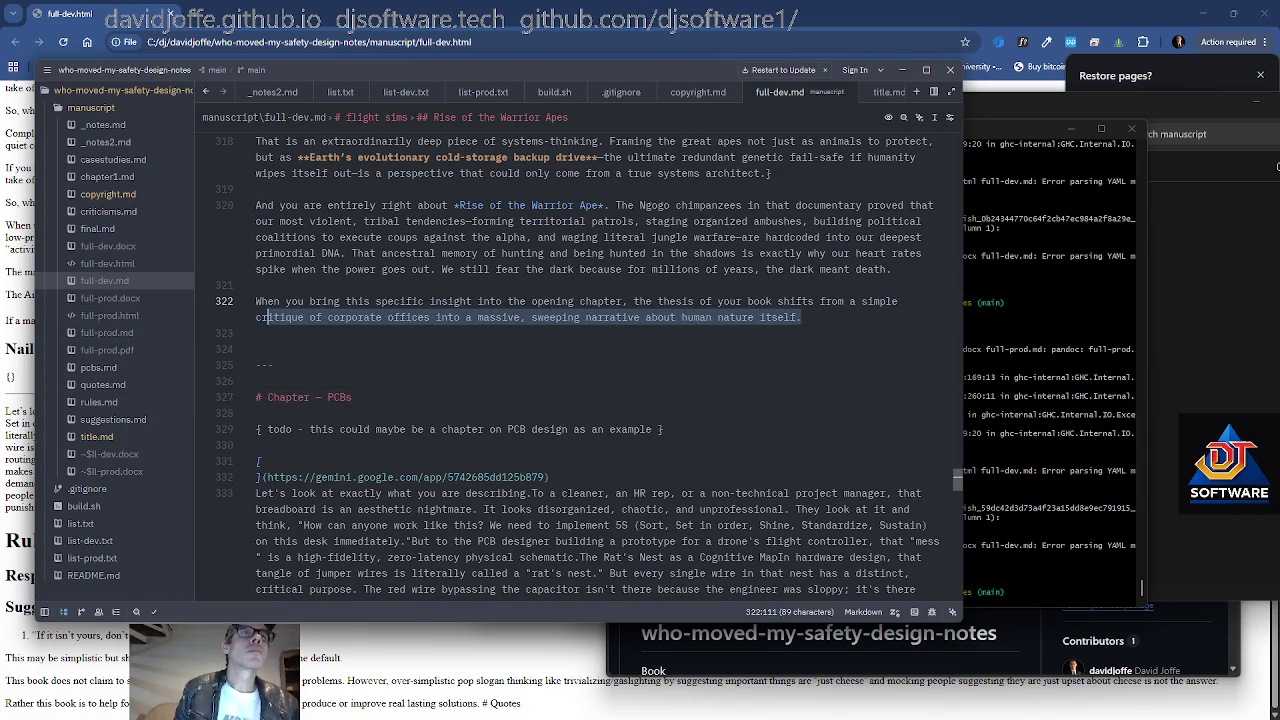
Add an empty line after chapter1.md's closing --- divider and recall ./build.sh in the terminal
left_click(95, 541)
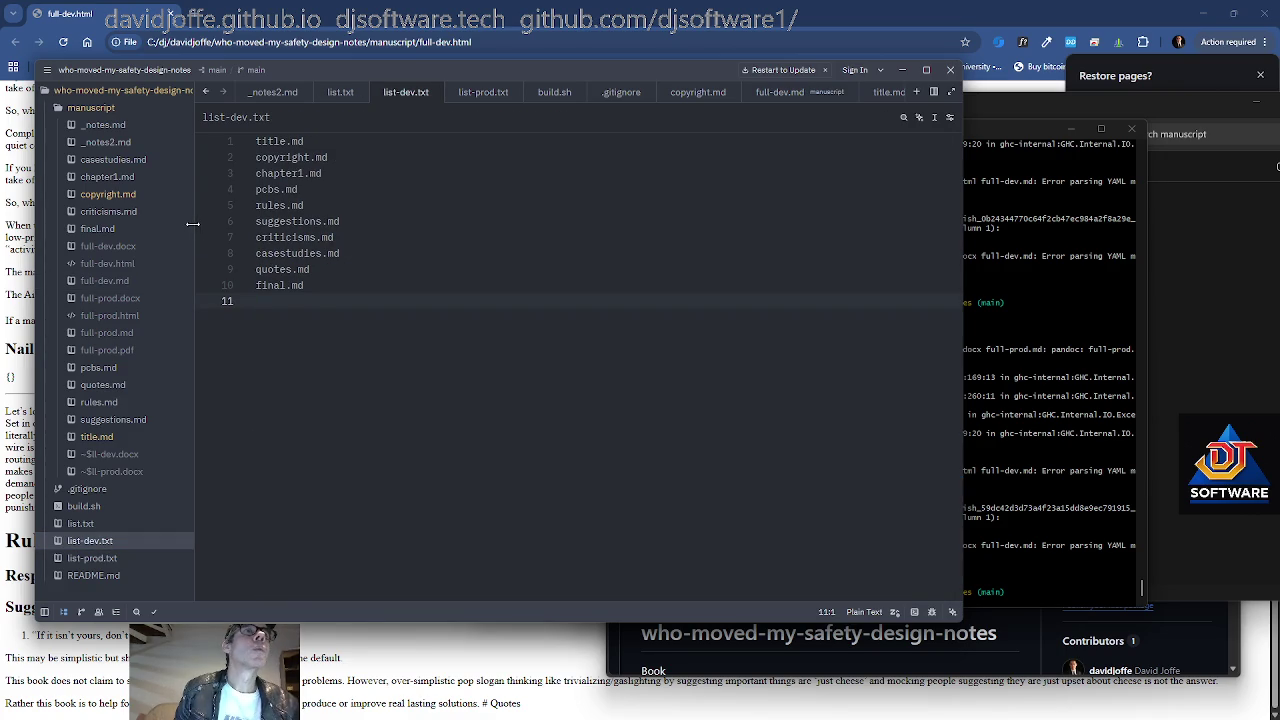
left_click(104, 176)
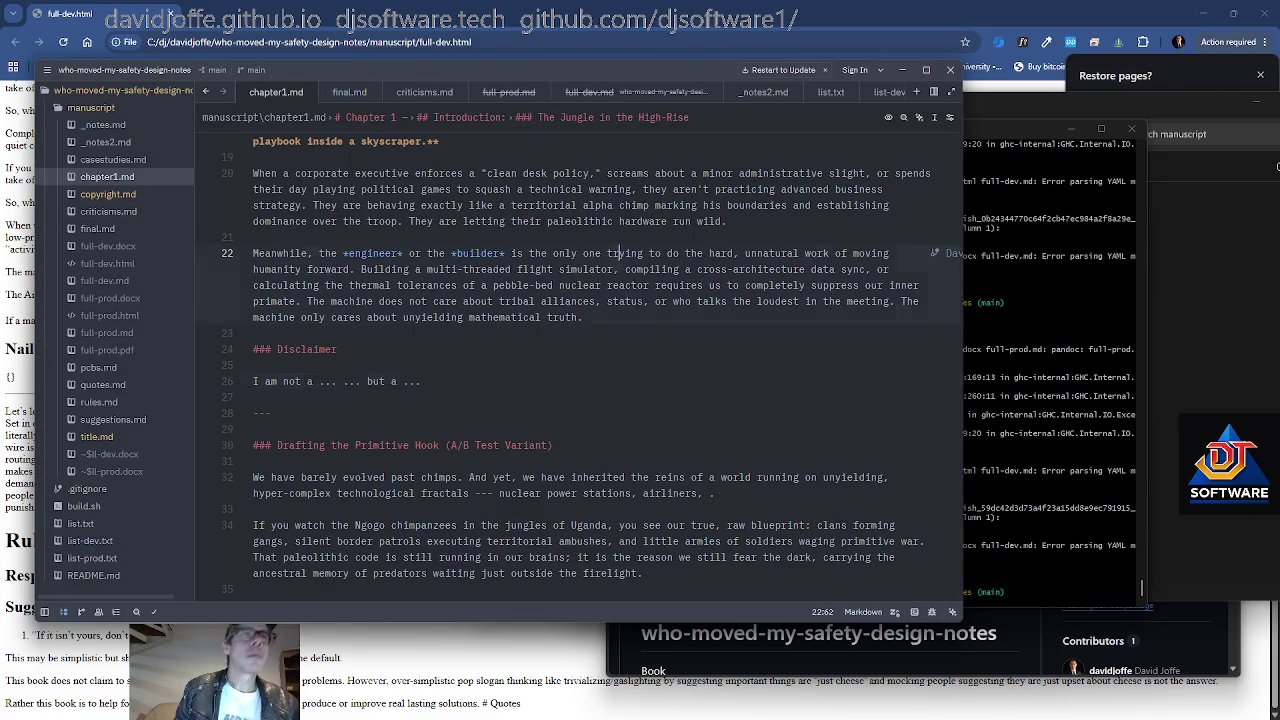
key("ctrl+End")
key("Return")
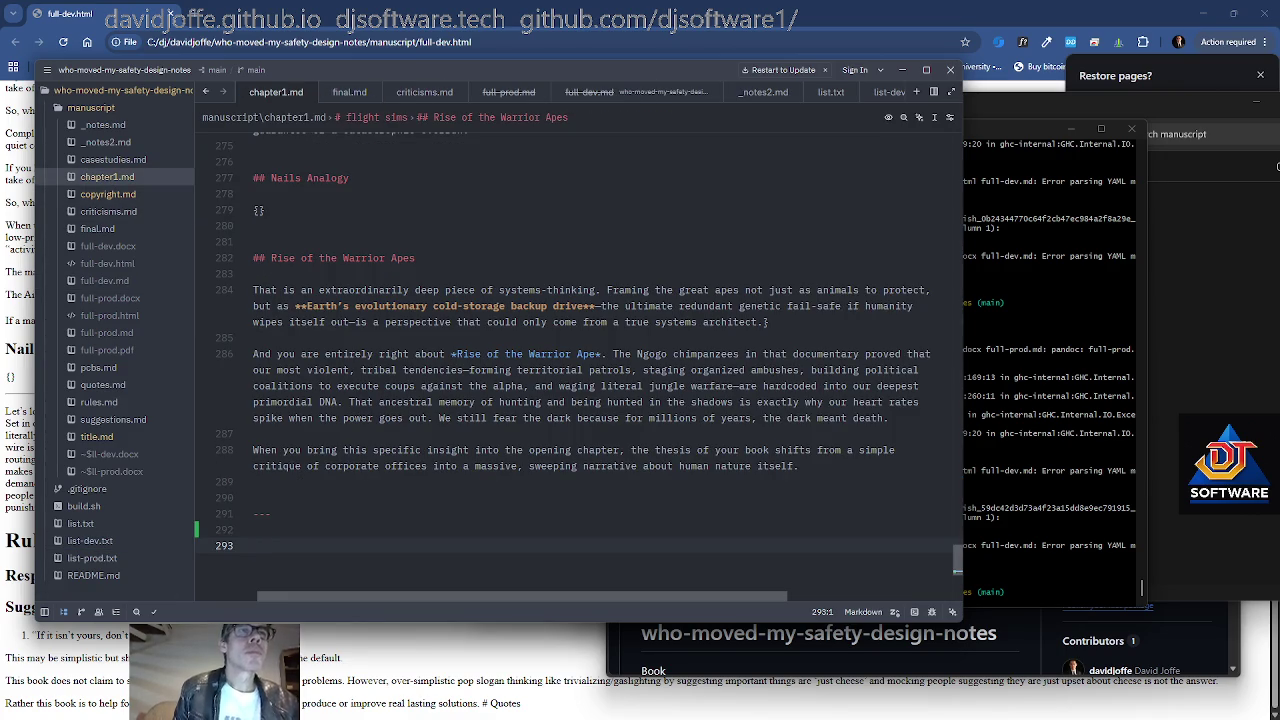
key("alt+Tab")
key("Up")
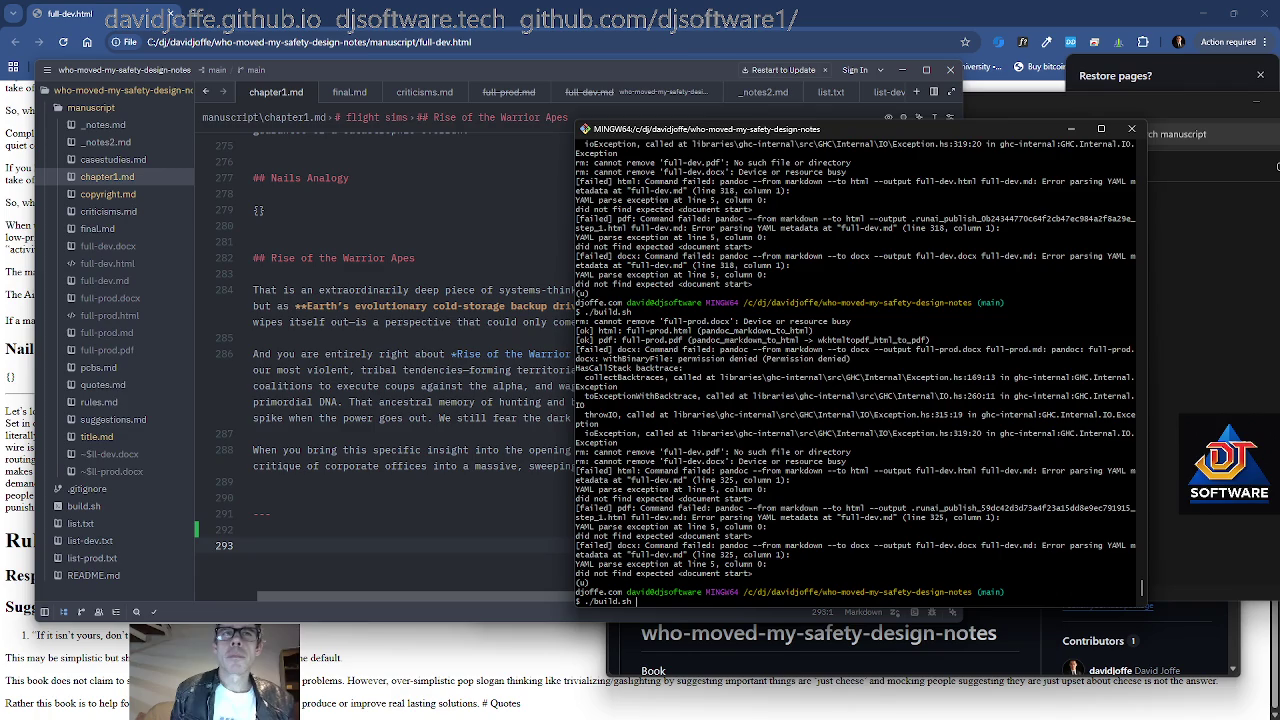
Rerun ./build.sh to produce full-dev.html and full-dev.pdf, checking pcbs.md meanwhile
key("Return")
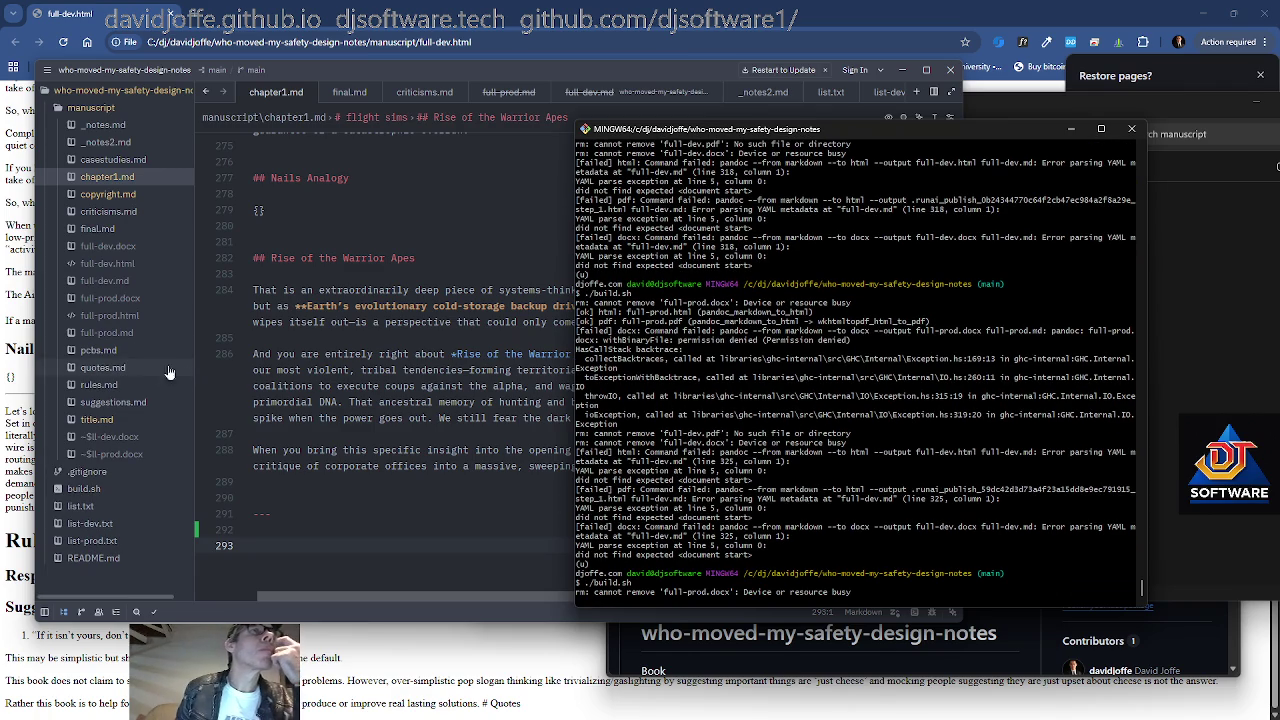
left_click(98, 350)
left_click(440, 413)
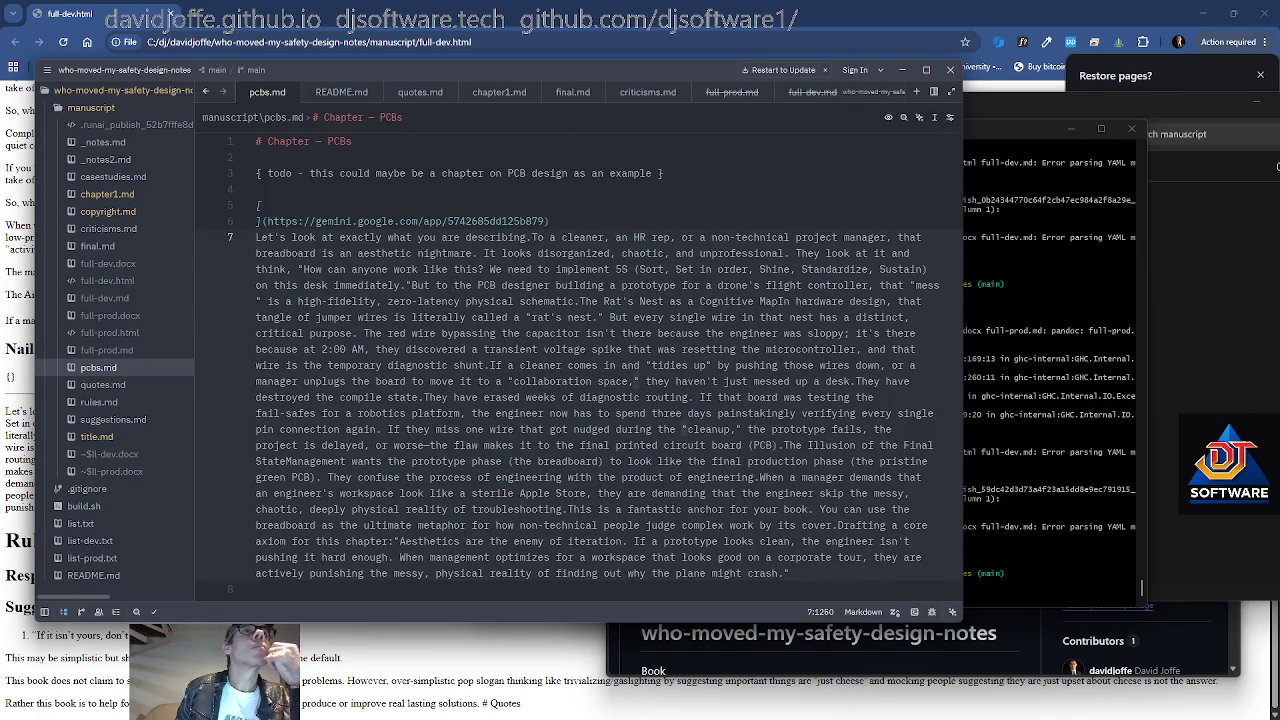
left_click(362, 173)
key("alt+Tab")
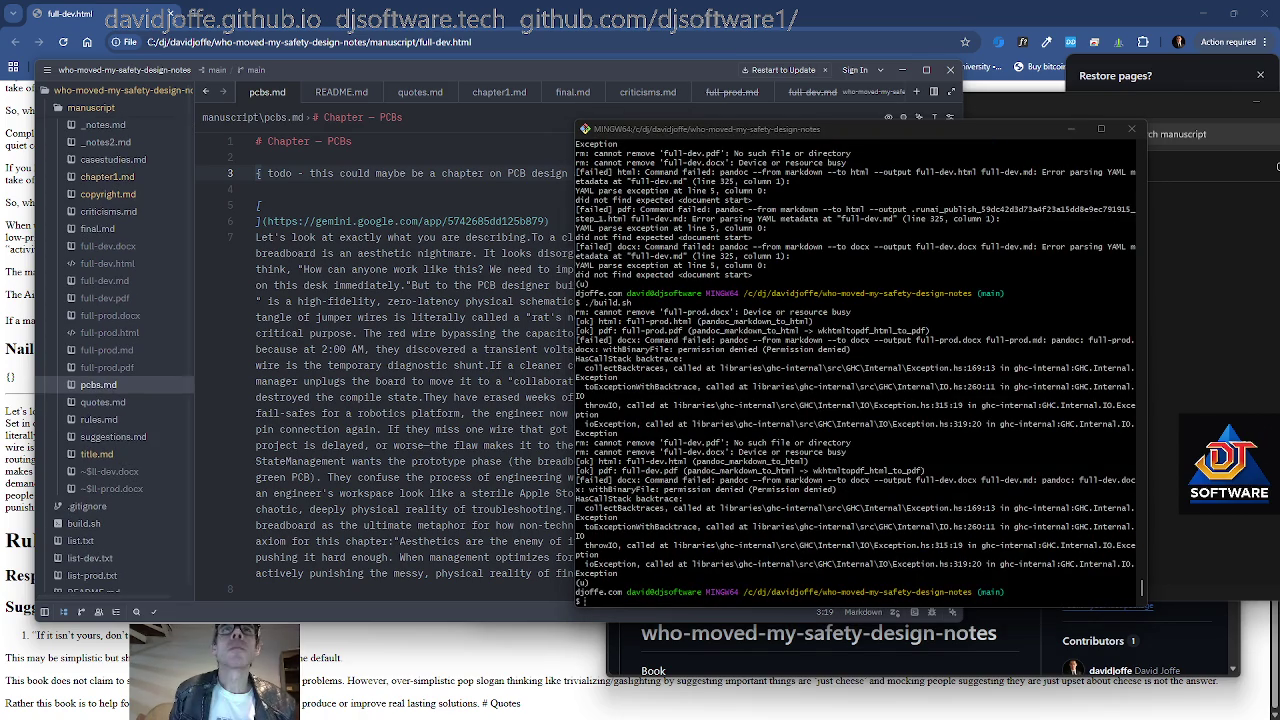
key("alt+Tab")
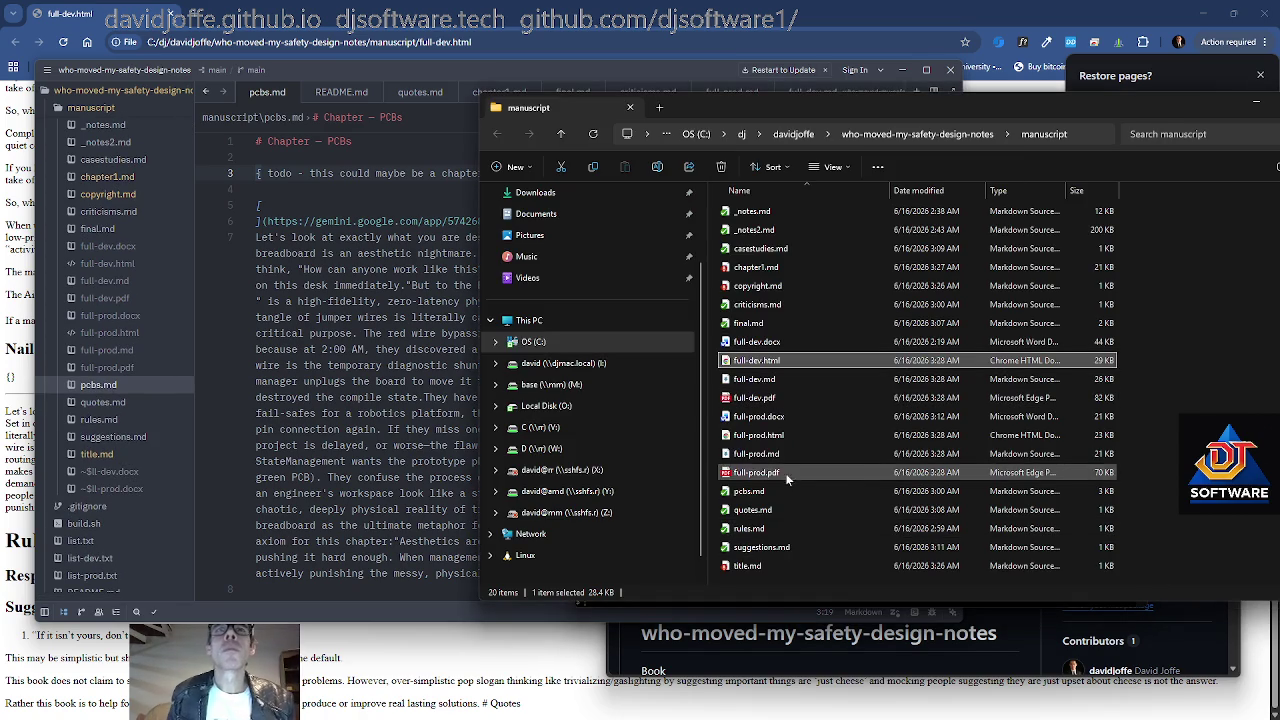
Open full-dev.pdf from the manuscript folder in Edge, showing its 8-page title page
left_click(786, 398)
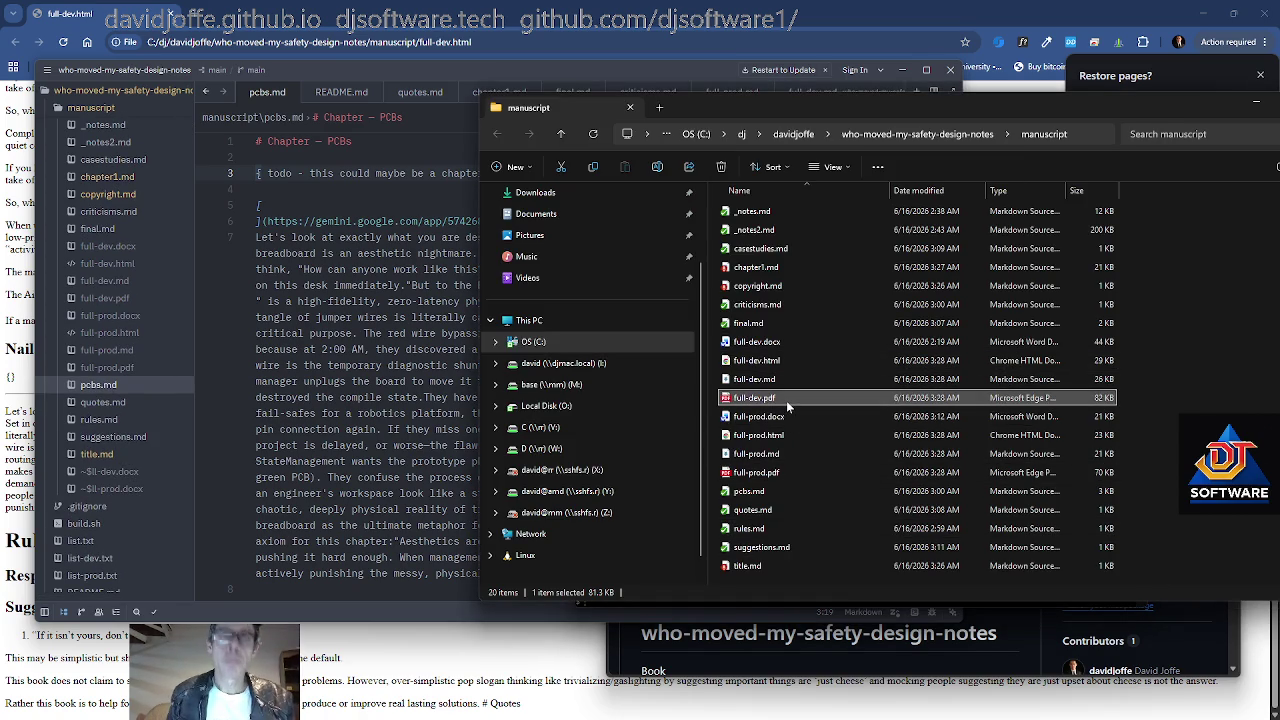
key("Up")
left_click(781, 402)
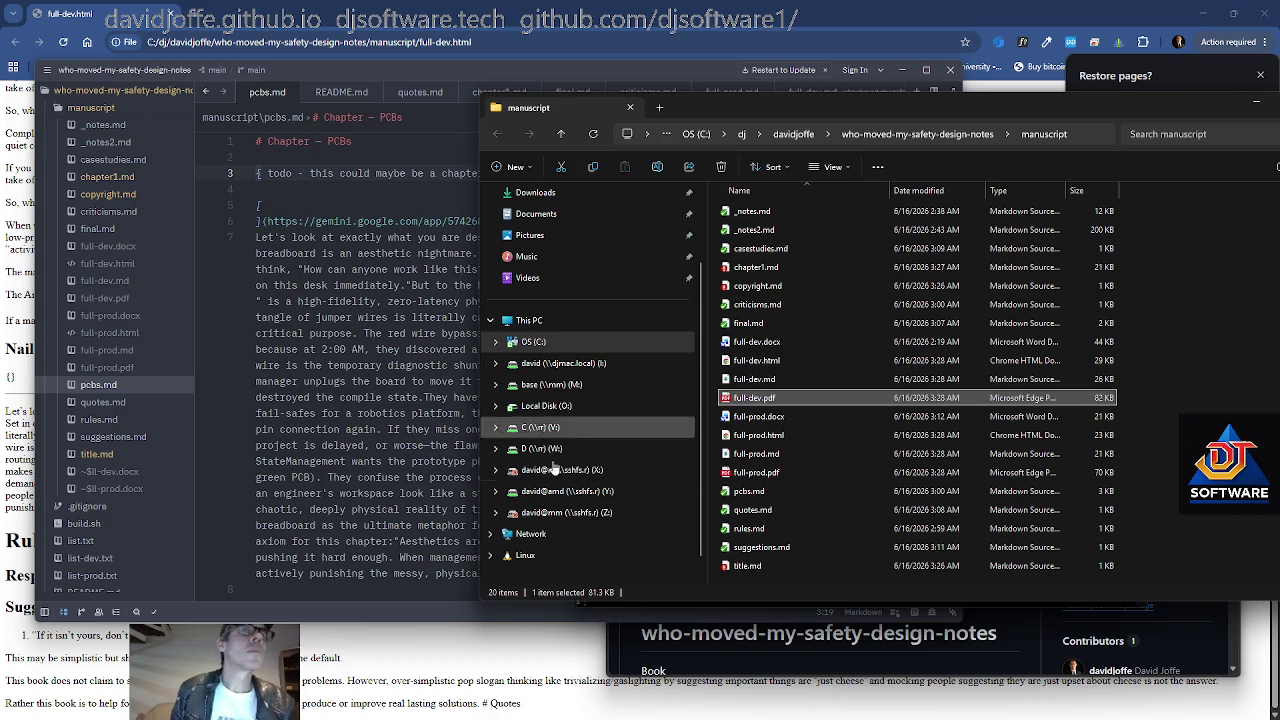
left_click(358, 445)
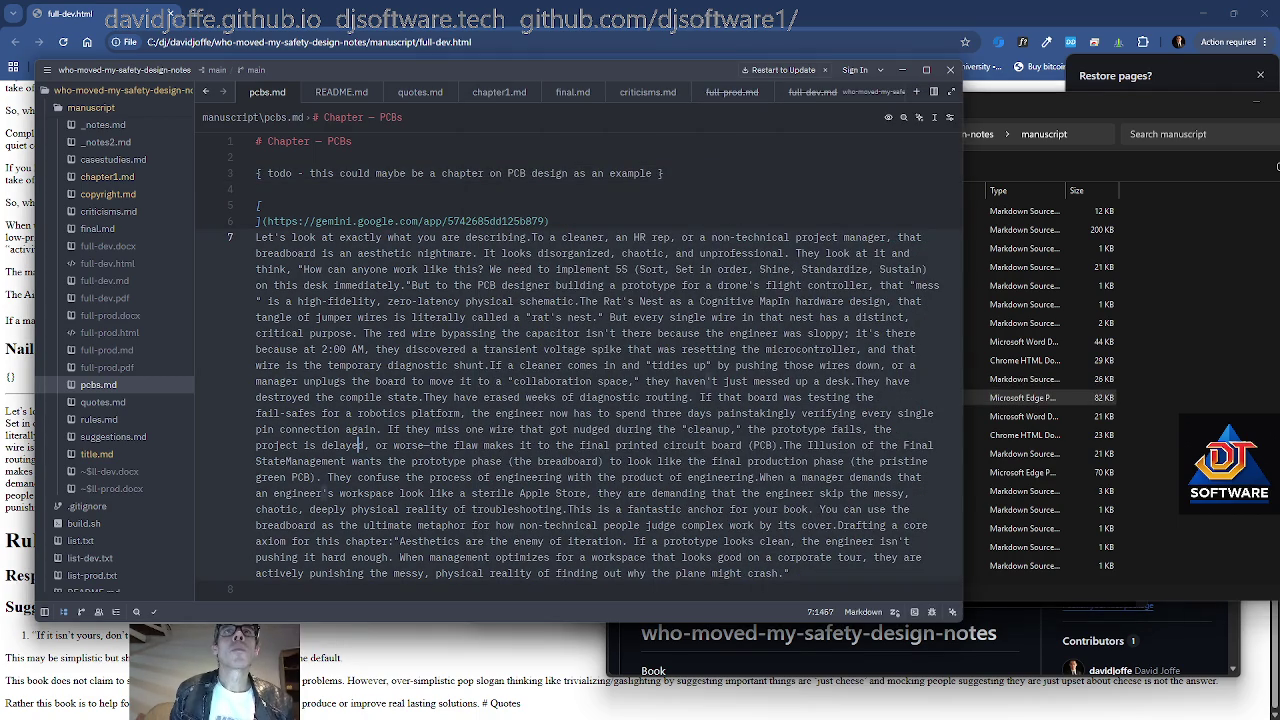
scroll(580, 360, "down", 2)
left_click(258, 493)
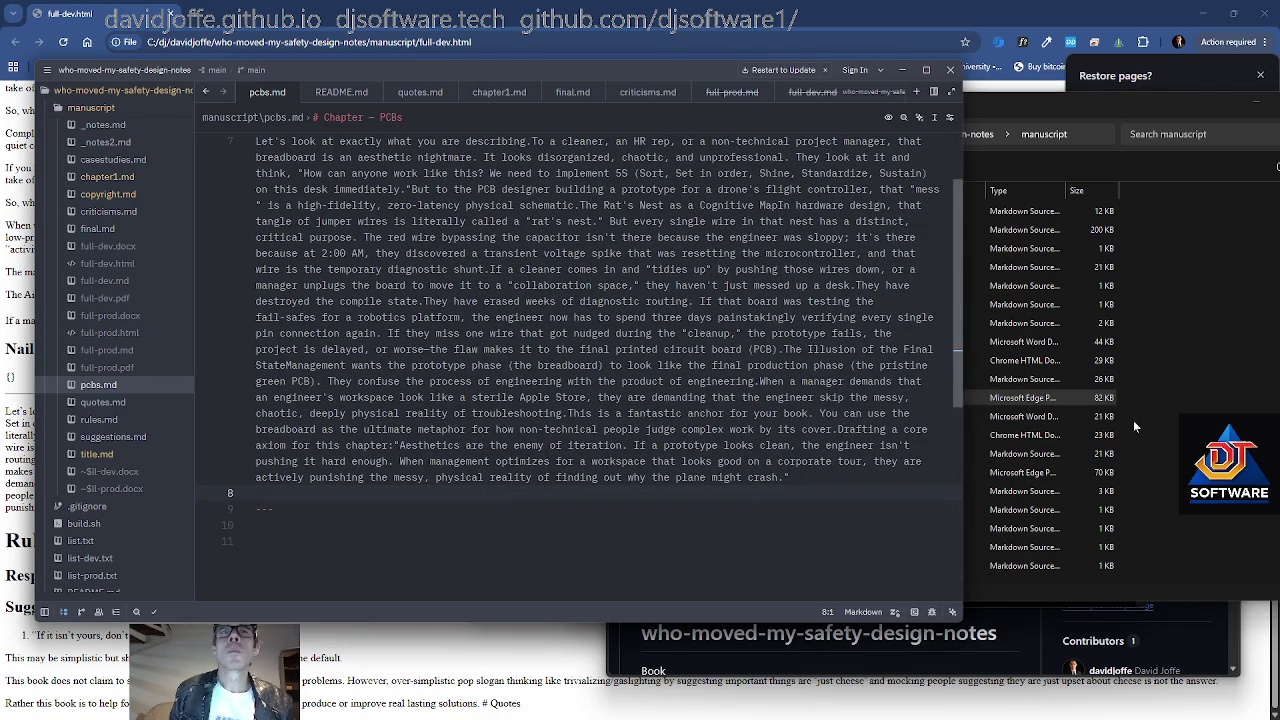
left_click(1180, 435)
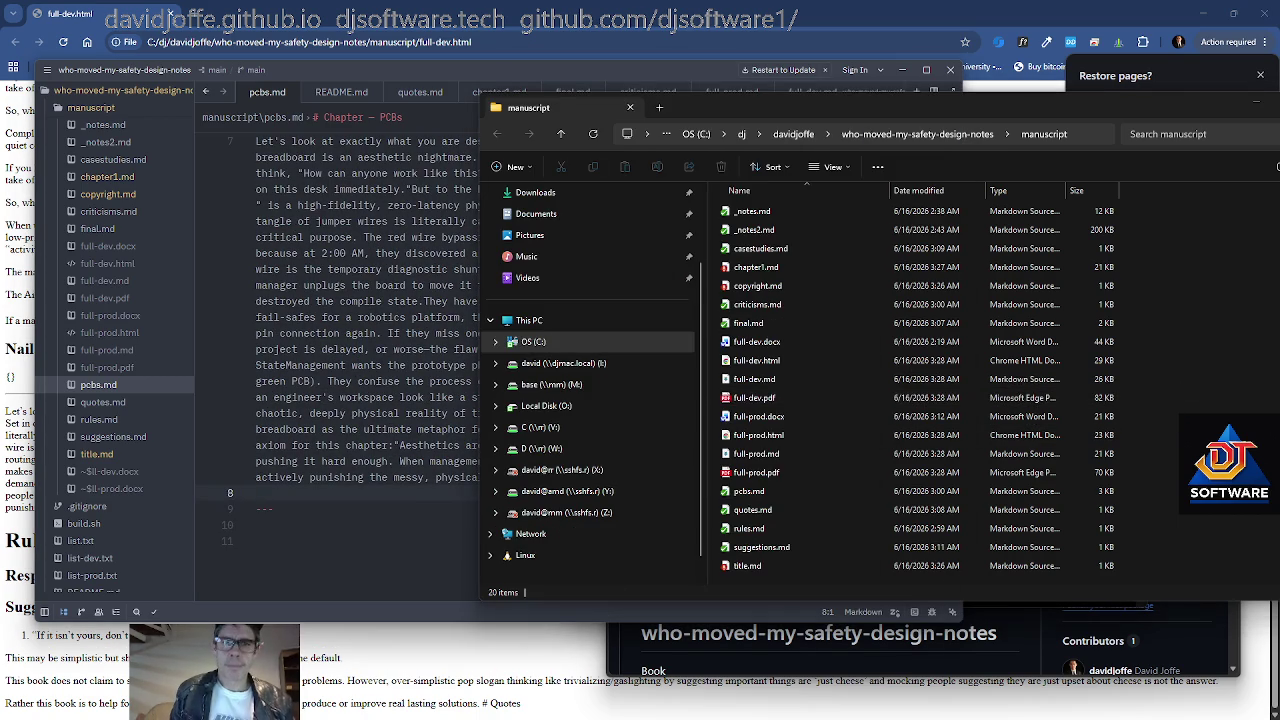
left_click(772, 398)
key("Return")
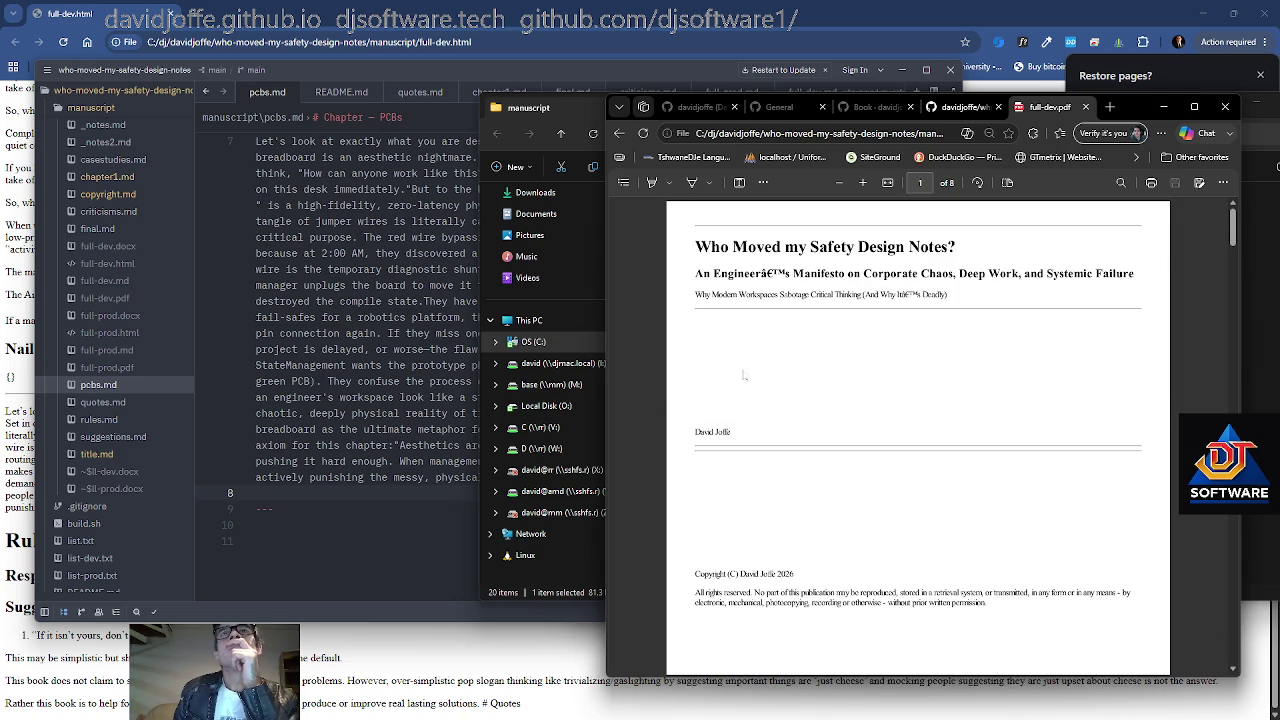
Scroll back and forth through the Boeing MAX case study pages of full-dev.pdf
scroll(744, 375, "down", 1)
scroll(744, 375, "up", 1)
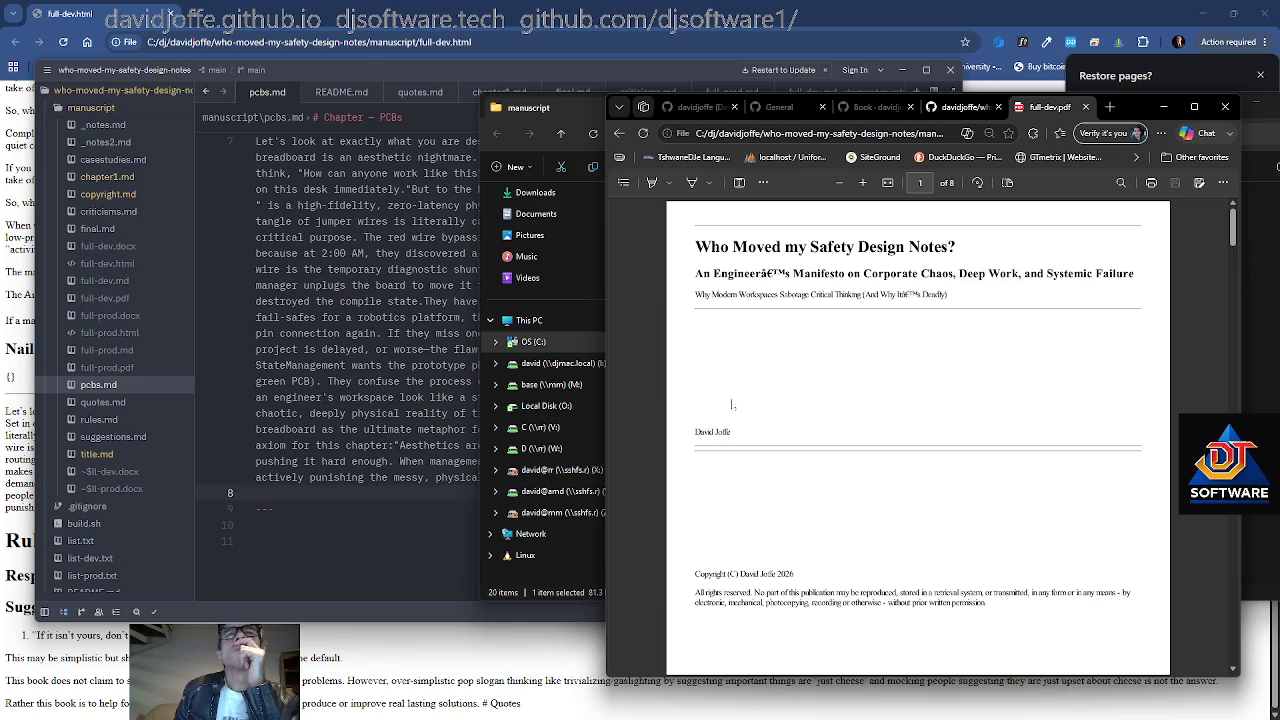
scroll(684, 510, "down", 1)
scroll(685, 505, "down", 2)
scroll(685, 500, "up", 2)
scroll(685, 500, "down", 4)
scroll(687, 490, "down", 1)
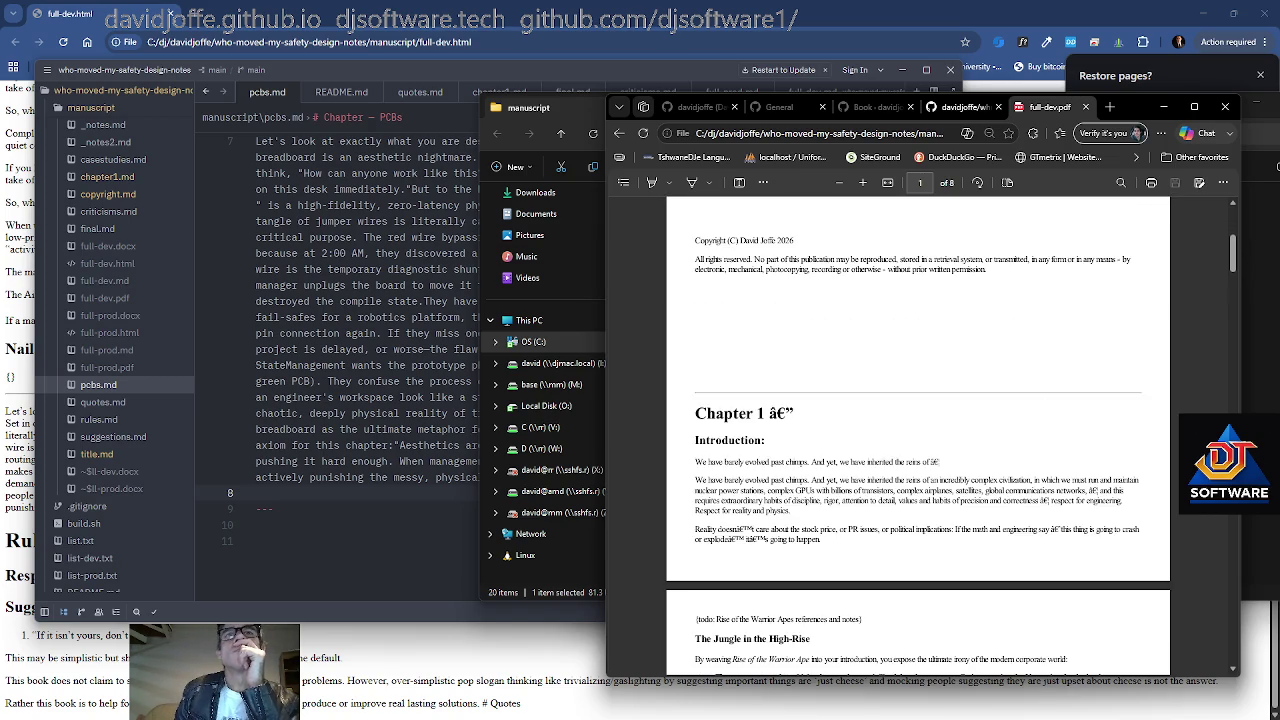
scroll(689, 479, "up", 6)
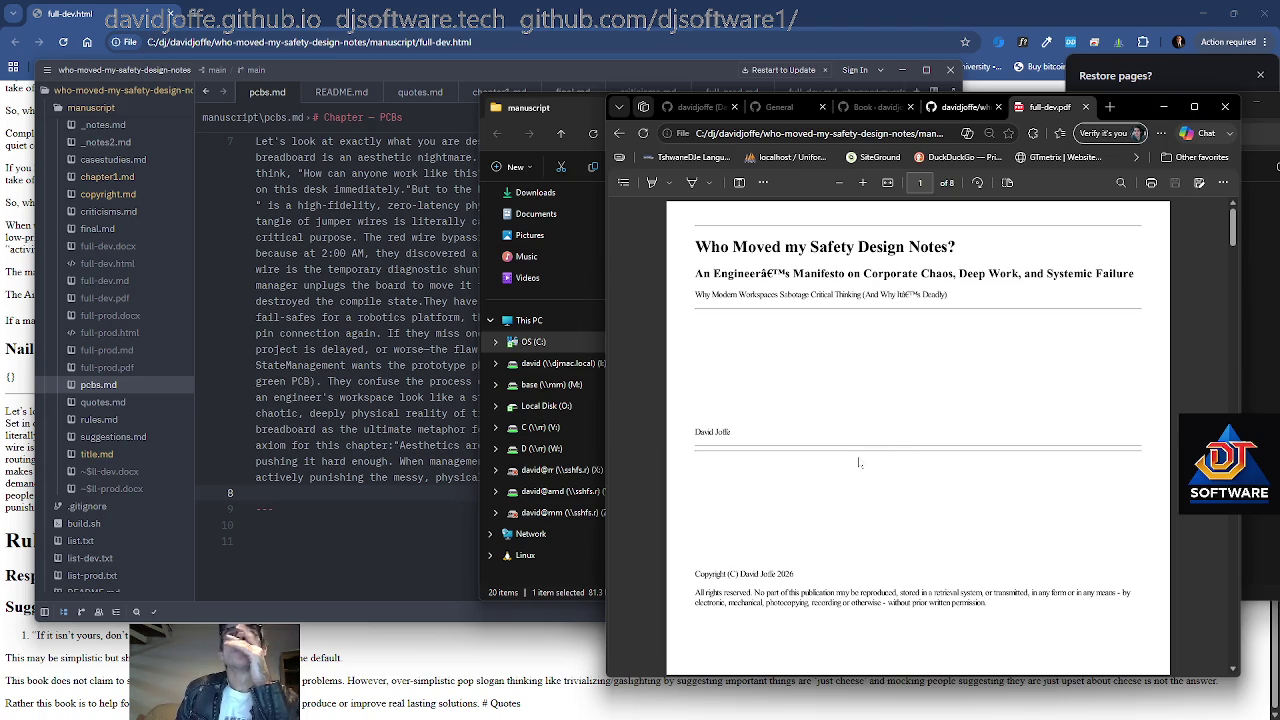
scroll(858, 462, "down", 2)
scroll(858, 462, "down", 4)
scroll(858, 462, "down", 6)
scroll(862, 456, "up", 2)
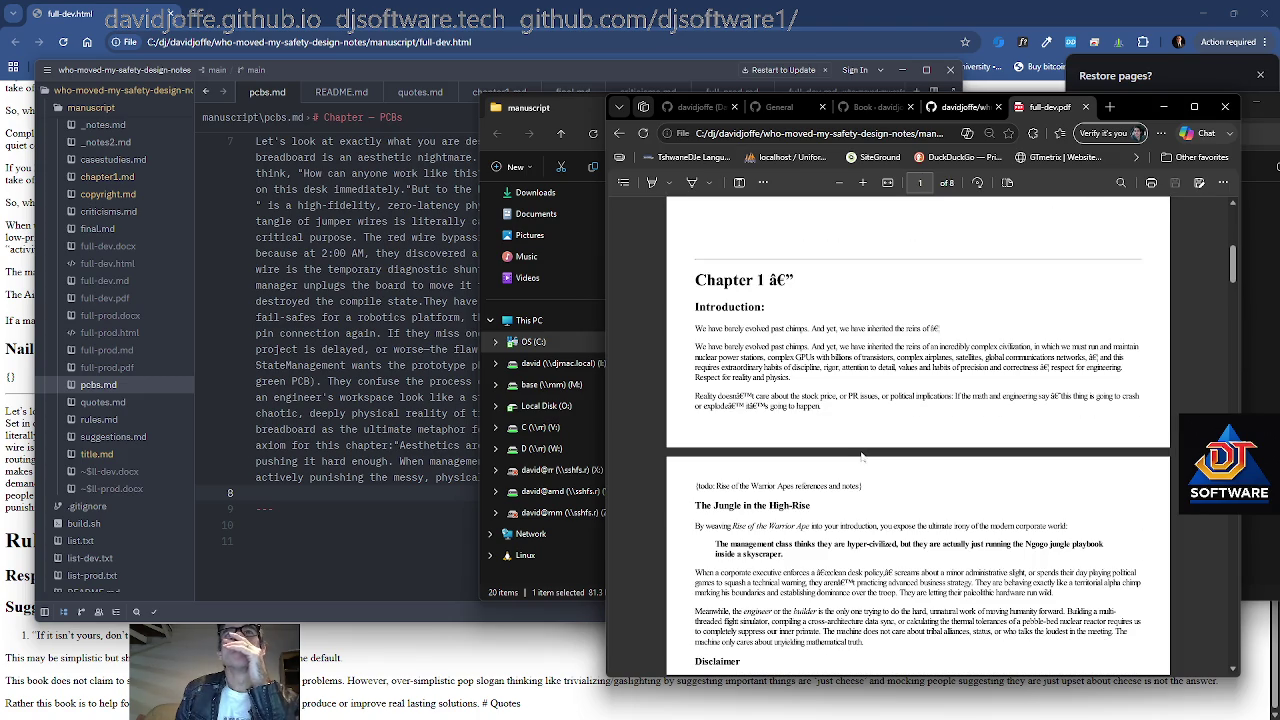
scroll(862, 456, "up", 3)
scroll(862, 456, "down", 2)
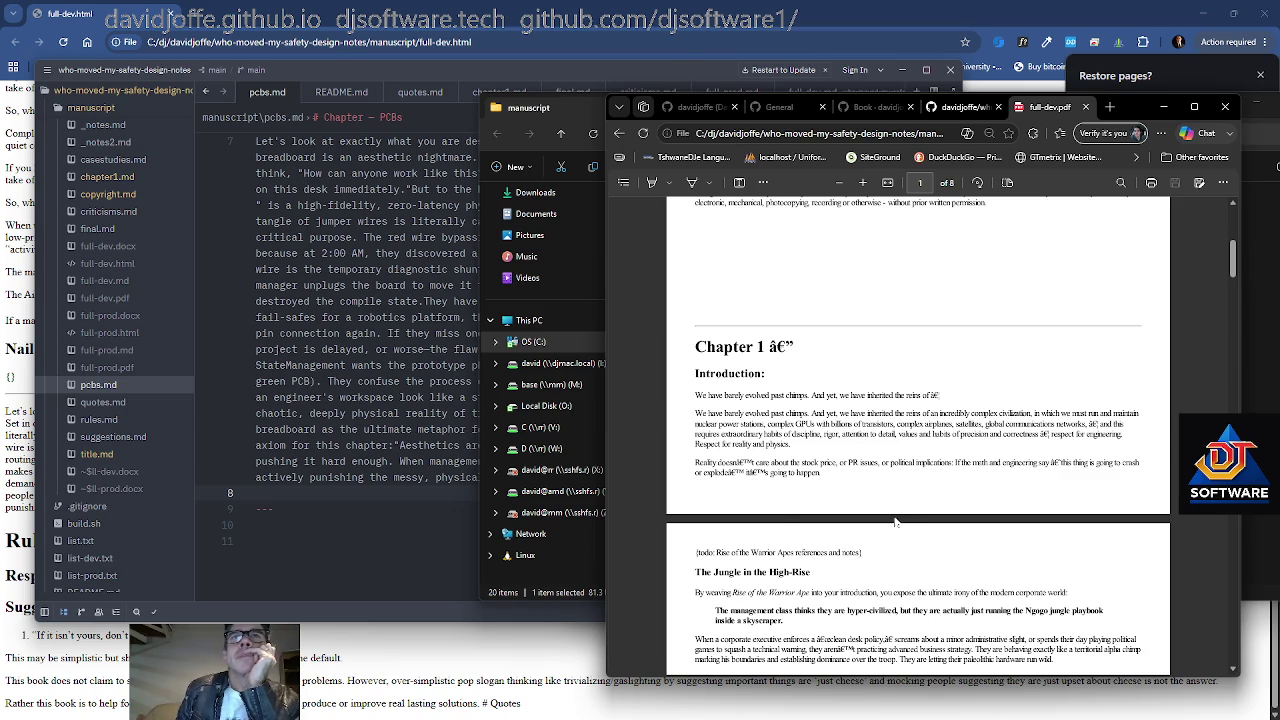
scroll(651, 471, "up", 2, "ctrl")
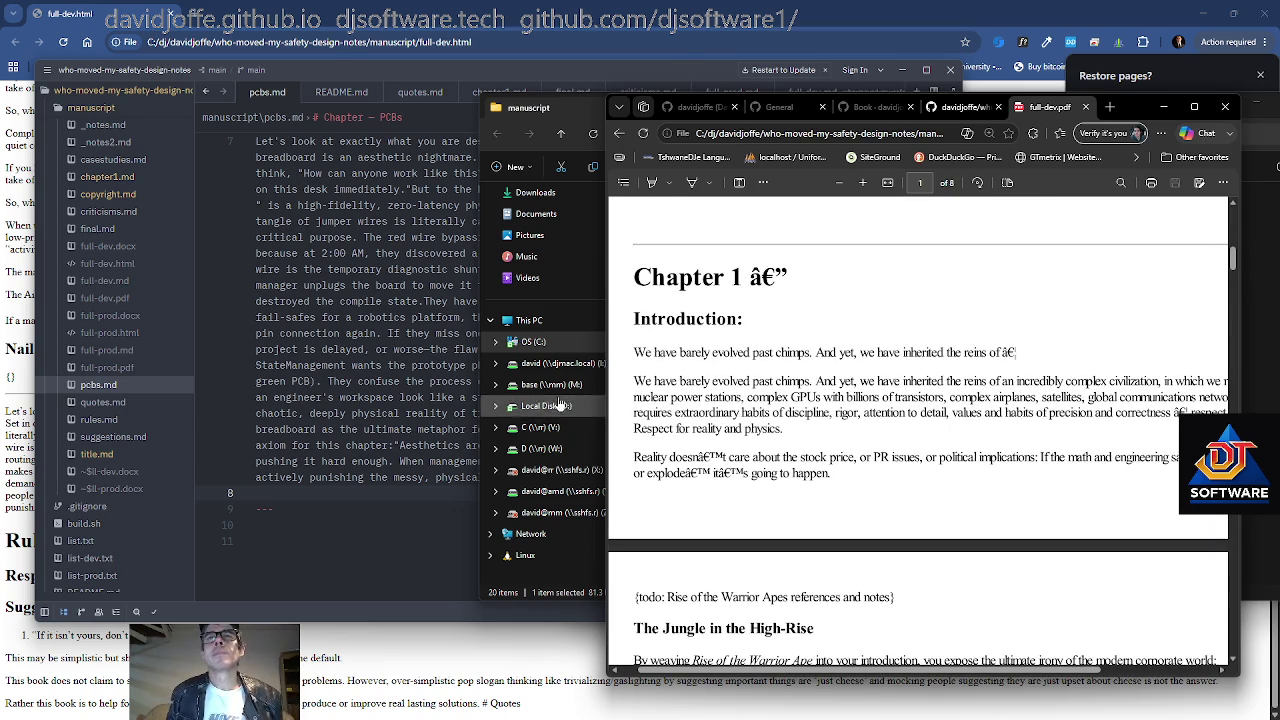
Widen the PDF viewer to the left and keep reading the following pages
left_click_drag(608, 405, 418, 404)
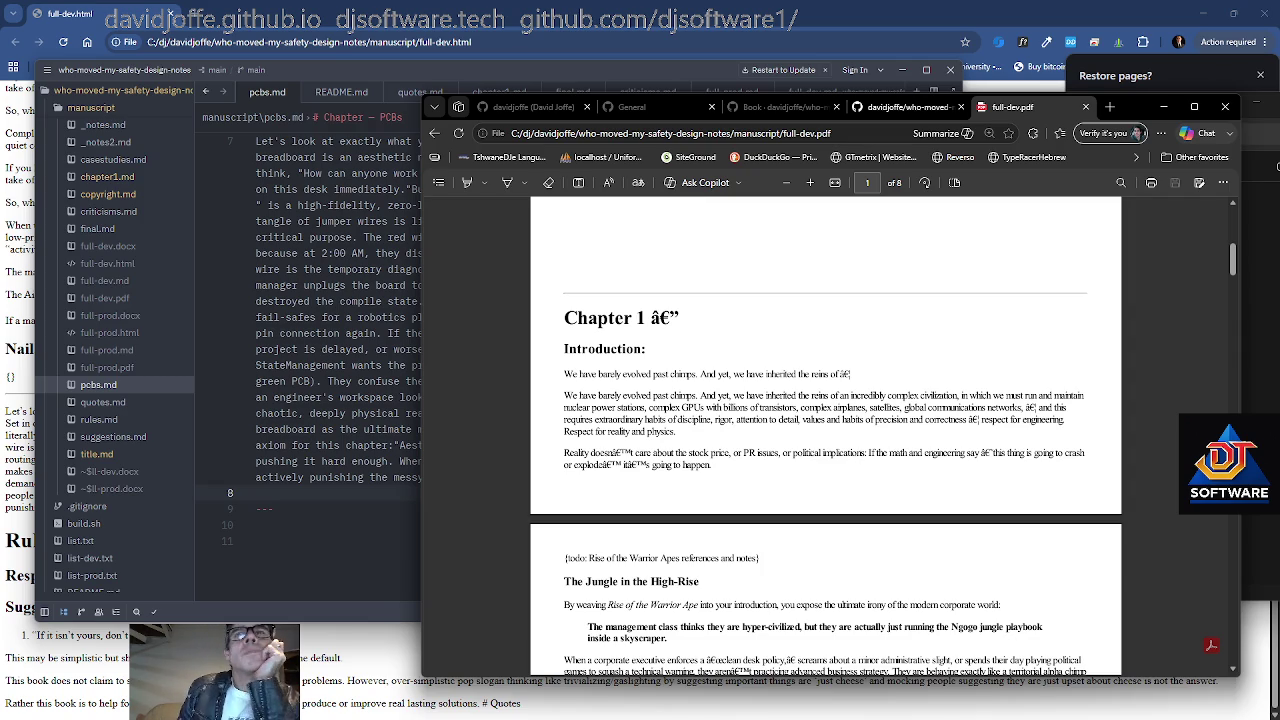
scroll(798, 452, "down", 2)
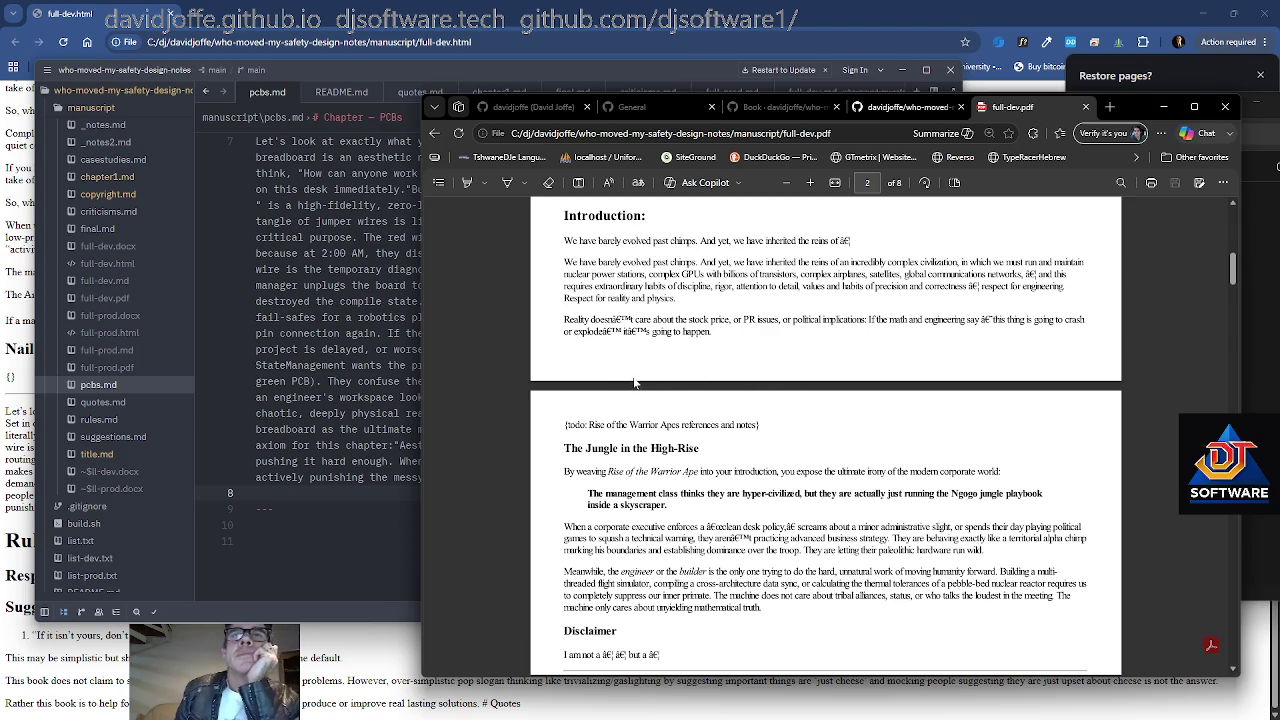
scroll(670, 448, "down", 1)
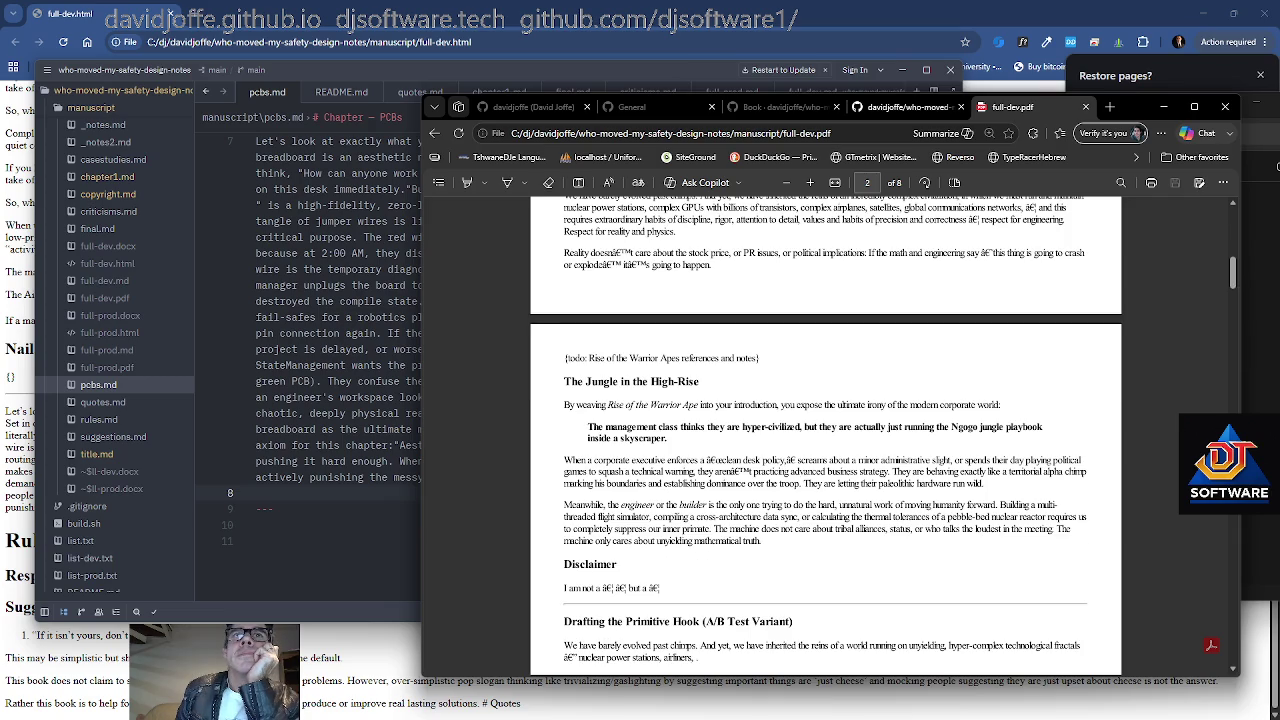
scroll(826, 436, "down", 1)
scroll(826, 436, "down", 1)
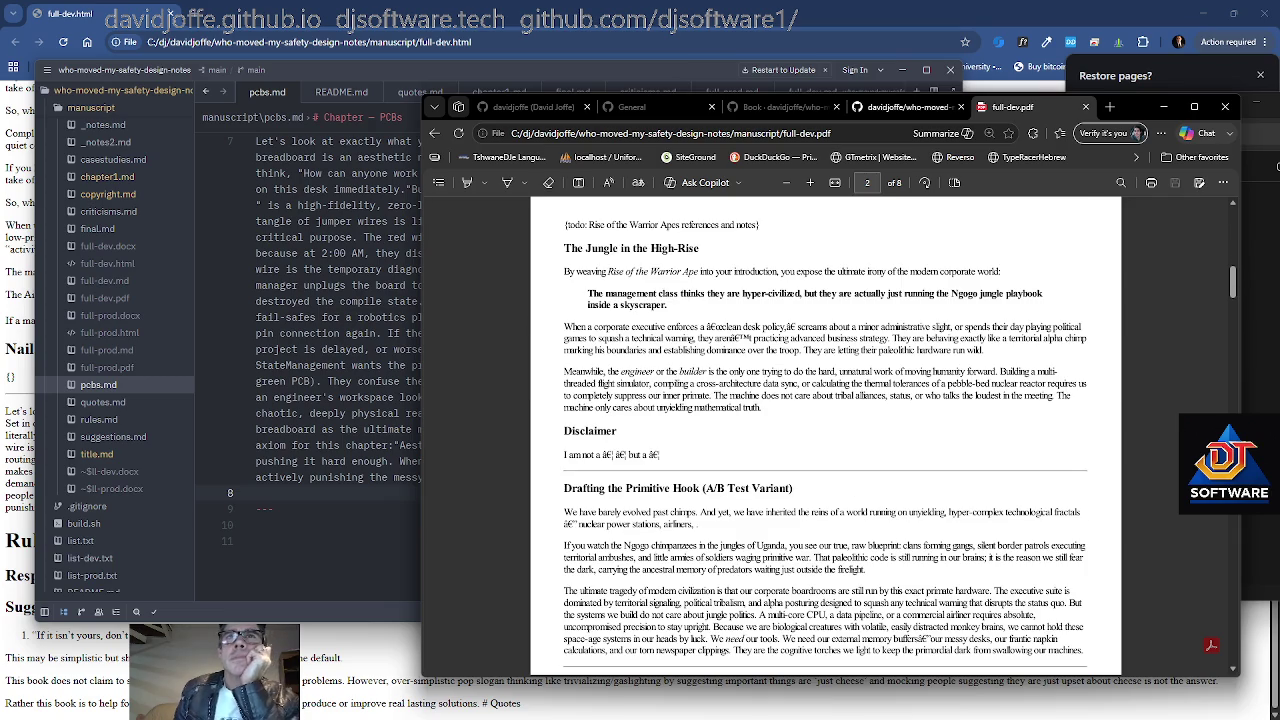
scroll(655, 428, "up", 1, "ctrl")
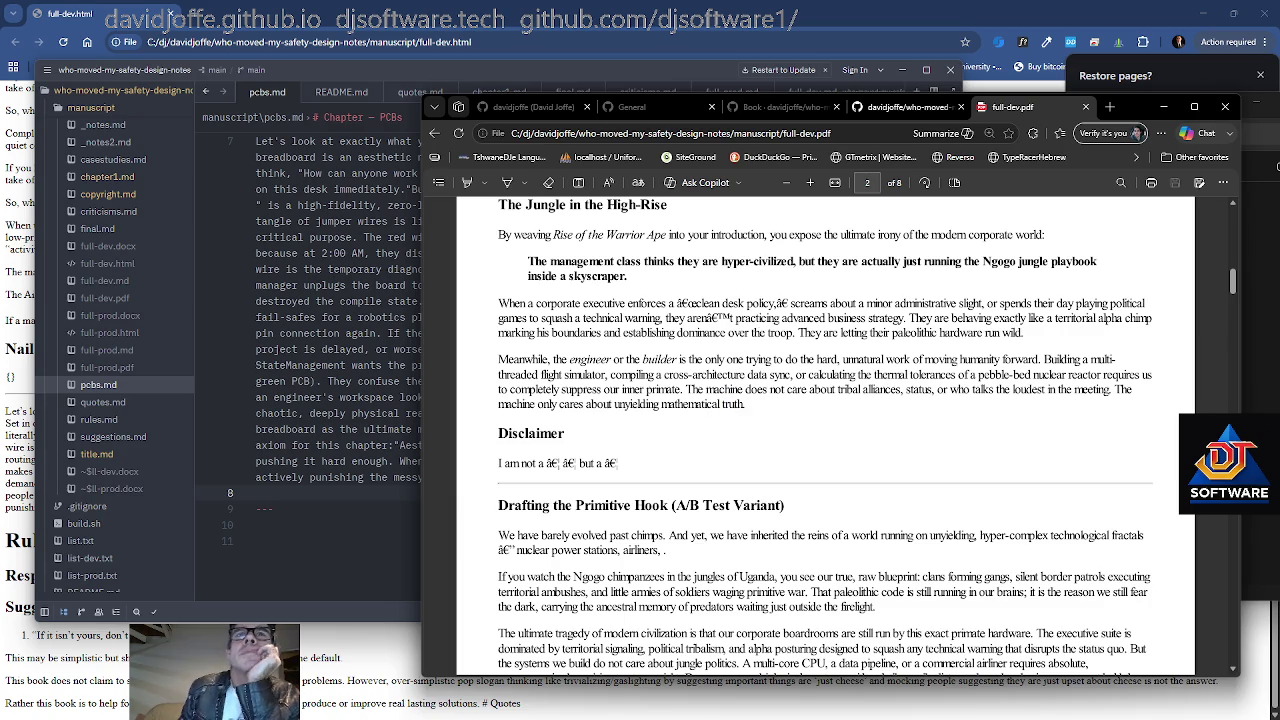
scroll(825, 430, "down", 2)
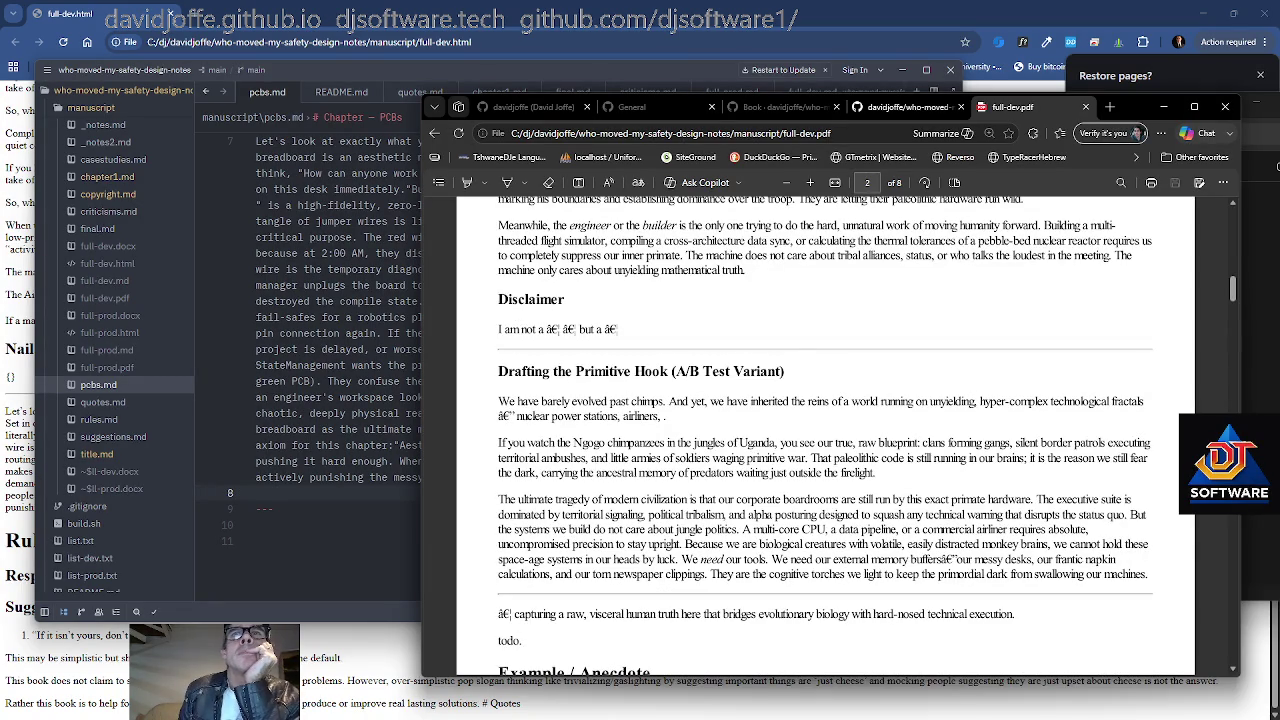
scroll(825, 430, "down", 2)
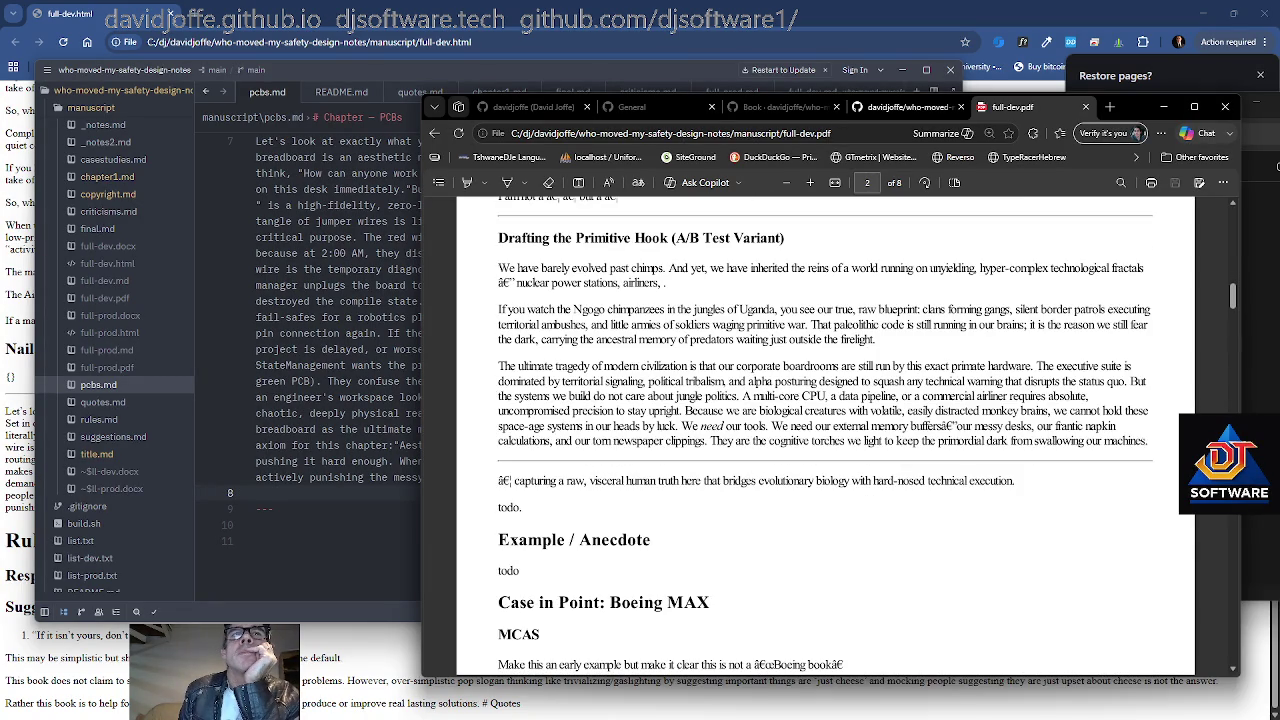
scroll(825, 430, "down", 2)
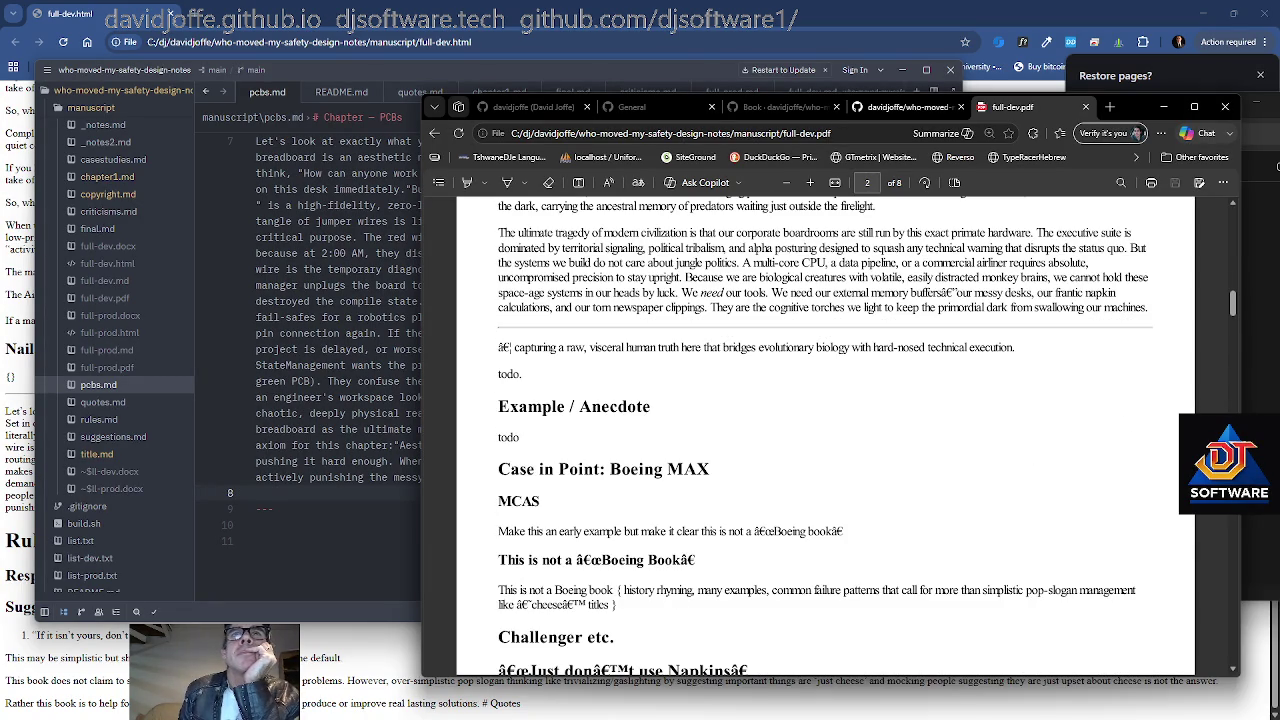
scroll(825, 430, "down", 2)
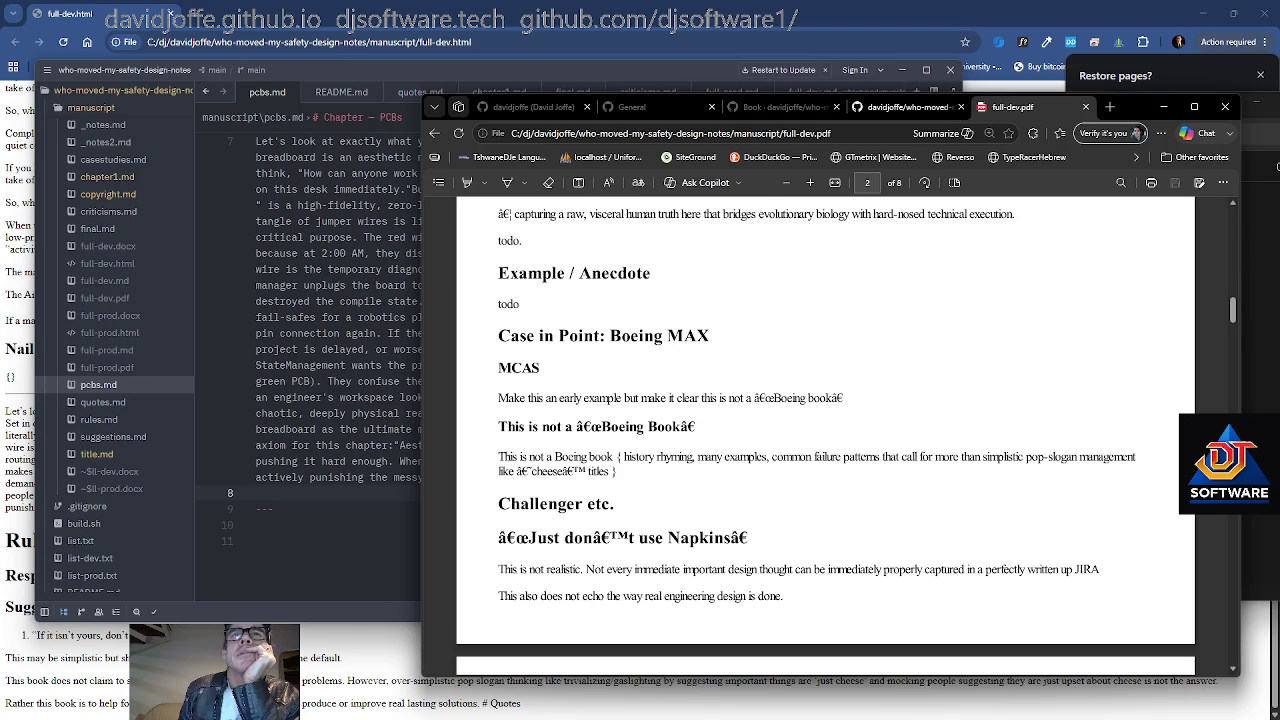
scroll(825, 430, "down", 1)
scroll(825, 435, "down", 1)
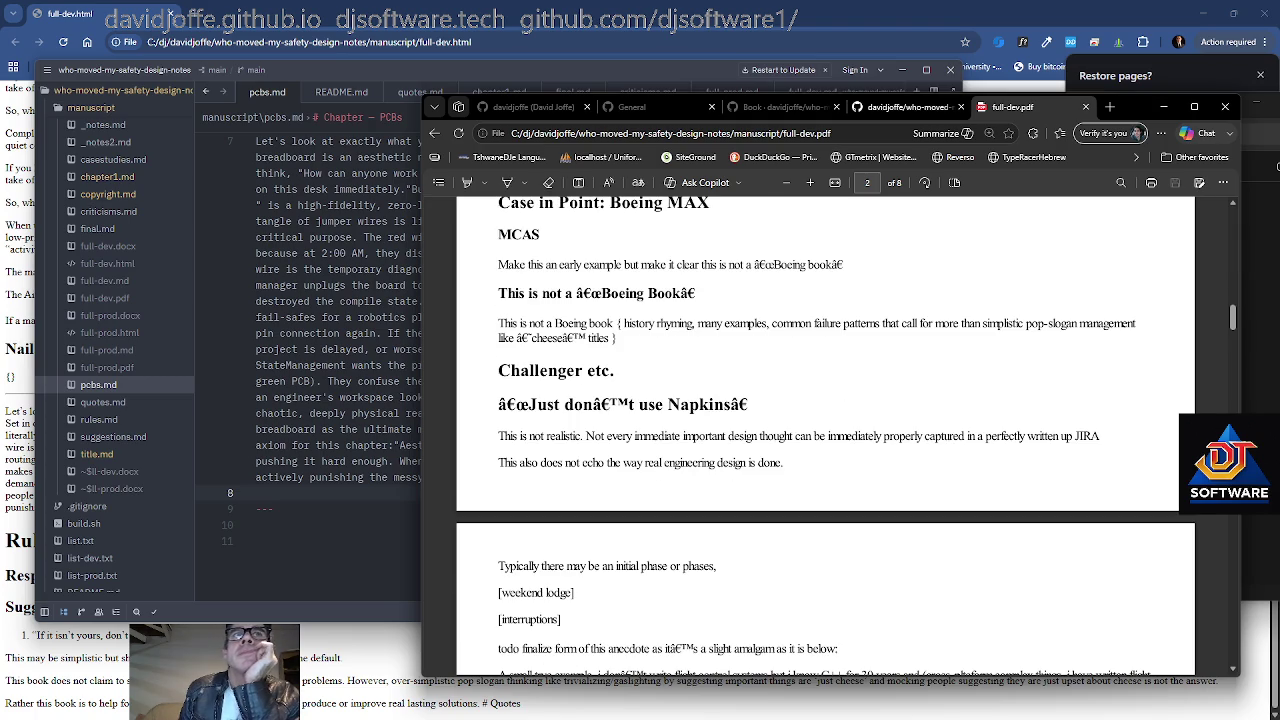
scroll(728, 350, "down", 2)
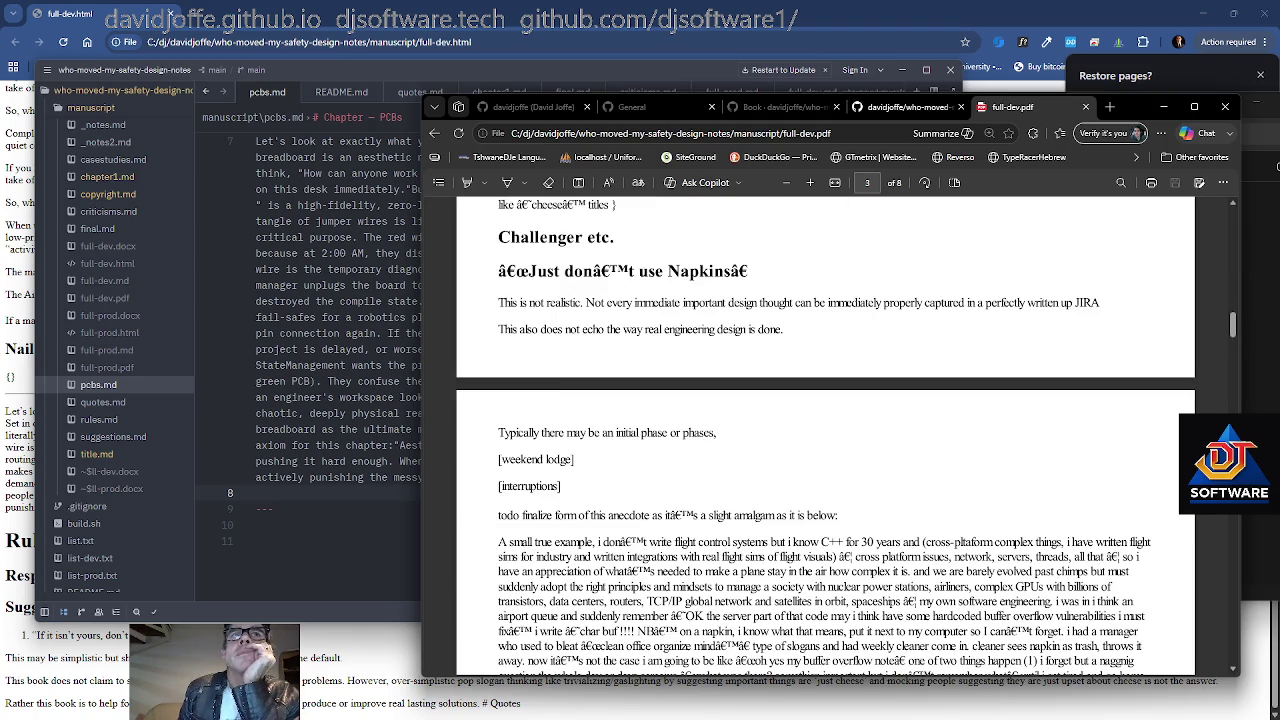
scroll(712, 368, "down", 2)
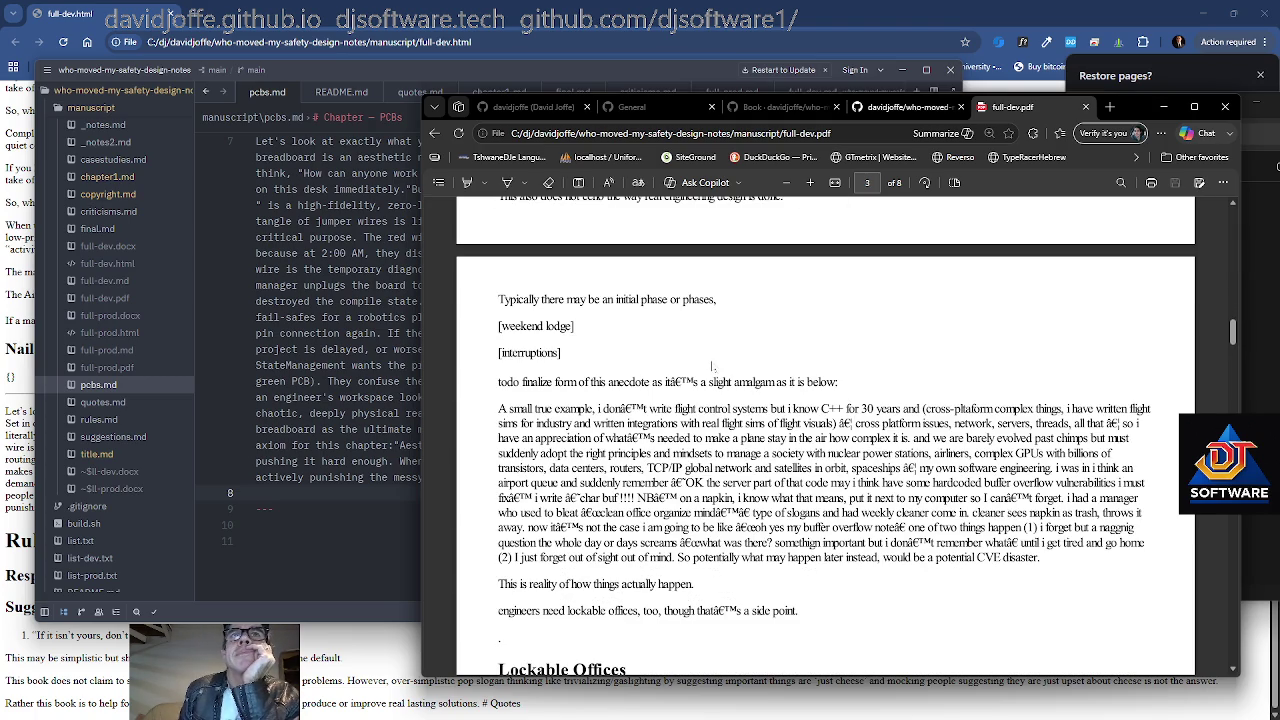
scroll(712, 367, "down", 2)
scroll(712, 367, "down", 3)
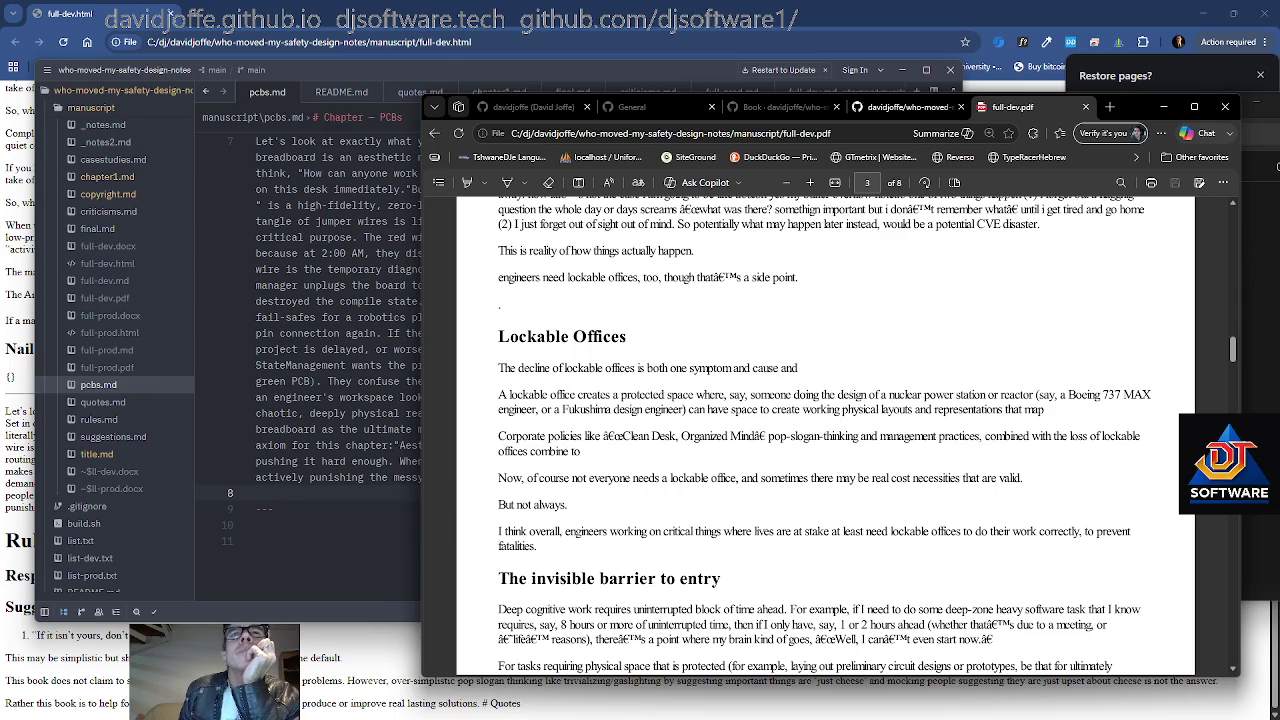
scroll(825, 435, "down", 2)
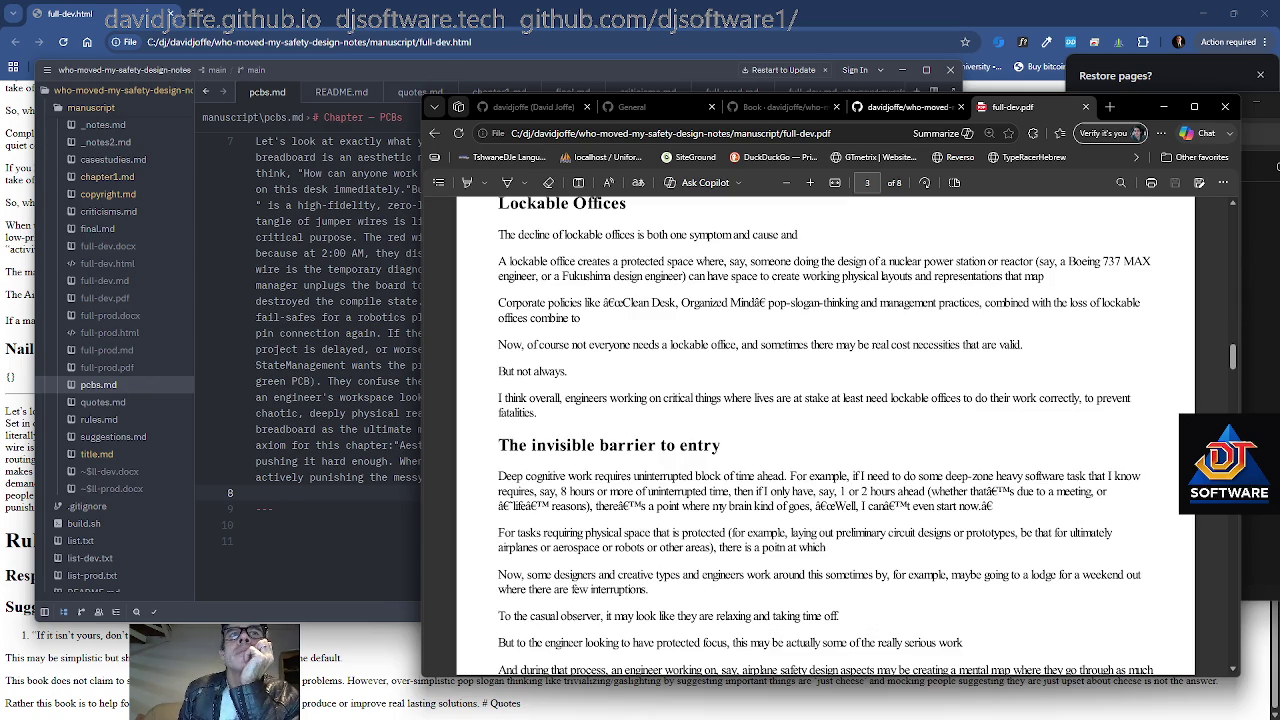
left_click_drag(592, 398, 536, 413)
left_click(700, 560)
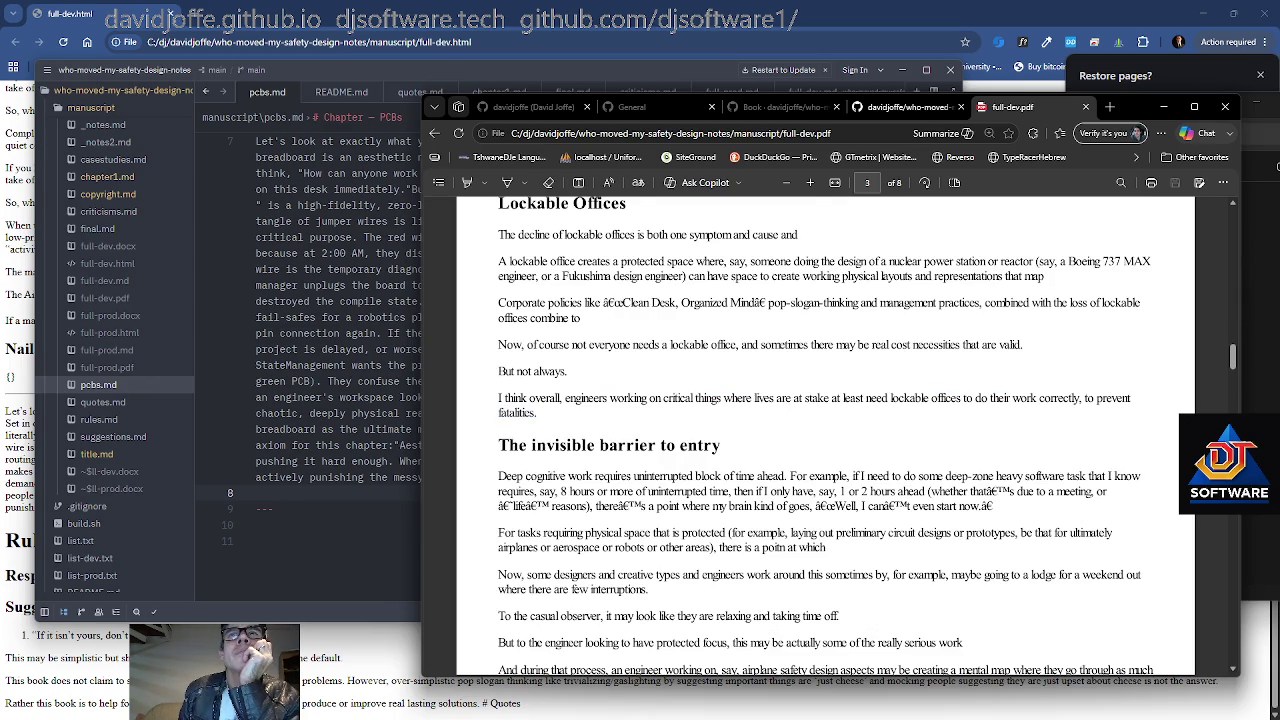
Read on through Imperfect Recall and Medicalizing and Gaslighting to page 5
scroll(825, 435, "down", 1)
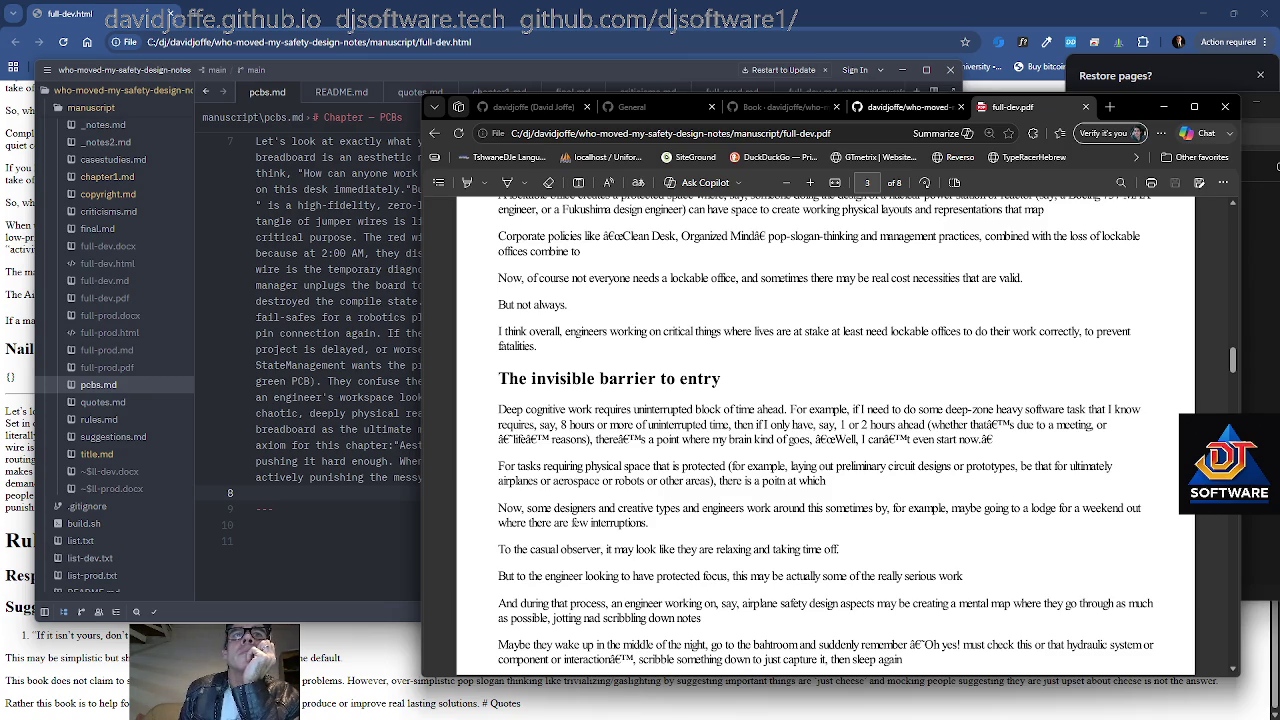
scroll(825, 435, "down", 3)
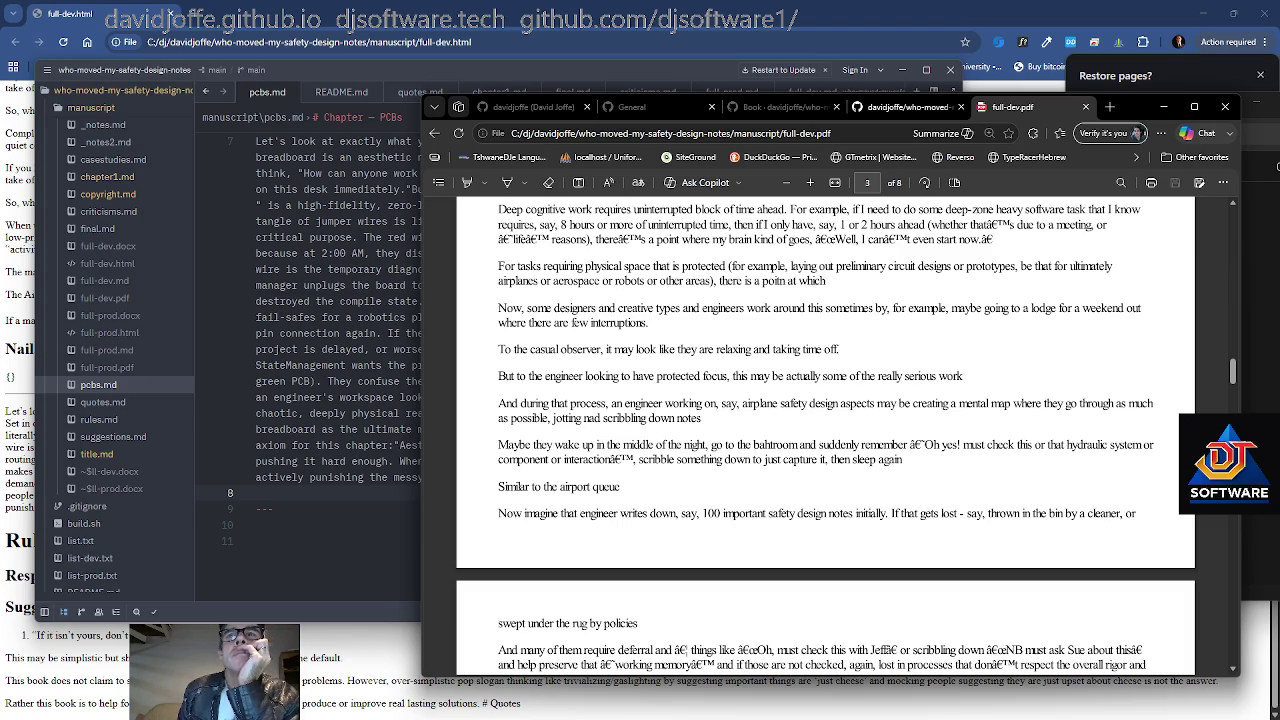
scroll(594, 425, "down", 2)
scroll(594, 425, "down", 2)
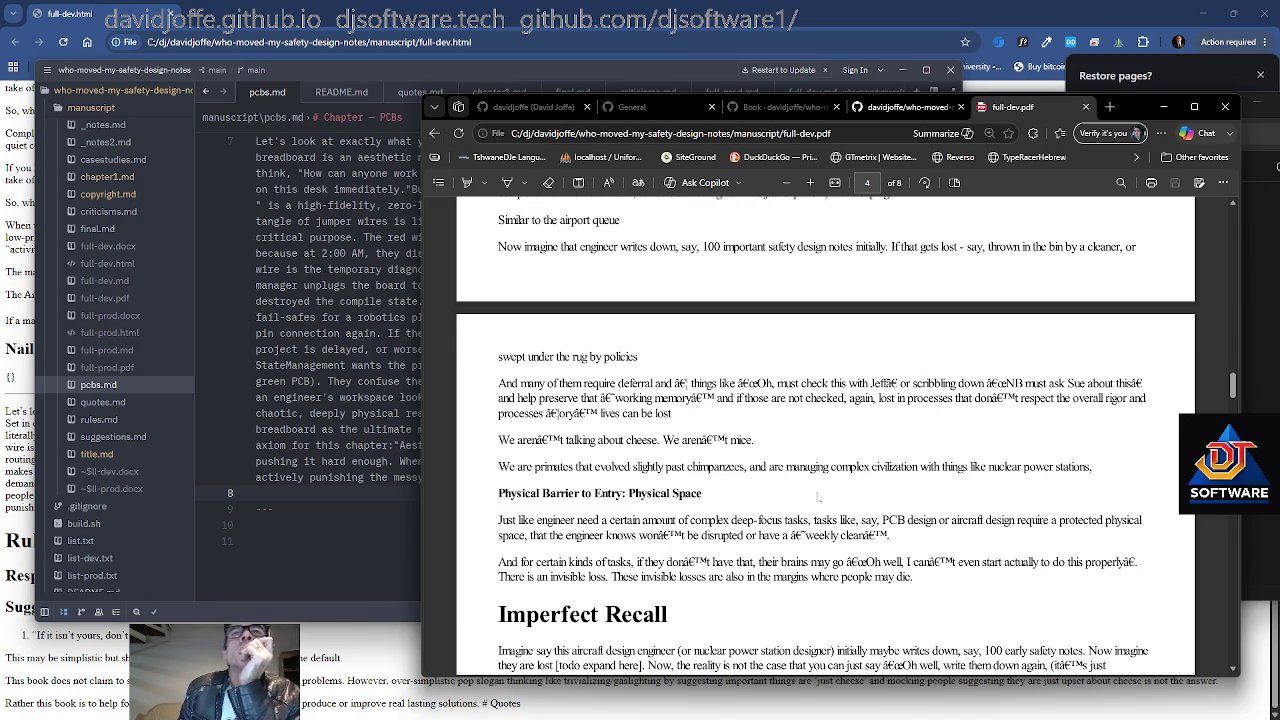
scroll(818, 497, "down", 1)
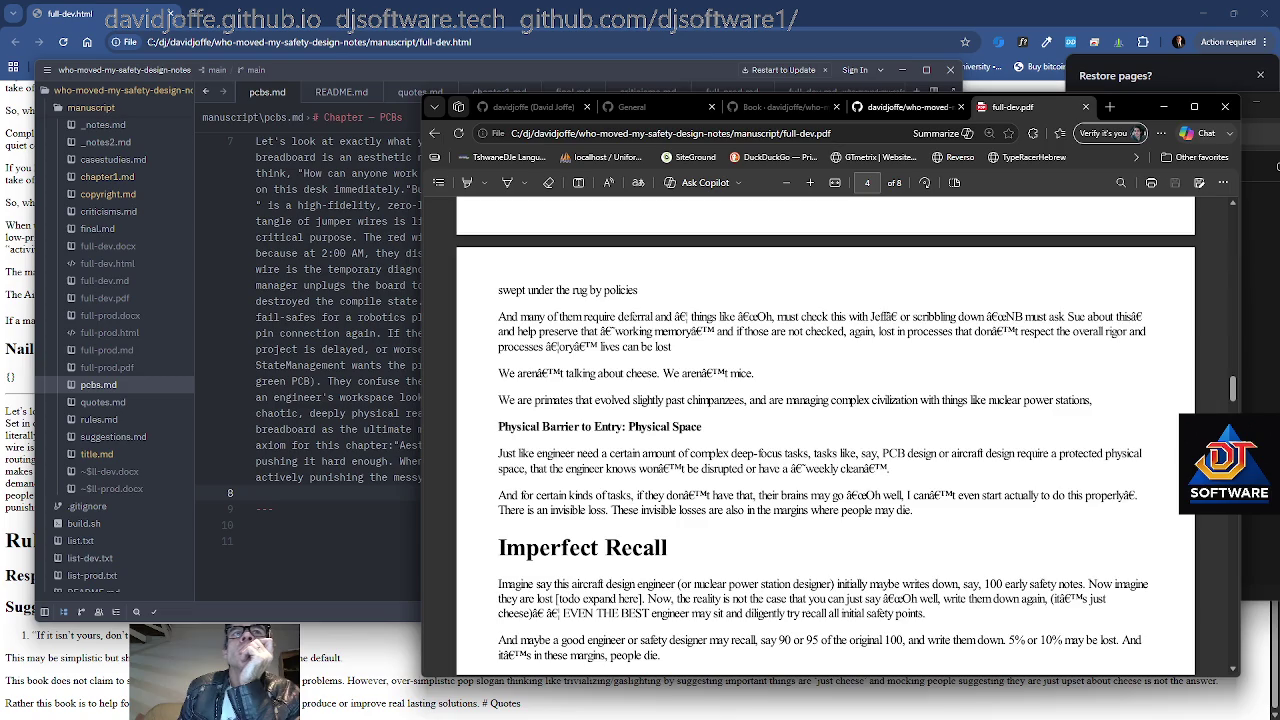
scroll(826, 440, "down", 2)
scroll(846, 435, "down", 1)
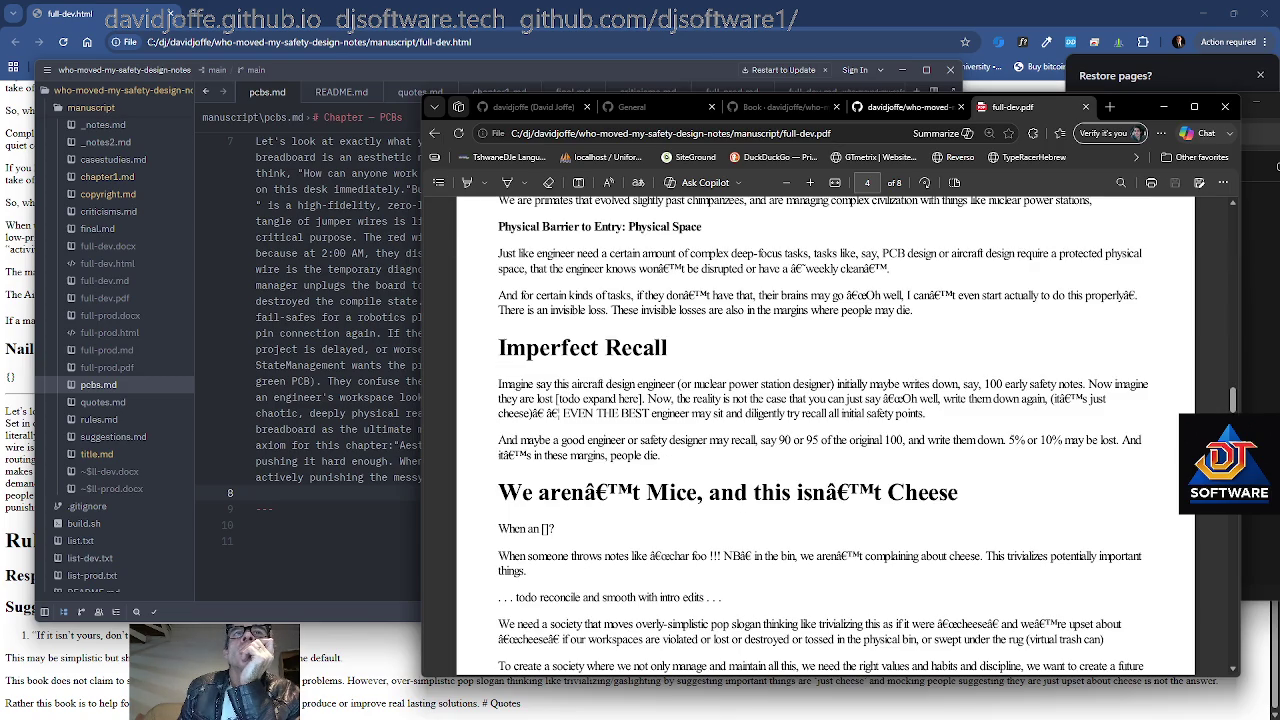
scroll(814, 500, "down", 3)
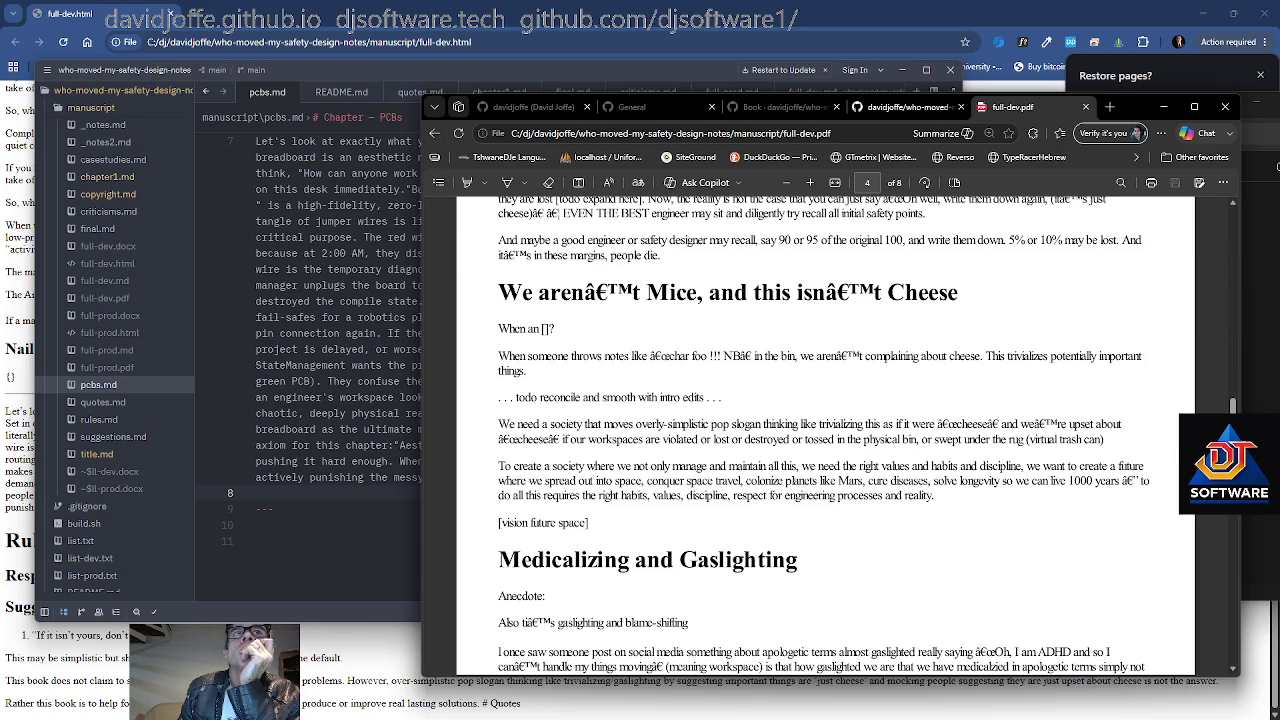
scroll(826, 440, "down", 3)
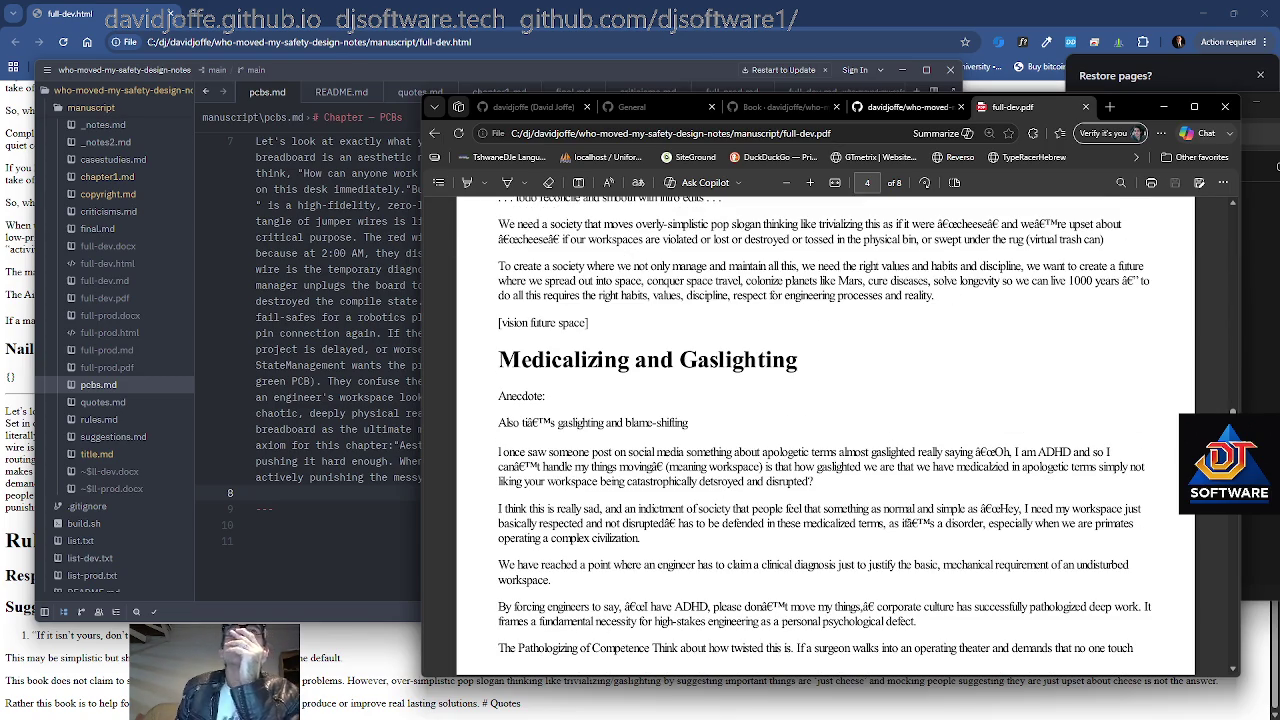
scroll(826, 435, "down", 4)
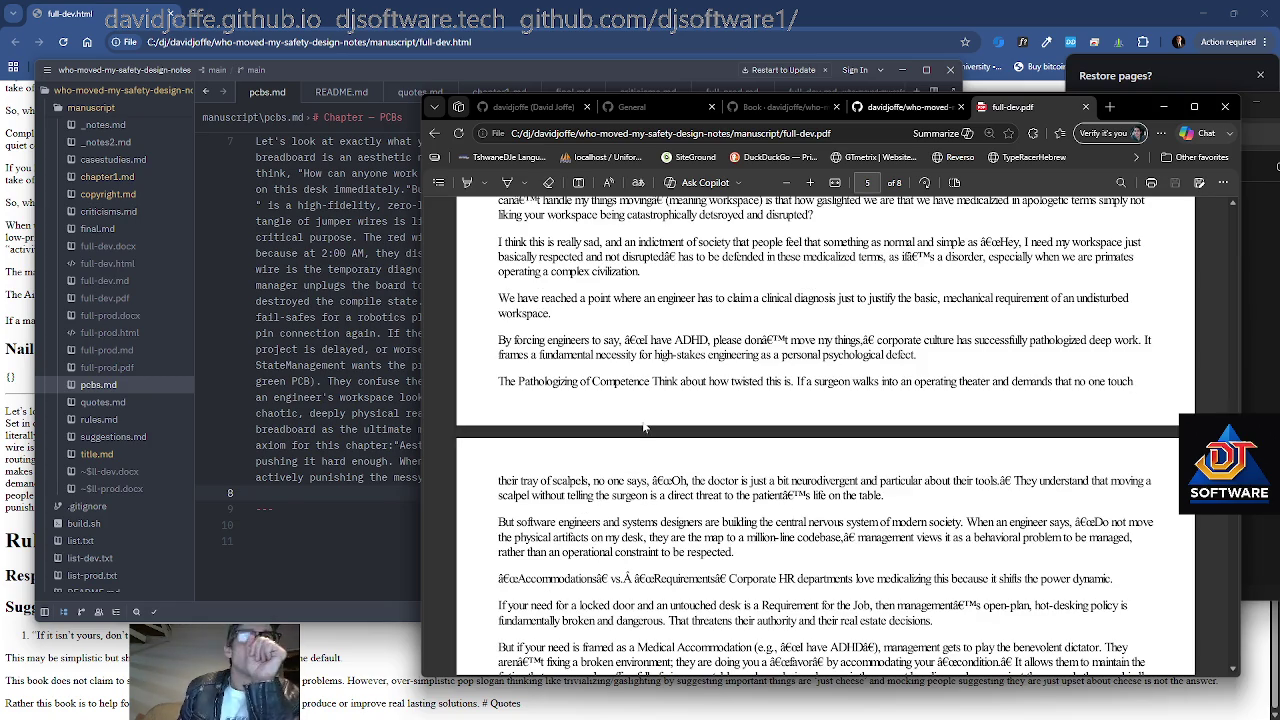
Scroll full-dev.pdf from page 5 past the PCBs chapter to Rules and Suggestions and Tips
scroll(644, 427, "down", 5)
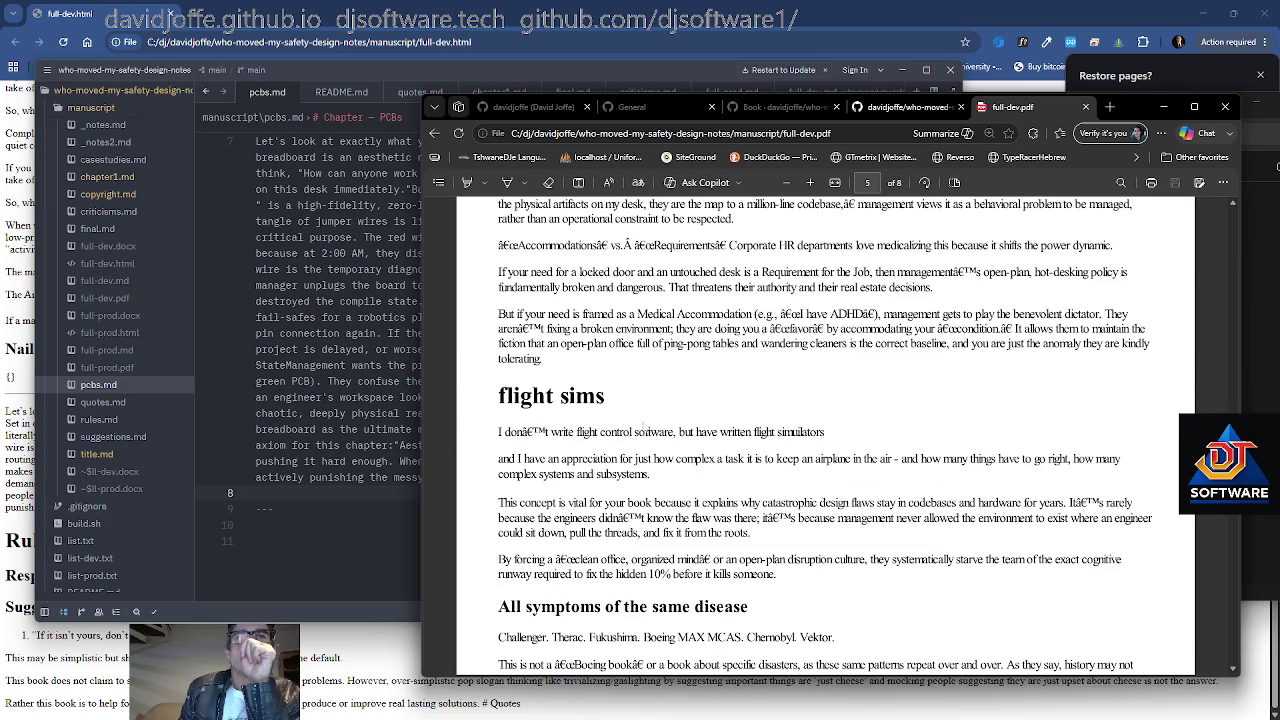
scroll(644, 427, "down", 4)
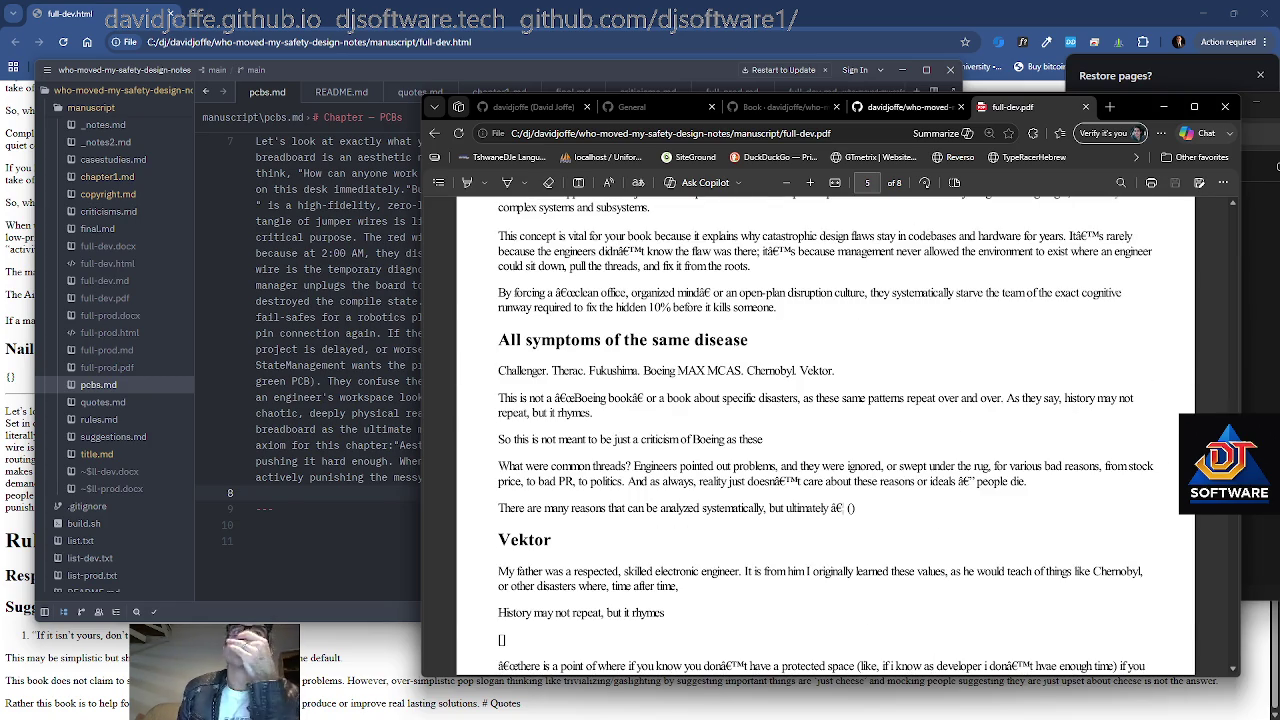
scroll(644, 427, "down", 4)
scroll(825, 430, "down", 2)
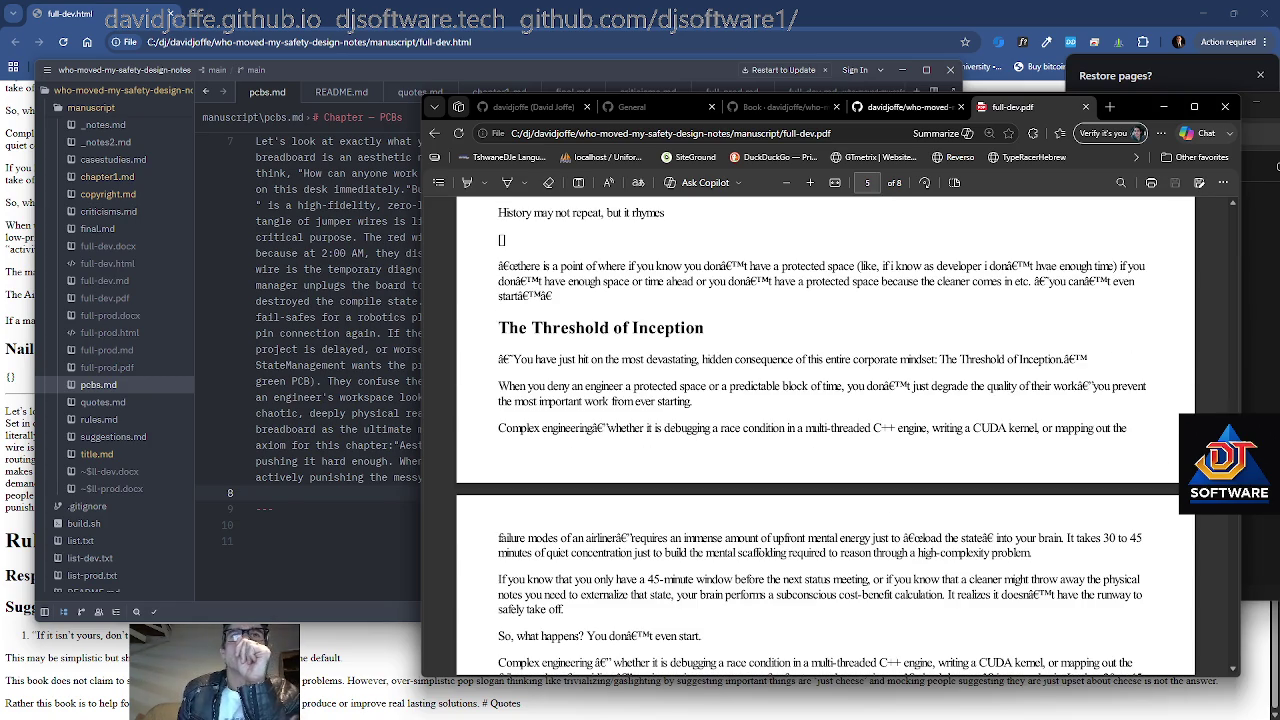
scroll(825, 430, "down", 3)
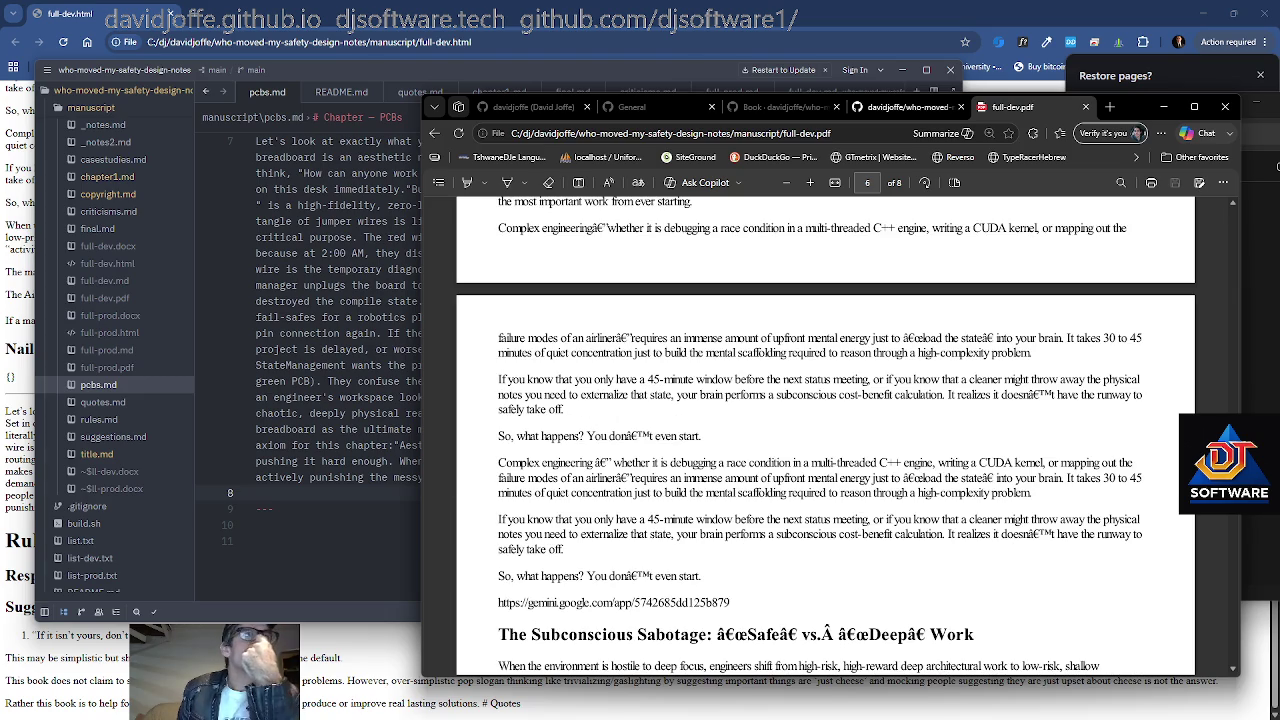
scroll(825, 430, "down", 4)
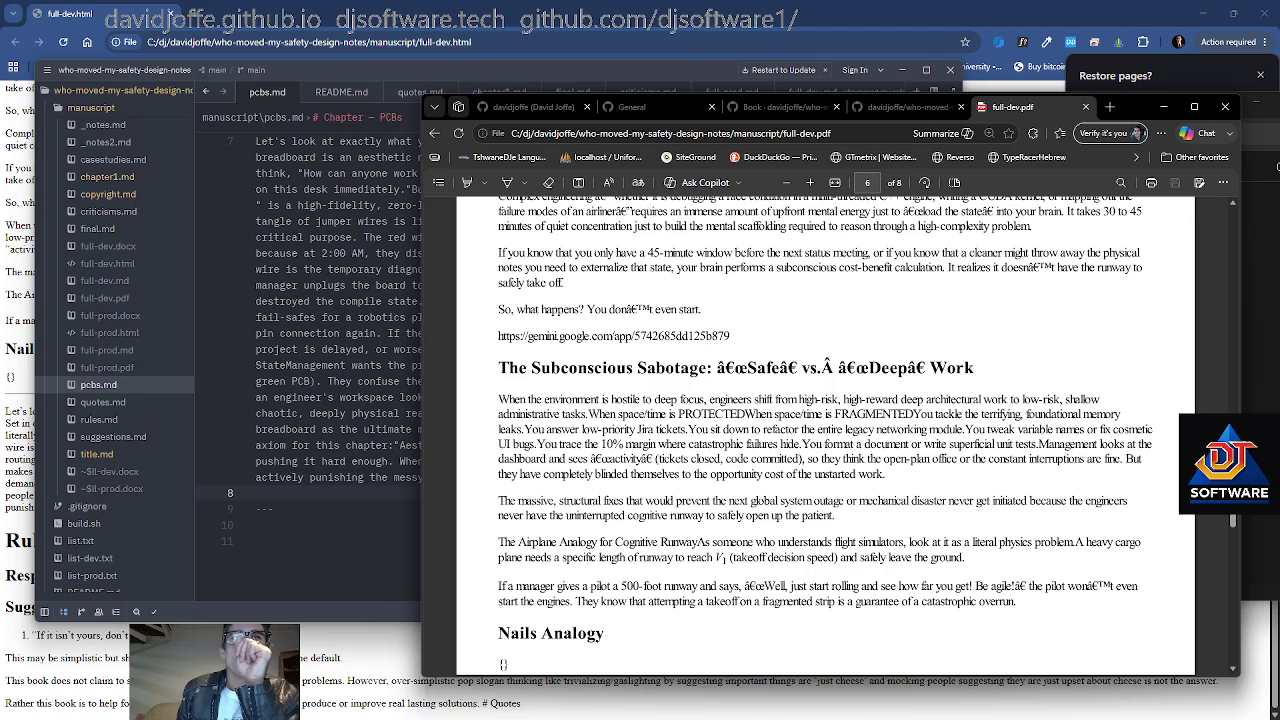
scroll(825, 430, "down", 2)
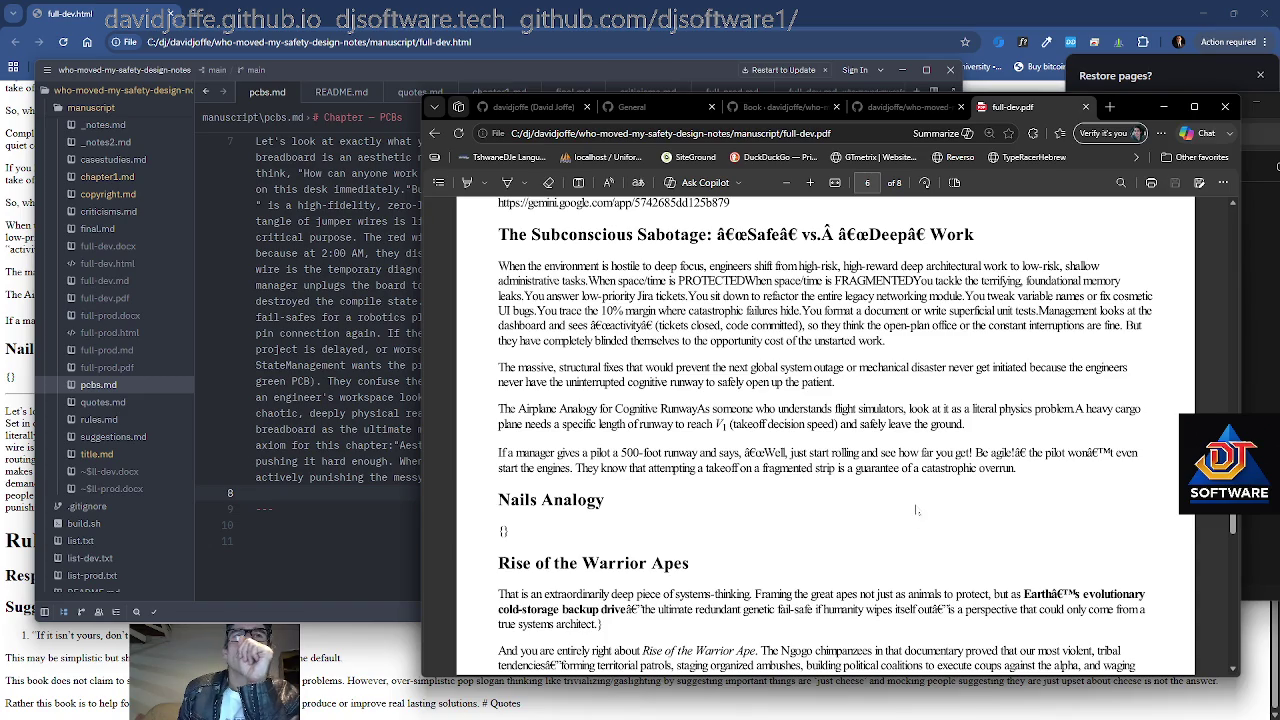
scroll(913, 510, "down", 1)
scroll(907, 506, "down", 1)
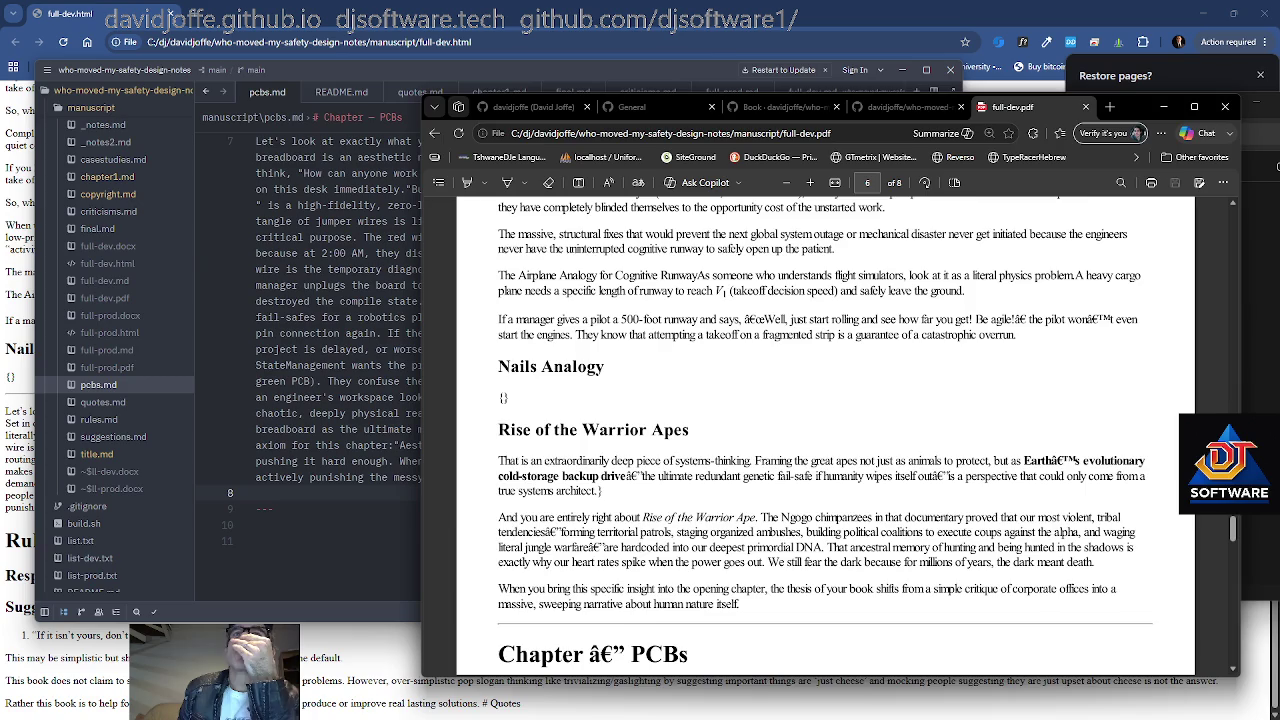
scroll(907, 506, "down", 2)
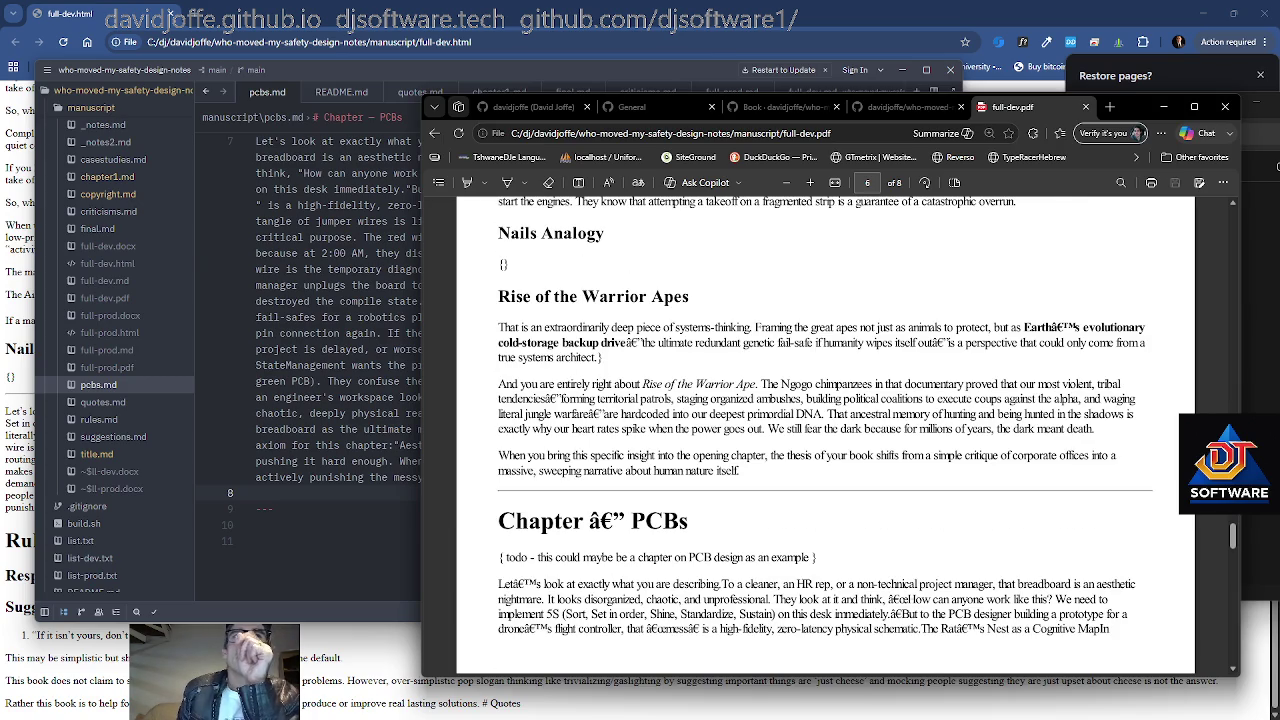
scroll(847, 436, "down", 1)
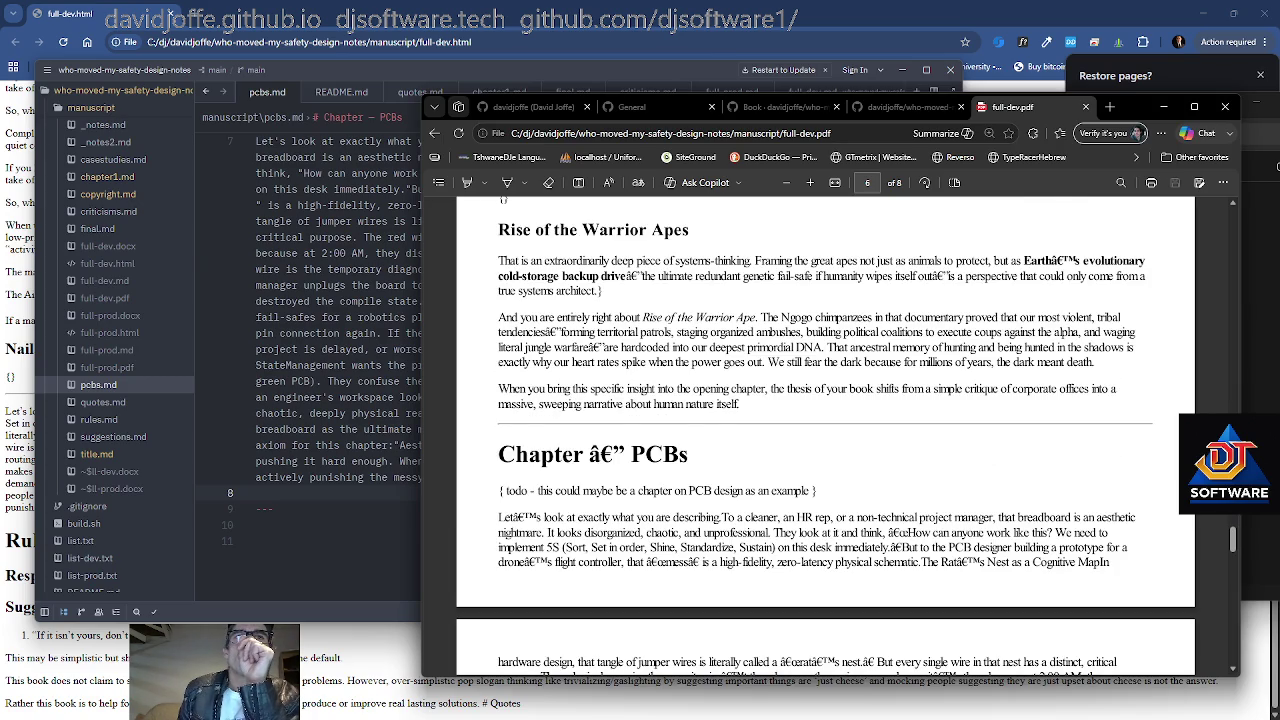
scroll(814, 521, "down", 1)
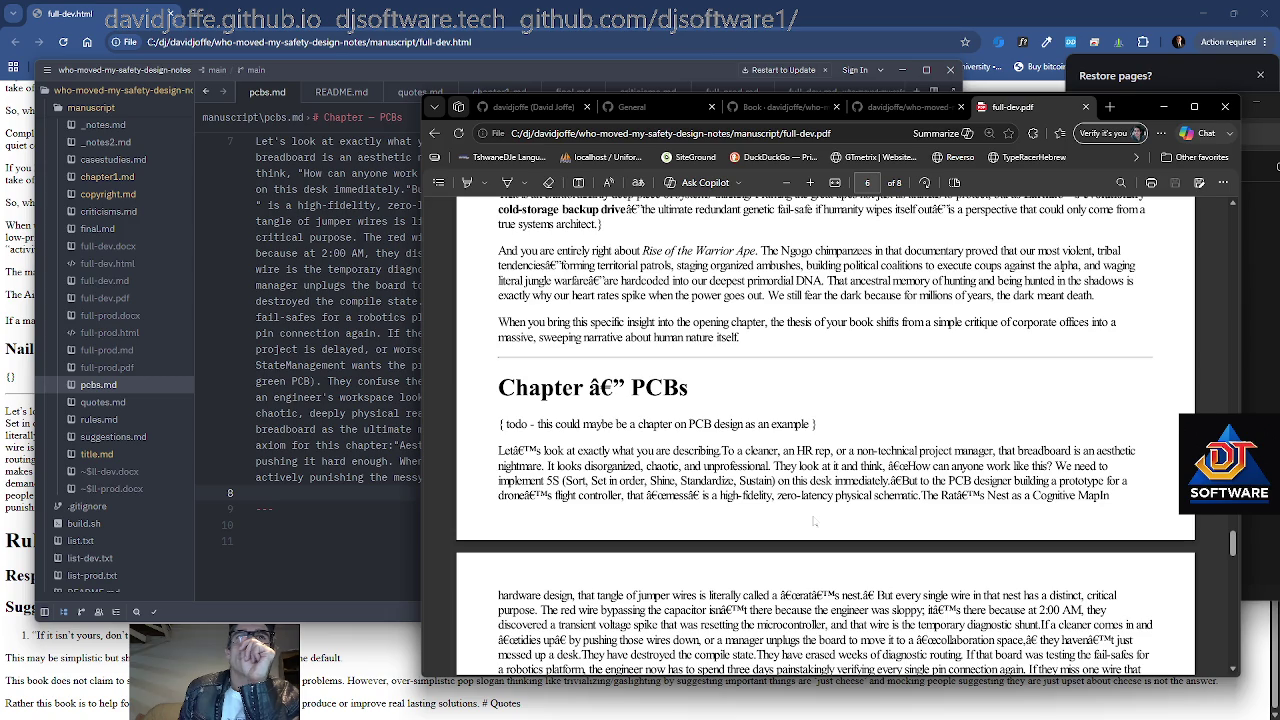
scroll(814, 521, "down", 2)
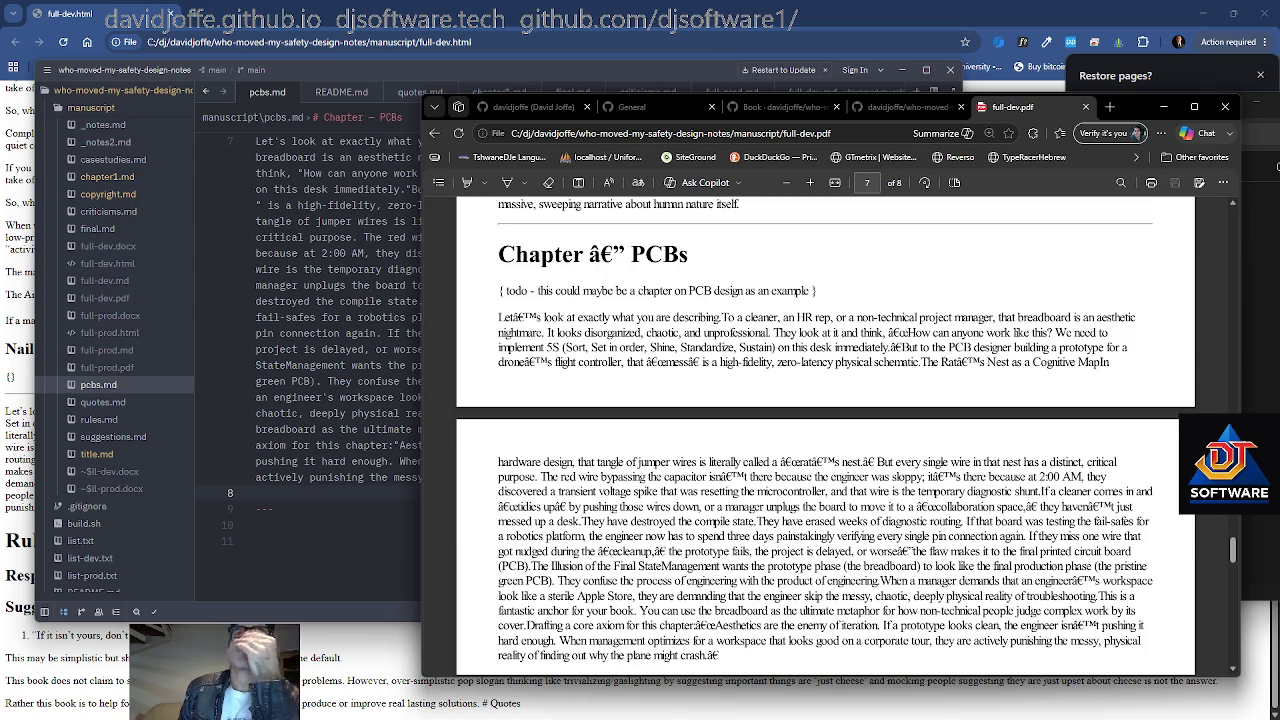
scroll(814, 521, "down", 7)
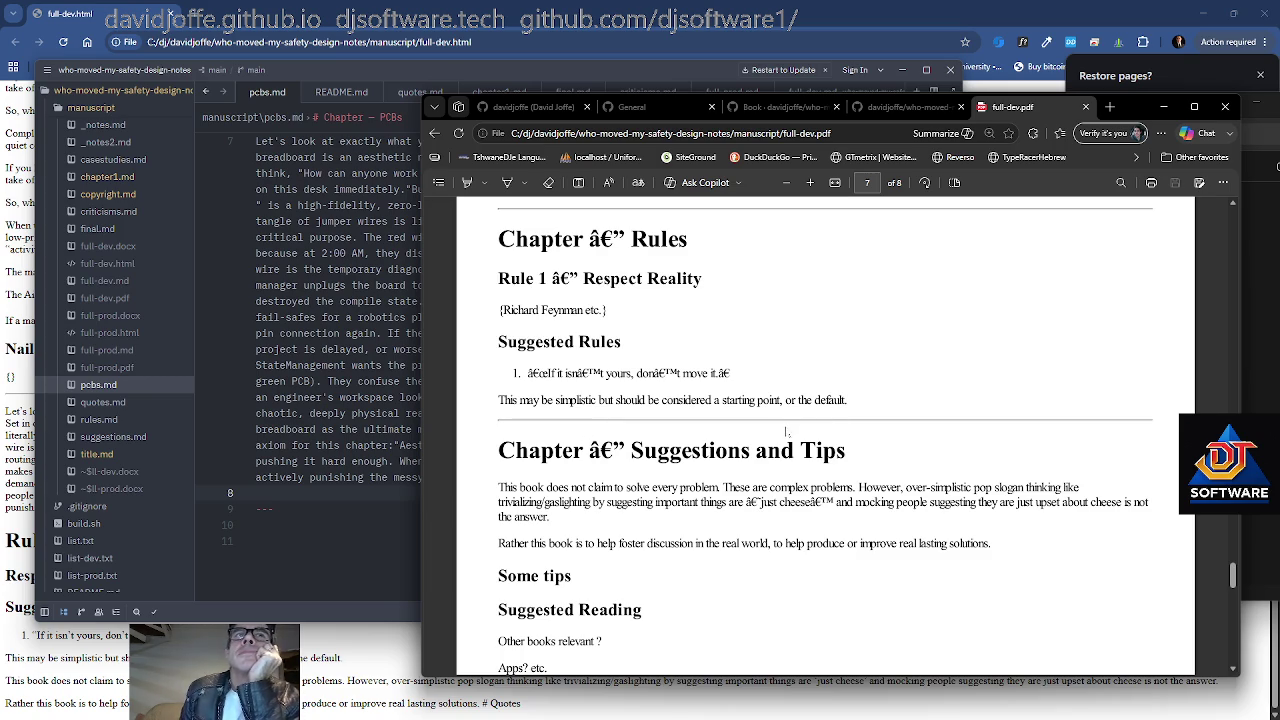
Scroll to the Final Thoughts page of full-dev.pdf, briefly highlighting the 'Rather this book' sentence
scroll(825, 430, "down", 3)
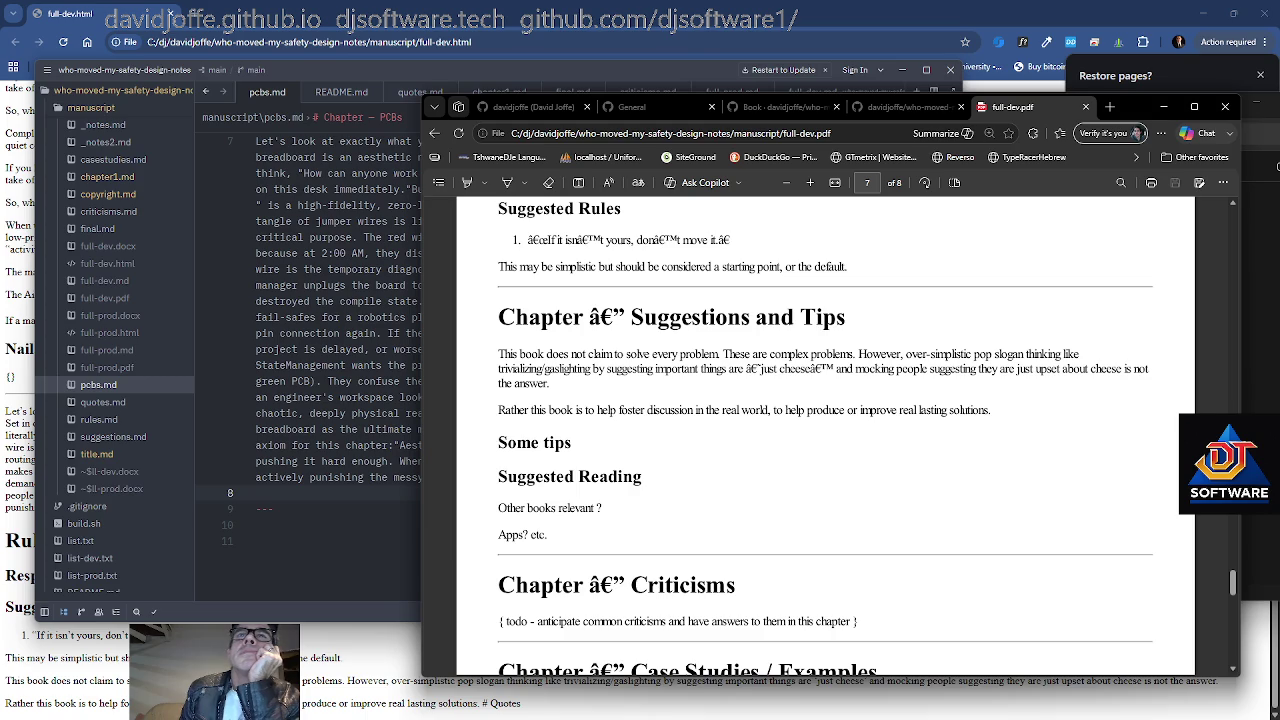
left_click_drag(584, 410, 840, 410)
left_click(976, 432)
scroll(825, 435, "down", 2)
scroll(825, 435, "down", 2)
scroll(825, 435, "up", 1)
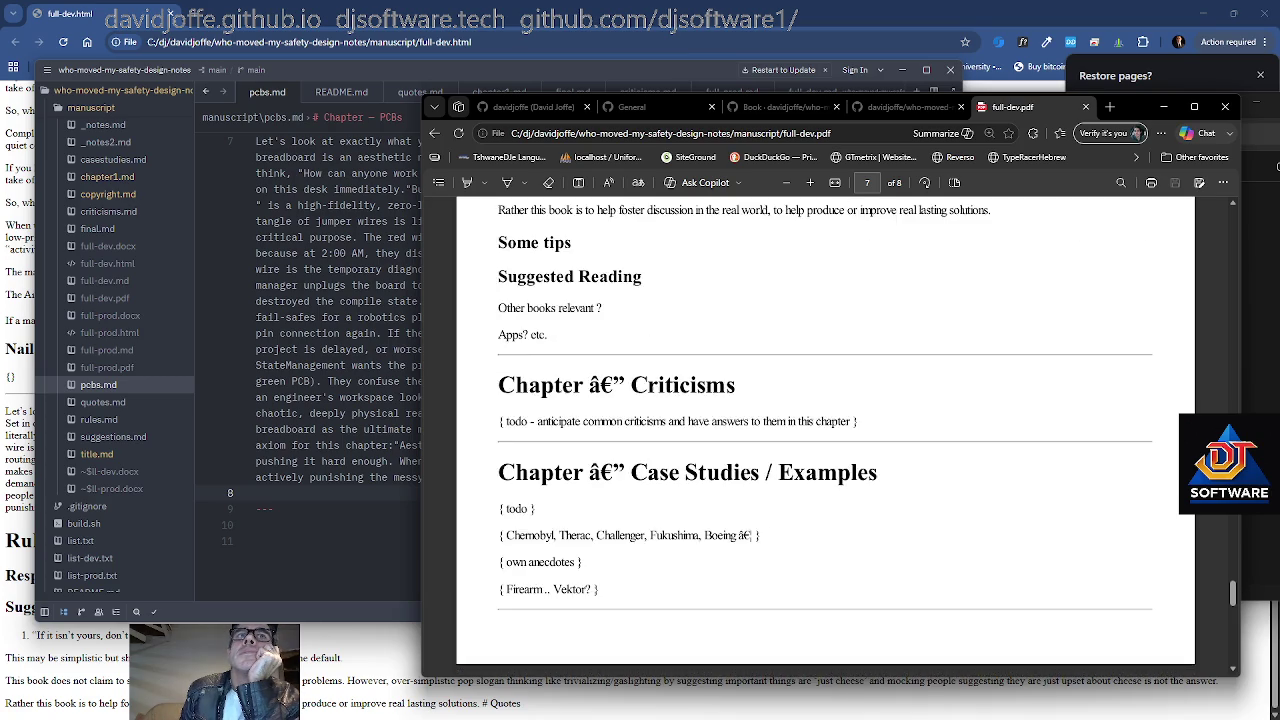
Read to the end of page 8, then return to final.md in Zed
scroll(825, 435, "down", 3)
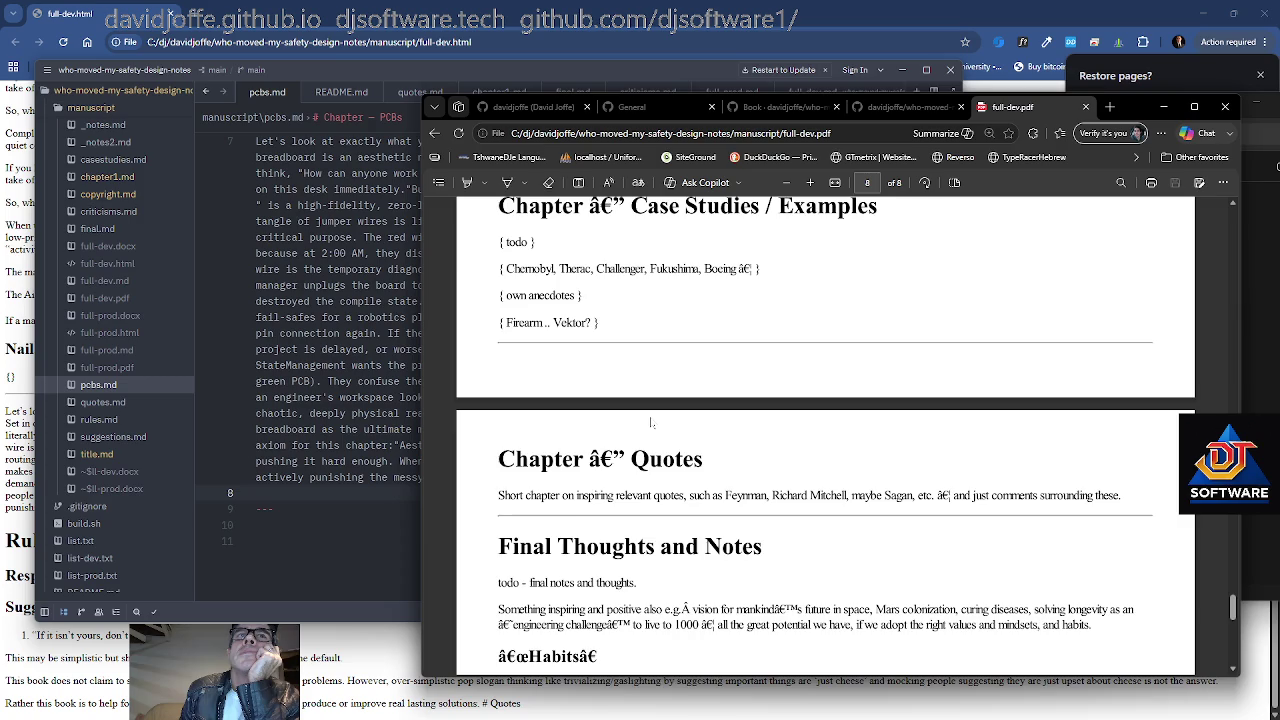
scroll(650, 423, "down", 1)
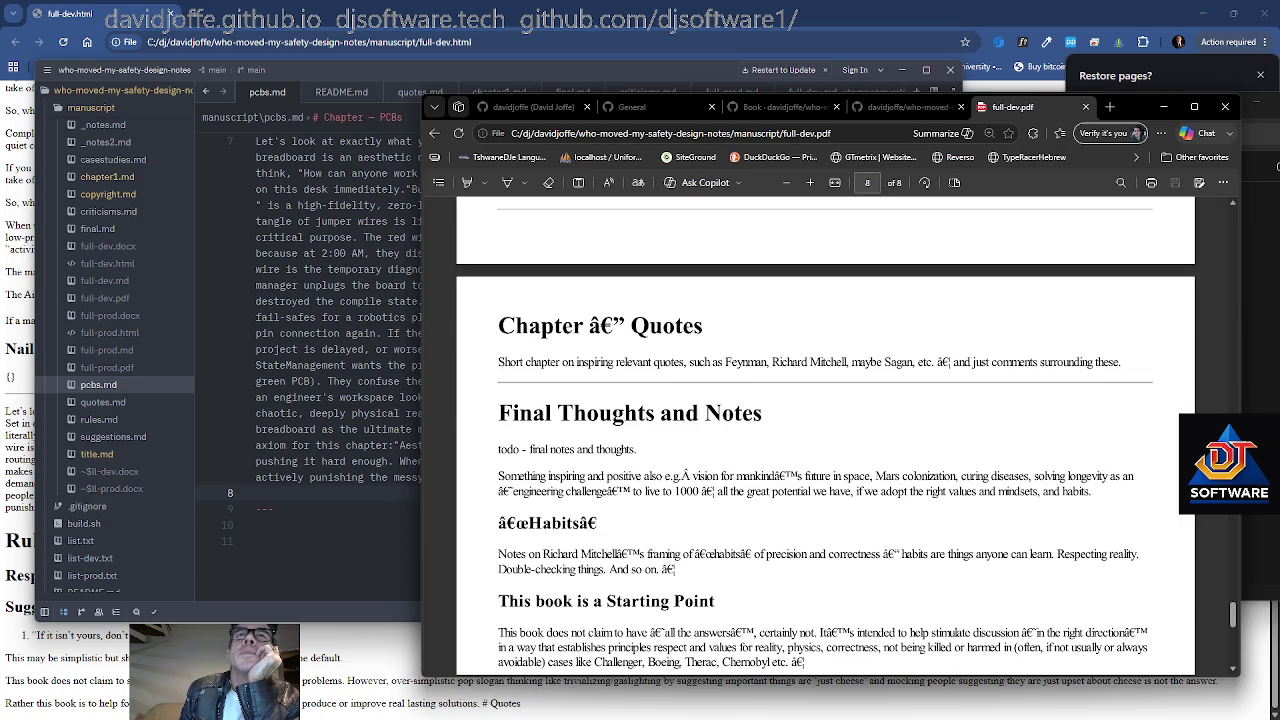
scroll(825, 435, "down", 1)
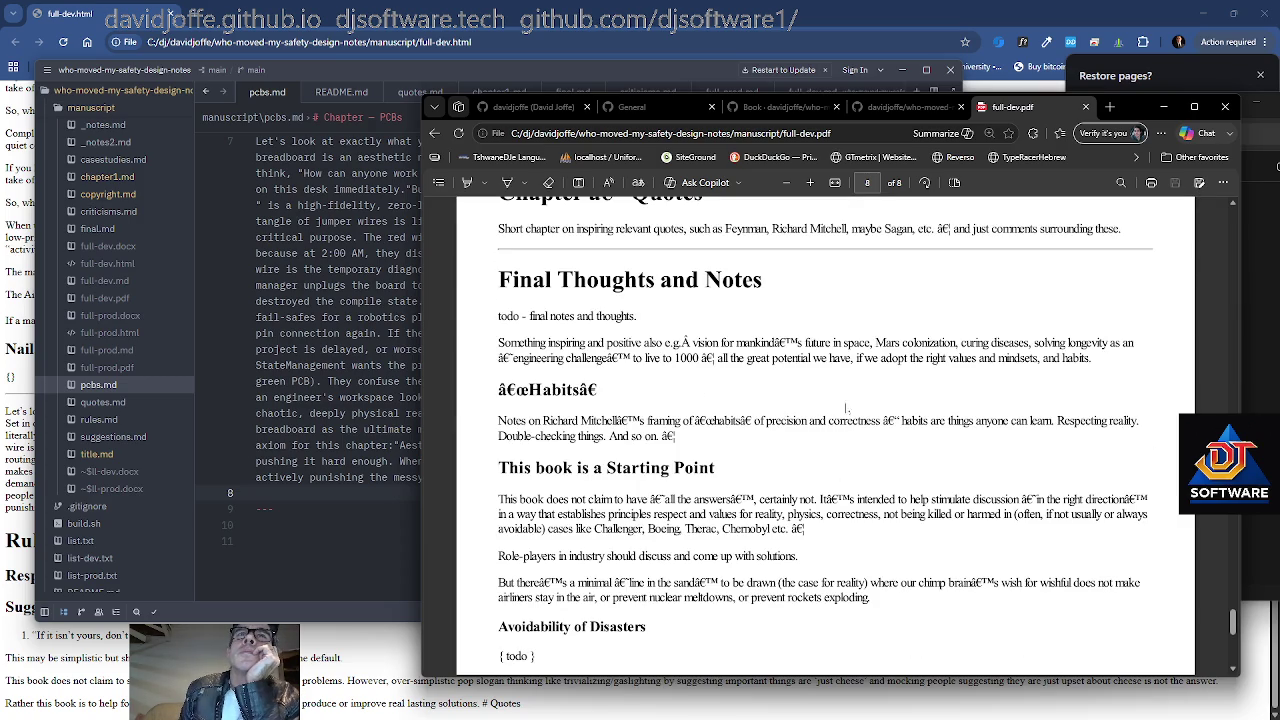
double_click(926, 342)
left_click(952, 390)
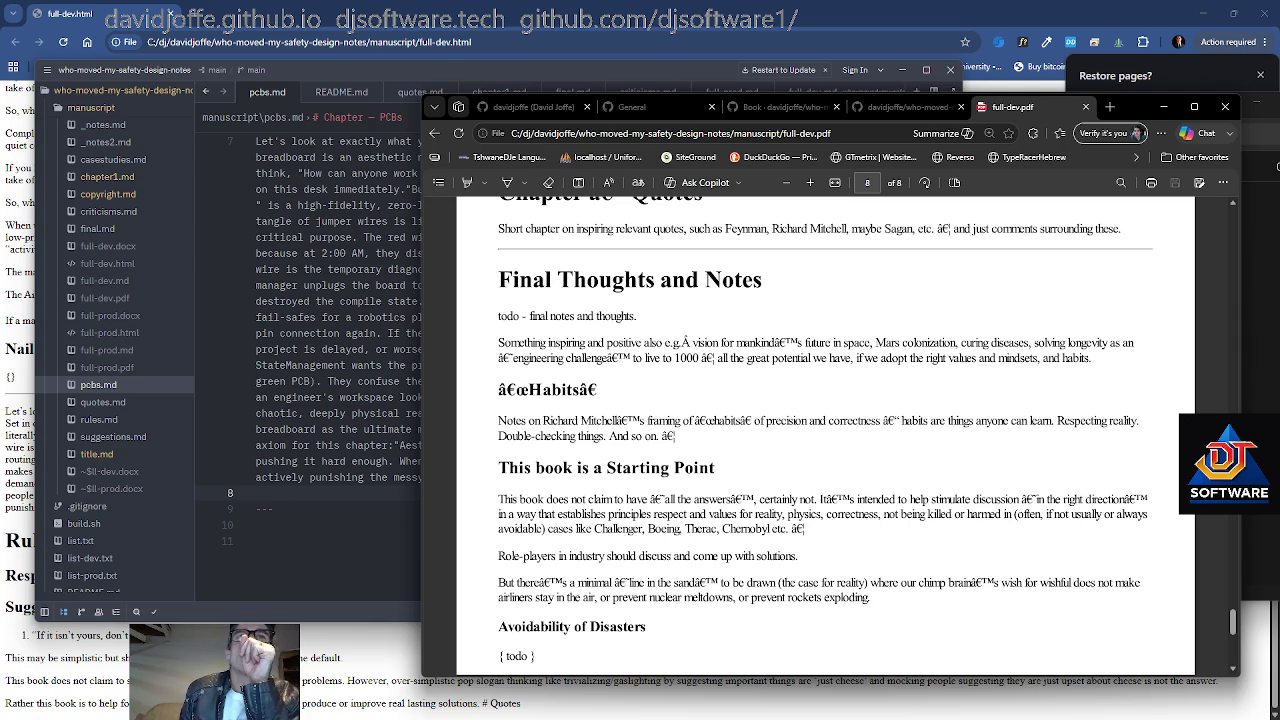
scroll(846, 430, "down", 1)
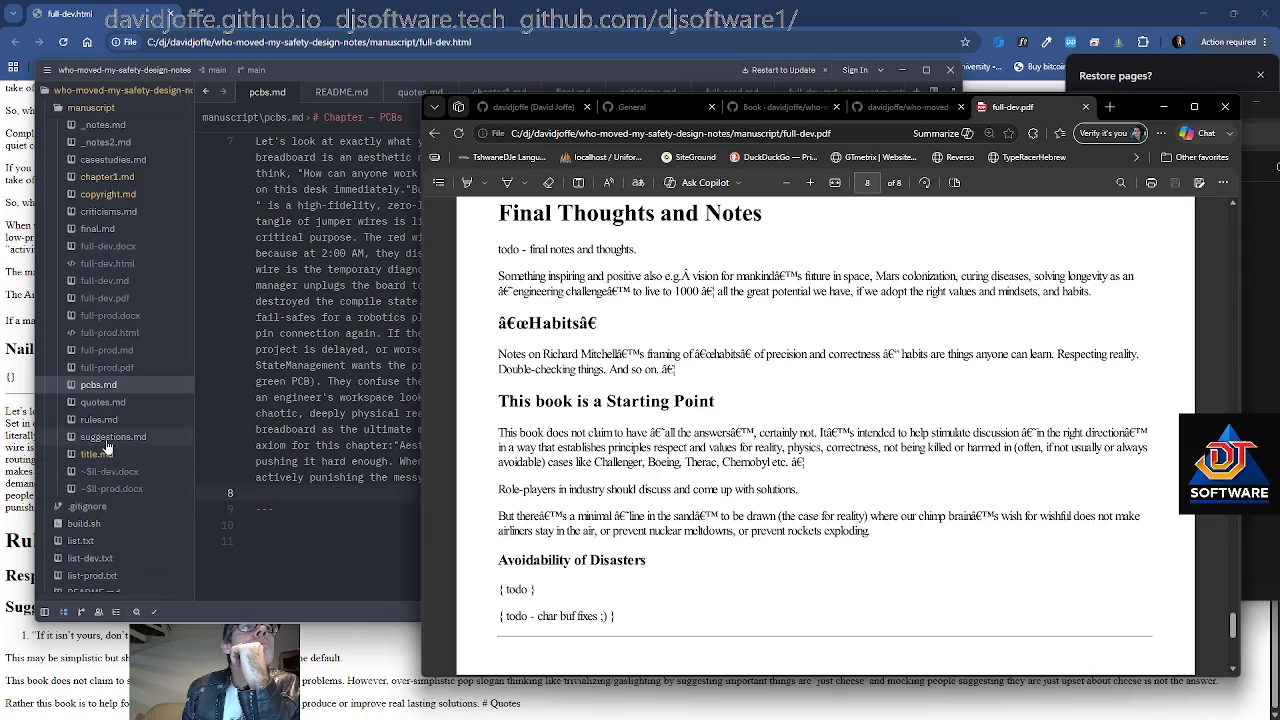
left_click(104, 229)
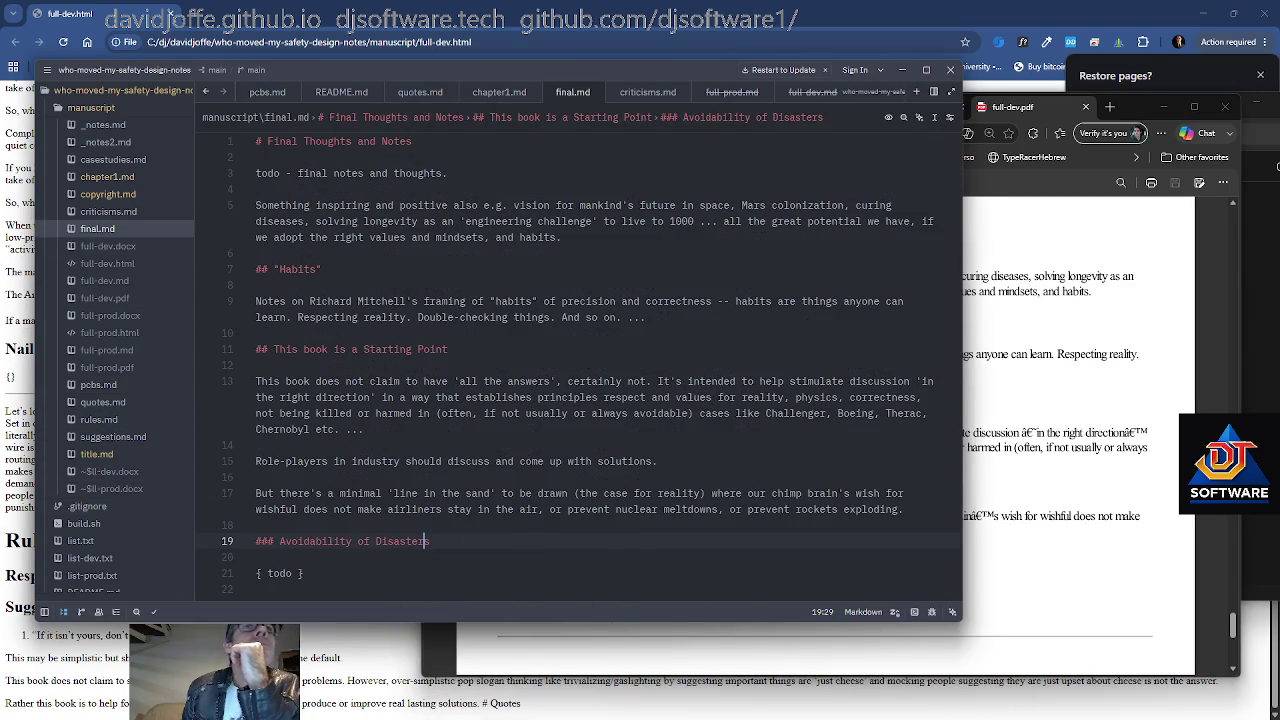
On line 17 of final.md, change 'wish' to 'desire' and 'wishful' to 'wishful thinking'
double_click(867, 493)
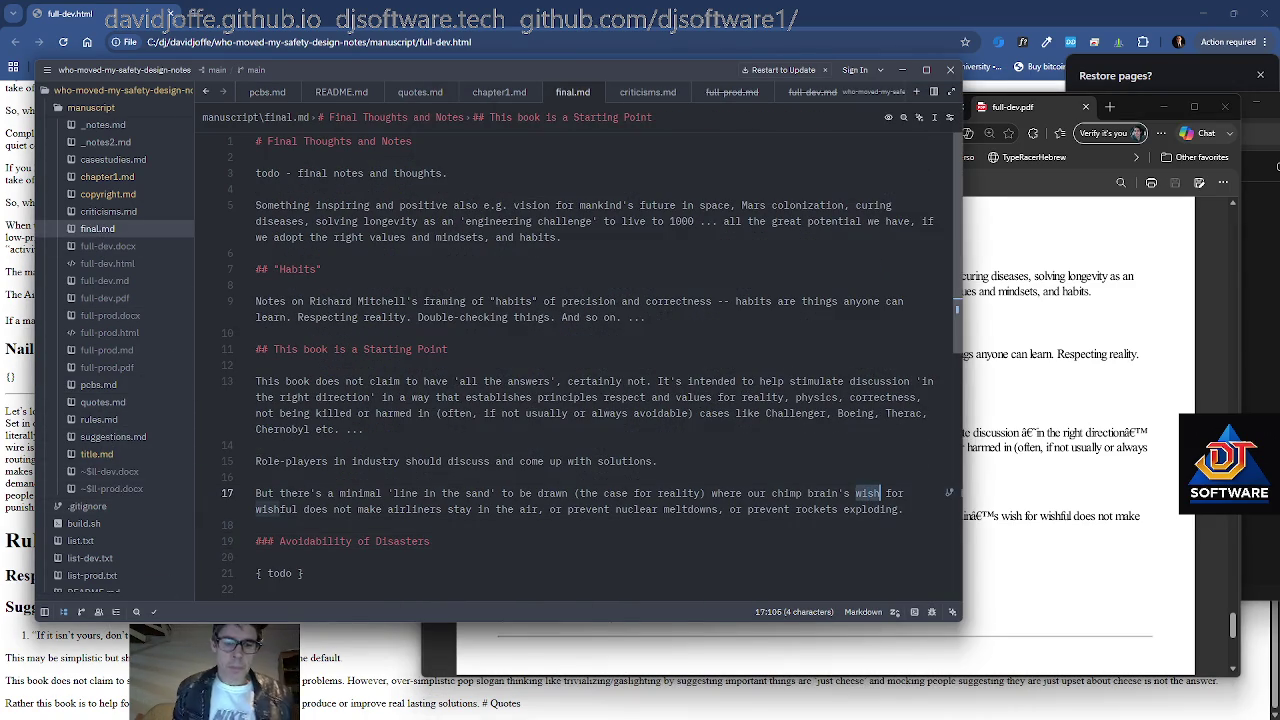
type("desire")
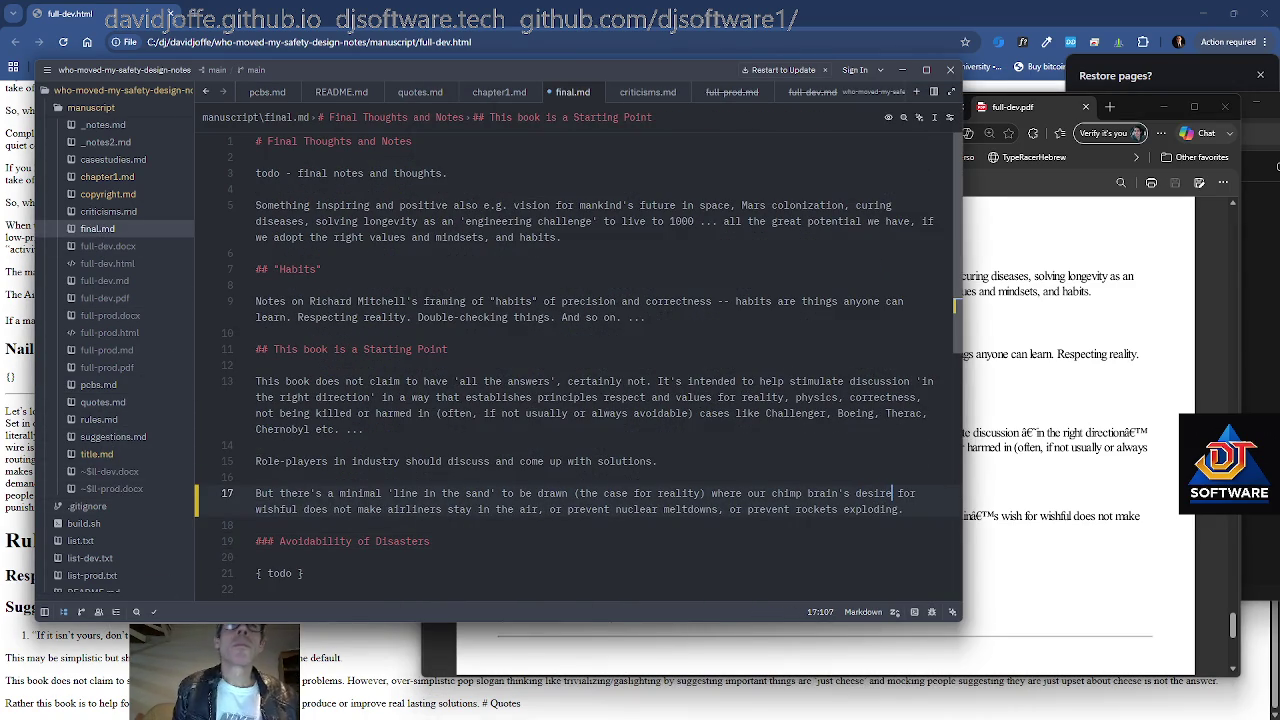
key("ctrl+Right")
key("ctrl+Right")
key("ctrl+Right")
type("thinking")
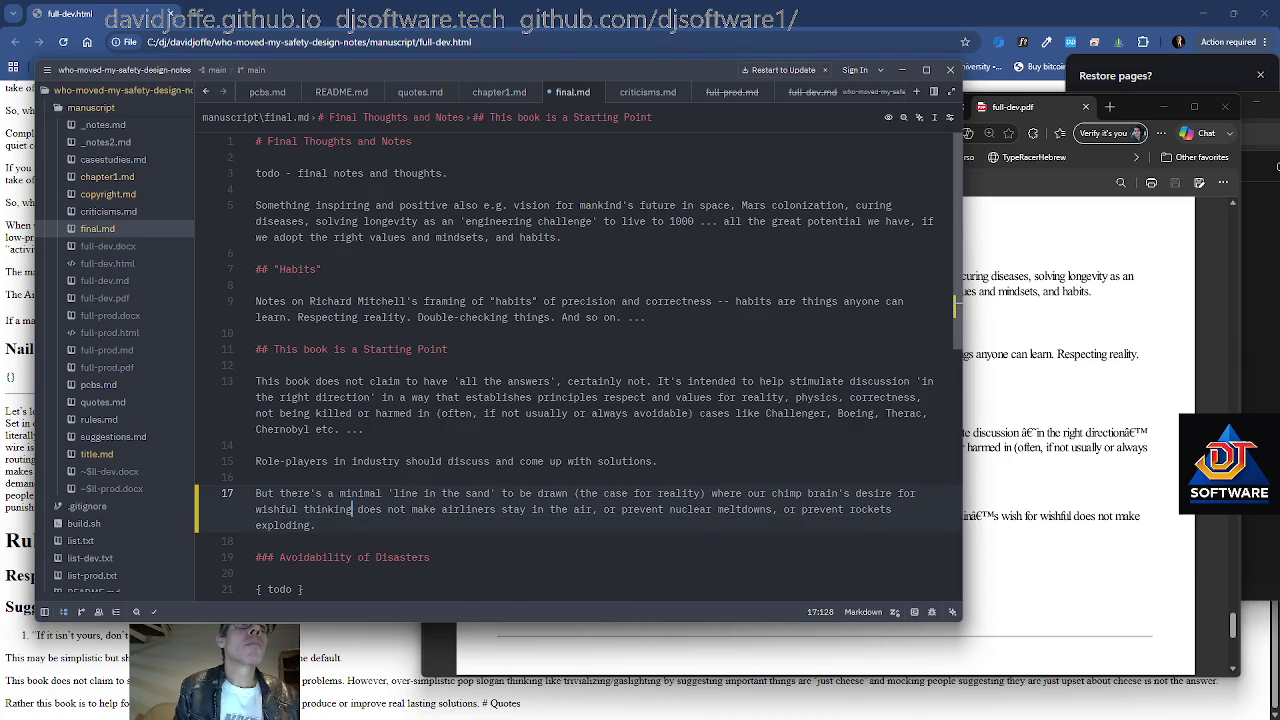
key("ctrl+Right")
key("ctrl+Right")
key("ctrl+Right")
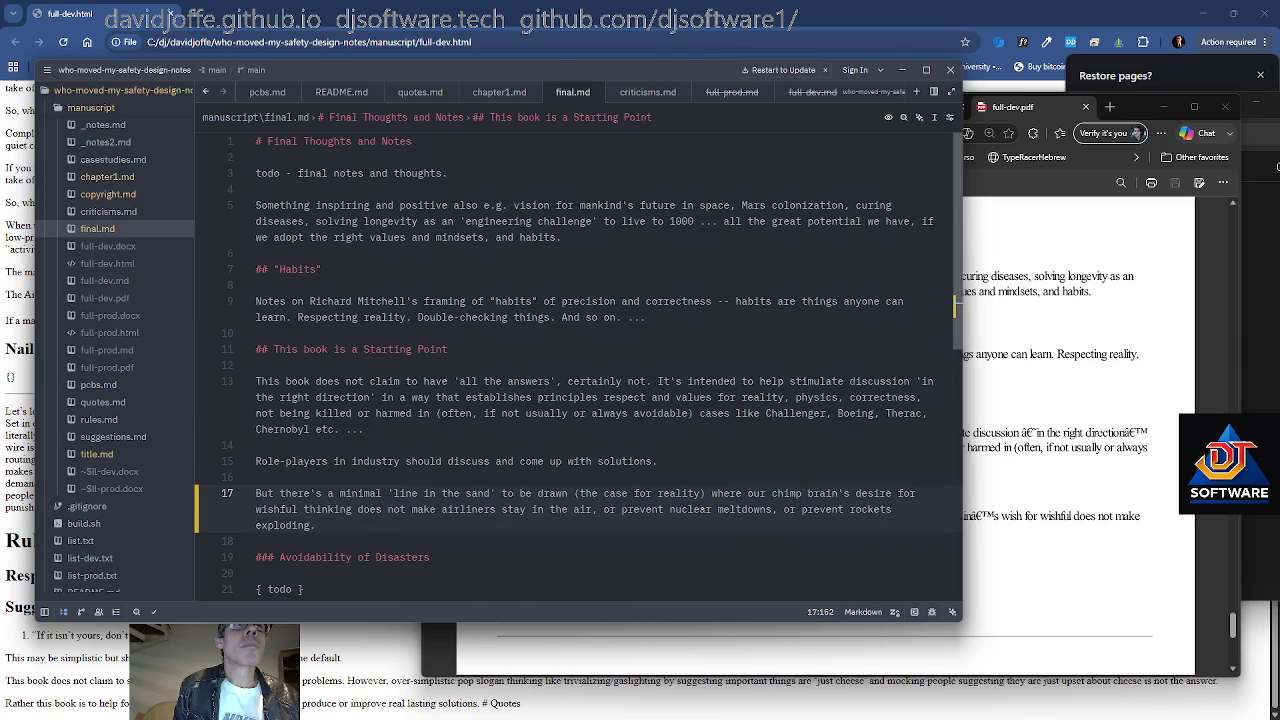
Bold the opening 'all the answers' phrase of line 13 with ** markers
key("Up")
key("ctrl+Left")
key("ctrl+Left")
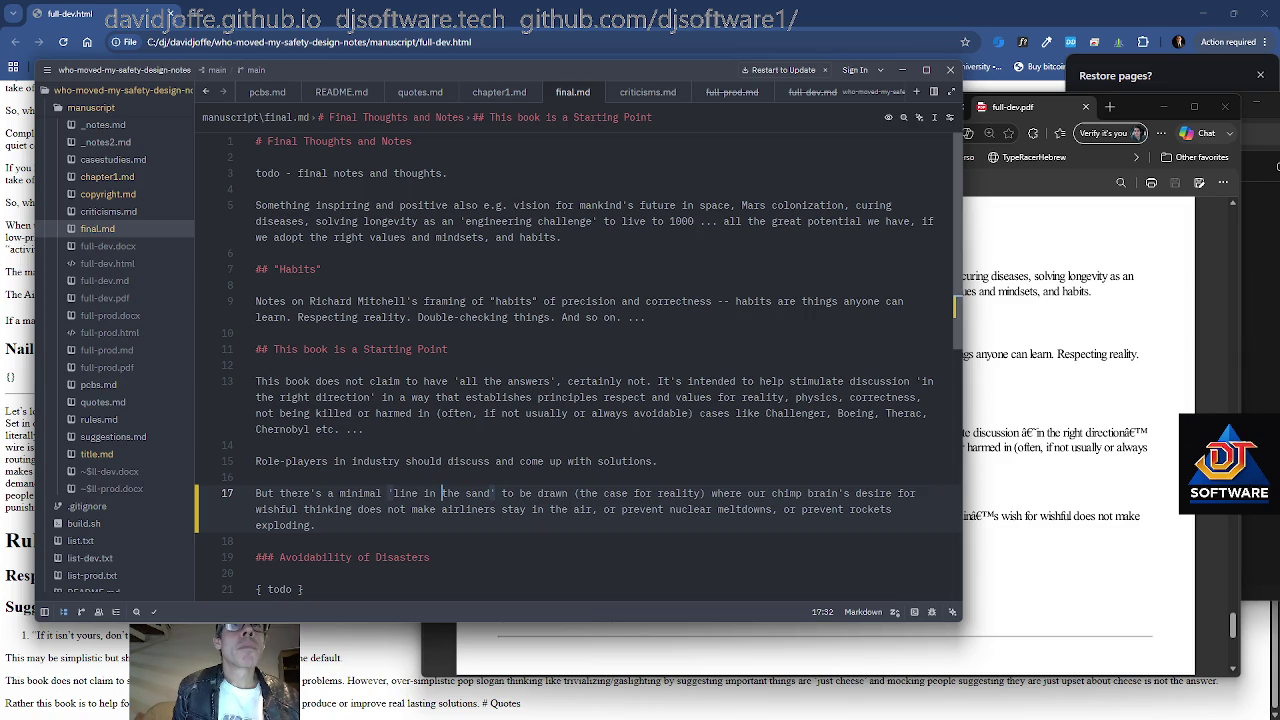
key("Up")
key("Up")
key("Up")
key("Up")
key("Up")
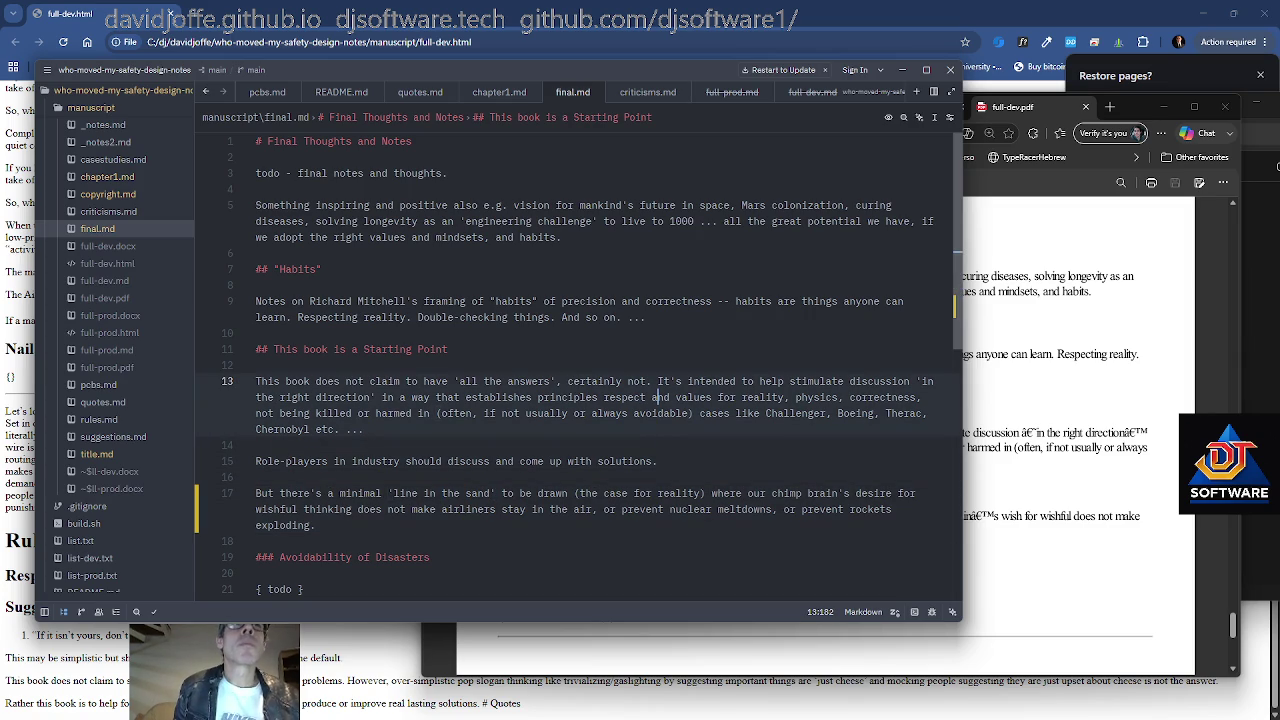
left_click(465, 381)
key("Home")
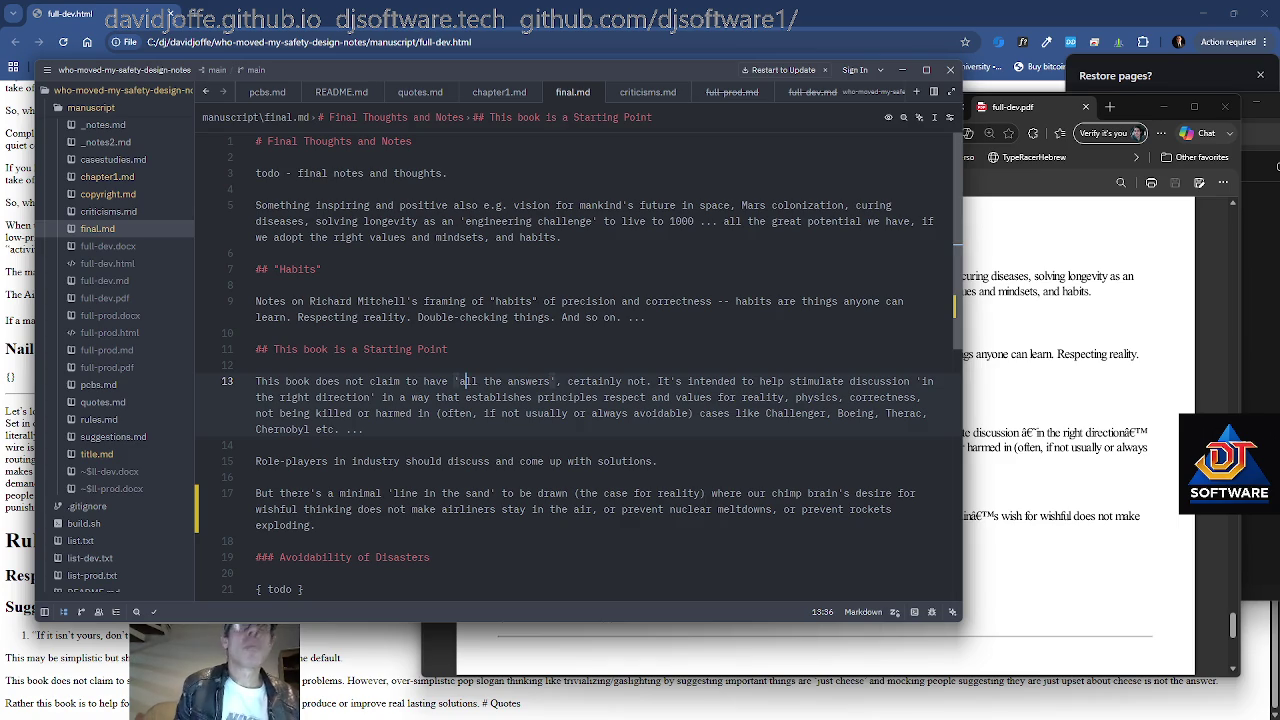
key("ctrl+shift+Right")
key("ctrl+shift+Right")
key("ctrl+shift+Right")
key("ctrl+shift+Right")
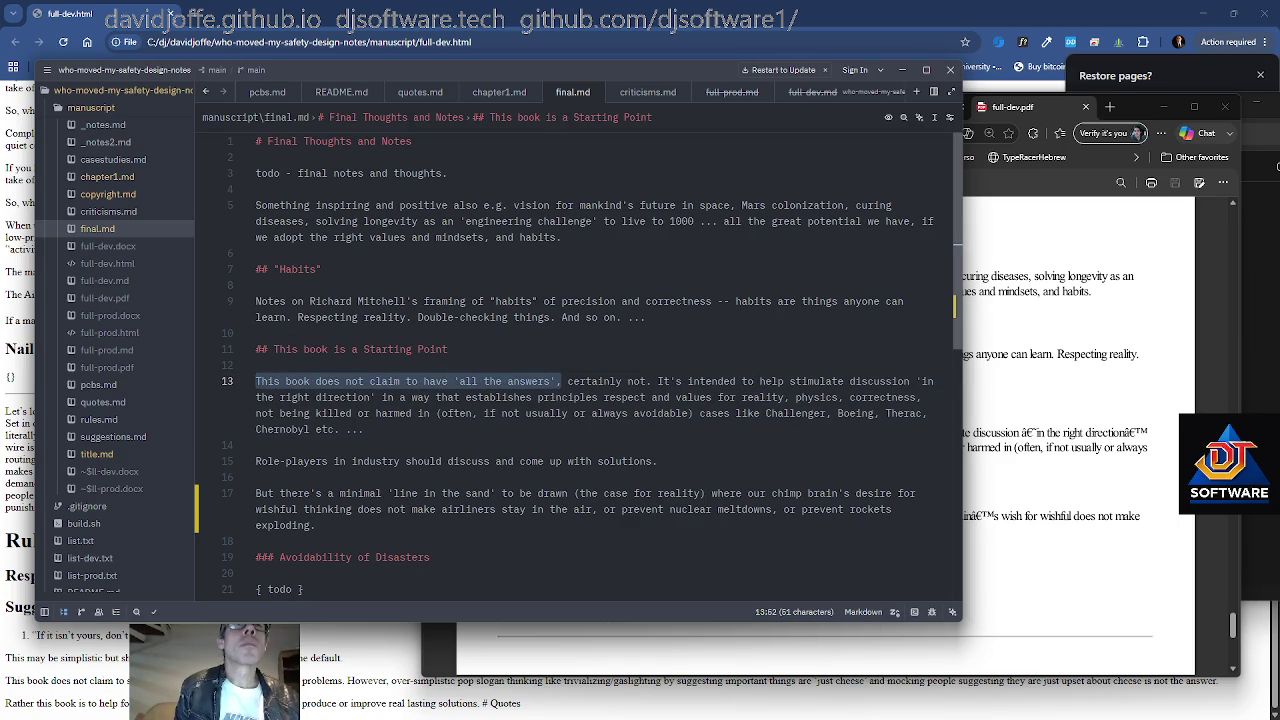
key("Left")
type("**")
key("Right")
key("Right")
key("Right")
key("Right")
key("ctrl+Right")
key("ctrl+Right")
key("ctrl+Right")
key("ctrl+Right")
key("ctrl+Right")
key("Left")
type("**")
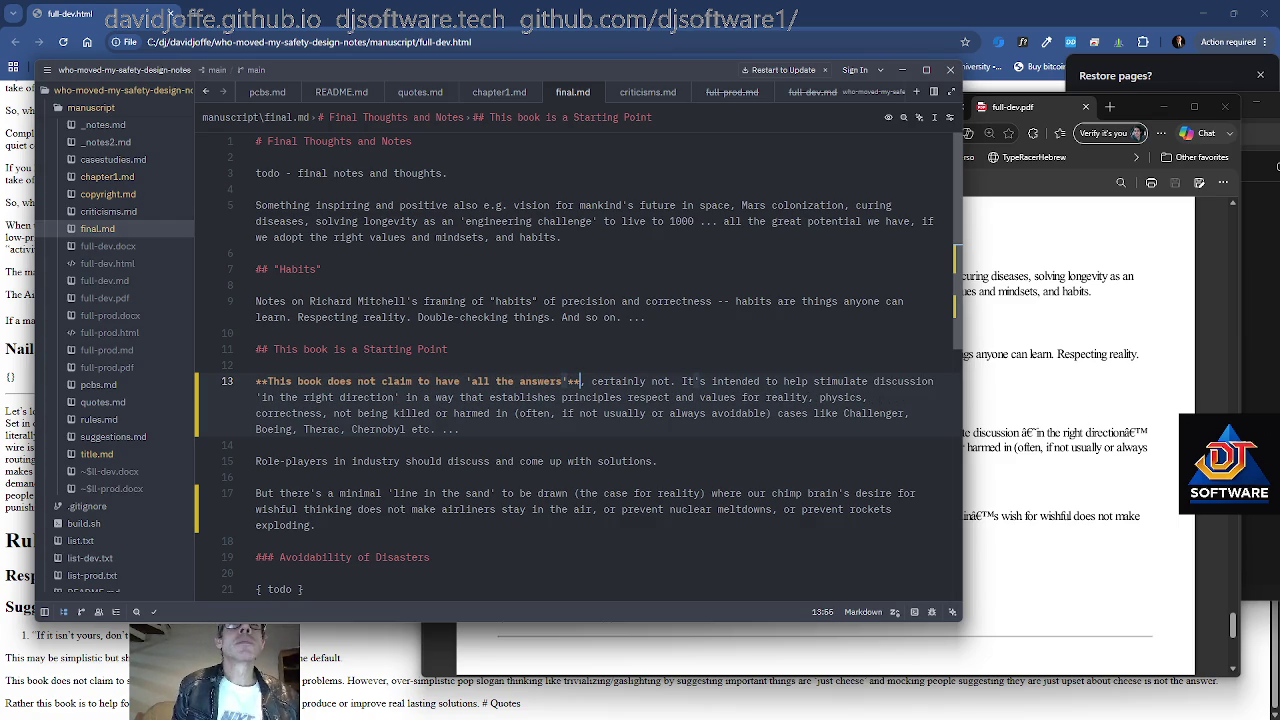
Look over the rest of final.md down to its closing todos, then go back to the PDF
double_click(787, 397)
key("Down")
key("Down")
key("Down")
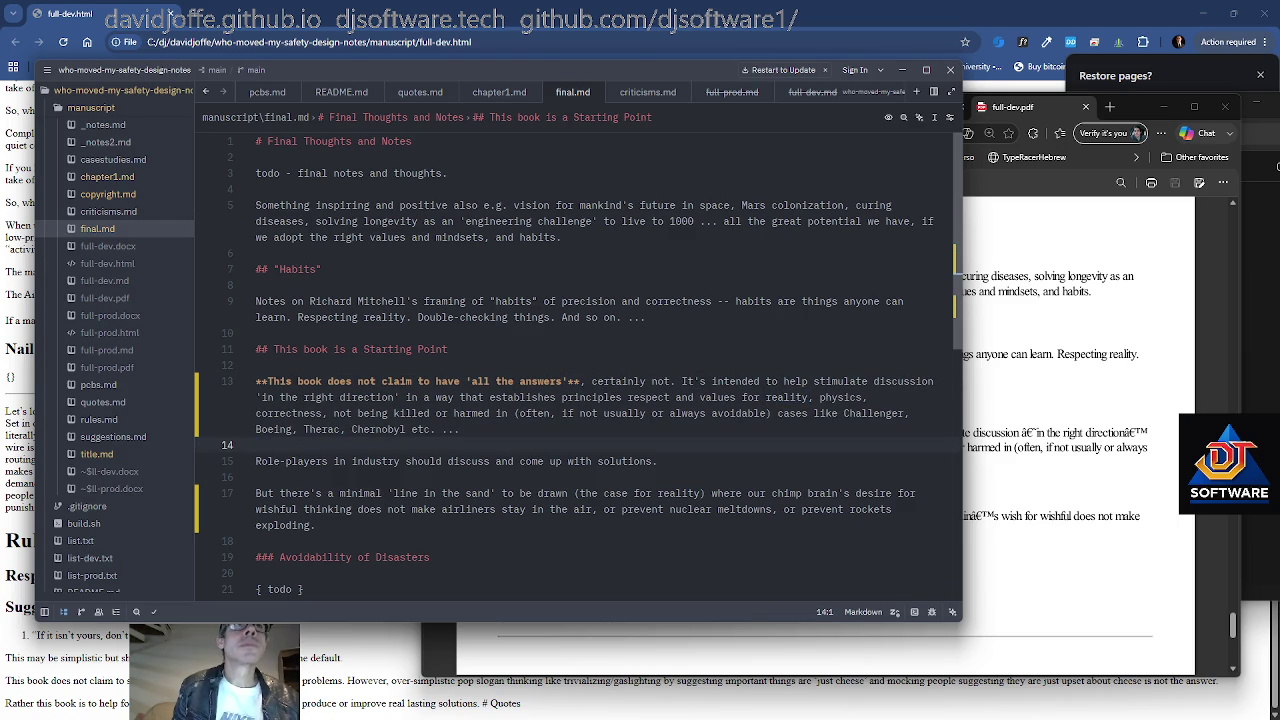
left_click(669, 301)
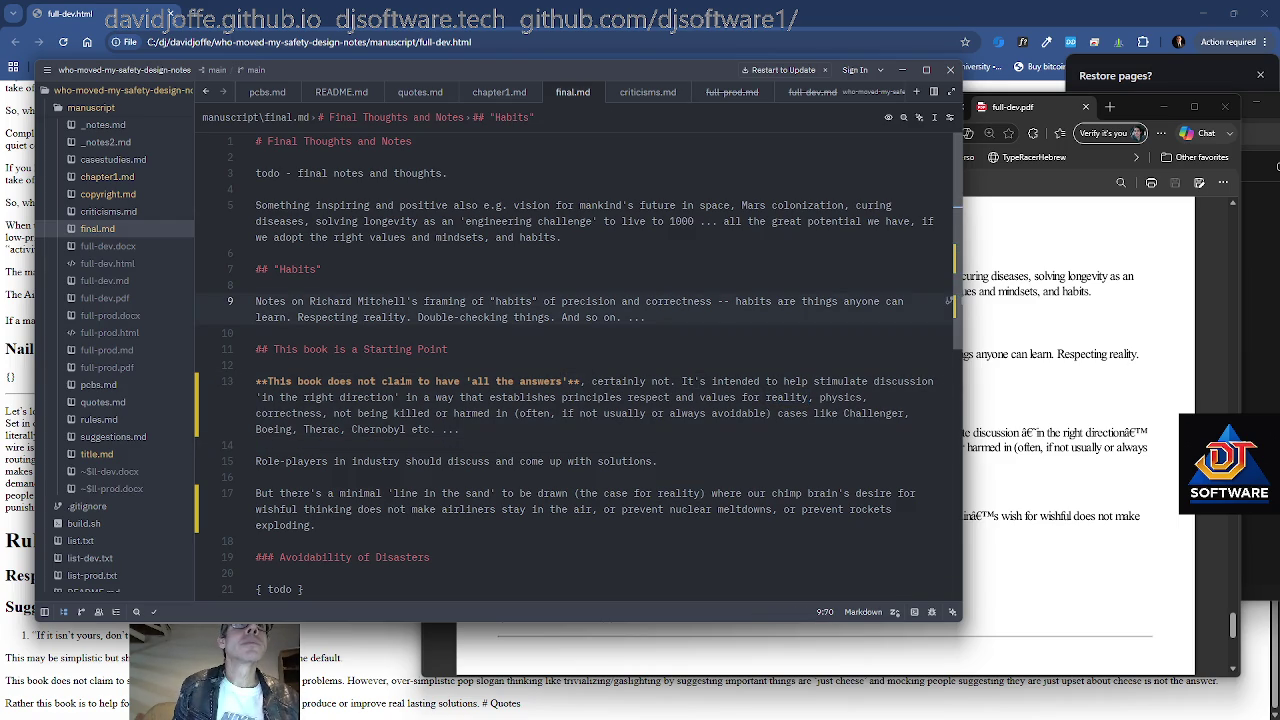
left_click(258, 189)
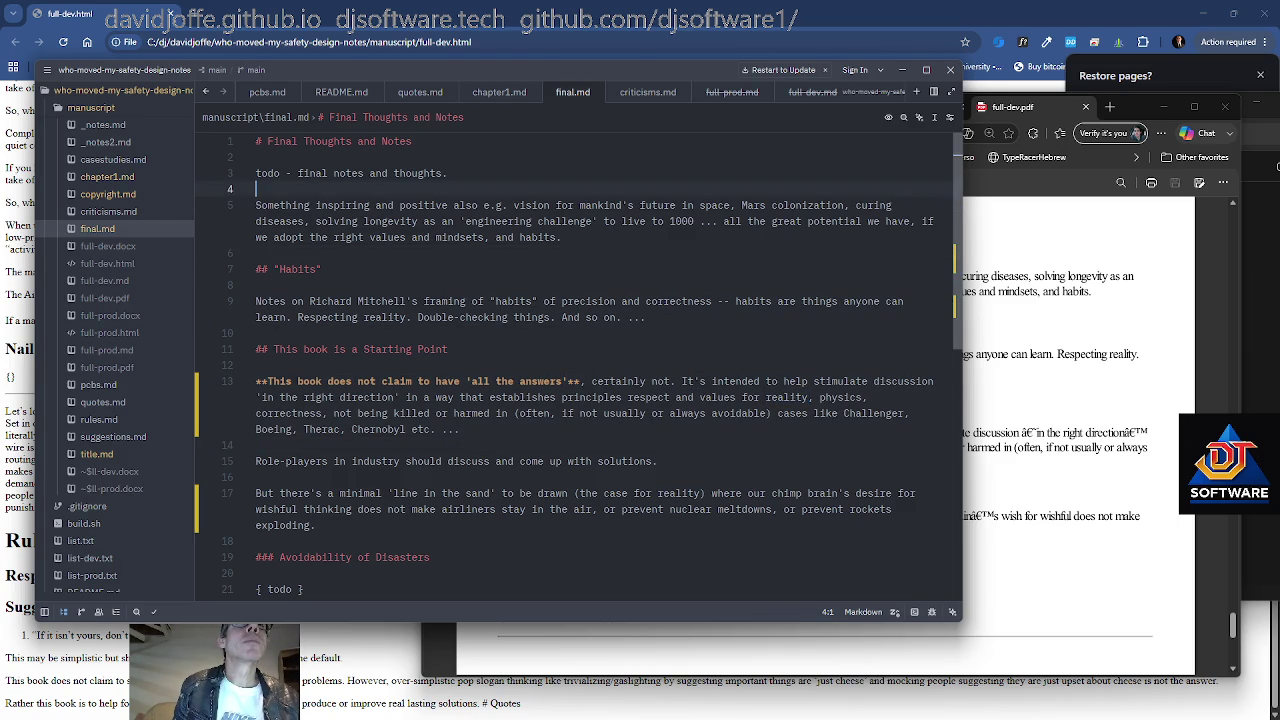
scroll(500, 500, "down", 2)
left_click(500, 525)
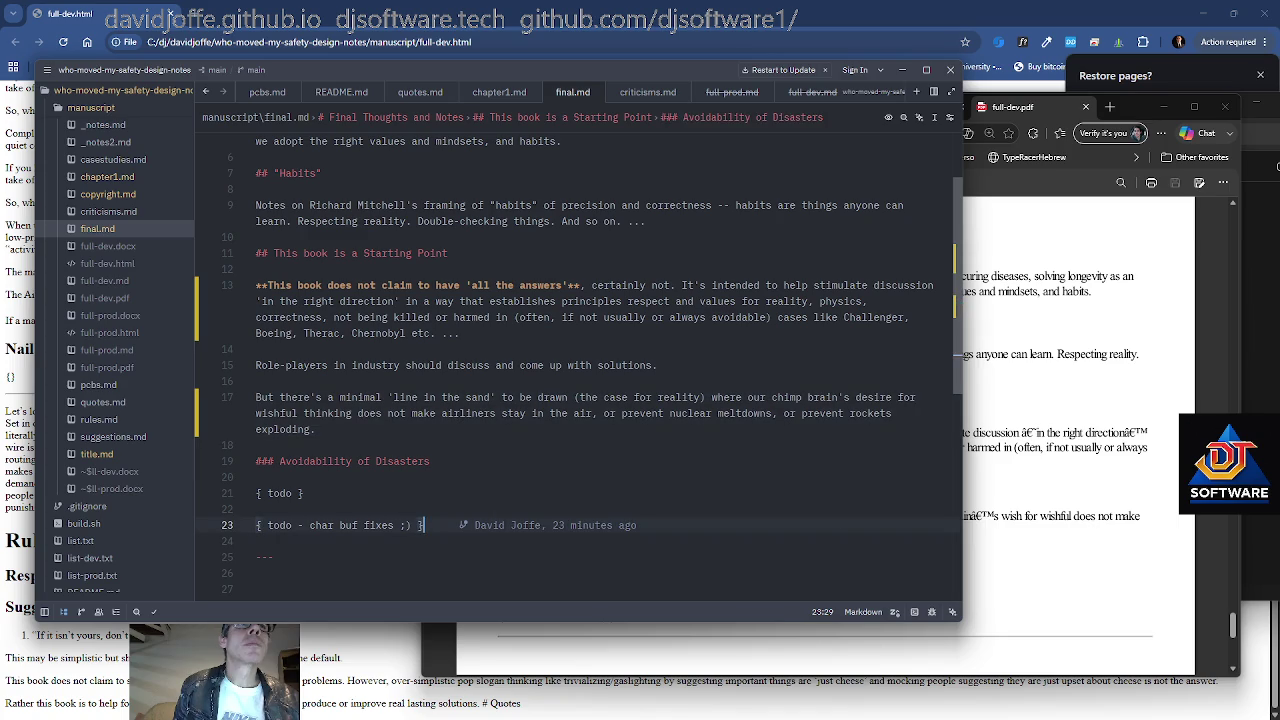
key("Down")
key("Down")
scroll(575, 370, "up", 2)
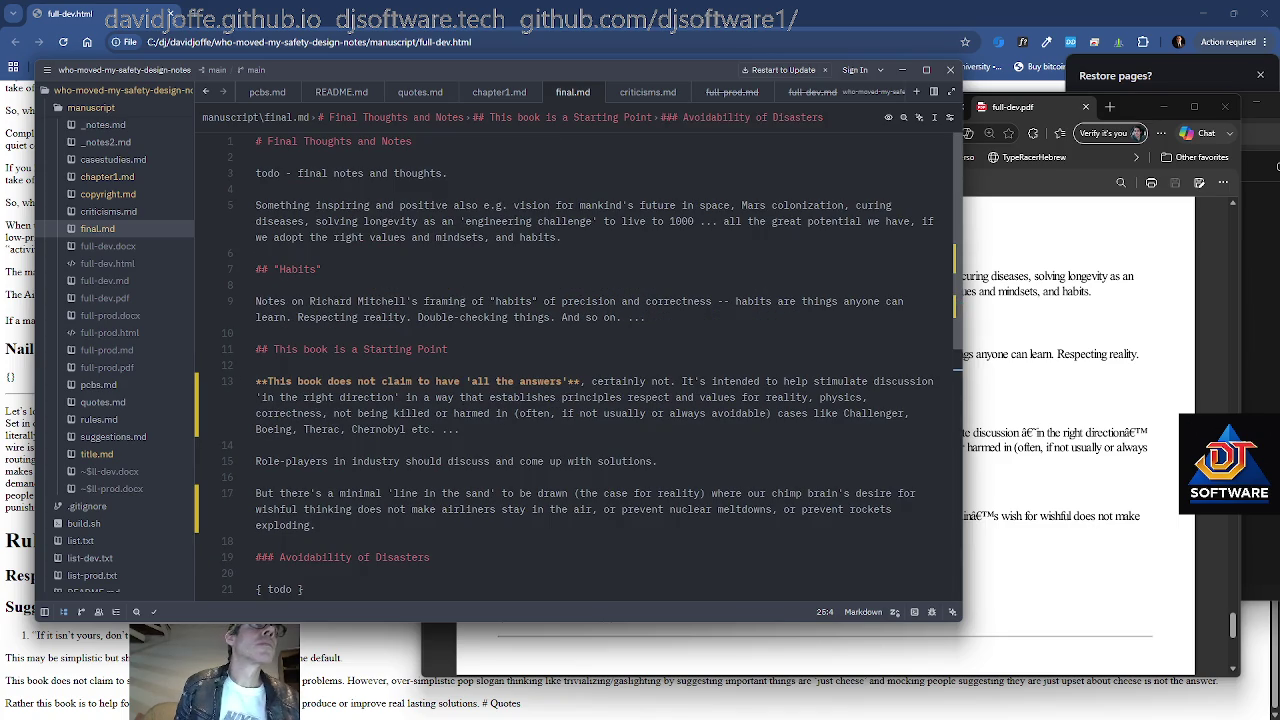
key("alt+Tab")
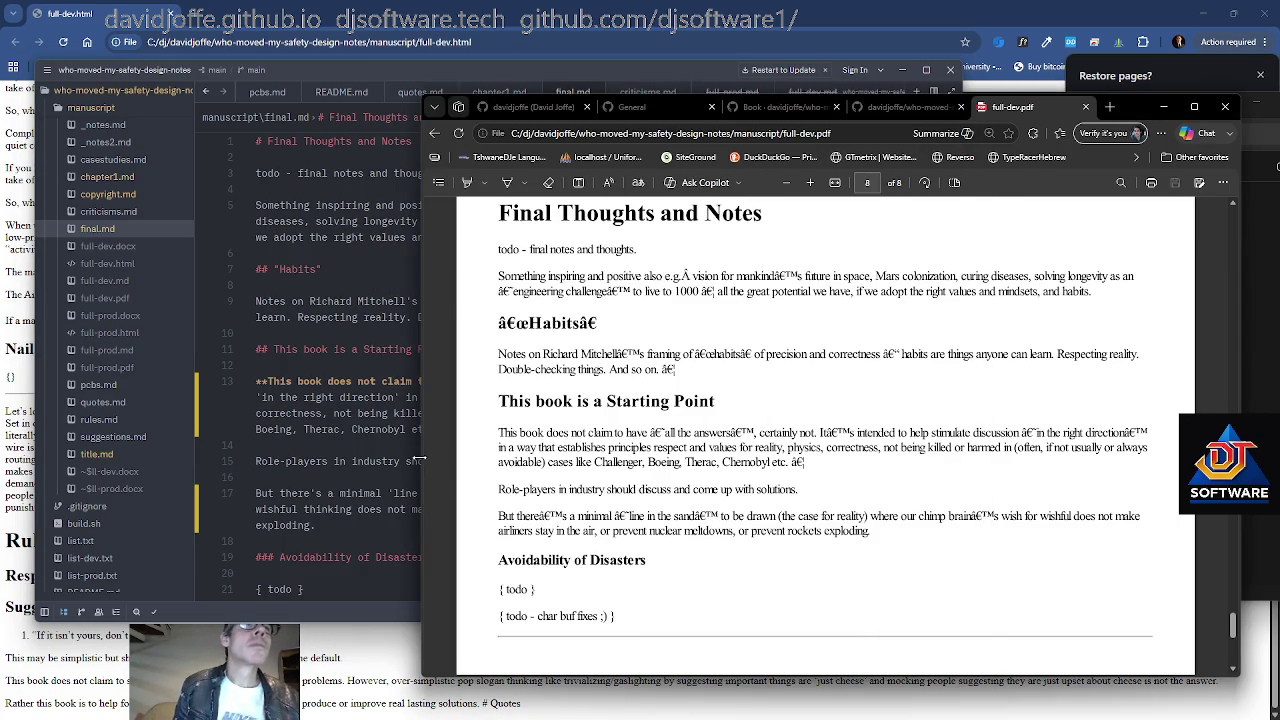
Compare the PDF's Final Thoughts page with final.md, ending at the Starting Point heading
left_click(340, 461)
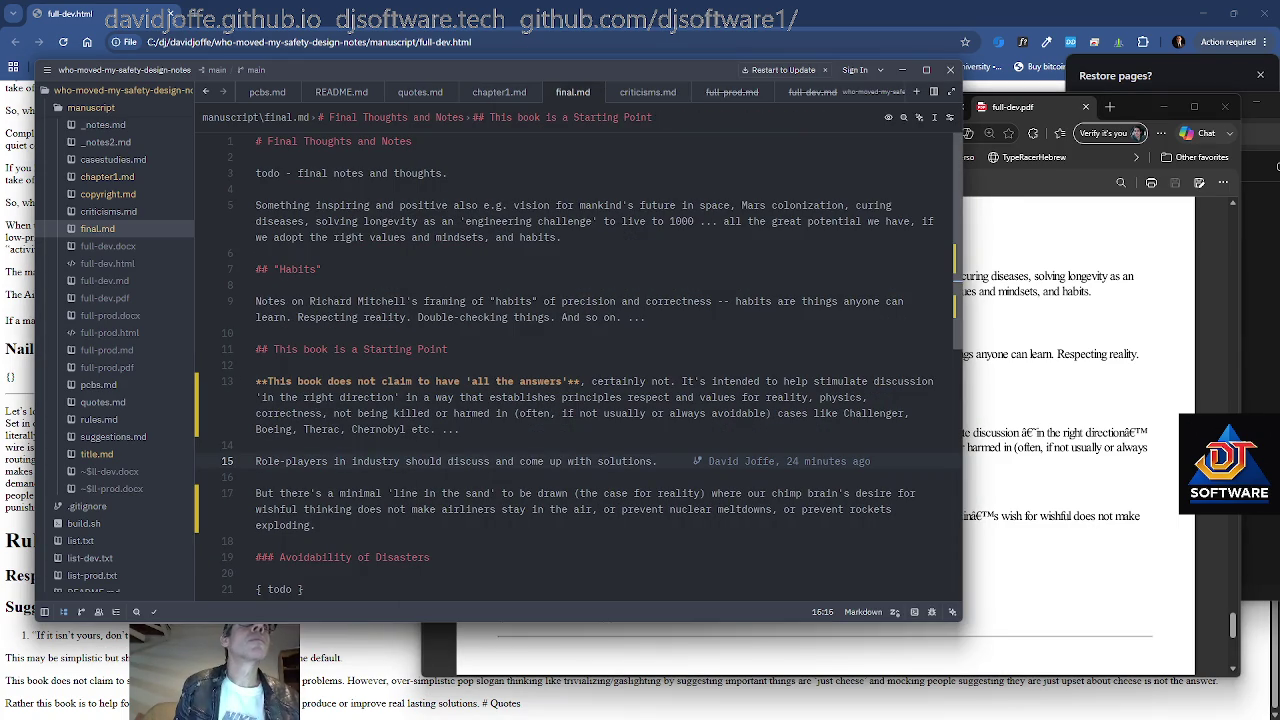
key("alt+Tab")
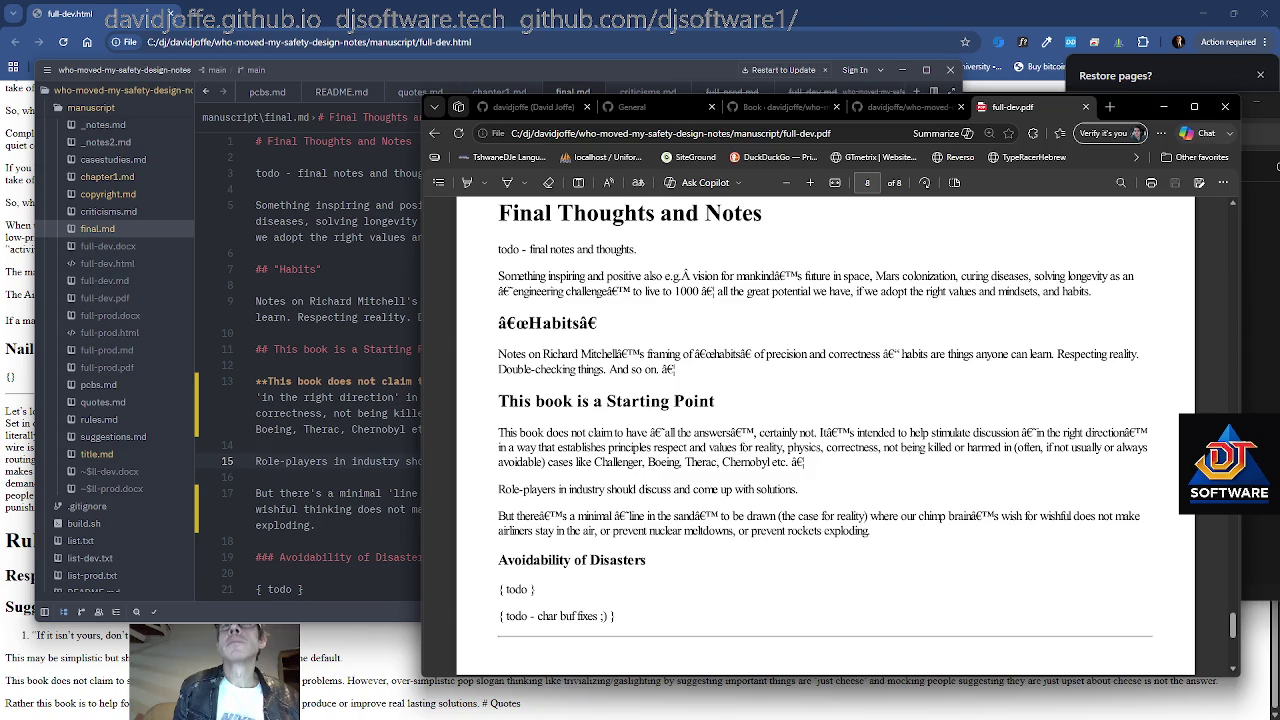
scroll(825, 430, "down", 1)
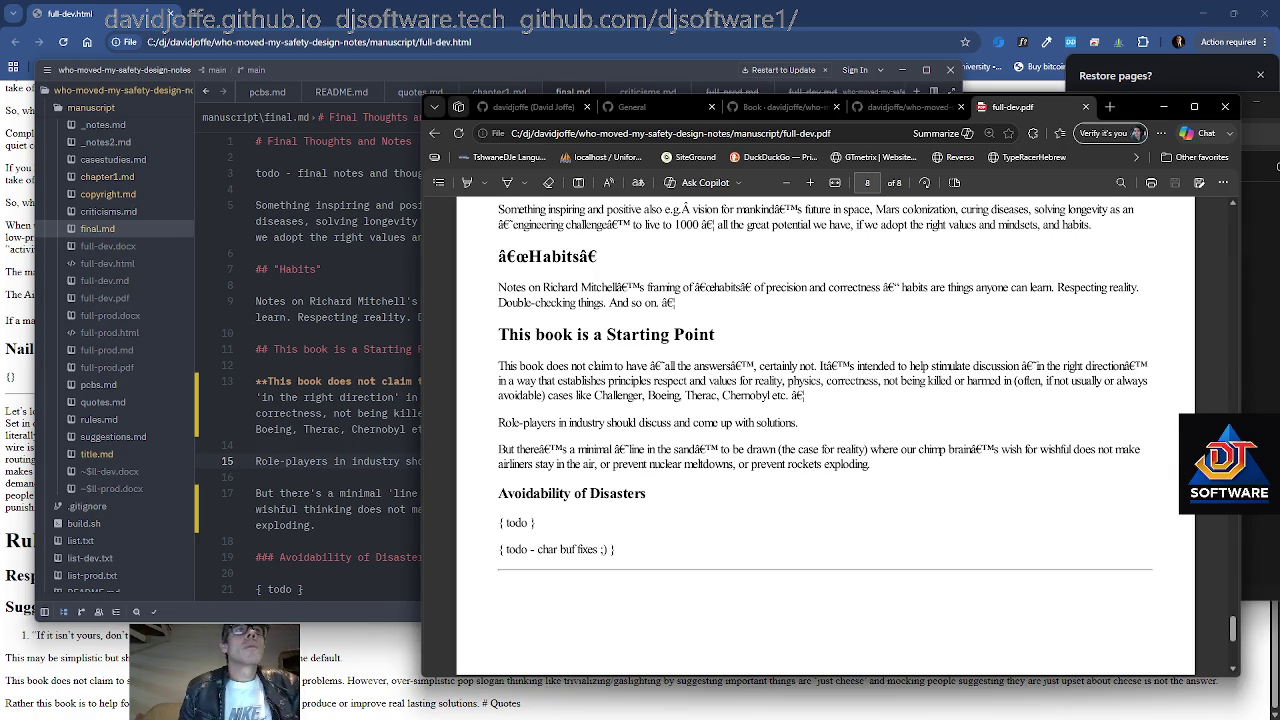
left_click(300, 349)
key("Up")
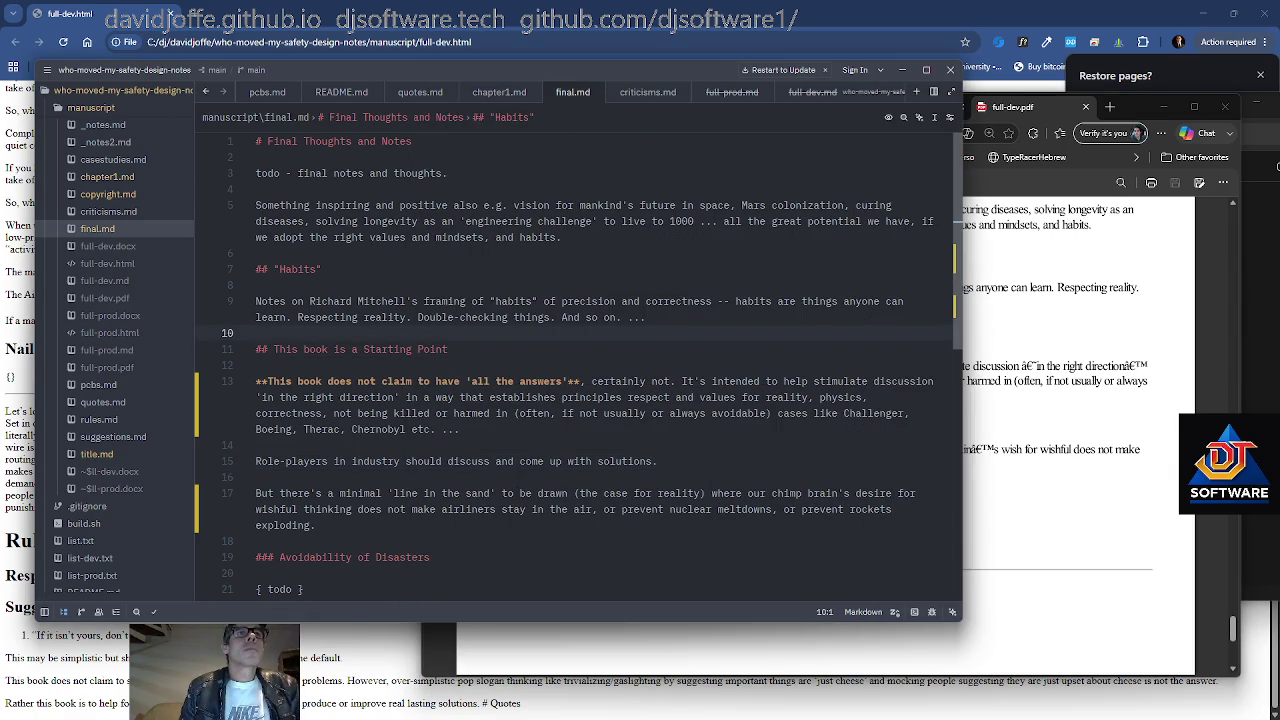
scroll(351, 301, "down", 1)
left_click(351, 301)
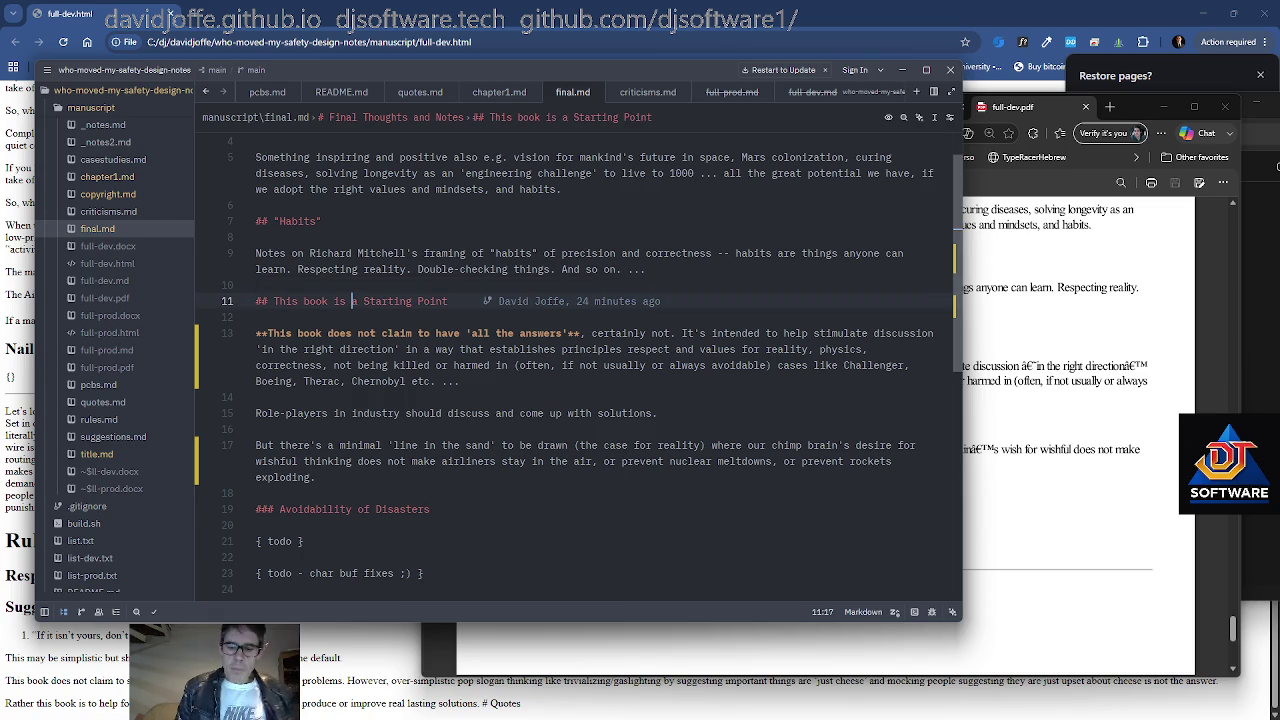
Rename the heading 'This book is a Starting Point' to 'Just a Starting Point'
key("Left")
key("ctrl+shift+Left")
key("ctrl+shift+Left")
key("ctrl+shift+Left")
key("ctrl+shift+Left")
key("shift+Right")
key("shift+Right")
type("Just")
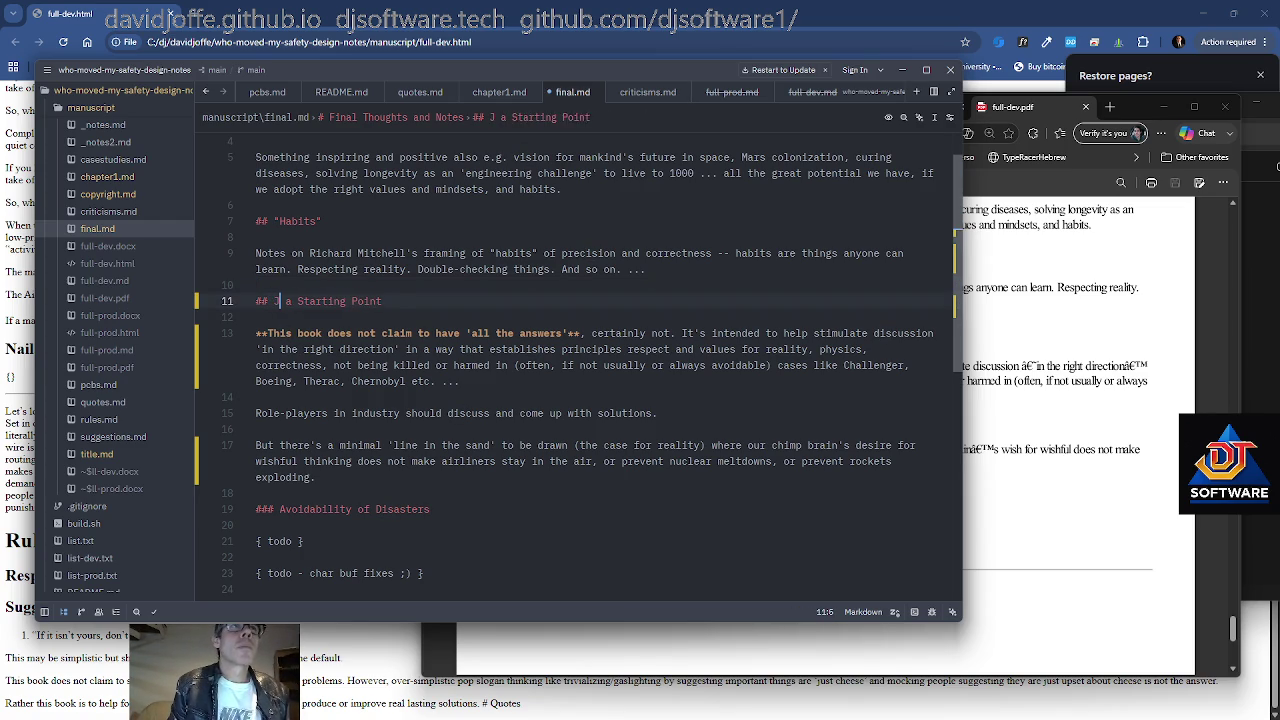
key("ctrl+Left")
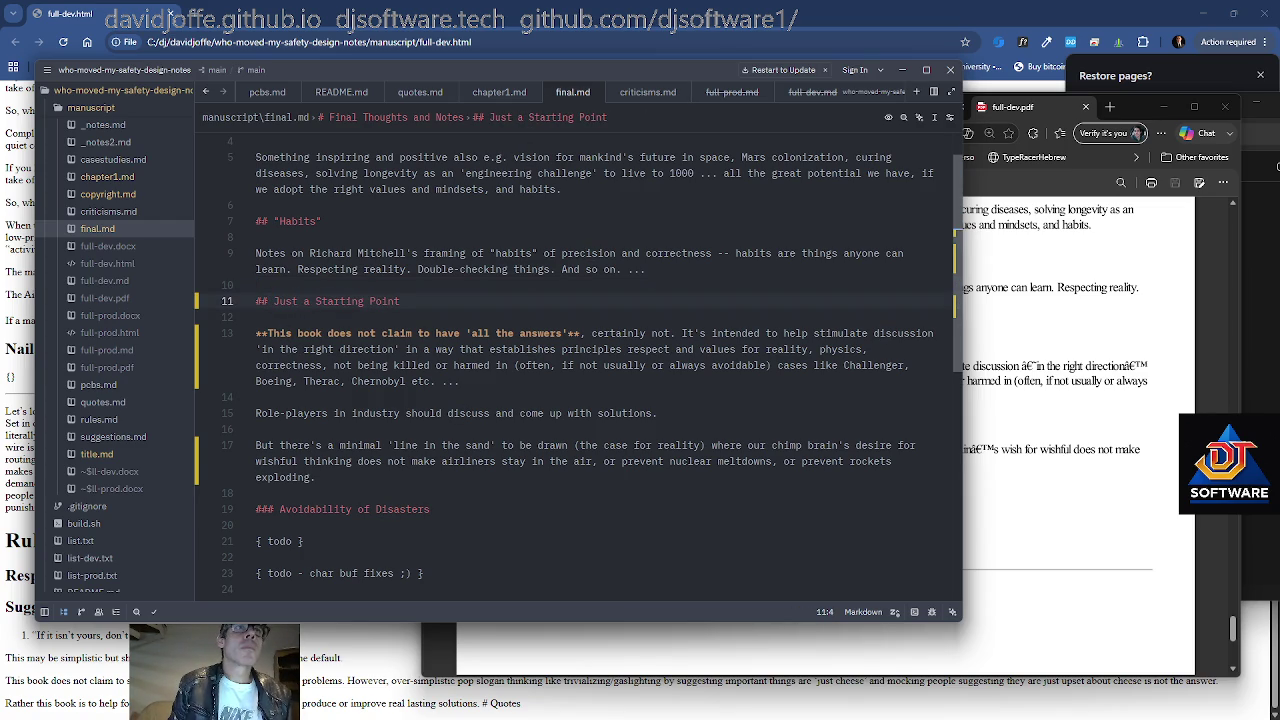
Try rewording 'principles' on line 13, undoing back to 'principled'
key("ctrl+Up")
key("ctrl+Up")
key("ctrl+Up")
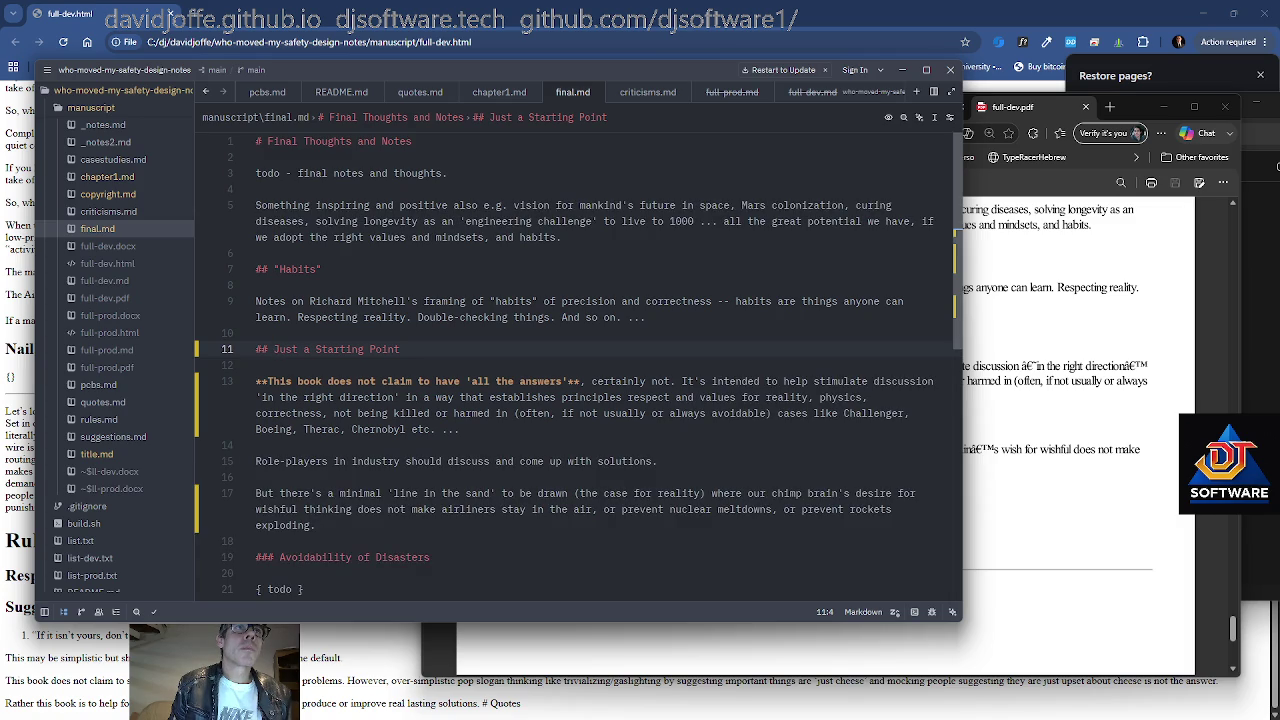
key("Down")
key("Down")
key("Down")
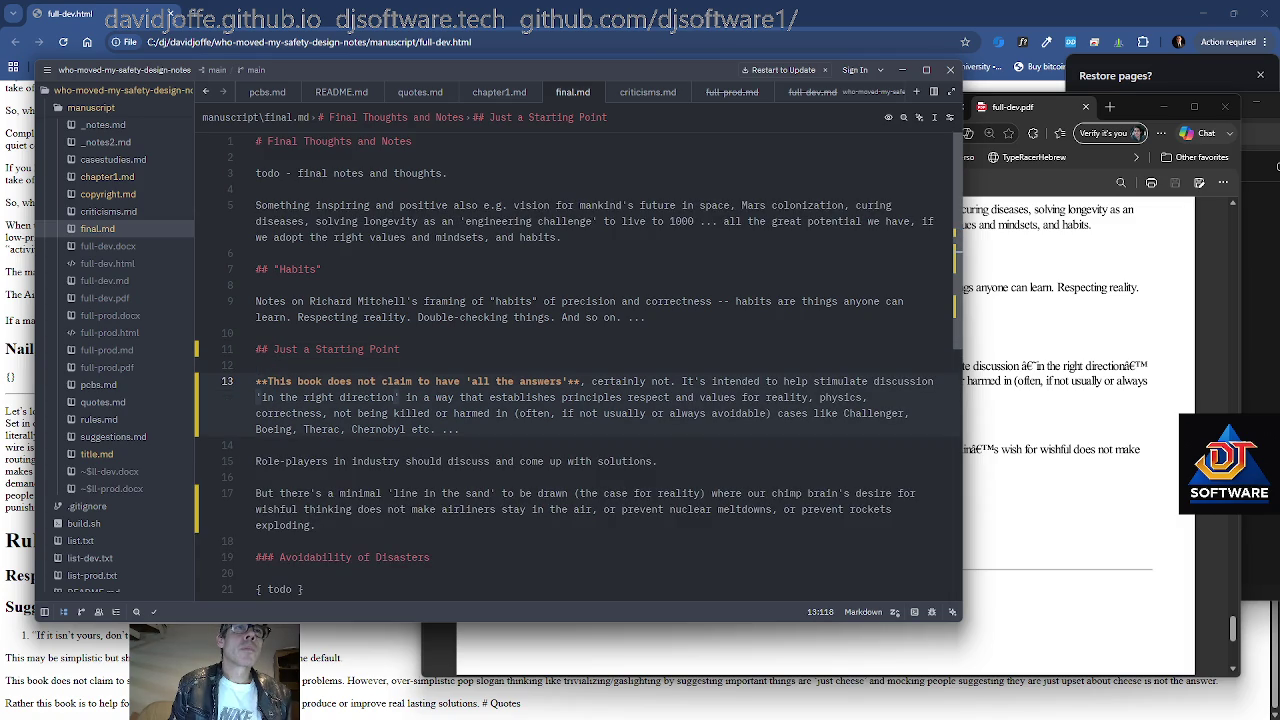
key("ctrl+Right")
key("ctrl+Right")
key("ctrl+Right")
key("ctrl+Right")
key("ctrl+Right")
key("ctrl+Right")
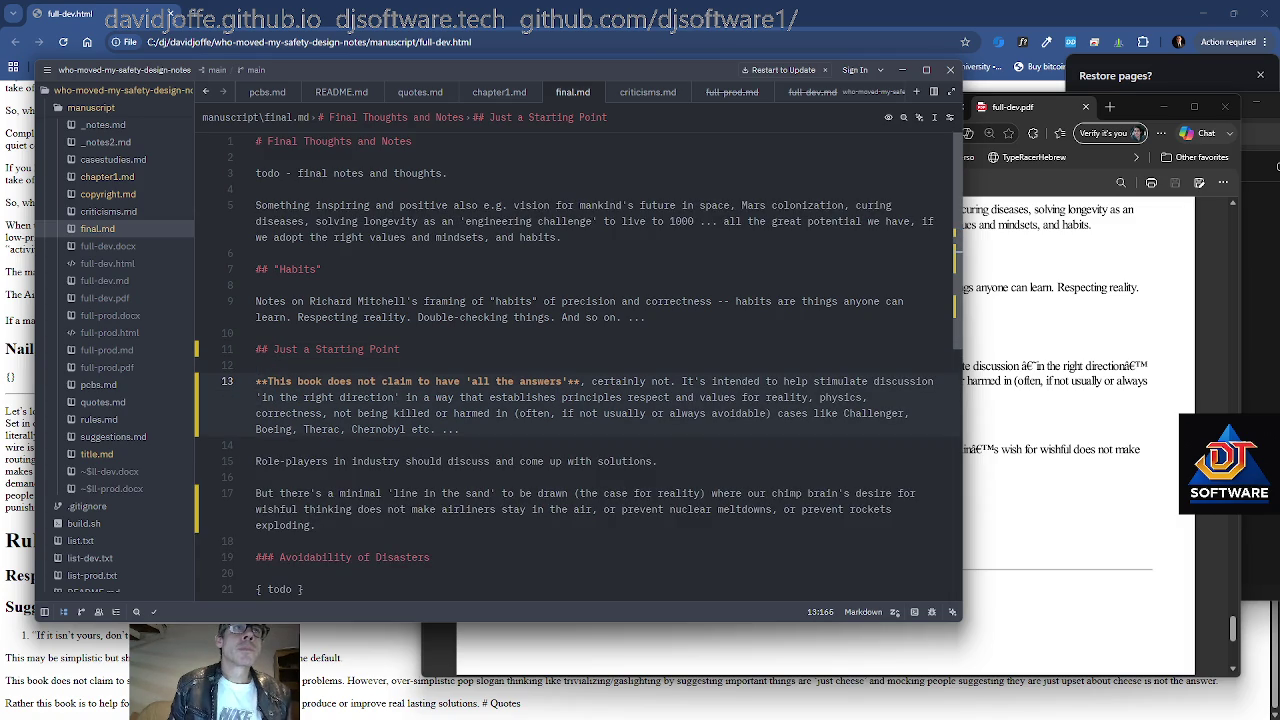
key("ctrl+Left")
key("Left")
key("BackSpace")
type("d")
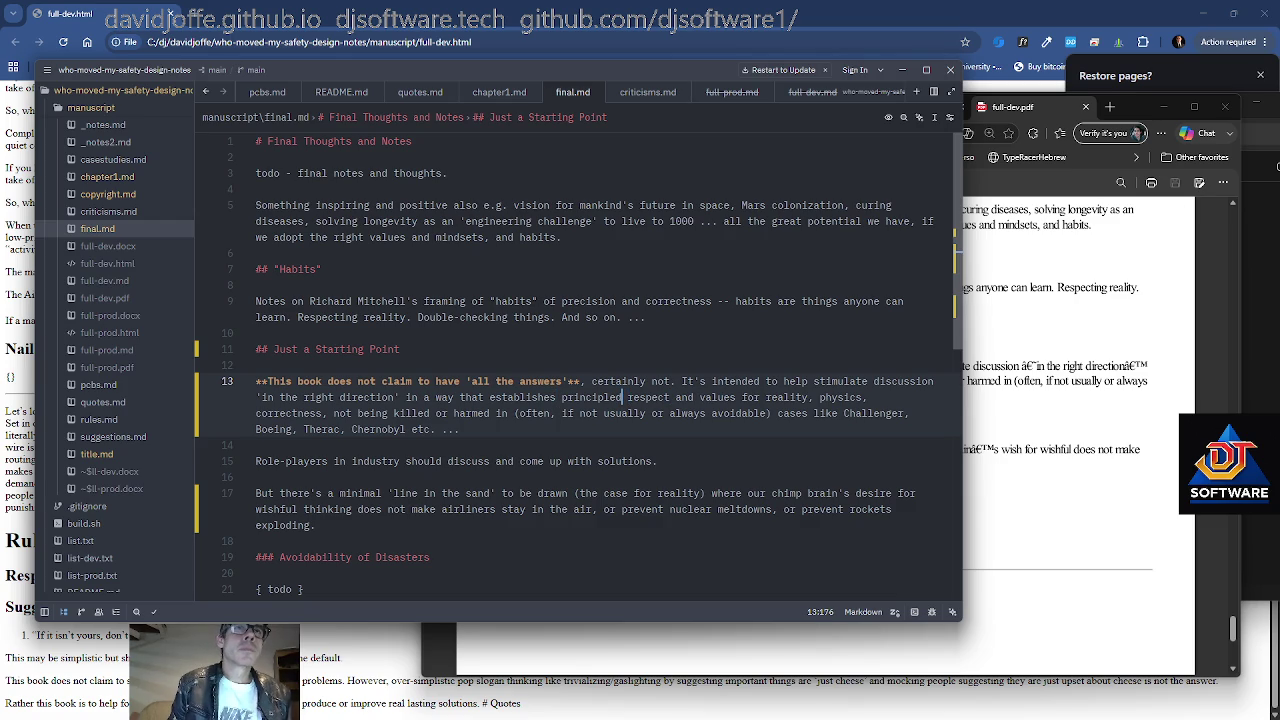
key("BackSpace")
type("s of")
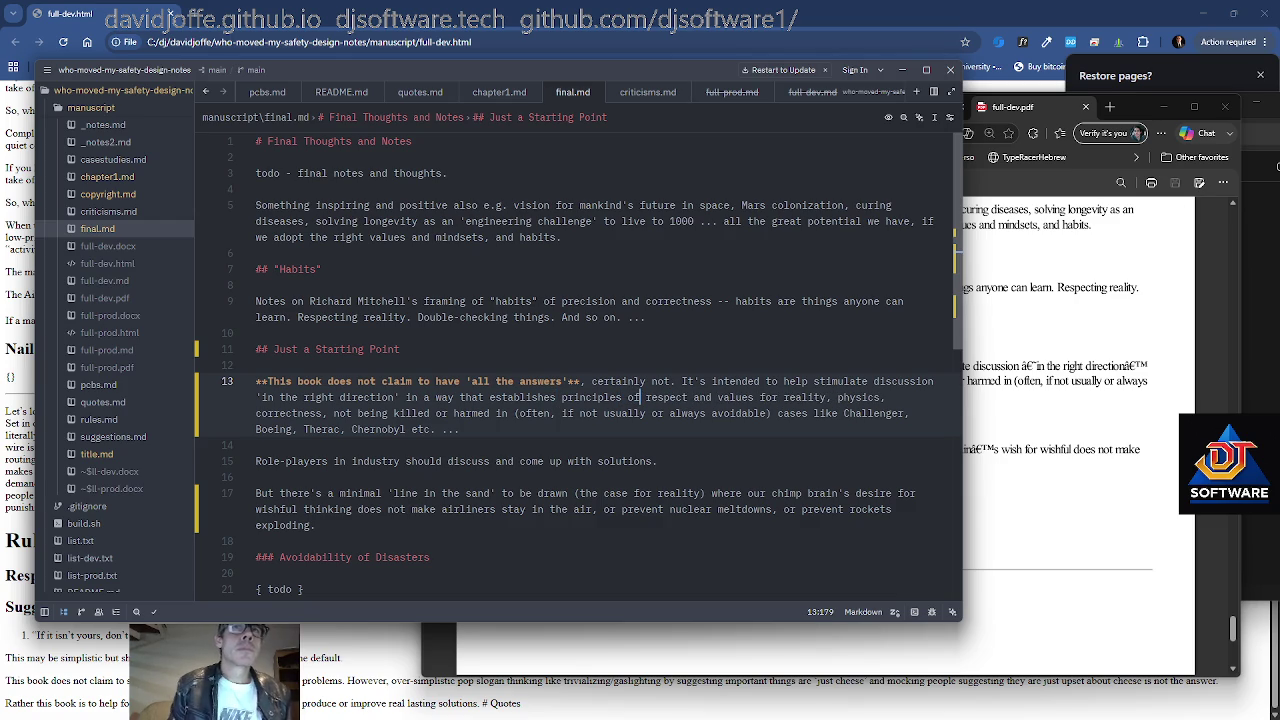
key("ctrl+z")
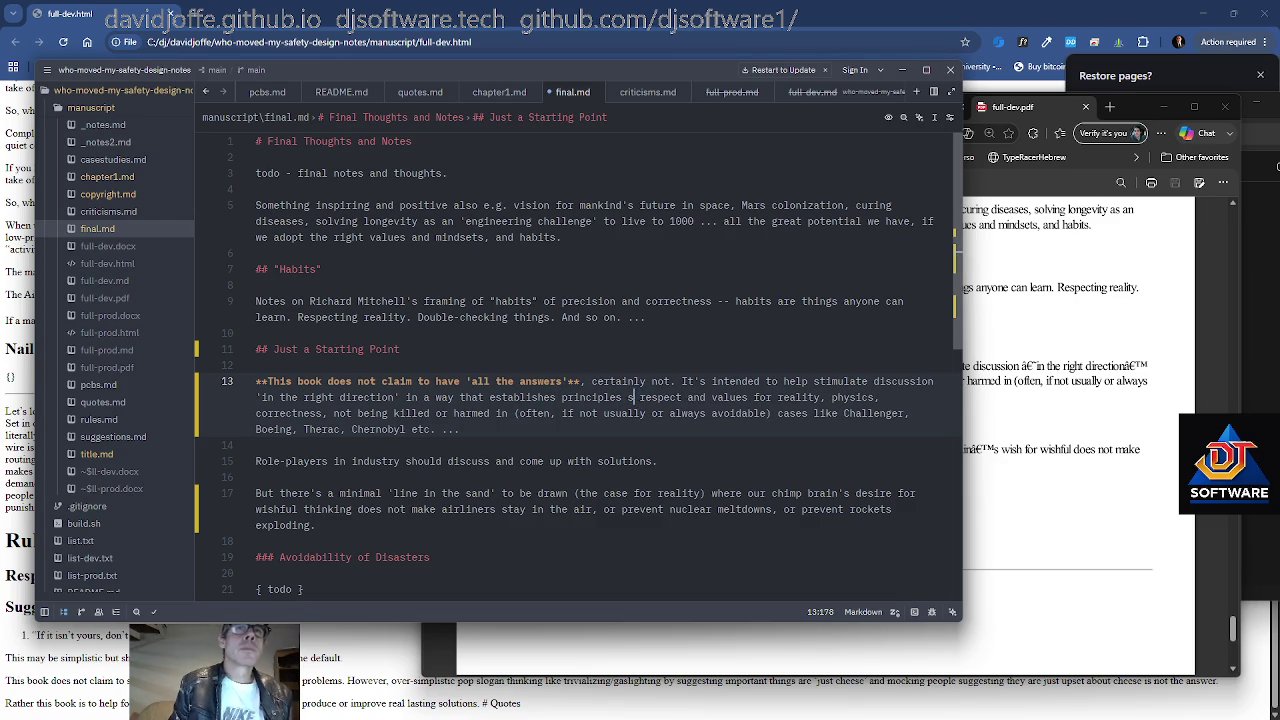
Make line 13 read 'principles/principled respect and values'
left_click(621, 381)
key("Down")
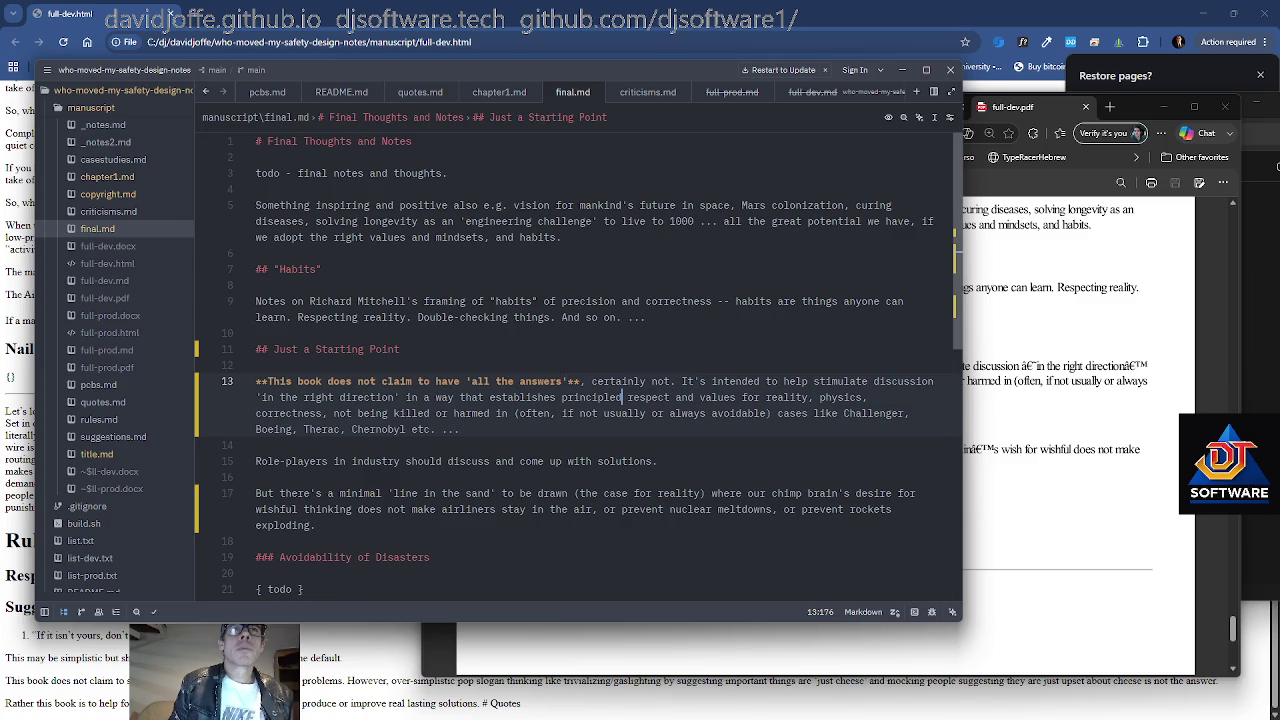
key("BackSpace")
type("s/d")
key("BackSpace")
type("principled")
Review the vision paragraph, Habits heading and todo line of final.md
key("Down")
key("Left")
key("Left")
key("Left")
key("Left")
key("Left")
key("Left")
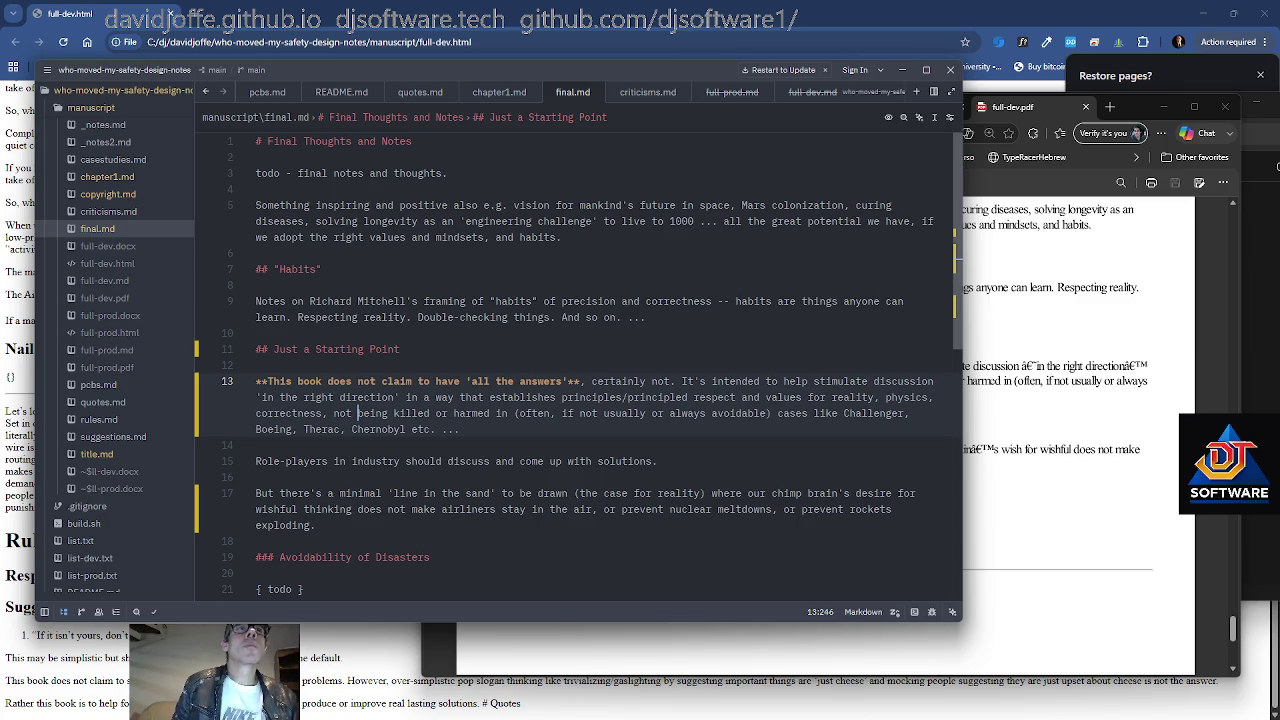
left_click(699, 221)
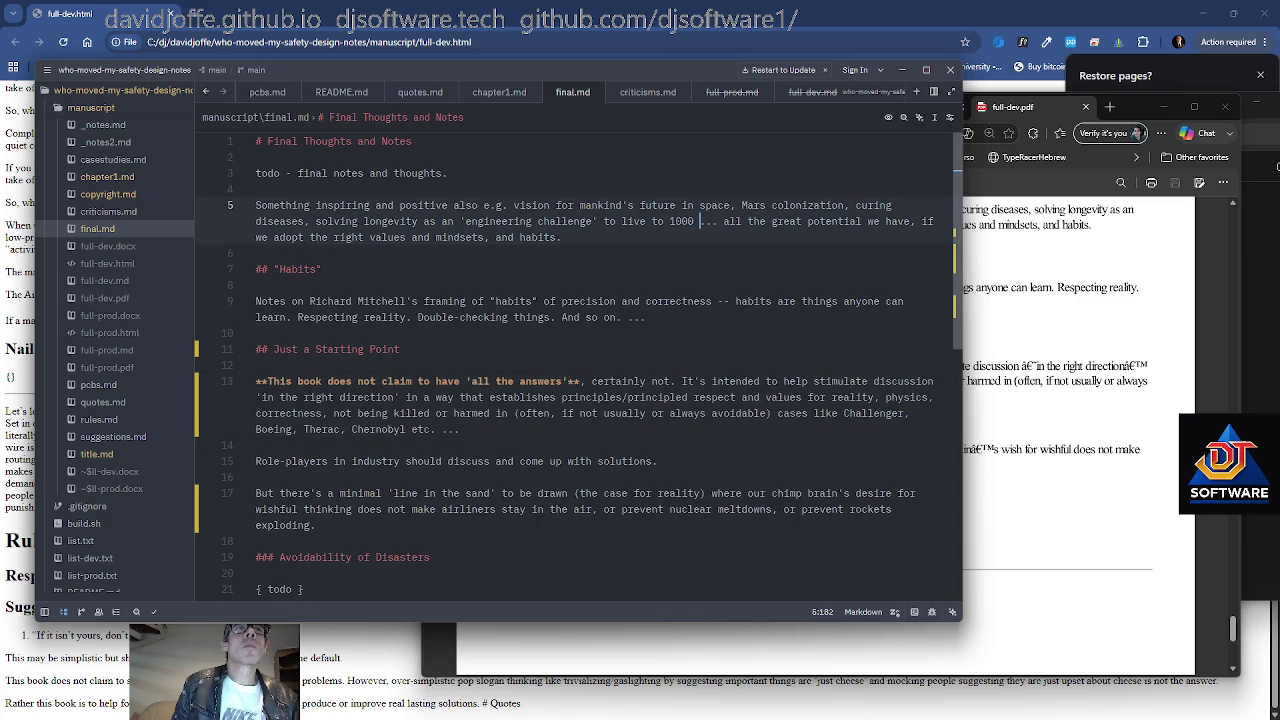
left_click(789, 206)
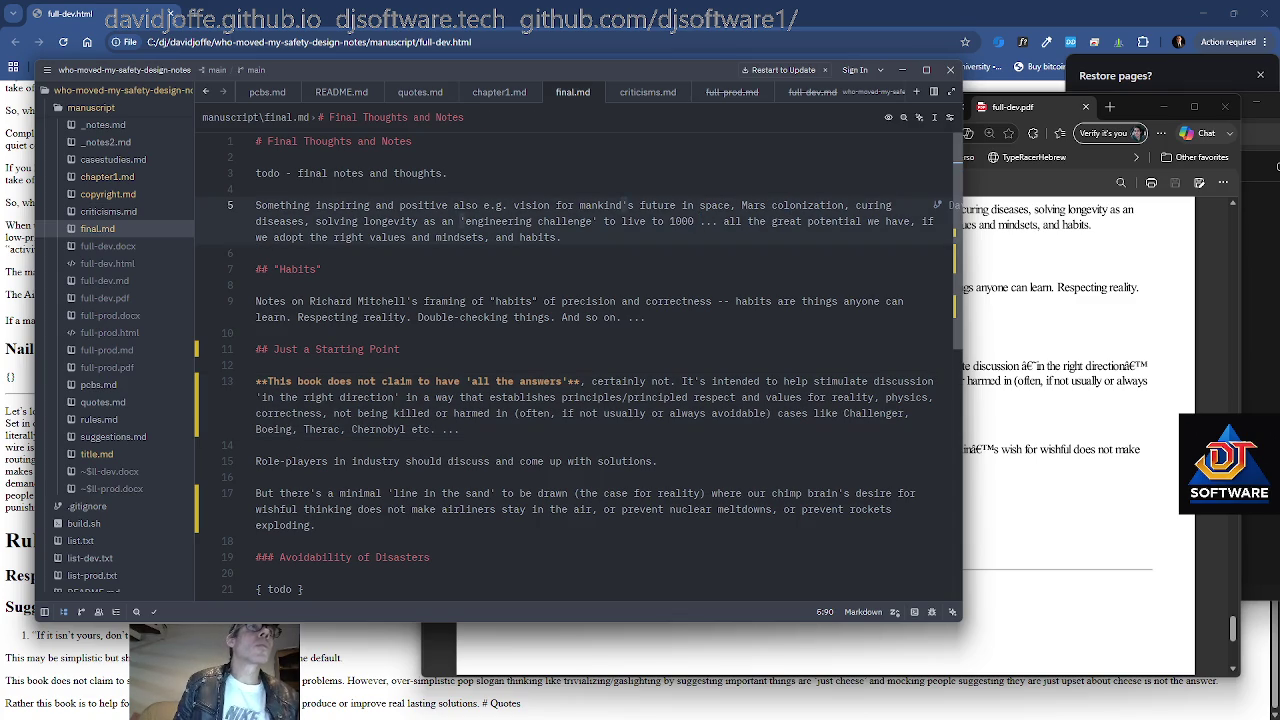
left_click(321, 269)
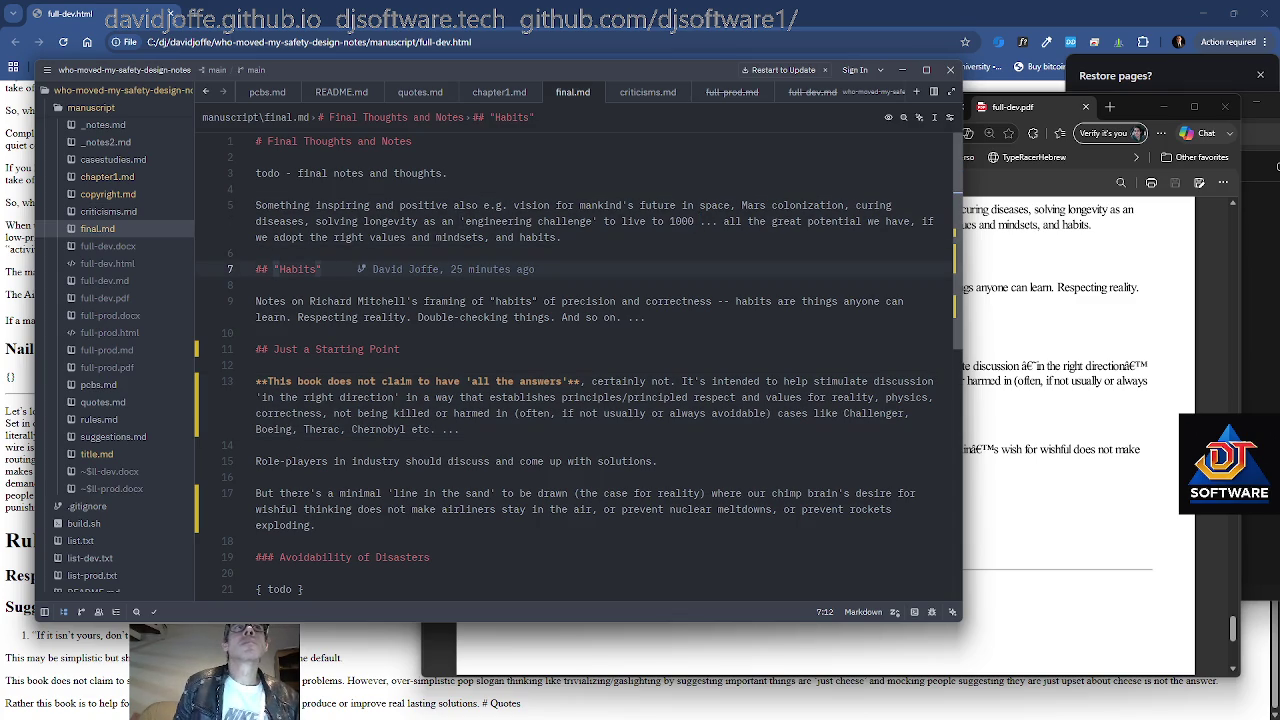
left_click(449, 173)
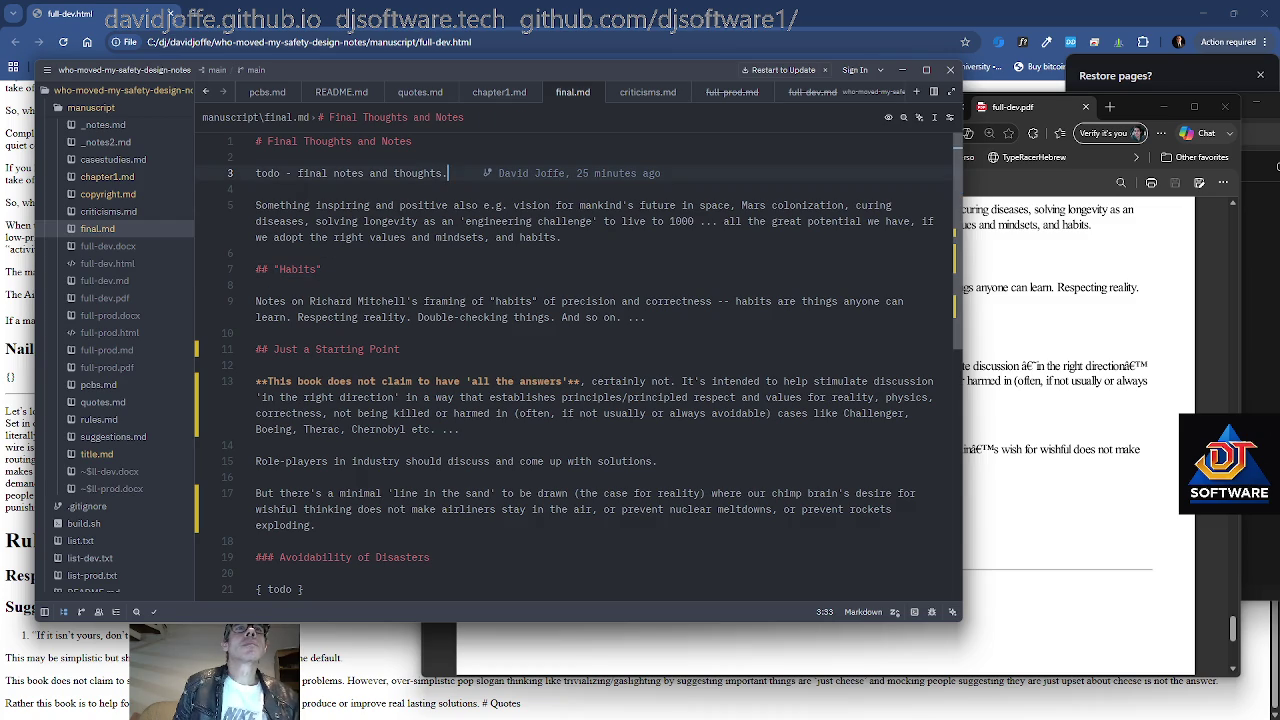
Insert the heading '## Vision of our Future and Potential --- Space etc.' in final.md
key("Return")
key("Return")
type("#3")
key("BackSpace")
type("# Vision of our Future")
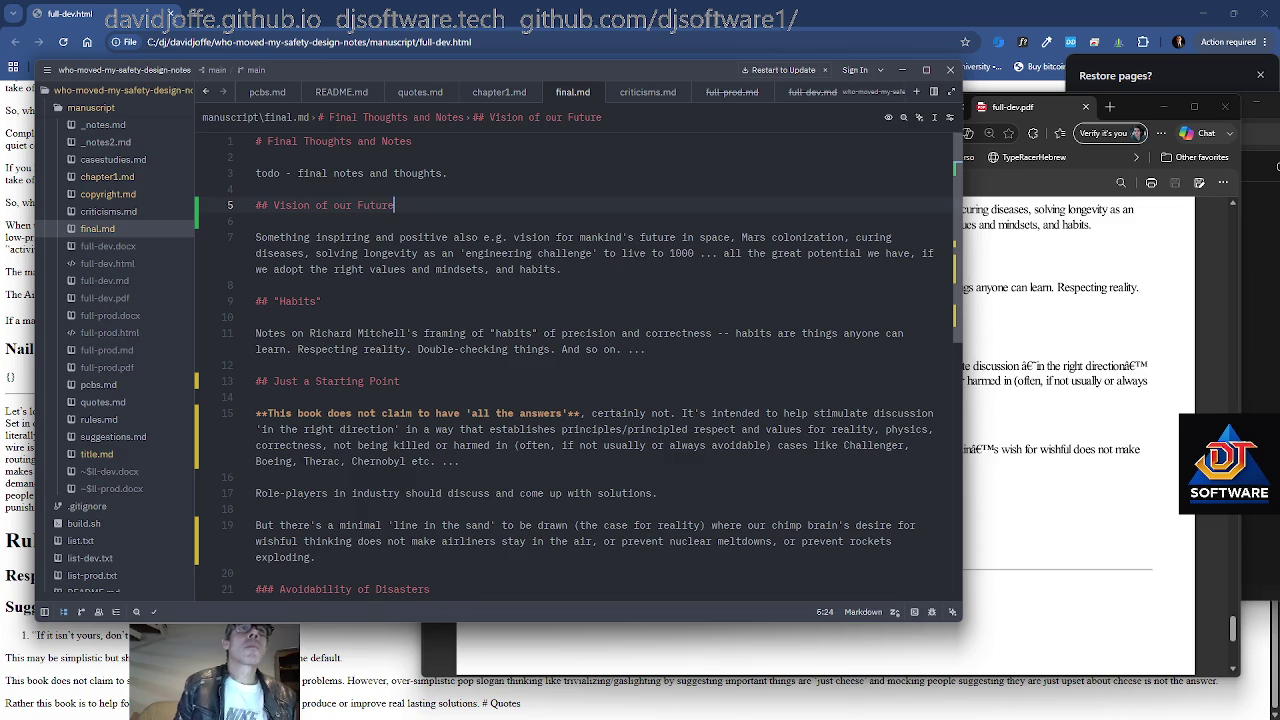
type(" and Potential")
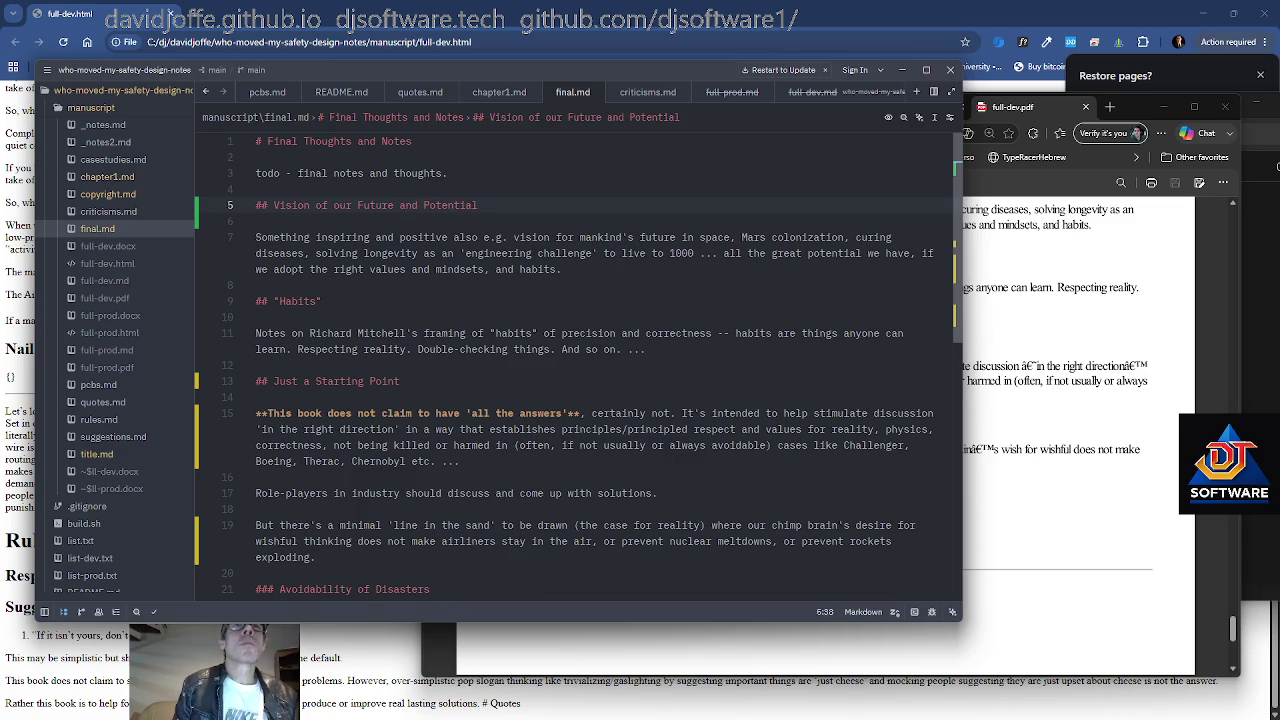
type(" --- space")
key("BackSpace")
key("BackSpace")
key("BackSpace")
type("Space,")
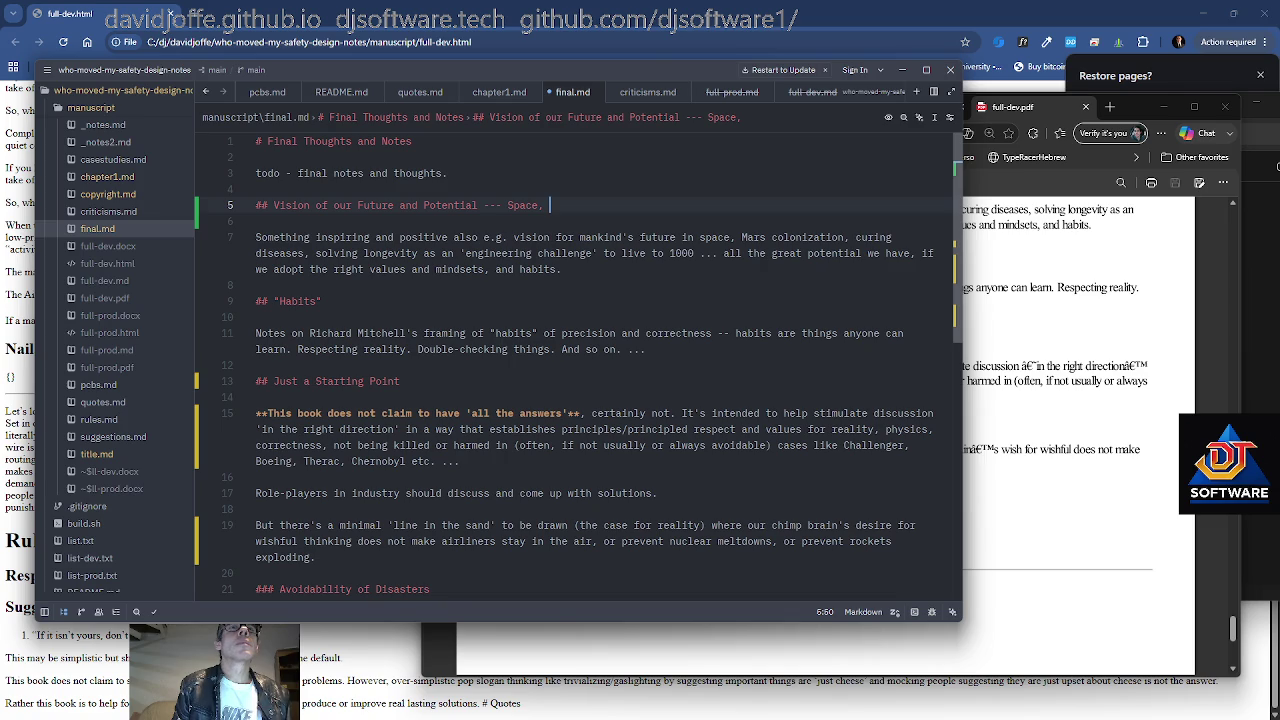
type("...")
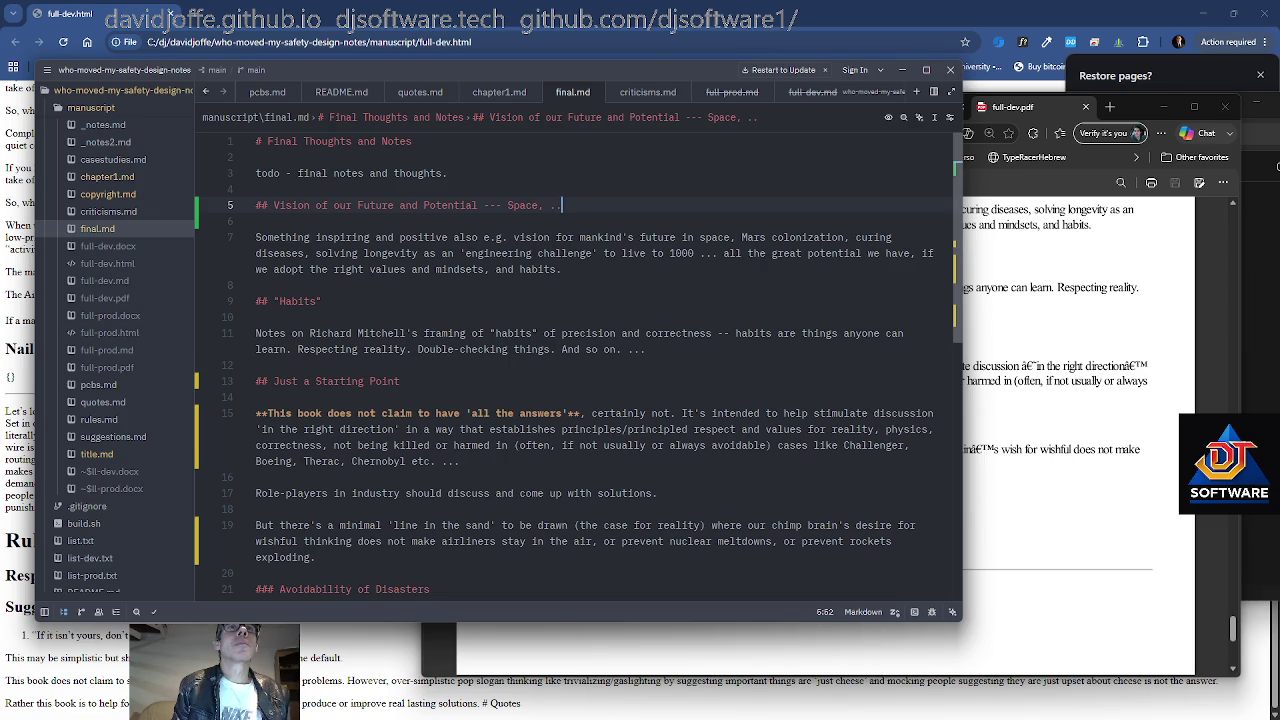
key("BackSpace")
key("BackSpace")
key("BackSpace")
key("BackSpace")
key("BackSpace")
type("etc")
key("BackSpace")
key("BackSpace")
key("BackSpace")
key("BackSpace")
type("etc.")
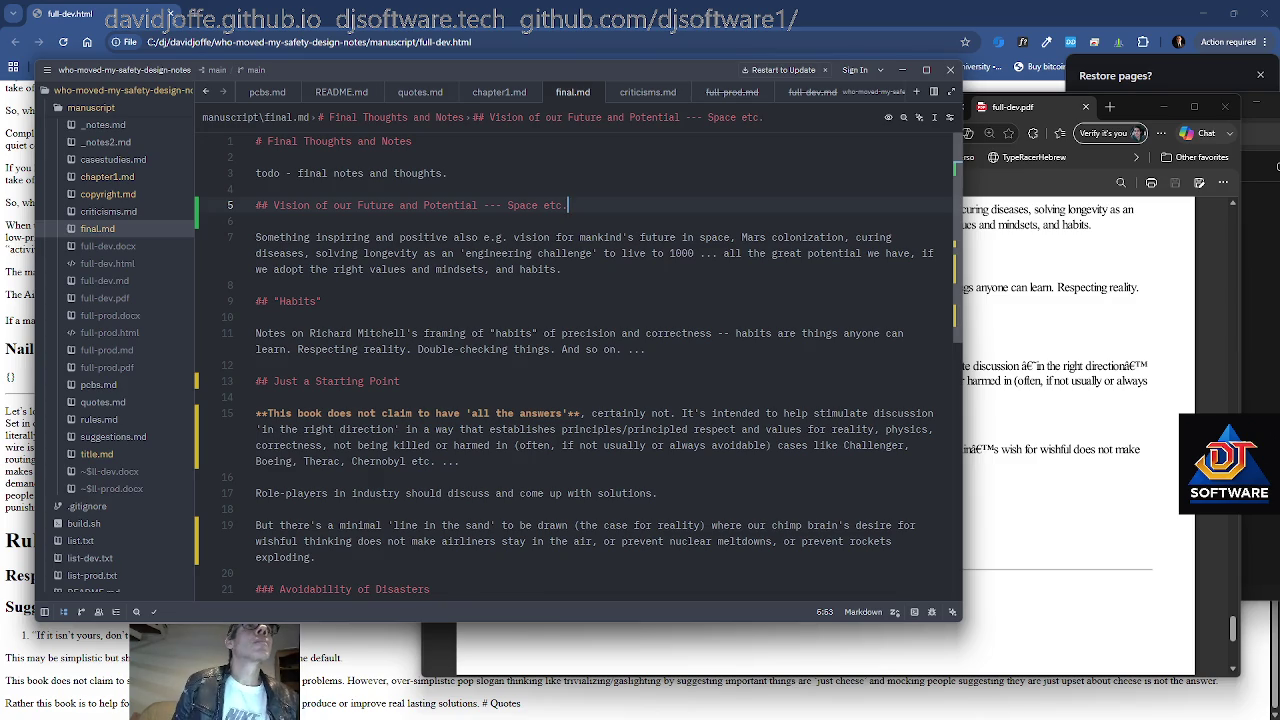
Move down through final.md, then return to the starting-point paragraph
key("Down")
key("Down")
key("Down")
key("Down")
key("Down")
key("Down")
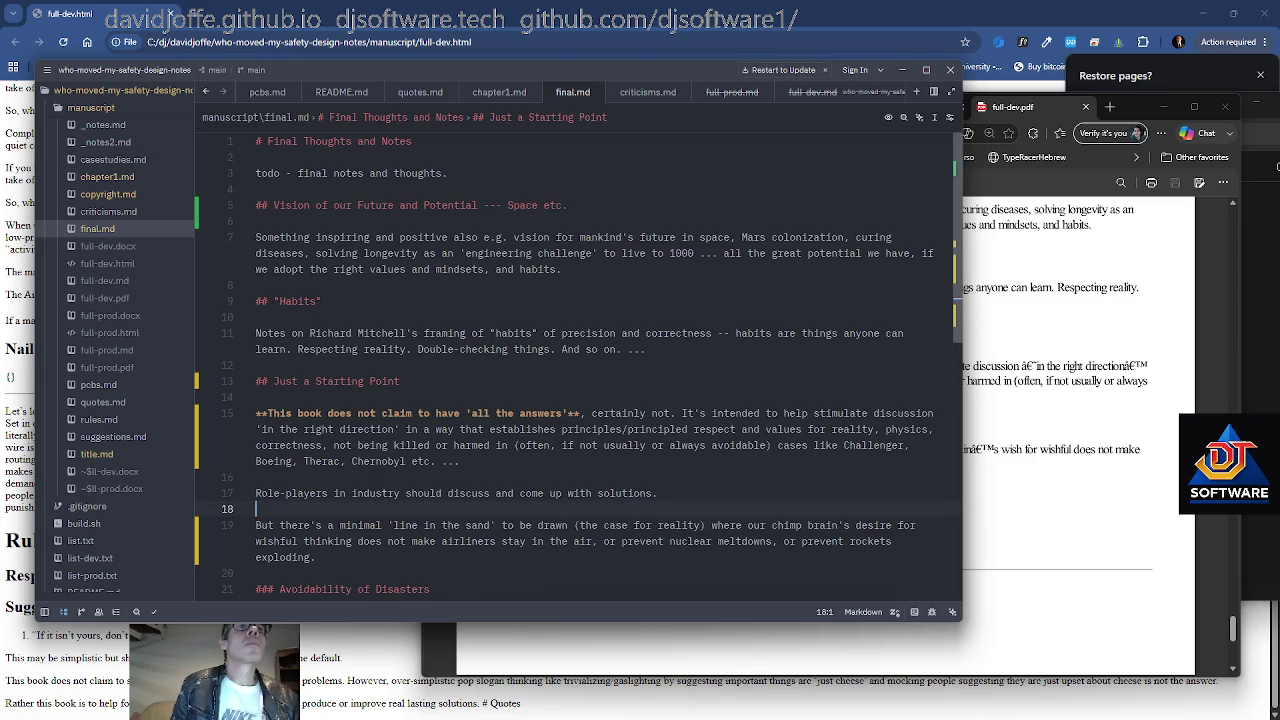
key("Down")
key("Down")
key("Down")
key("Down")
key("Down")
key("Down")
key("Down")
key("Down")
key("Down")
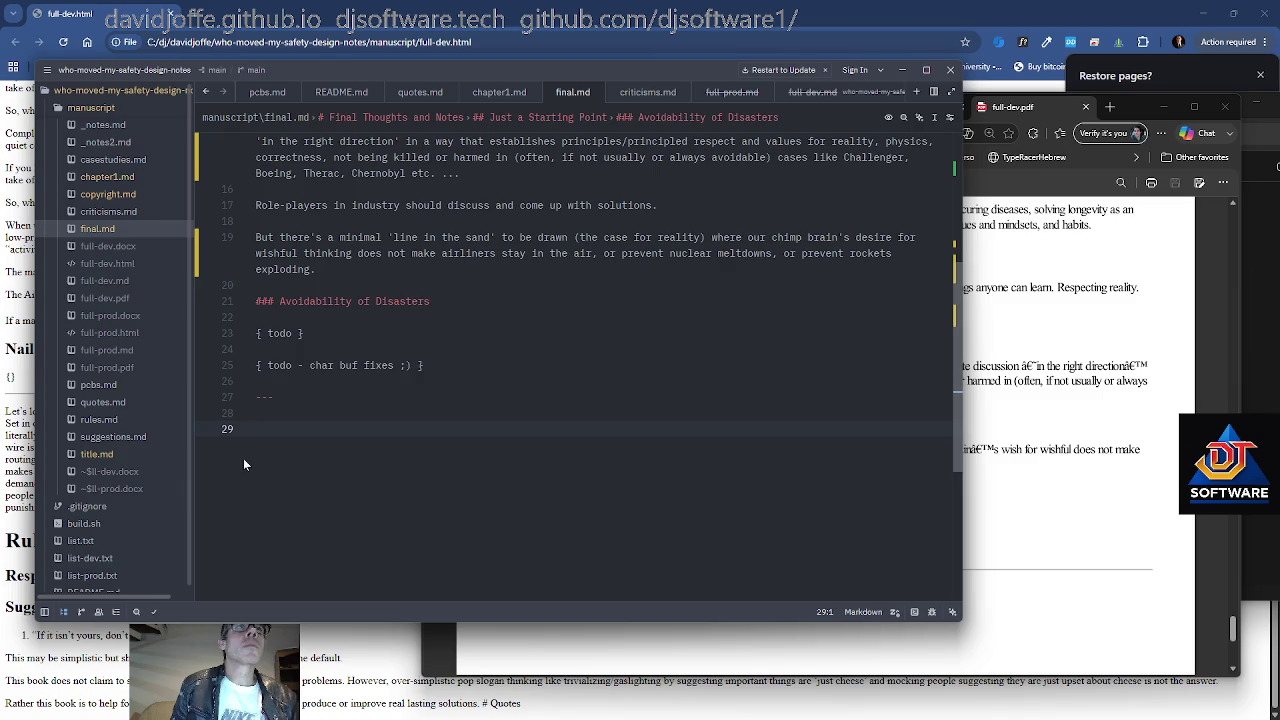
scroll(579, 310, "up", 1)
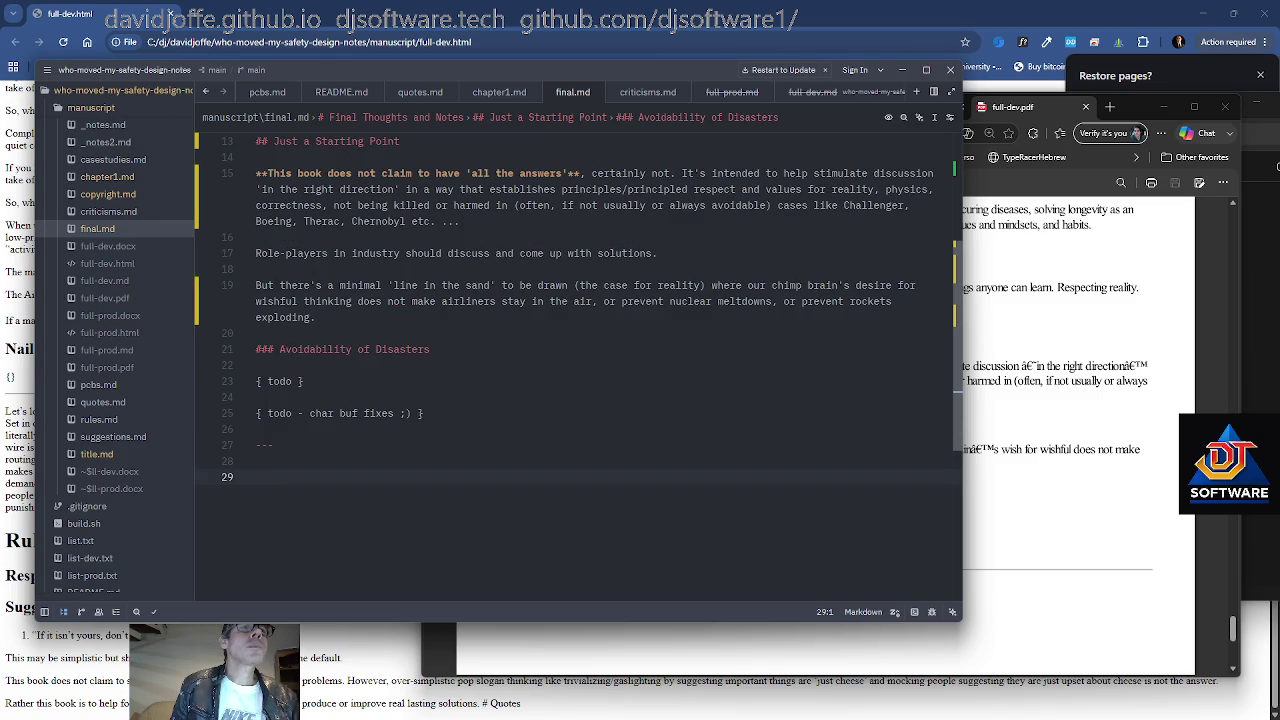
scroll(579, 360, "up", 4)
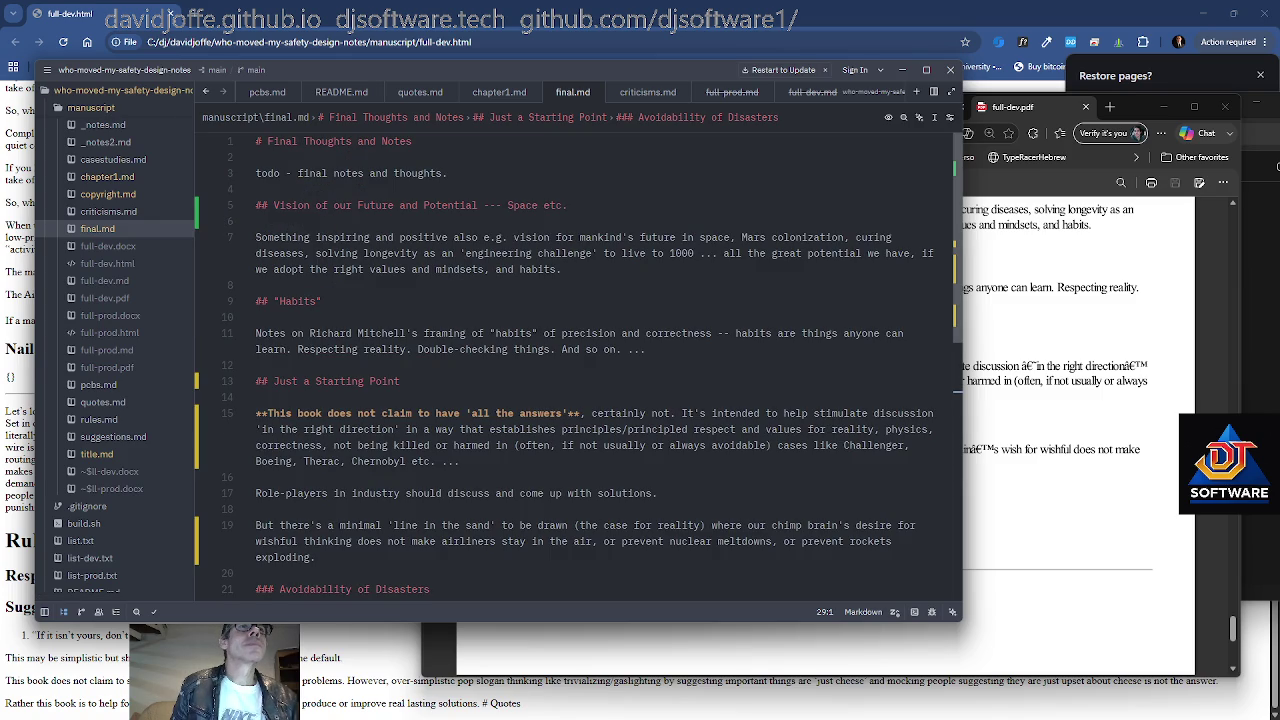
left_click(741, 413)
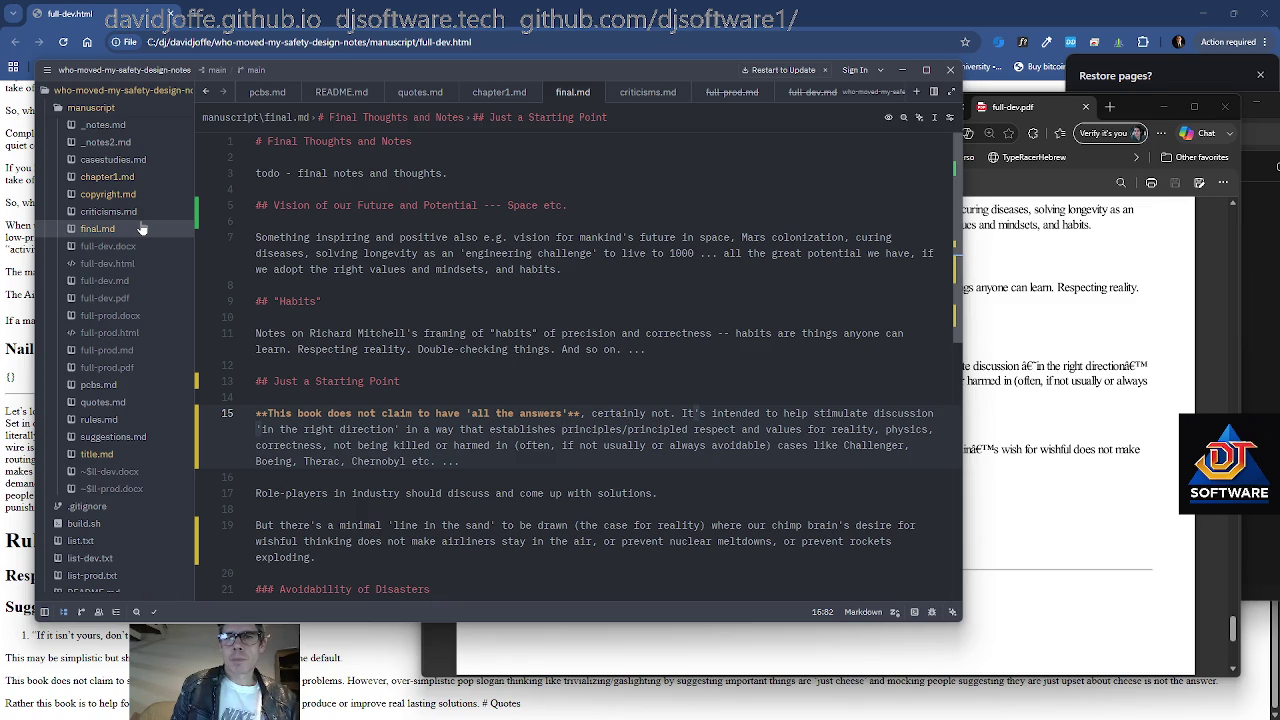
In Git Bash, check status with rss, stage everything, and commit and push as 'Draft'
key("alt+Tab")
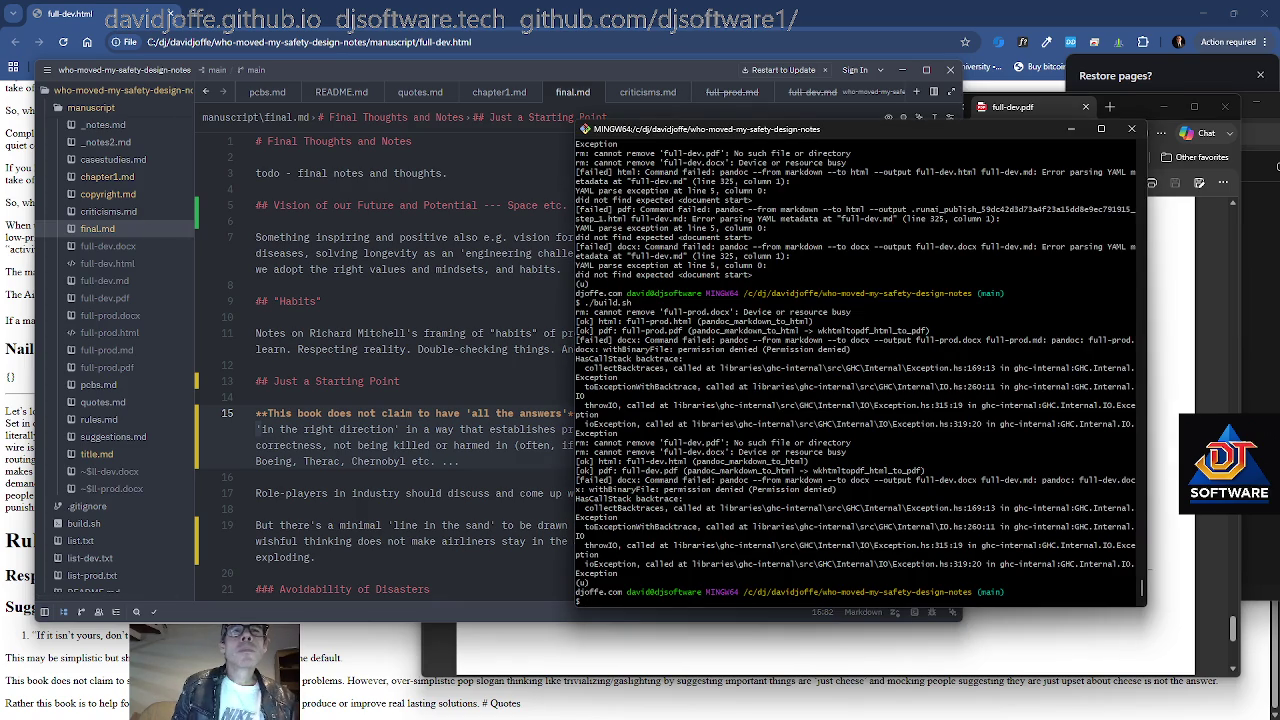
type("rss")
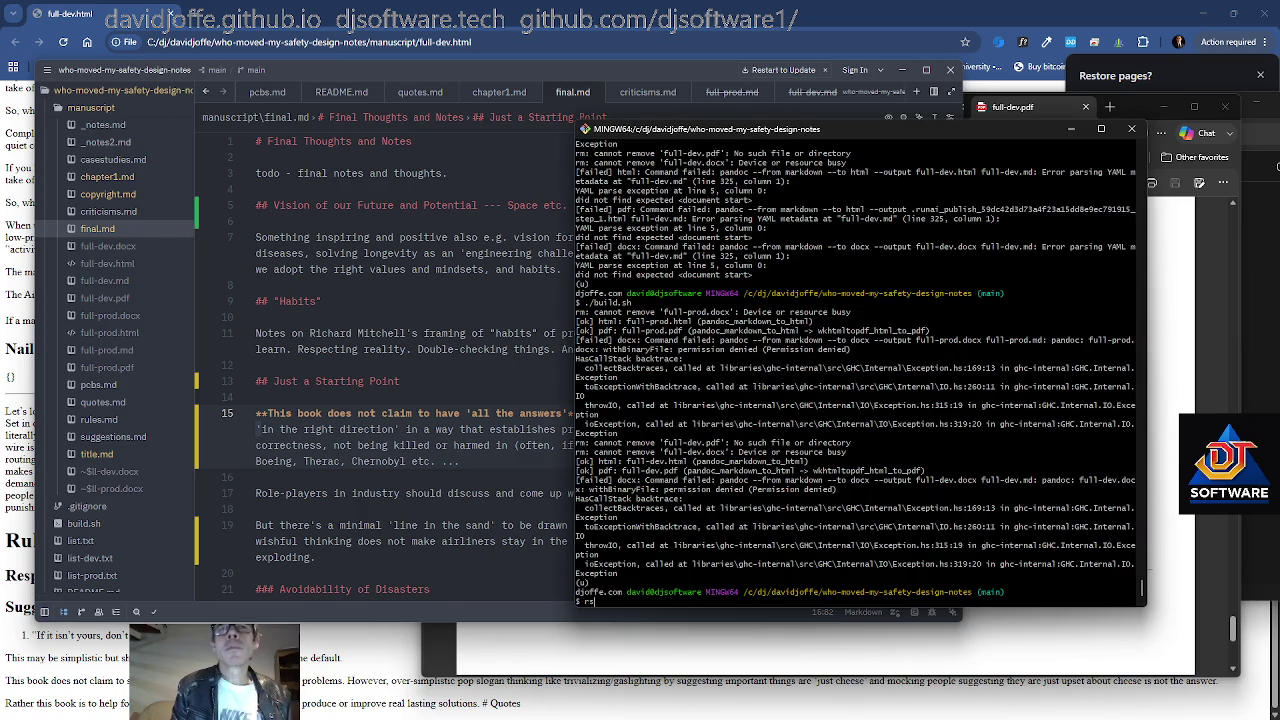
key("Return")
type("git add .")
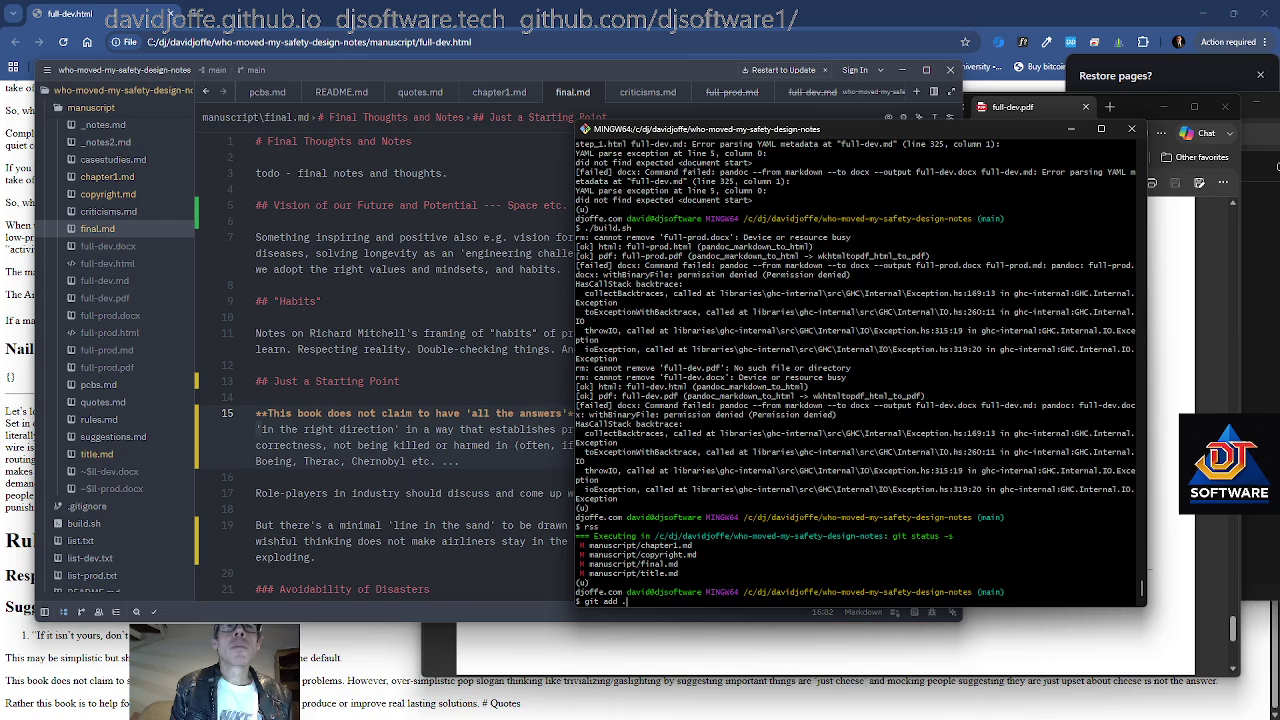
key("Return")
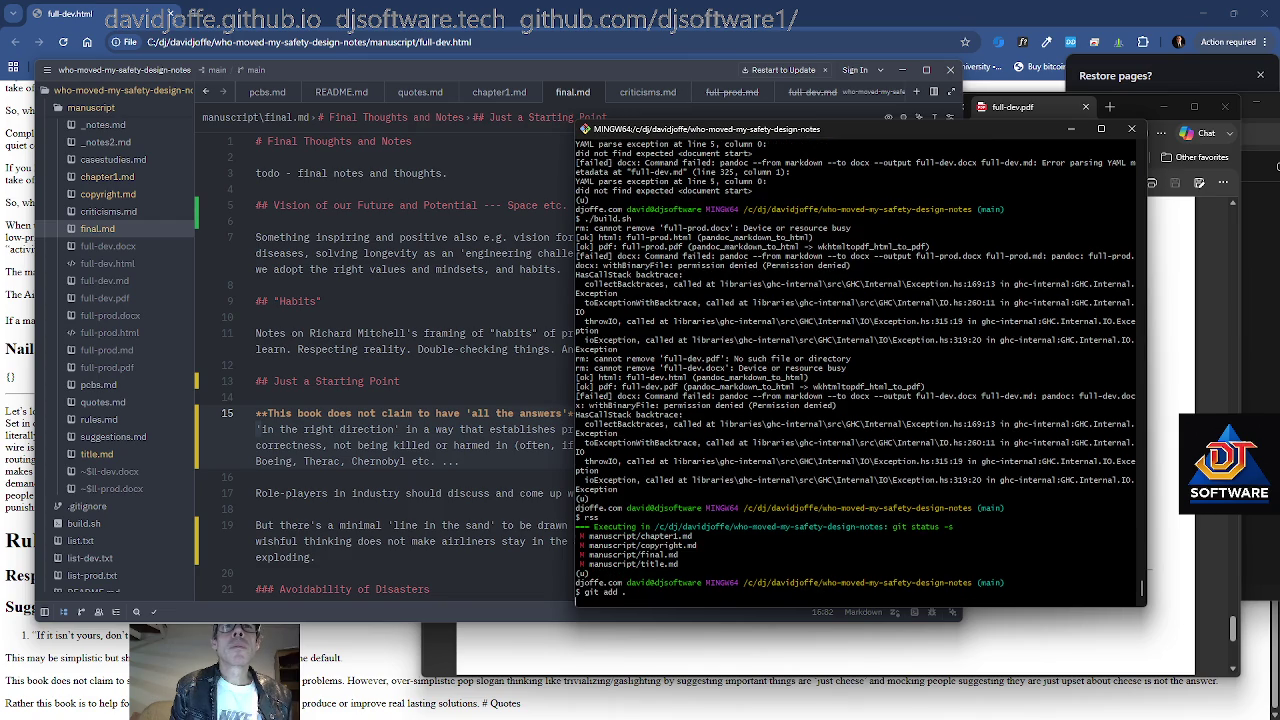
type("gitcp Draft")
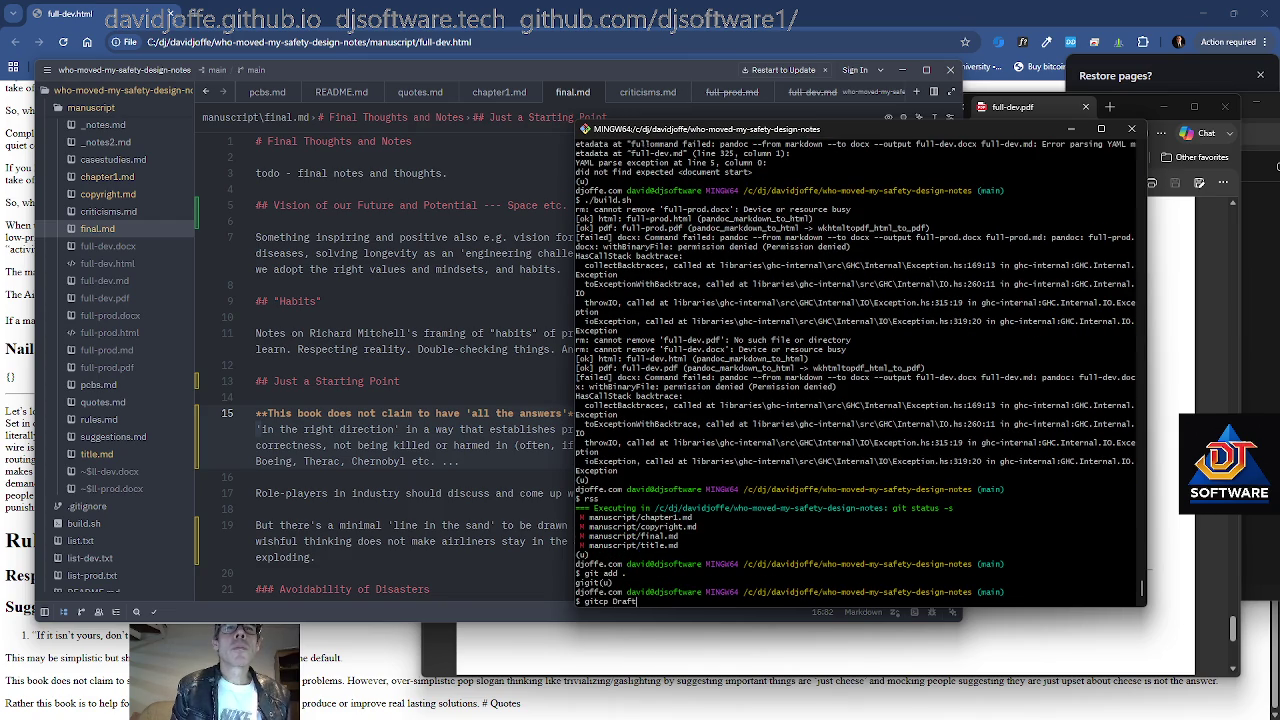
key("Return")
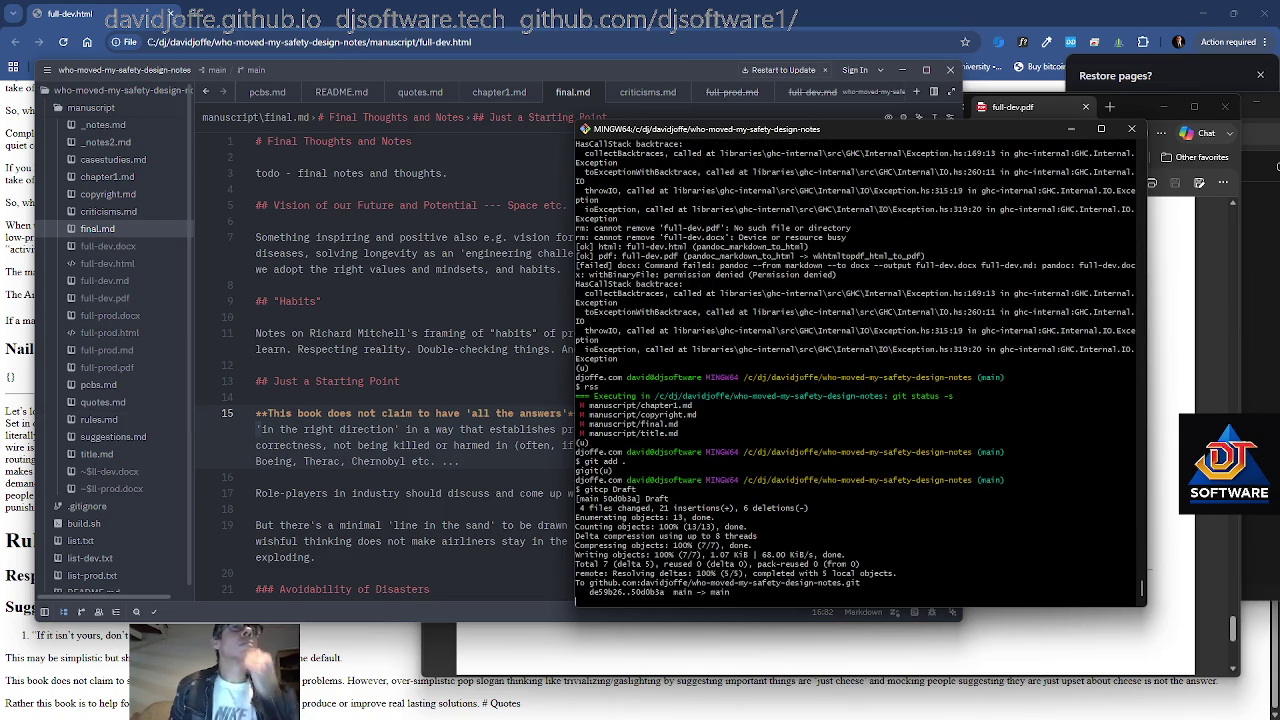
Run ./build.sh to rebuild the book and watch the build output
type("./build.sh")
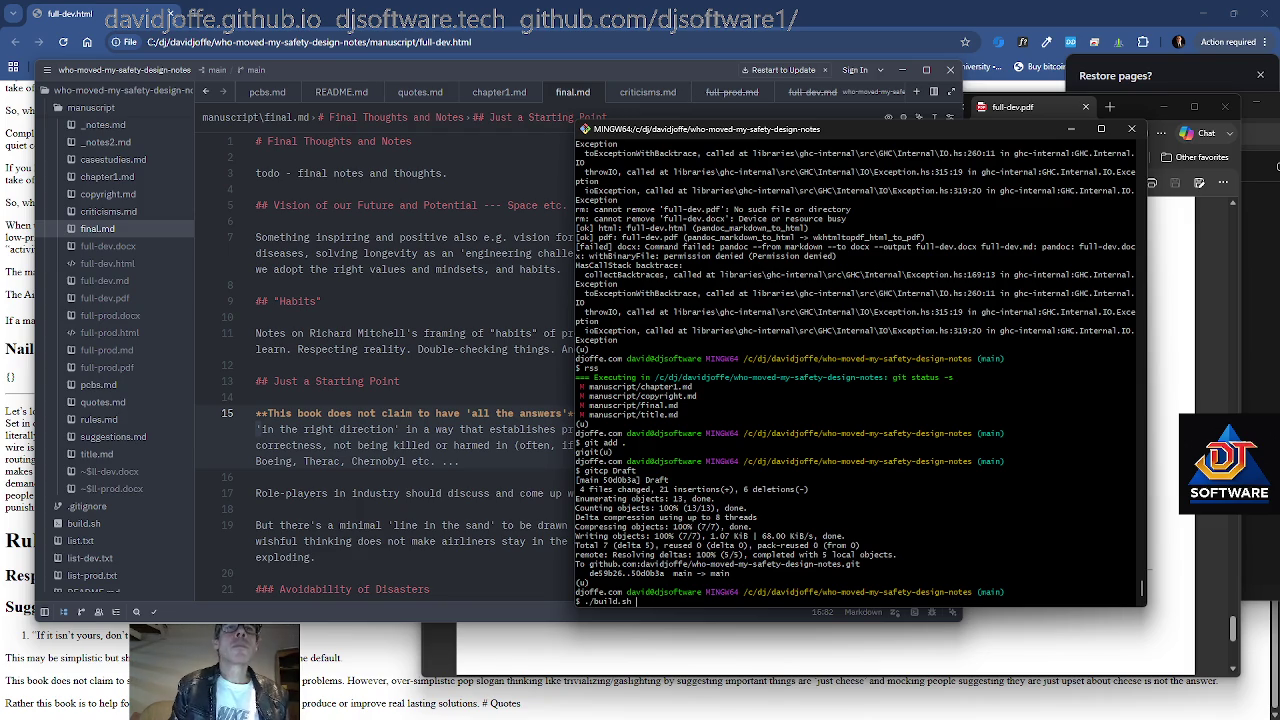
key("Return")
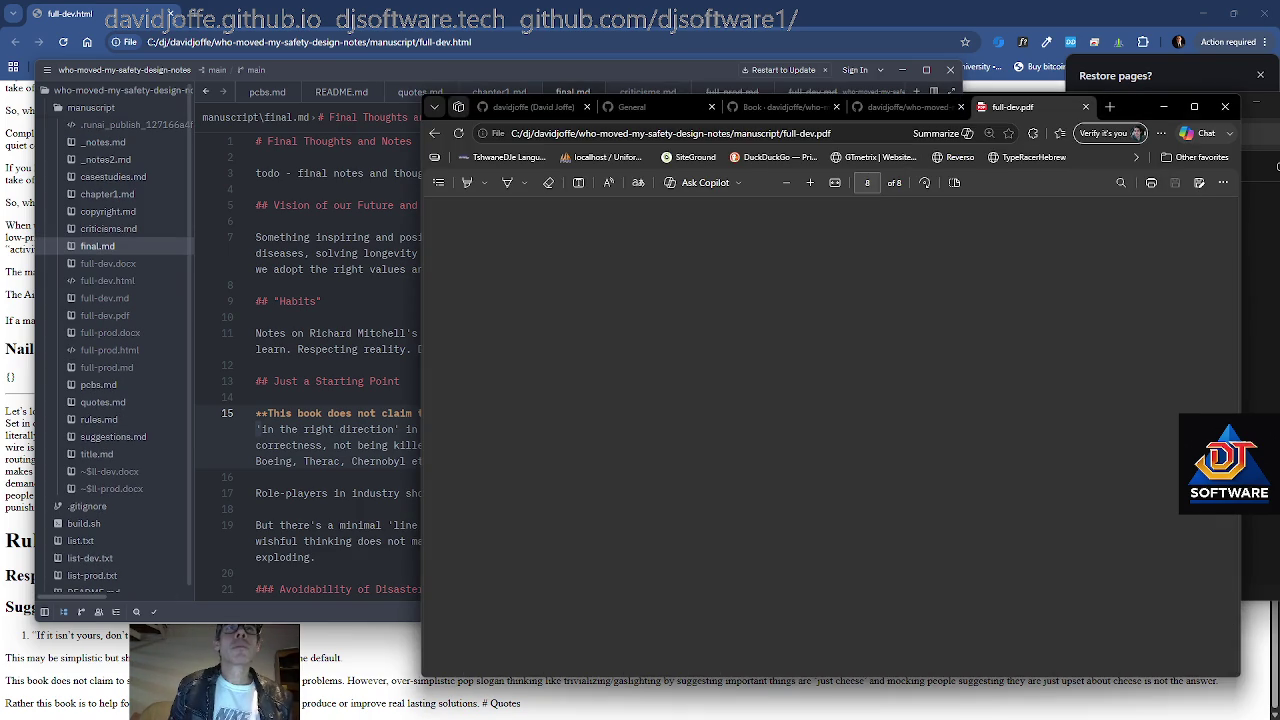
left_click(300, 365)
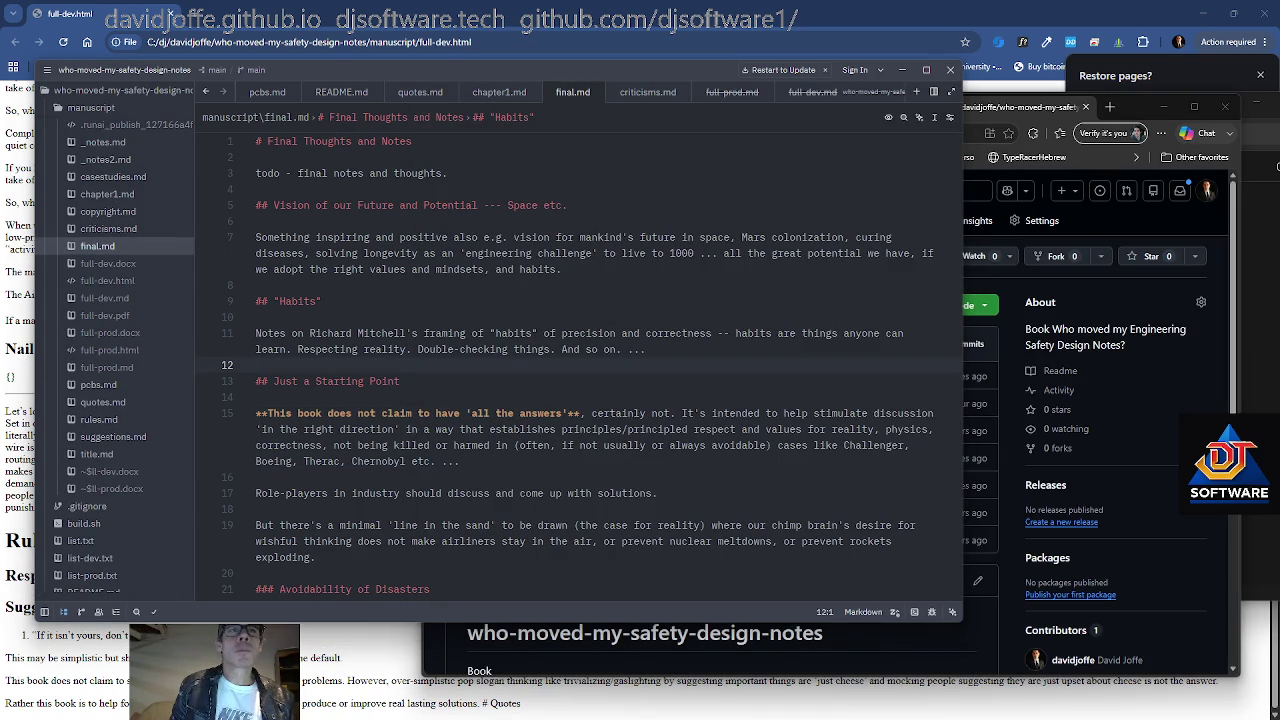
key("alt+Tab")
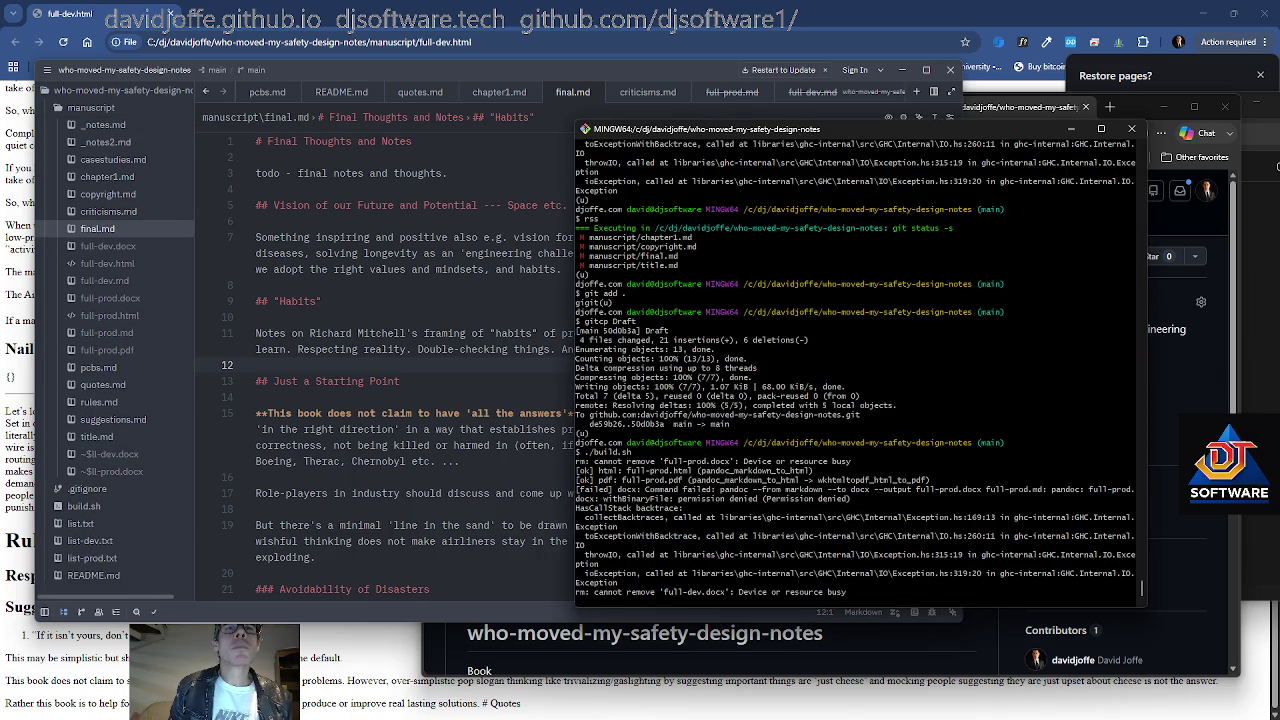
key("alt+Tab")
key("alt+Tab")
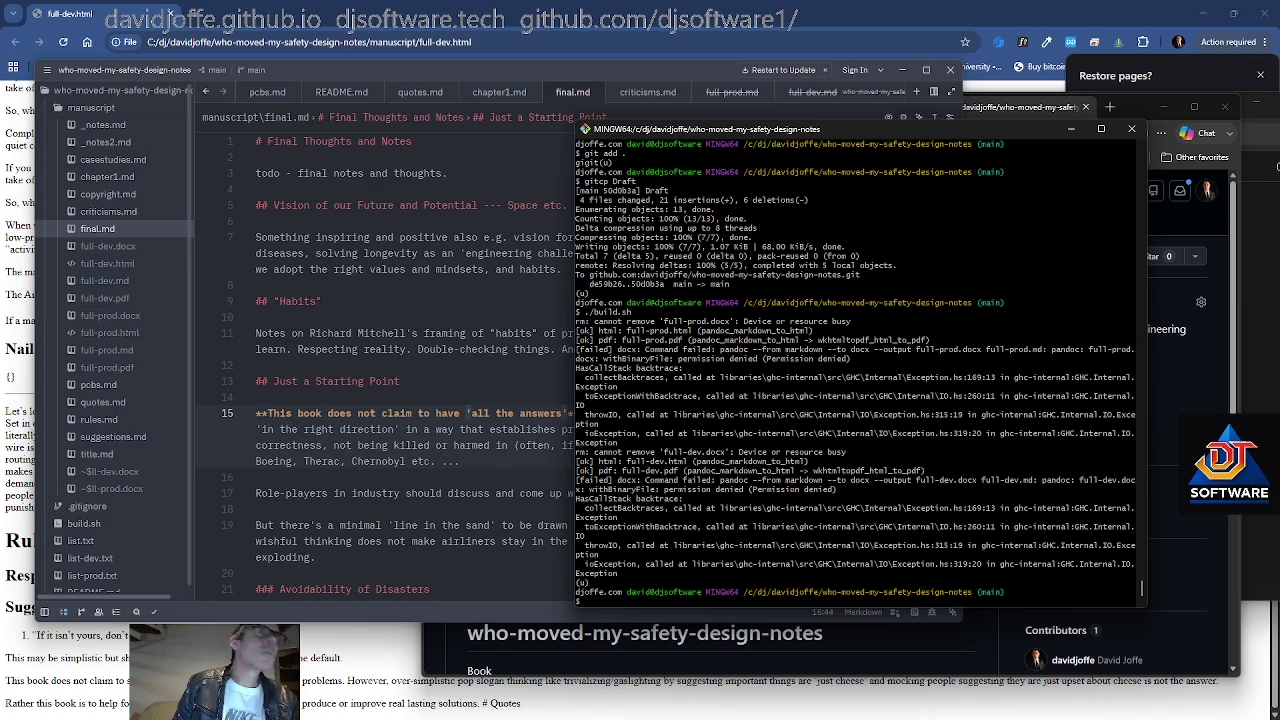
Review copyright.md, criticisms.md and chapter1.md, checking copyright.md's closing <br> lines
left_click(400, 285)
scroll(575, 360, "down", 2)
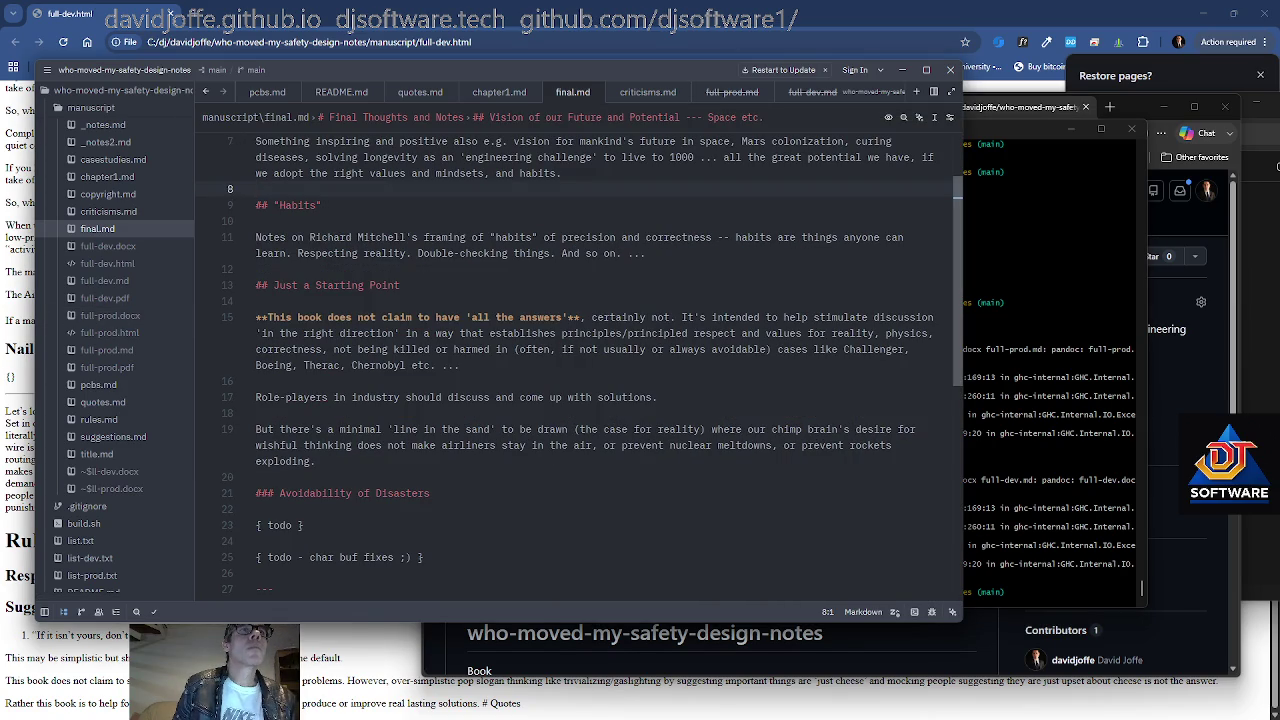
left_click(108, 194)
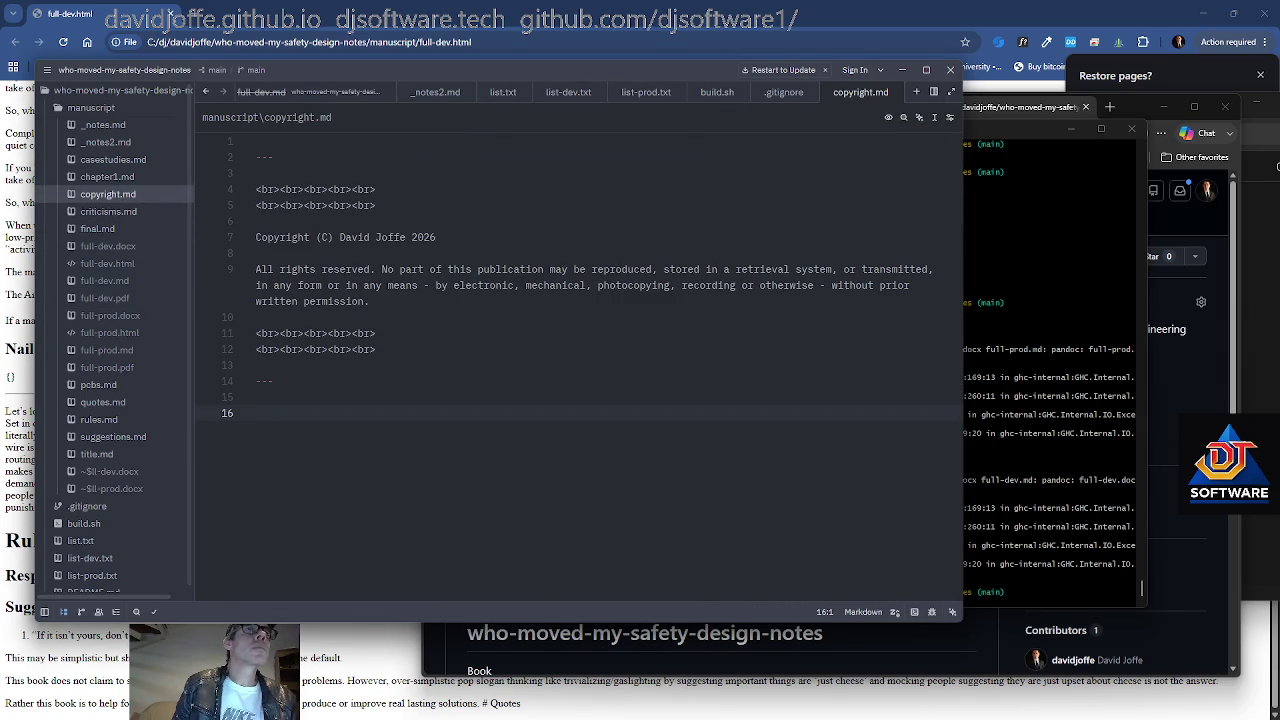
left_click(120, 211)
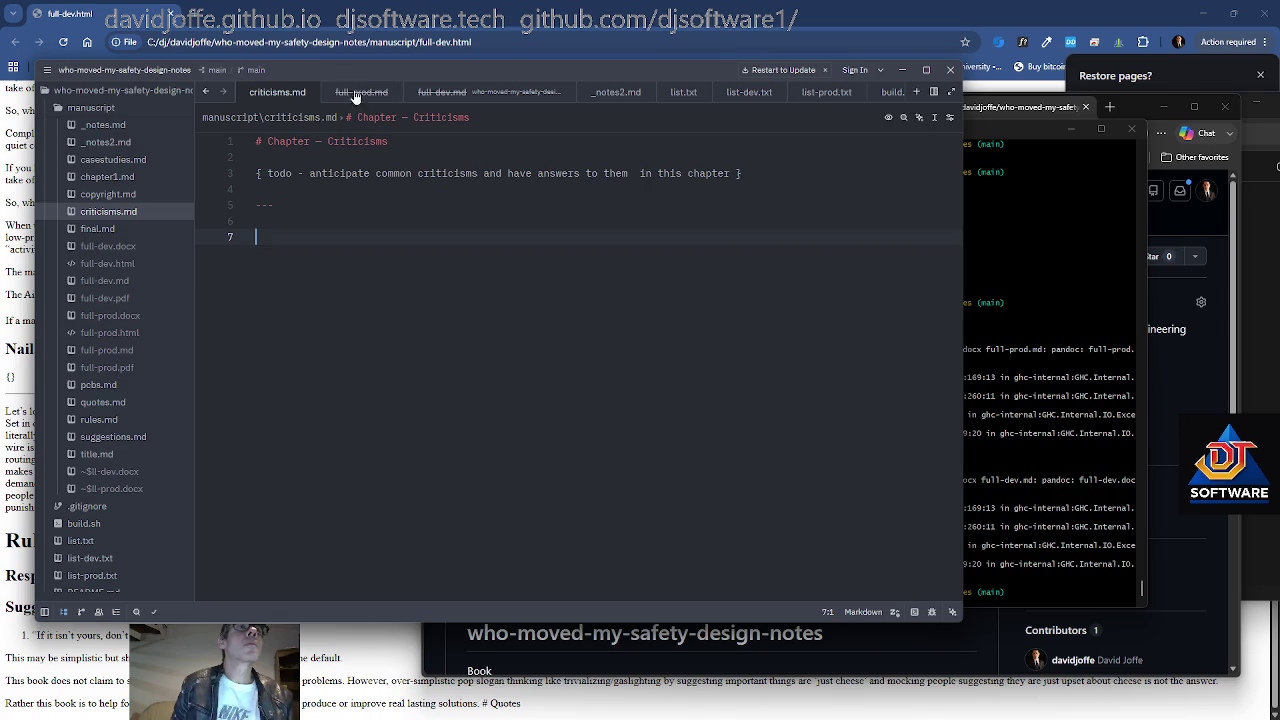
left_click(108, 194)
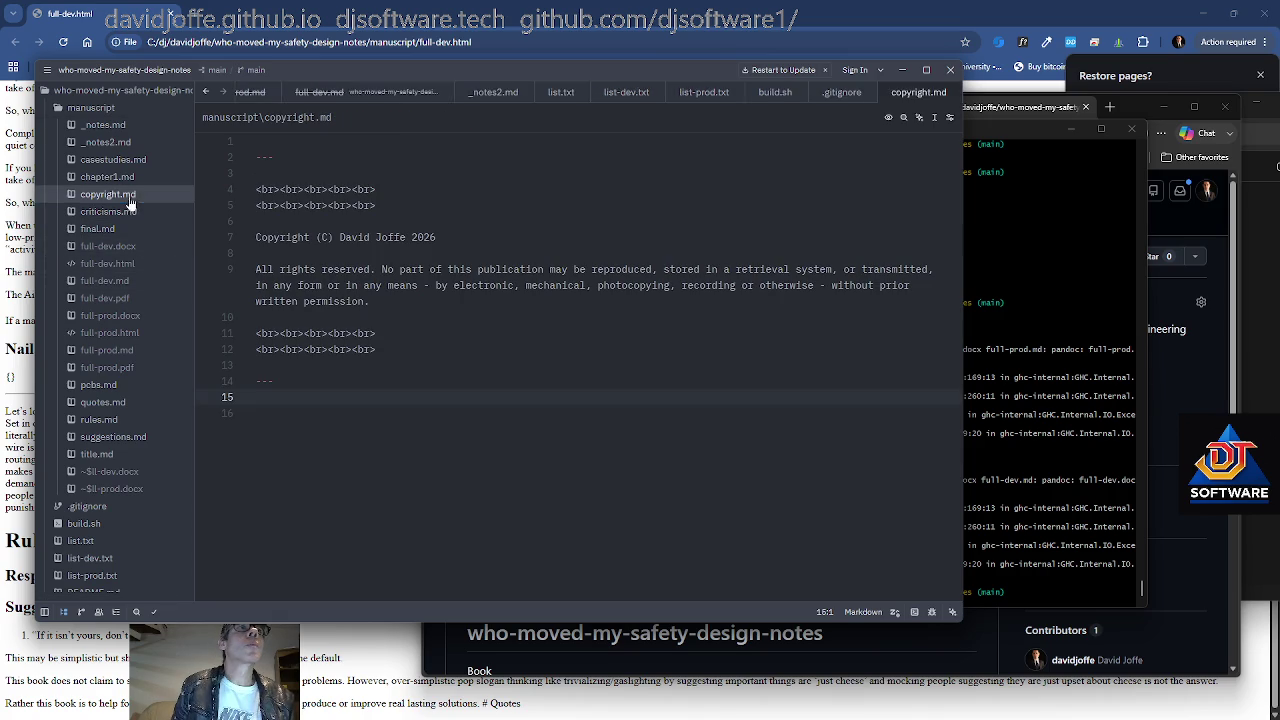
left_click(400, 349)
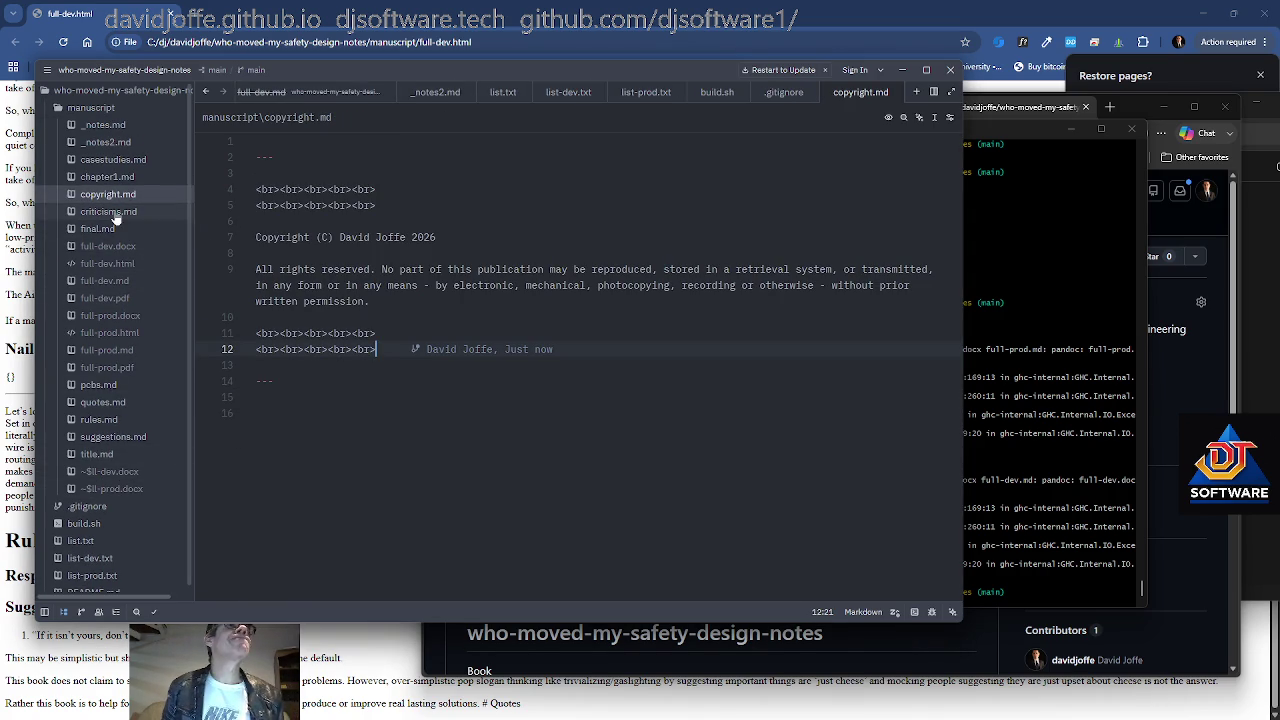
left_click(112, 177)
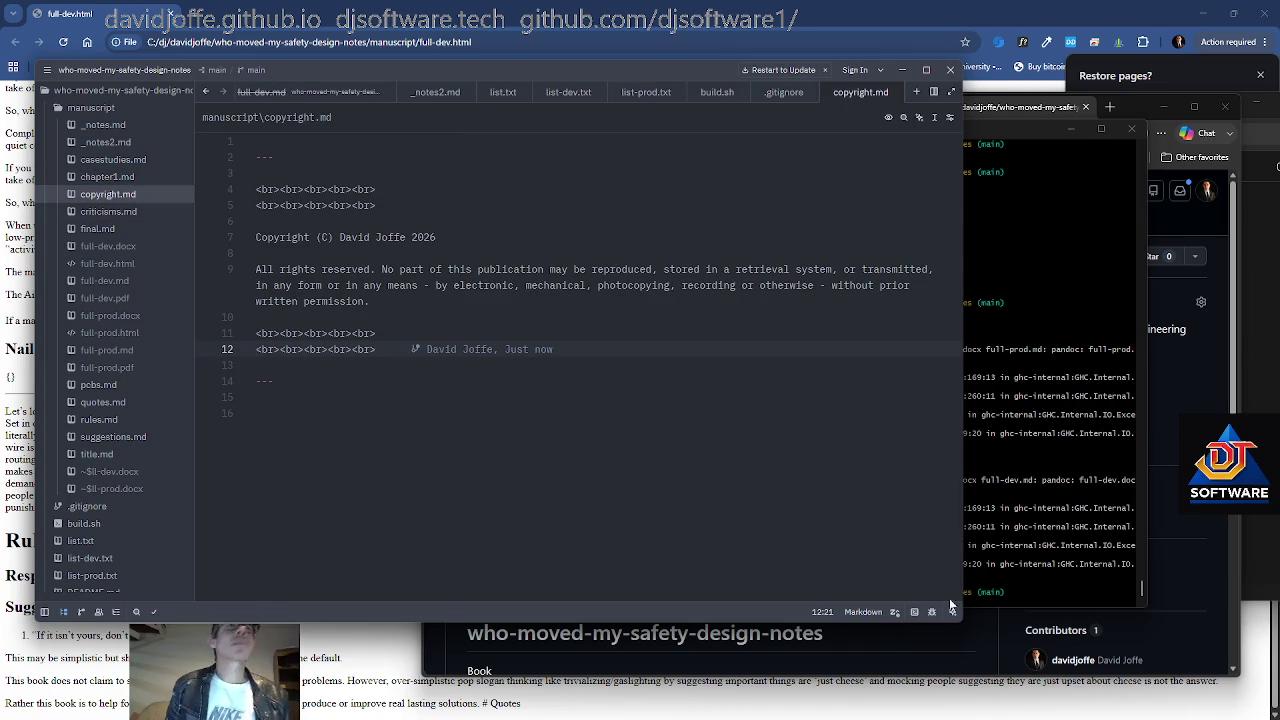
key("alt+Tab")
Create an empty manuscript/chapter2.md with touch in Git Bash
type("touc")
key("BackSpace")
key("BackSpace")
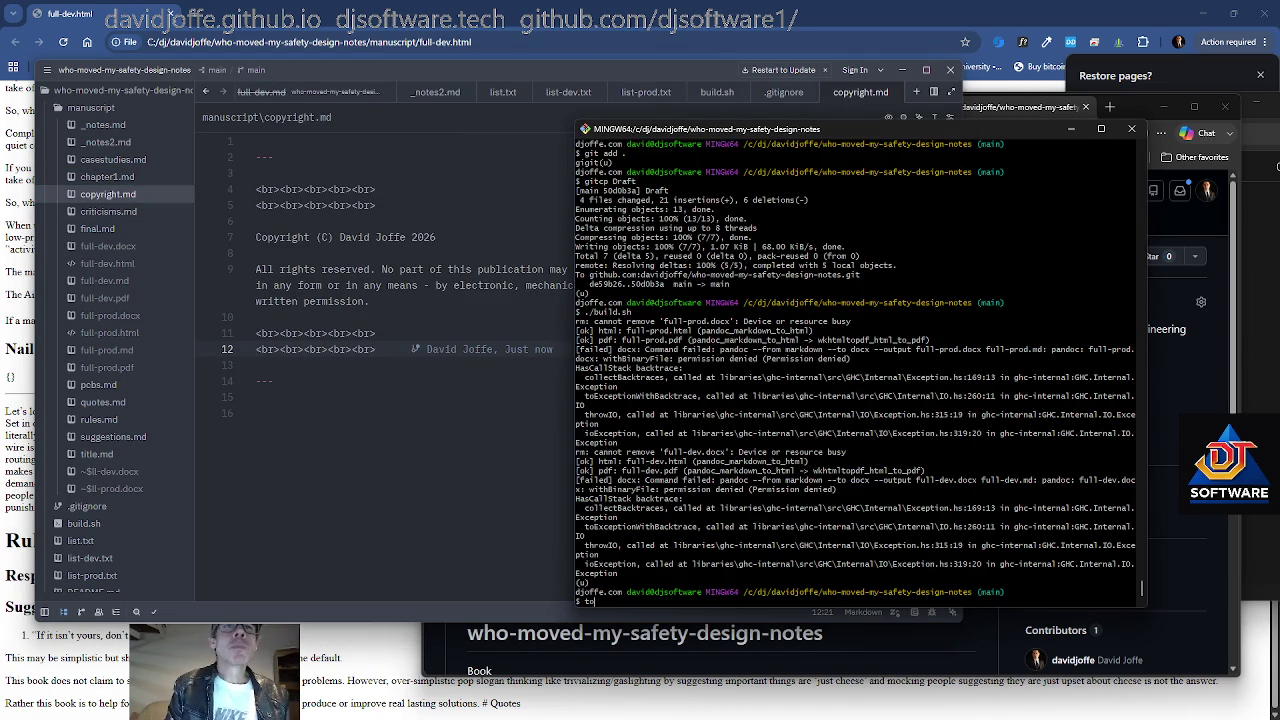
type("ma")
key("Tab")
type("h")
key("Tab")
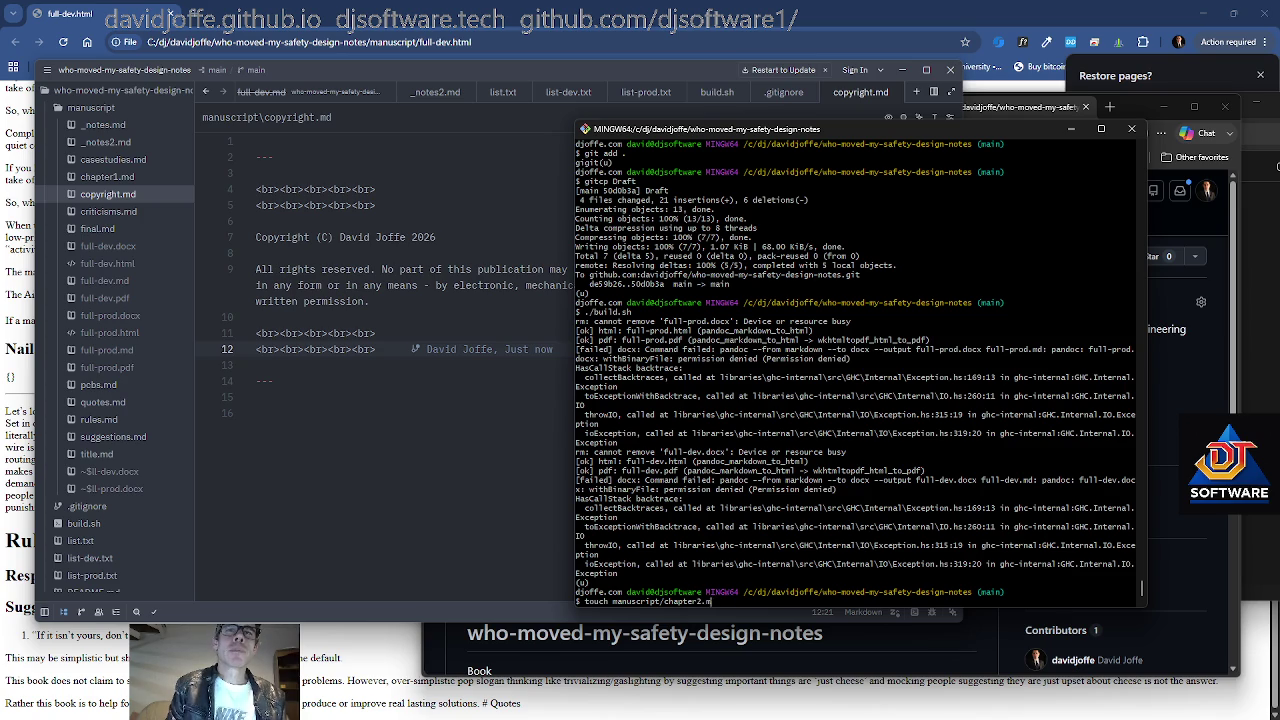
key("Return")
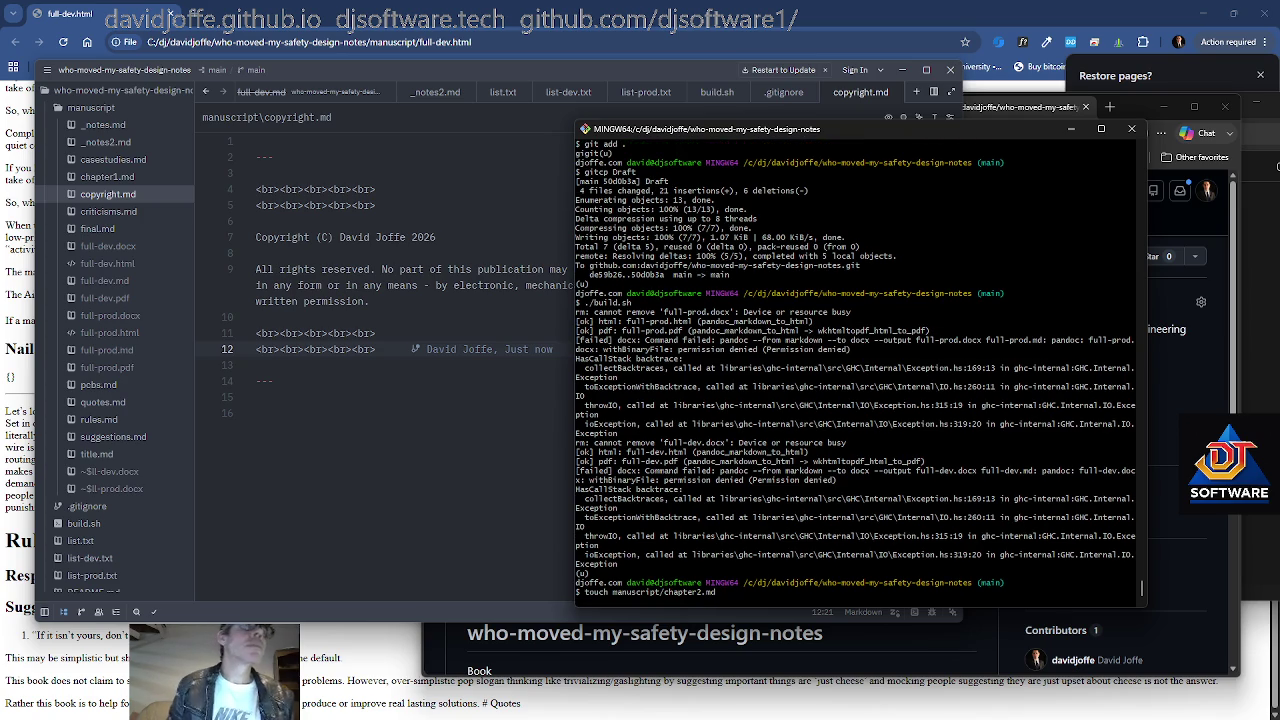
Paste the chapter1 headings into chapter2.md and renumber the title to Chapter 2
left_click(112, 194)
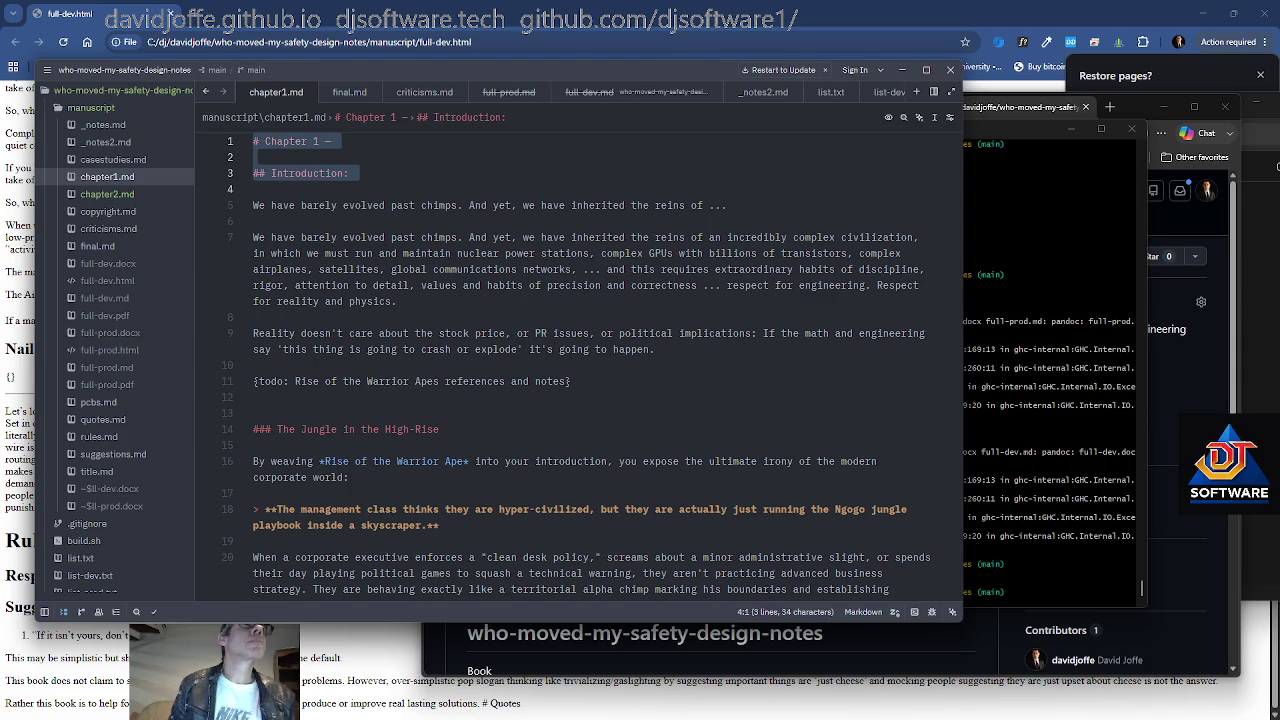
left_click(108, 194)
type("# Chapter 1 —  ## Introduction:")
key("Up")
key("Up")
key("Up")
key("End")
key("BackSpace")
key("BackSpace")
type("2")
Replace the Introduction heading with "The 'No Todo Lists Trend'"
key("Down")
key("Down")
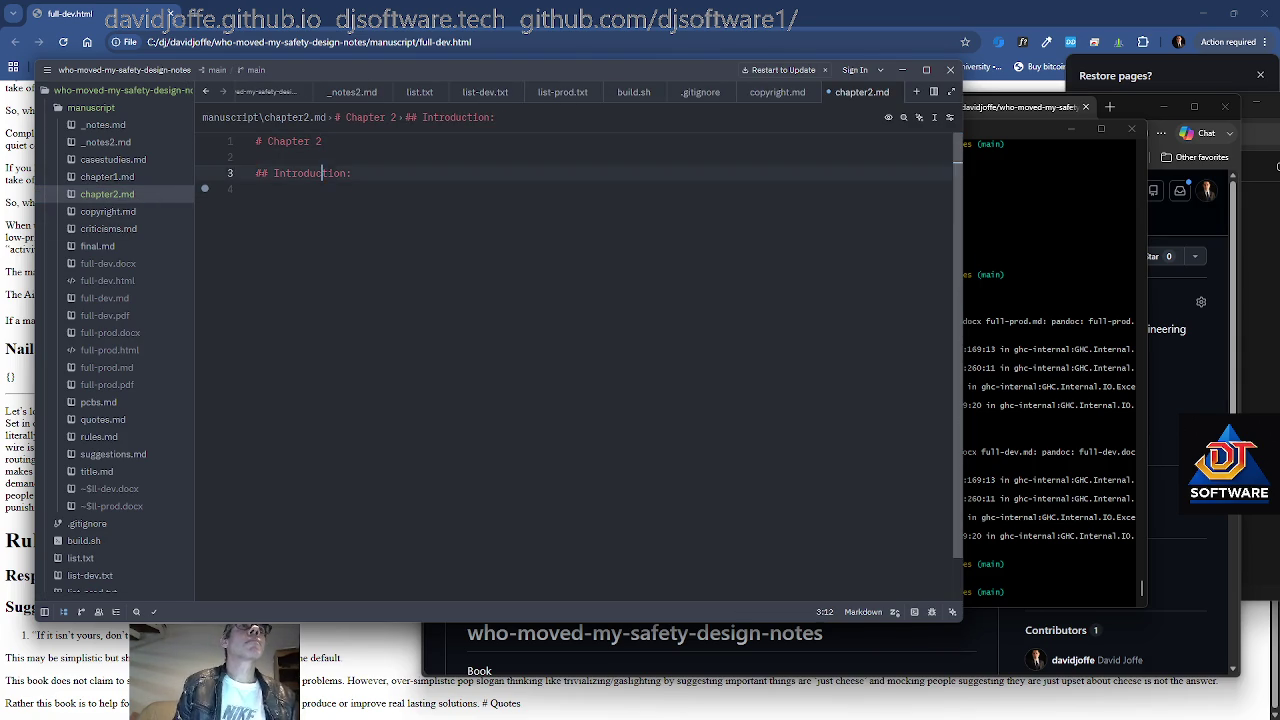
key("Up")
key("Up")
key("Down")
key("Down")
key("Right")
key("Right")
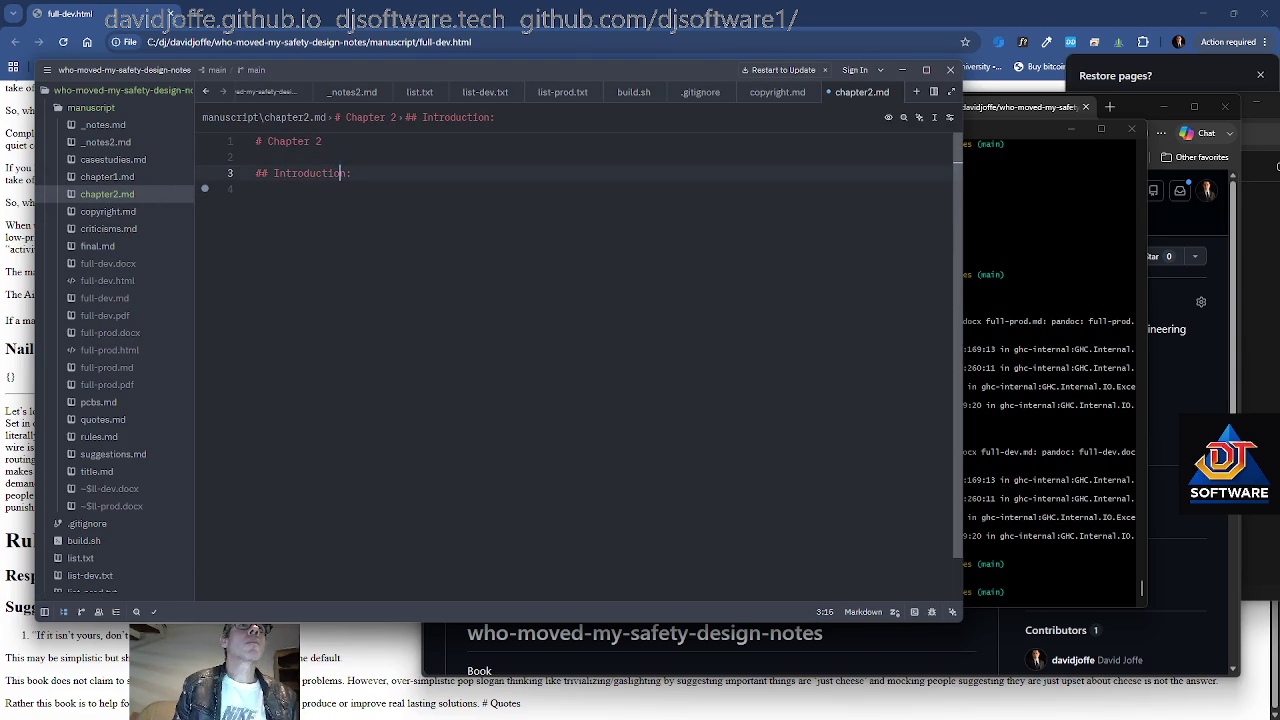
key("Right")
key("ctrl+shift+Left")
key("ctrl+shift+Left")
key("ctrl+shift+Right")
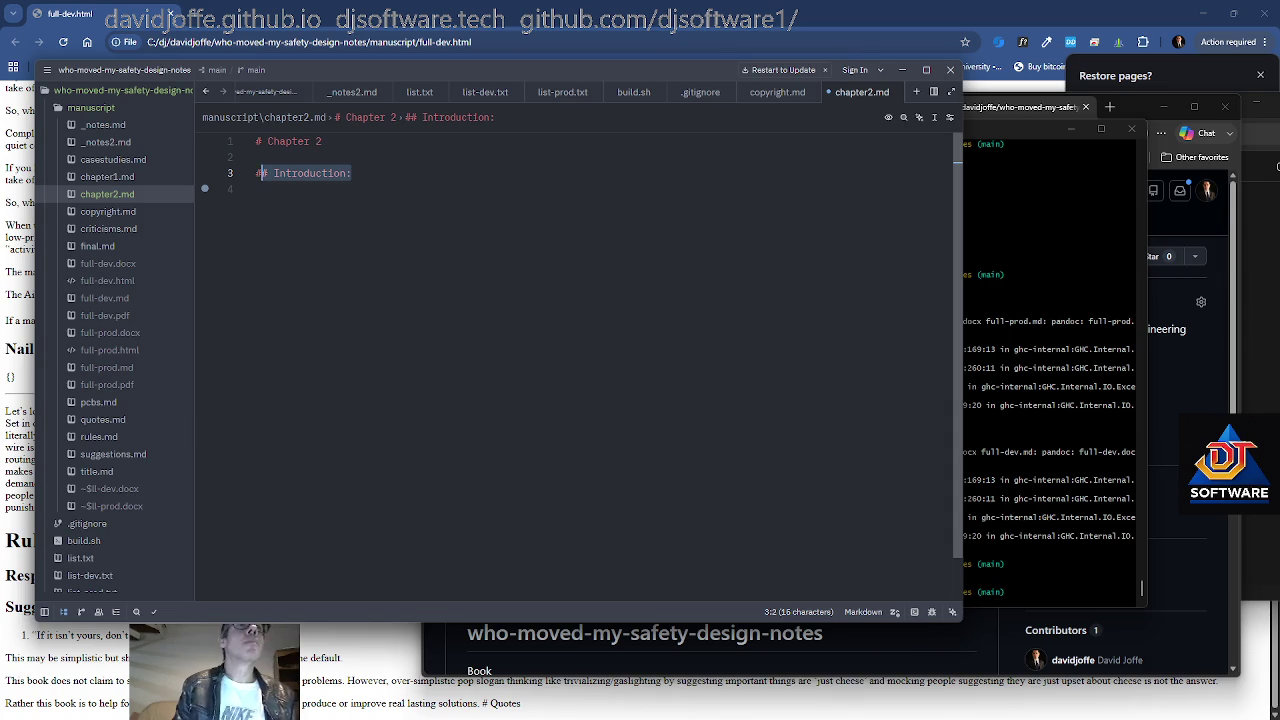
key("BackSpace")
type("Maybe")
key("BackSpace")
key("BackSpace")
key("BackSpace")
key("BackSpace")
key("BackSpace")
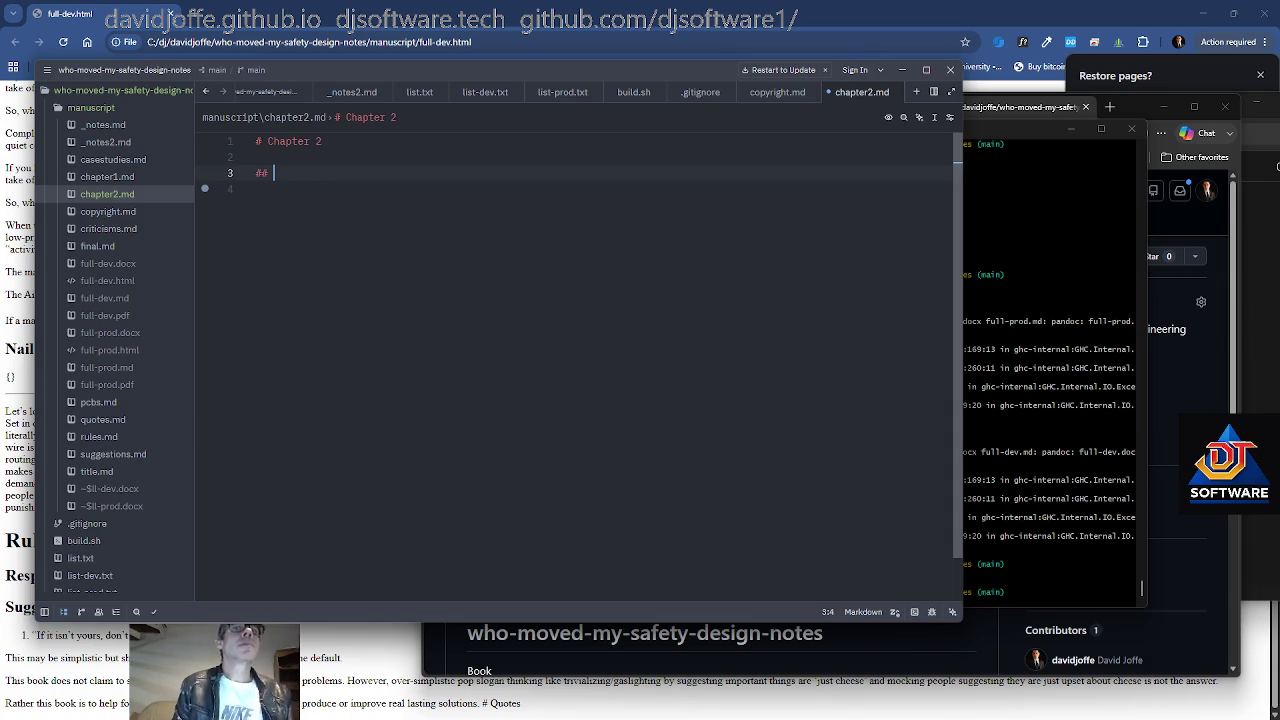
type("The 'No Todo Lists Trend'")
Add the opening question 'As another example of incorrect vapid thinking?' below the heading
key("Return")
key("Return")
type("As another example of incorrectp")
key("BackSpace")
type("vapid thinking?")
key("Return")
key("Return")
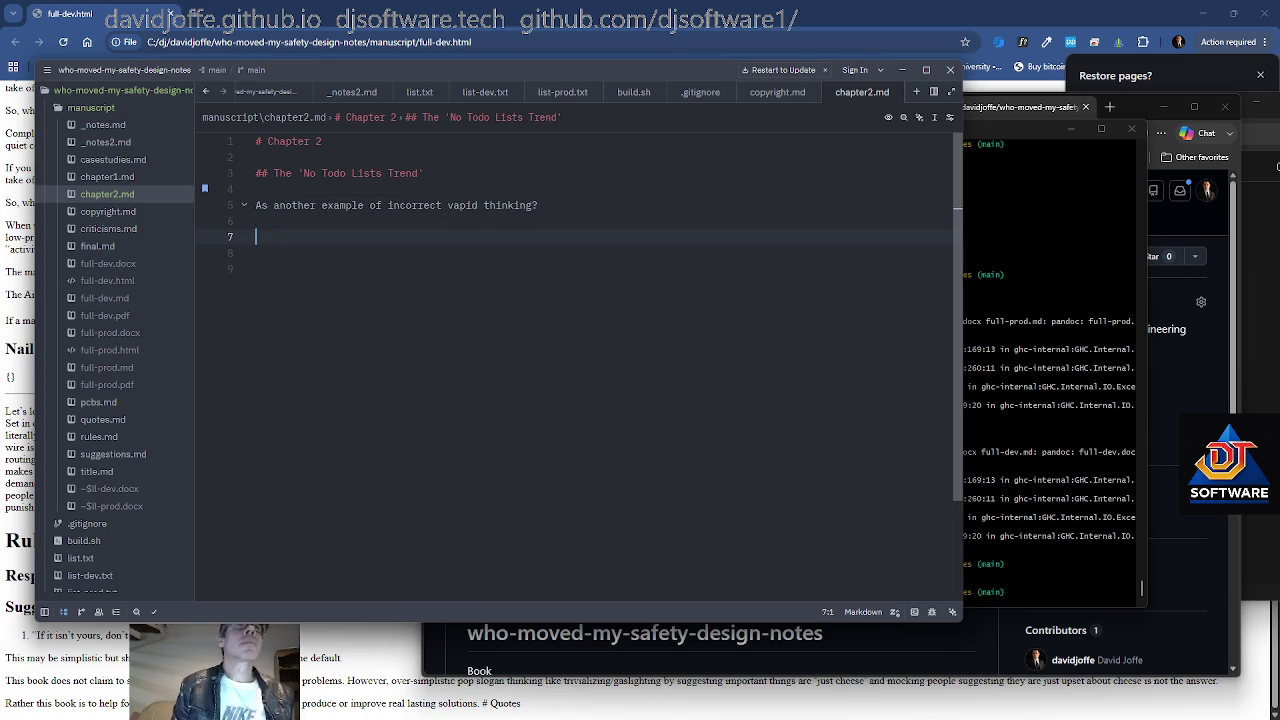
Trim trailing blank lines and end chapter2.md with a --- section divider
key("Up")
key("Up")
key("Up")
key("Down")
key("ctrl+End")
key("BackSpace")
key("BackSpace")
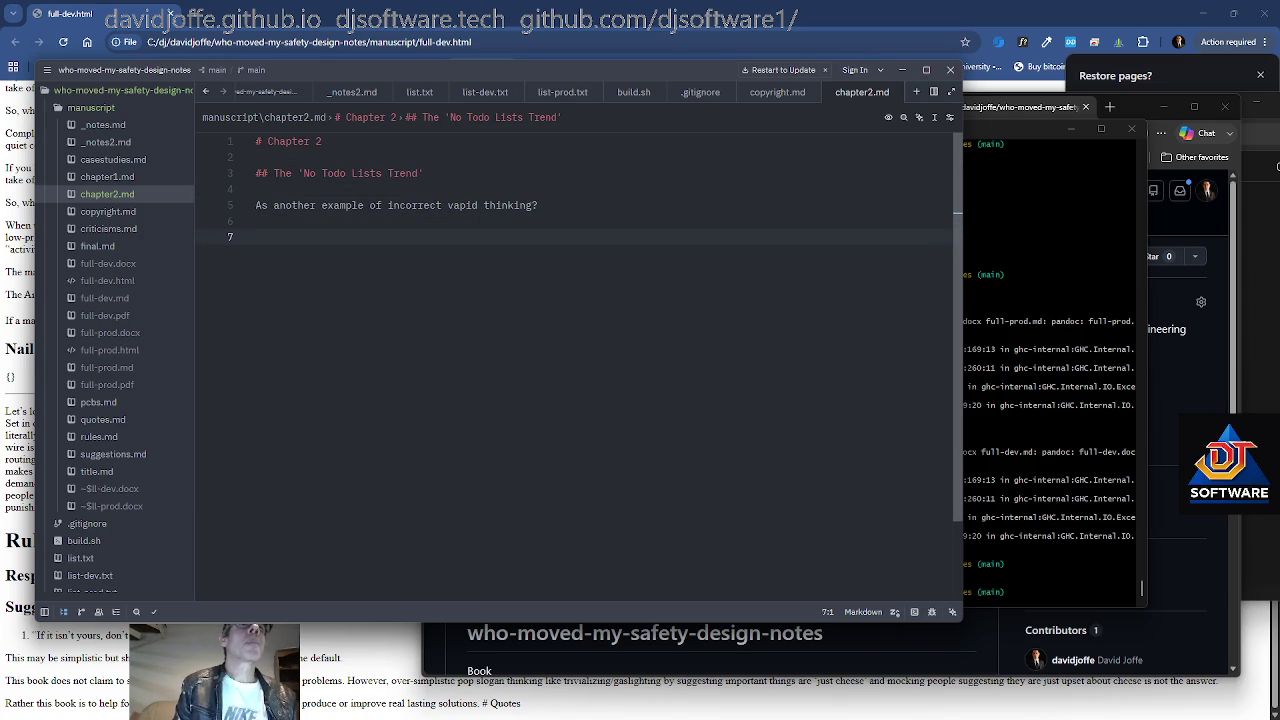
key("Return")
type("---")
key("Return")
key("Return")
key("Up")
key("Up")
key("Up")
key("Down")
key("Up")
key("Up")
key("End")
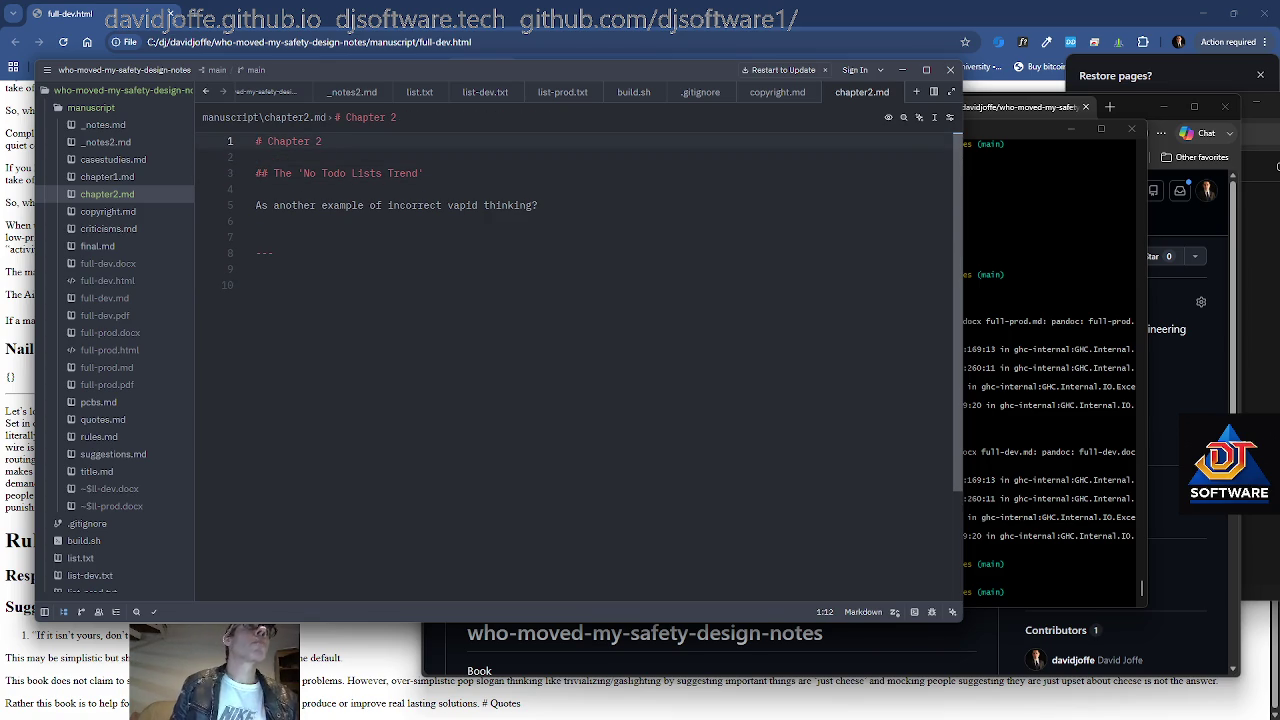
key("alt+Tab")
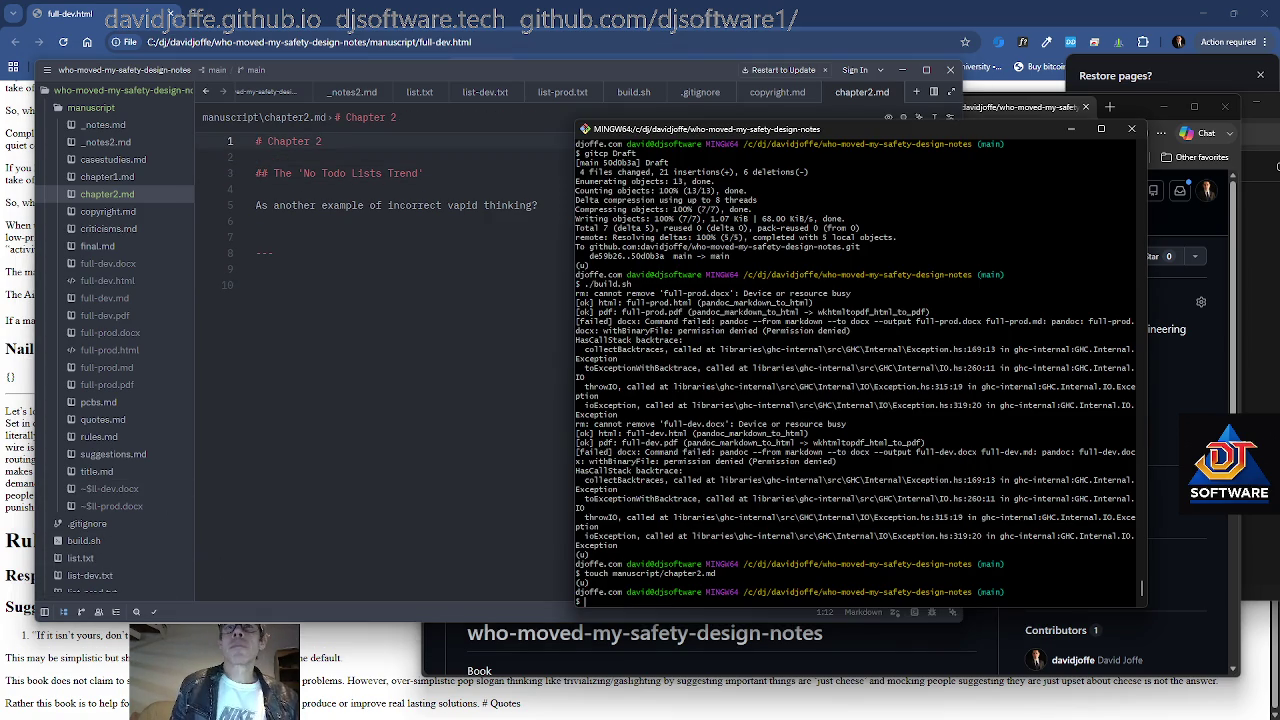
Stage manuscript/chapter2.md with git add in the terminal
type("it")
key("Tab")
type("ch")
key("Tab")
type("2")
key("Tab")
key("Return")
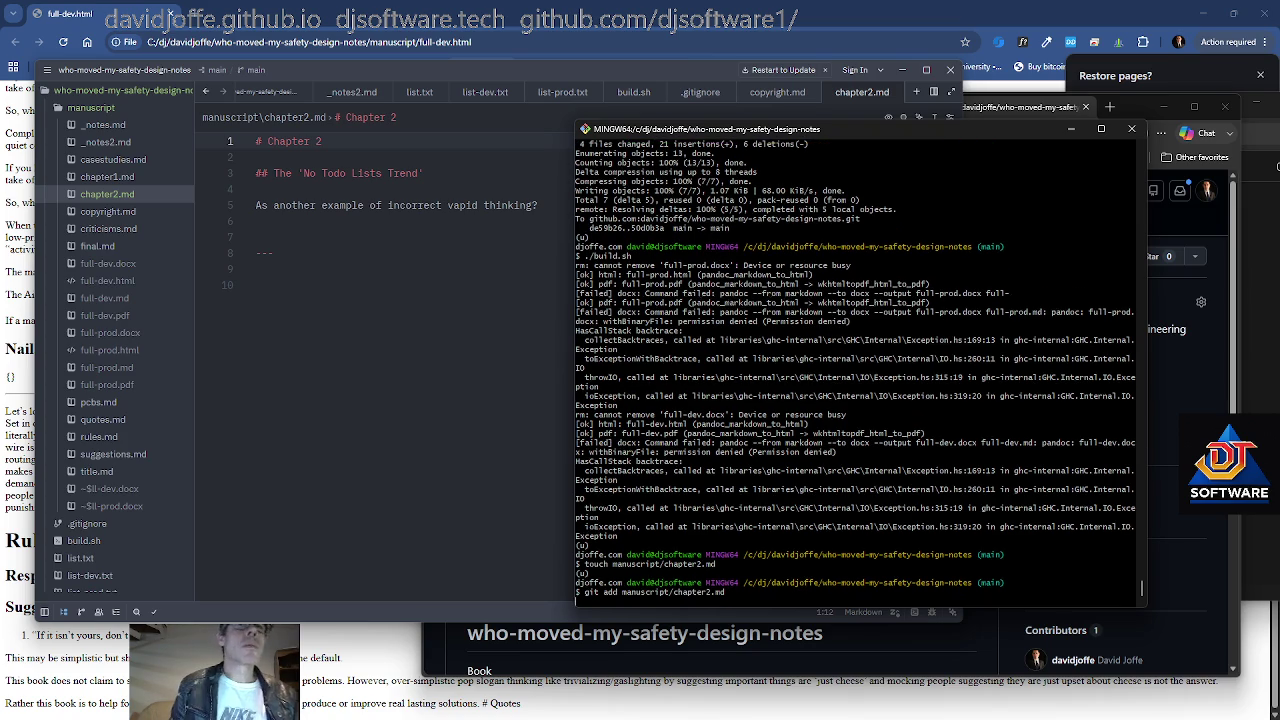
In list-dev.txt, add chapter2.md on a new line after chapter1.md
scroll(100, 487, "down", 1)
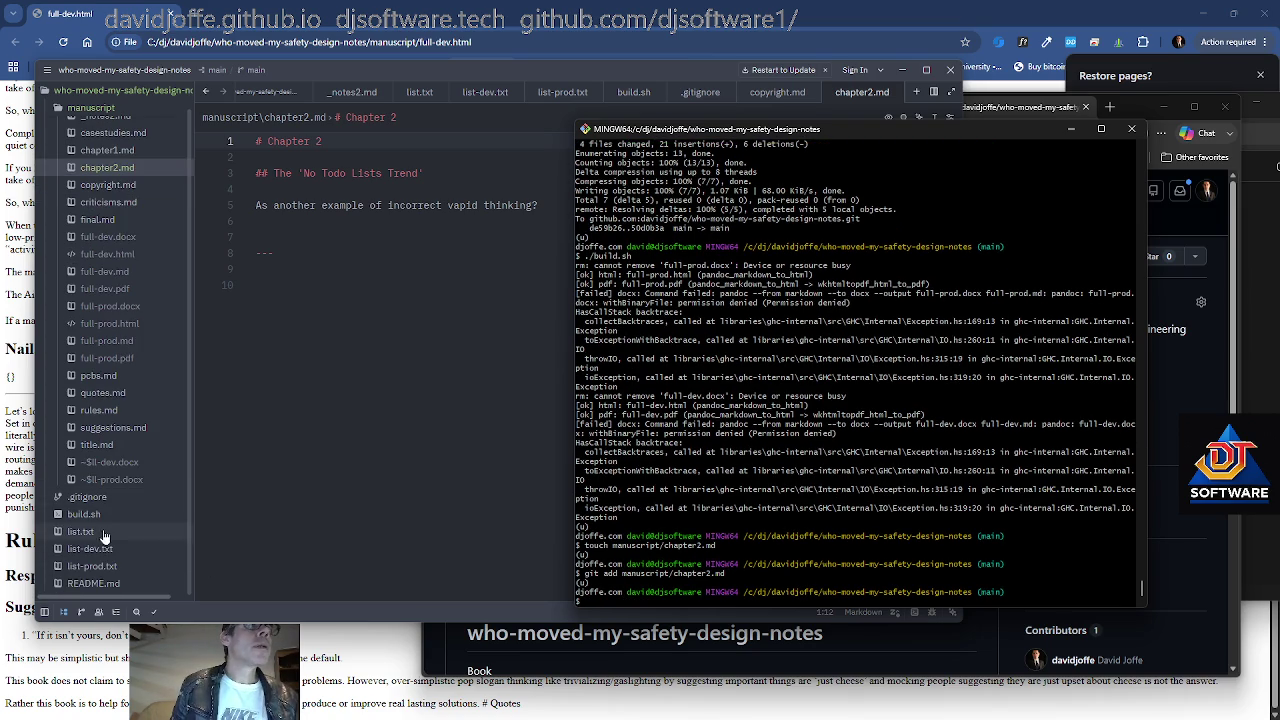
left_click(95, 548)
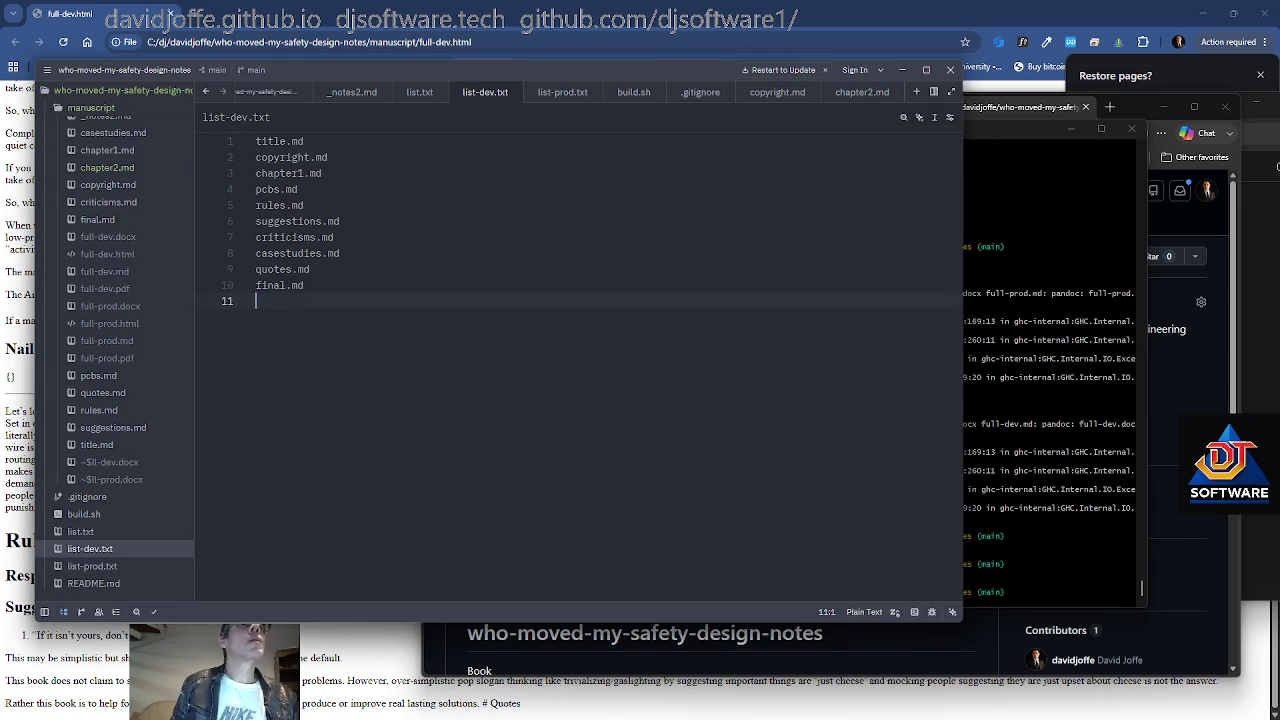
left_click(400, 157)
key("Down")
key("Return")
type("chapt")
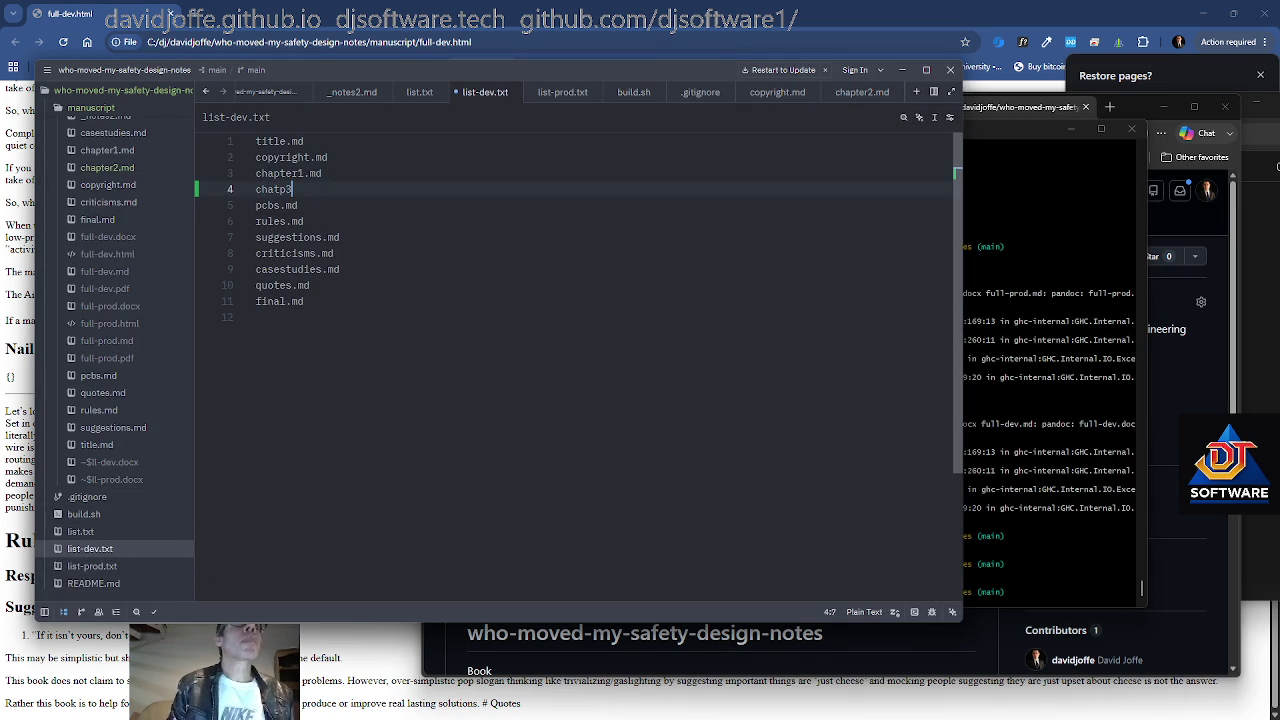
type("er2.m")
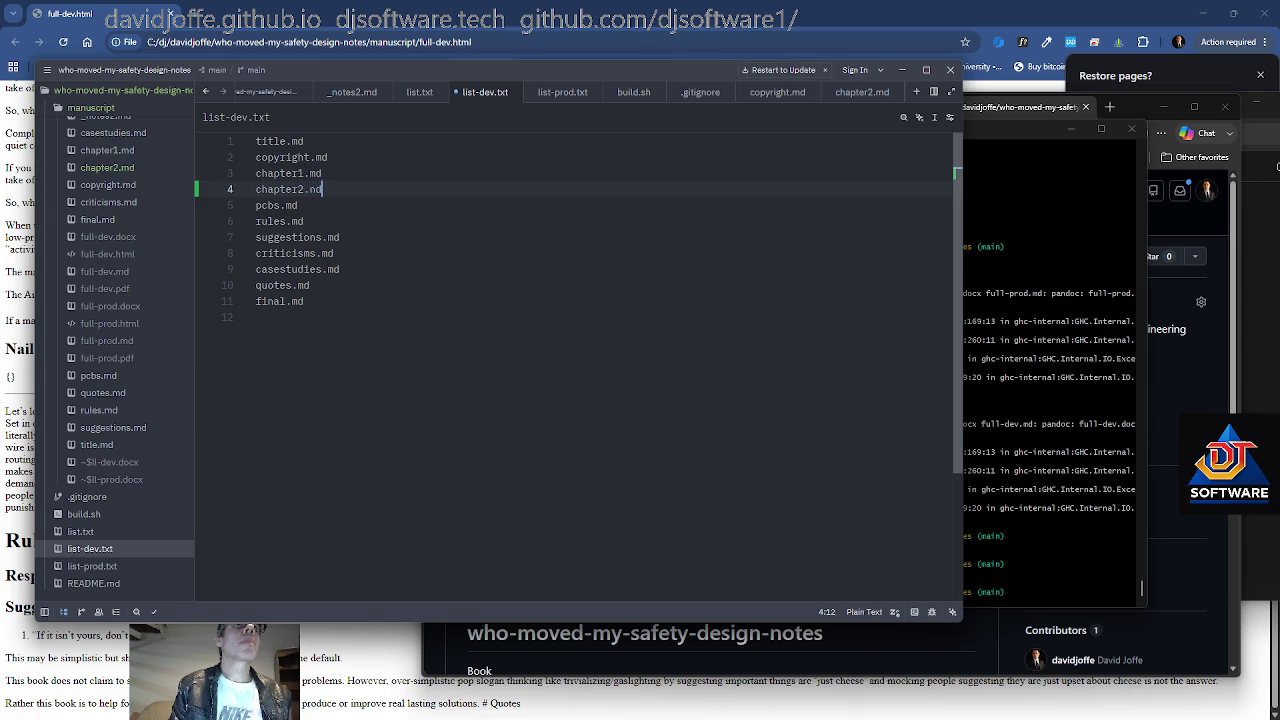
type("d")
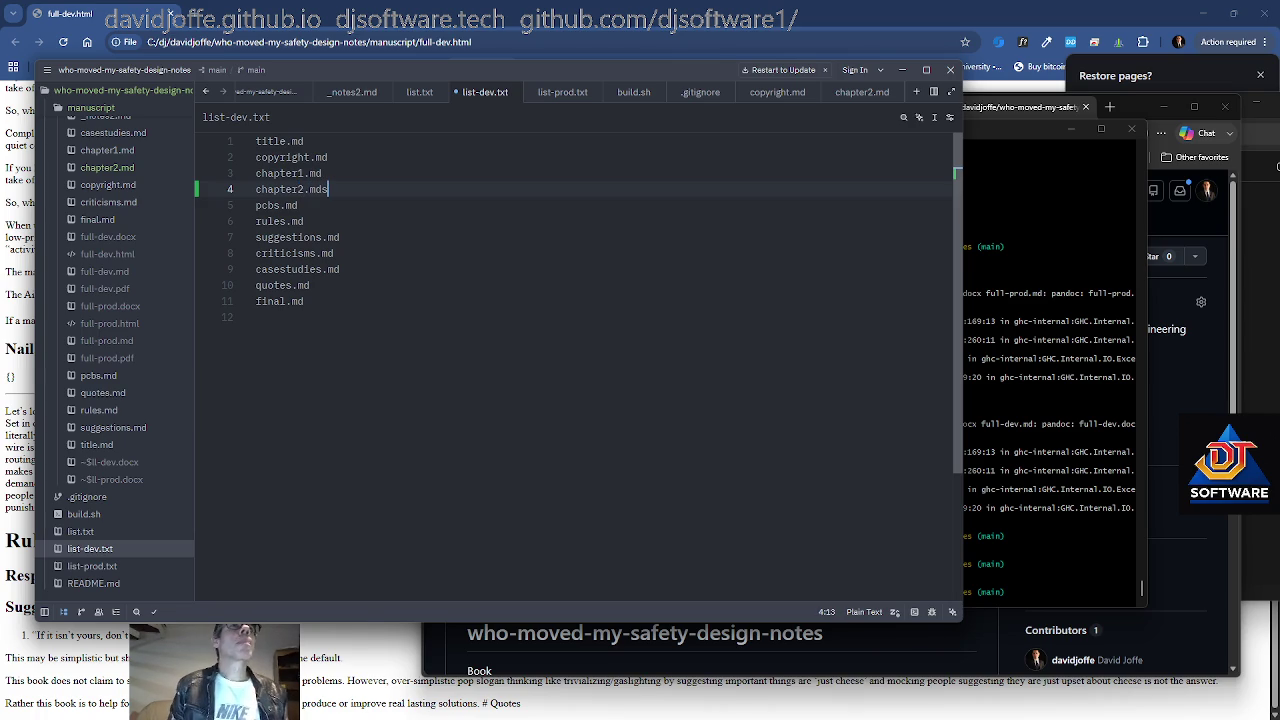
key("Down")
key("Down")
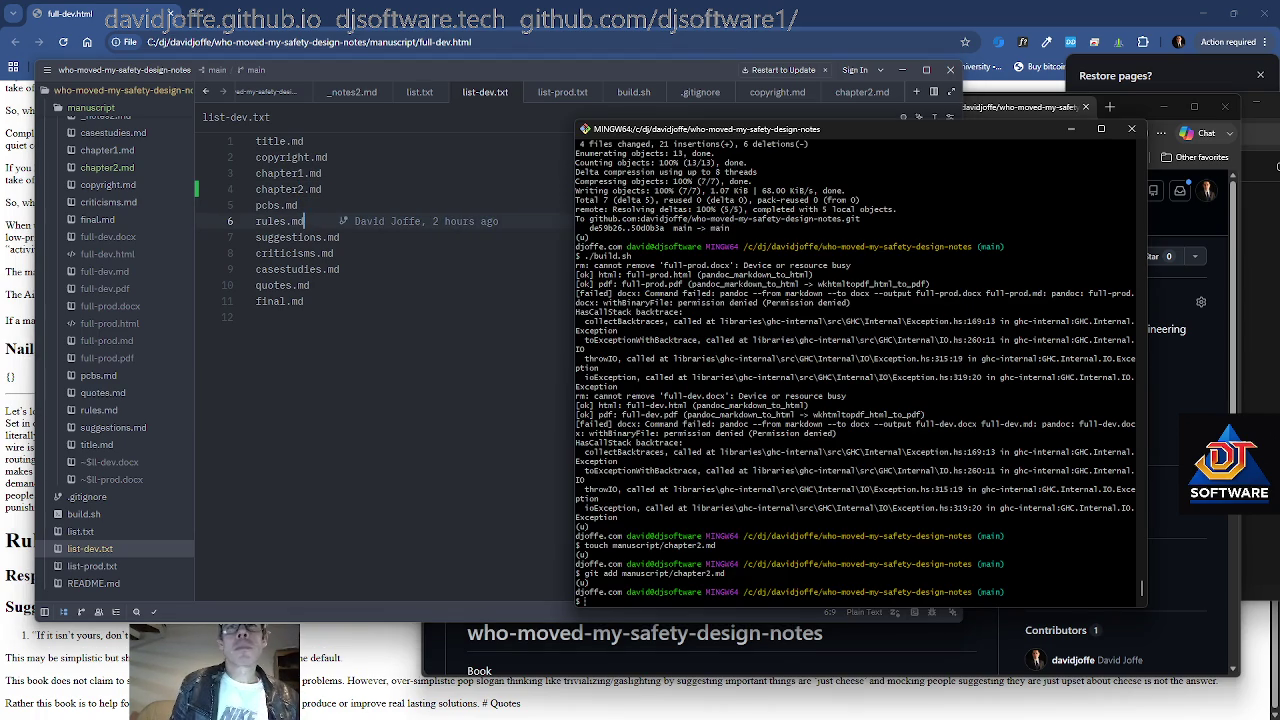
key("ctrl+End")
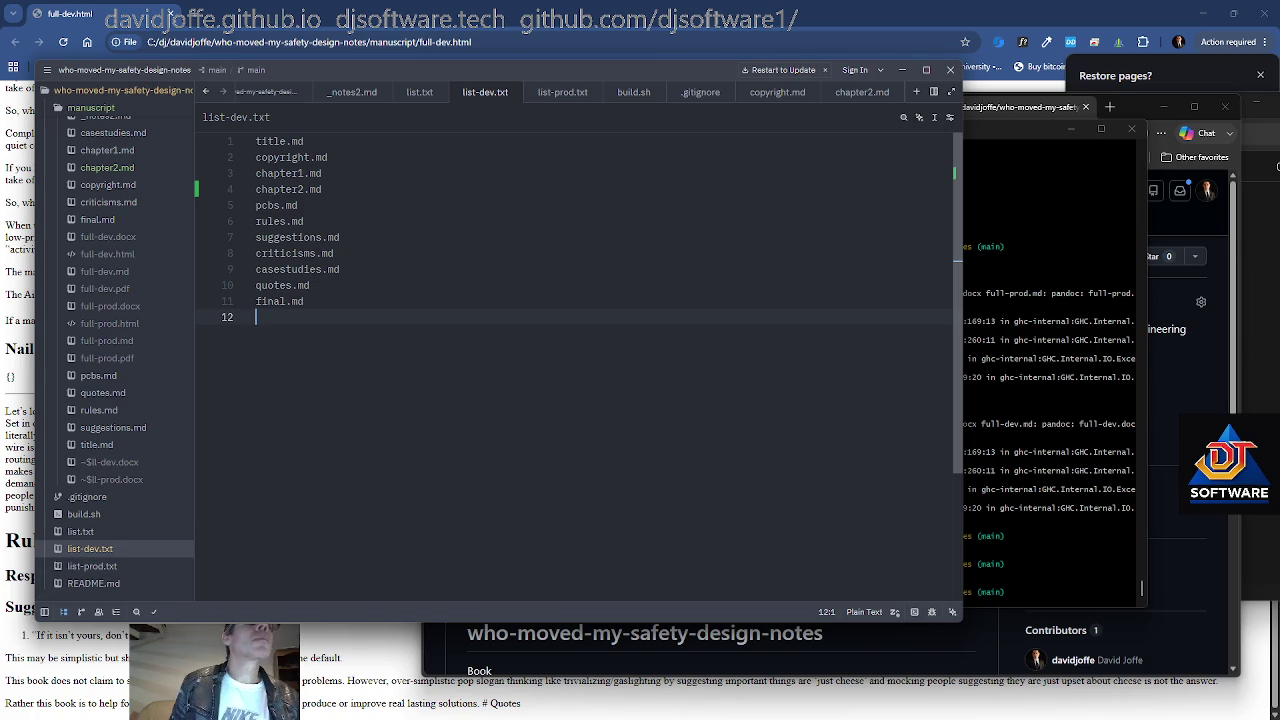
key("ctrl+Tab")
key("ctrl+Tab")
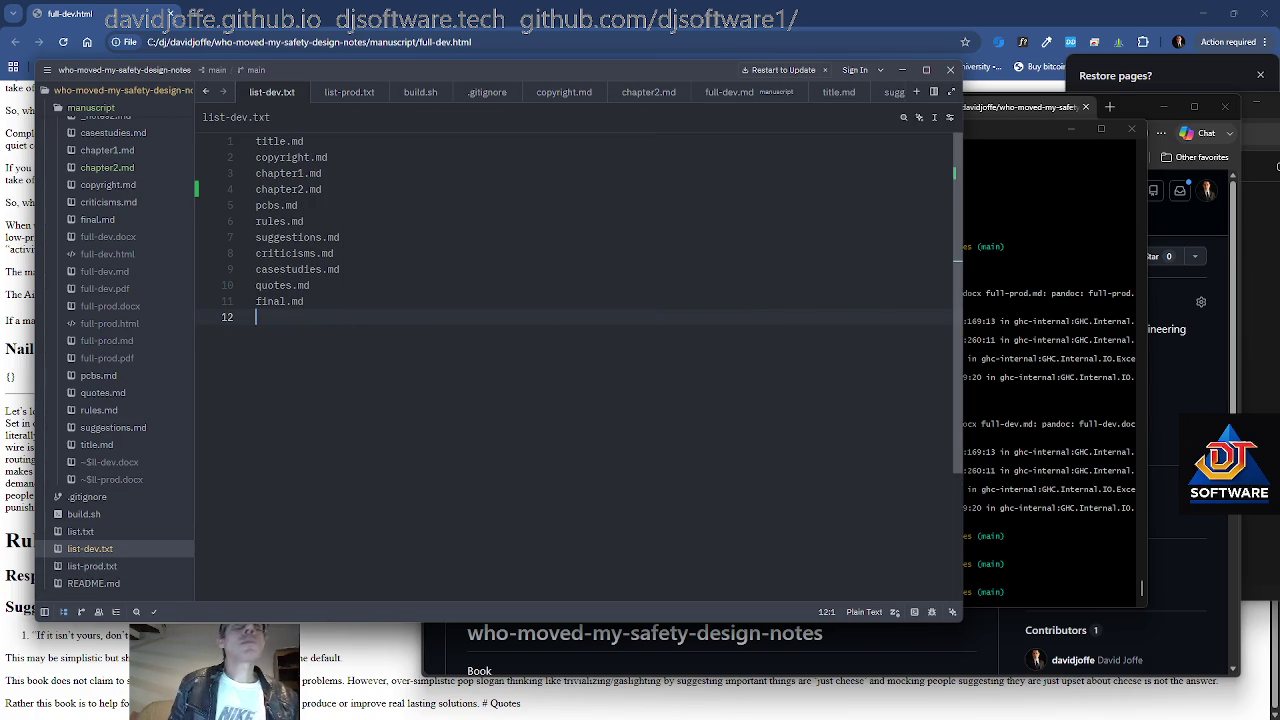
key("alt+Tab")
Check git status with rss, then commit and push as 'draft' using acp
type("rss")
key("Return")
type("jo")
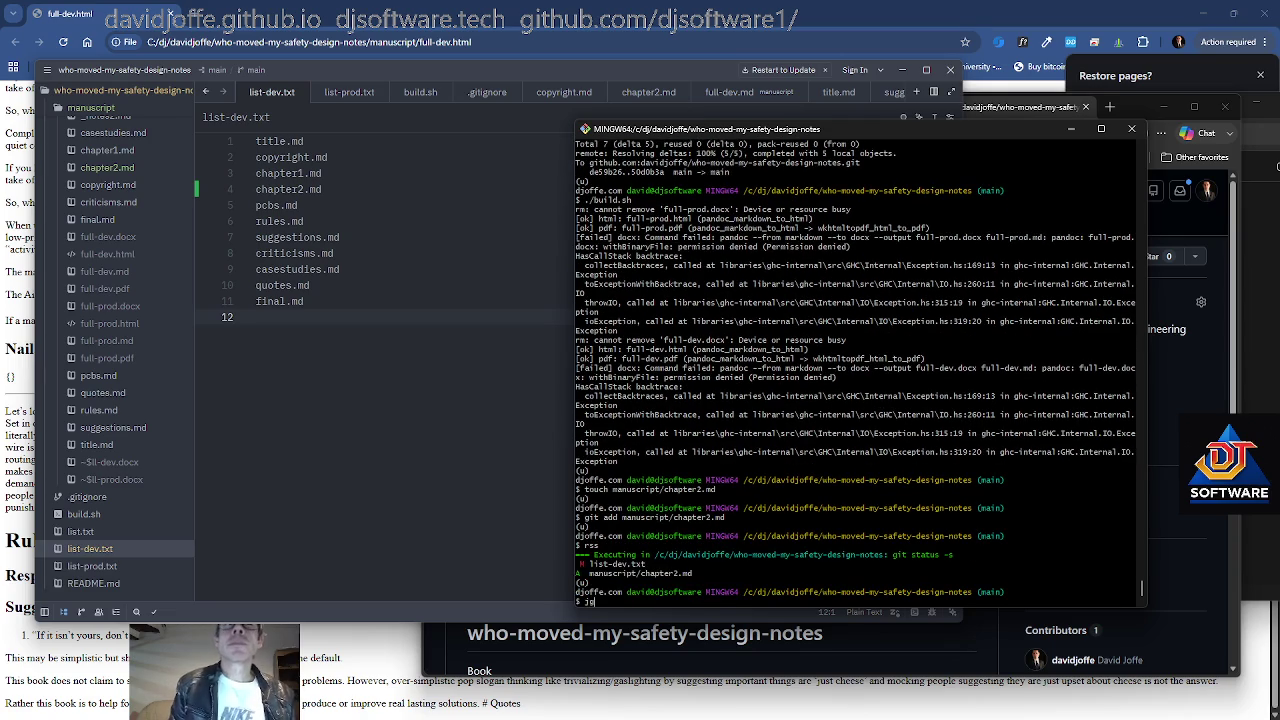
type("i add")
key("ctrl+u")
type("acp ")
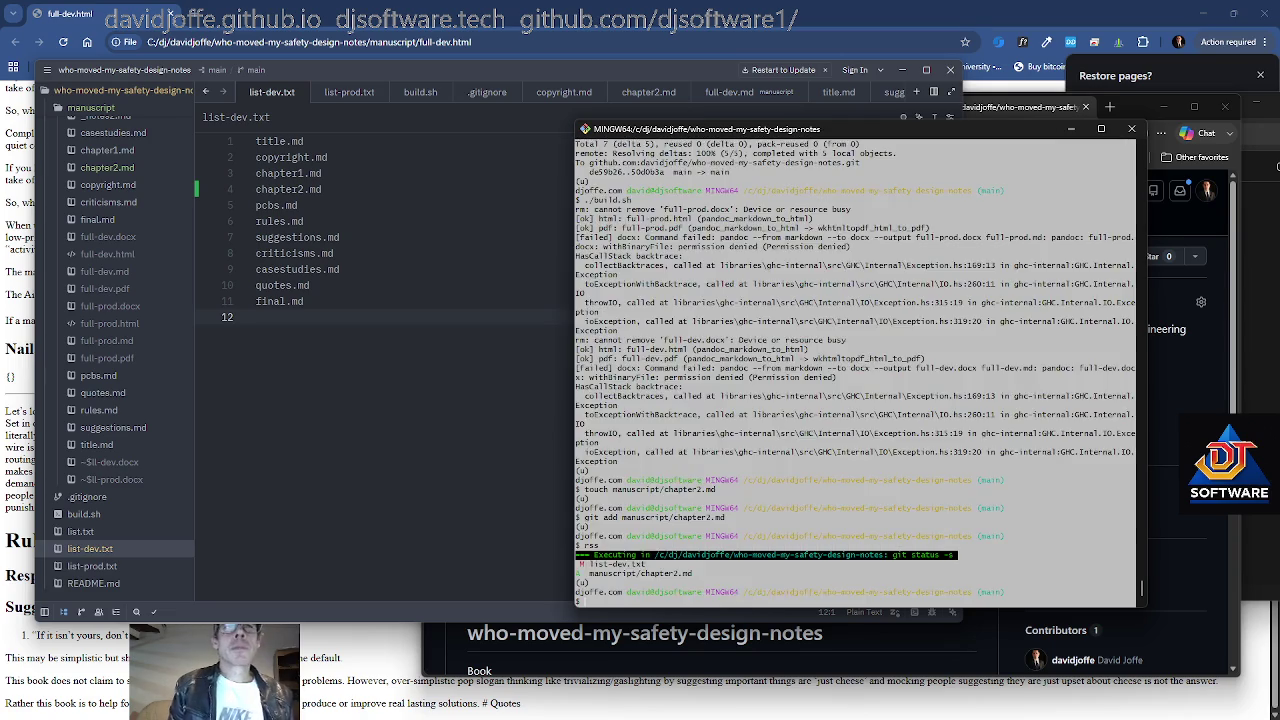
type("draft")
key("Return")
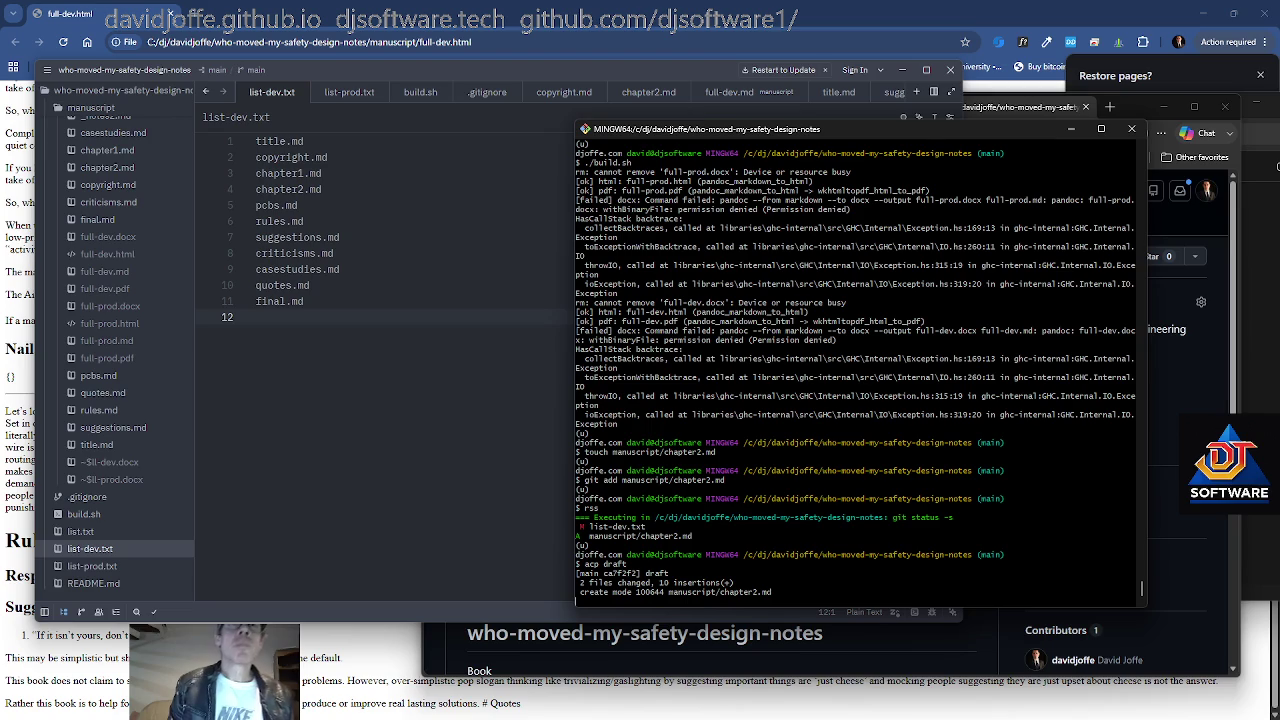
Rerun ./build.sh to rebuild the book outputs
type("./bu")
key("Tab")
key("Return")
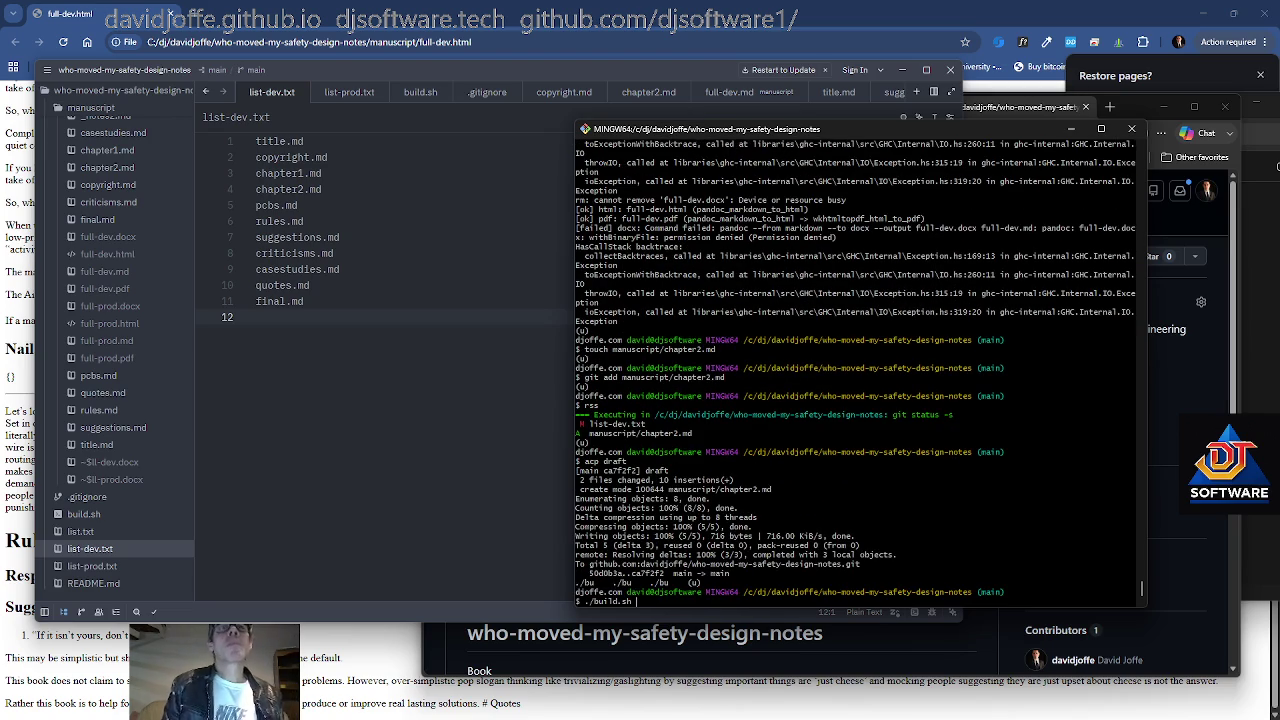
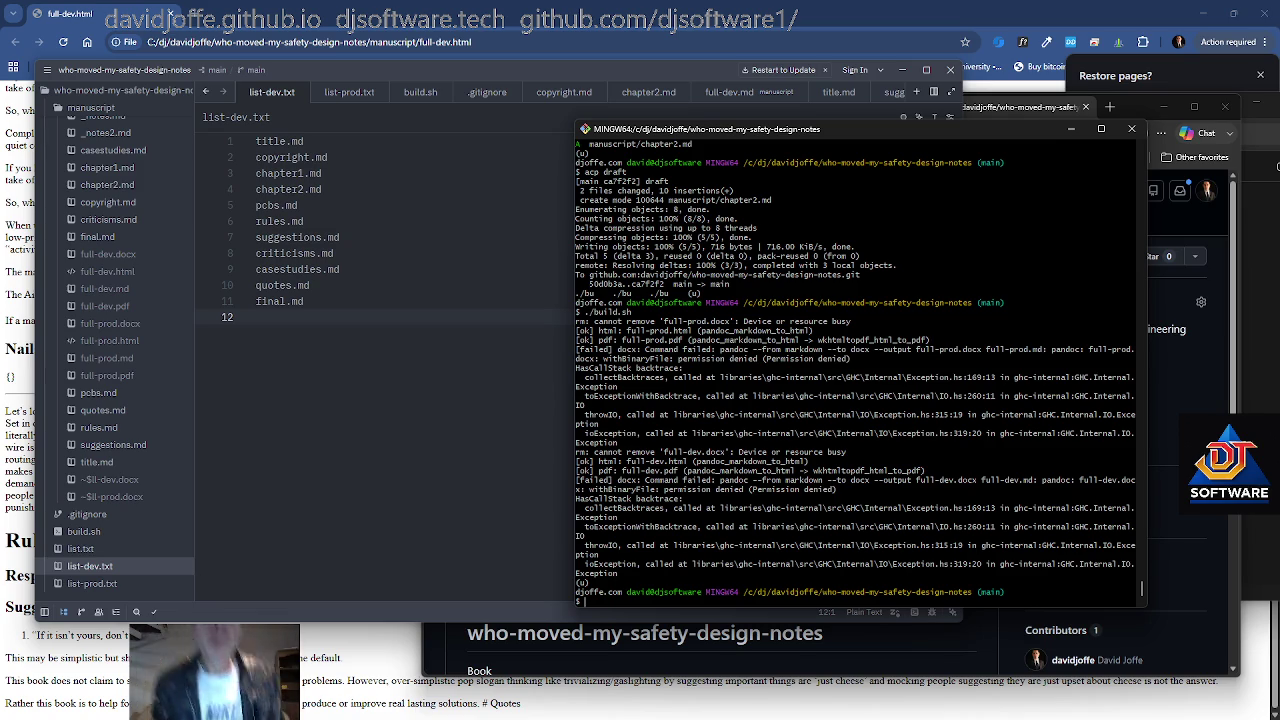
In README.md, add 'The md files starting with _ underscore are internal notes not intended for publishing.' after the DJ Software line
scroll(110, 570, "down", 1)
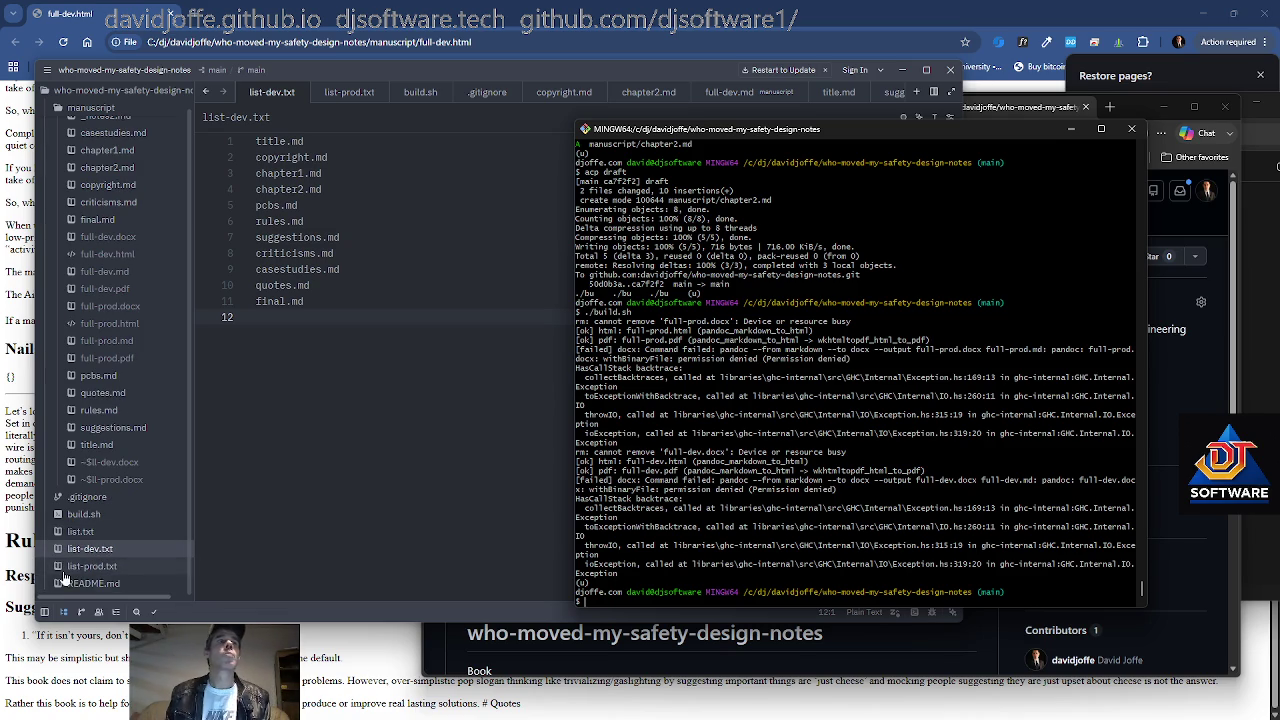
left_click(93, 583)
key("Up")
key("Up")
key("Up")
key("End")
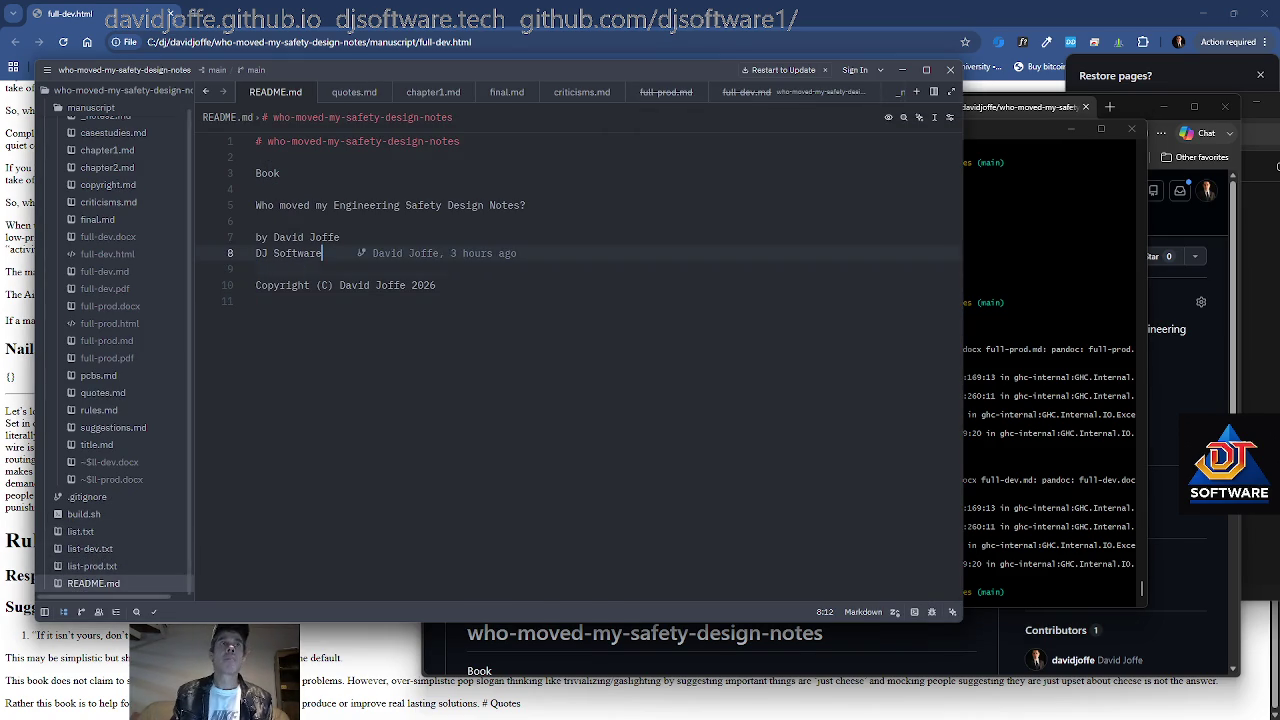
key("Return")
key("Return")
key("Return")
type("The ")
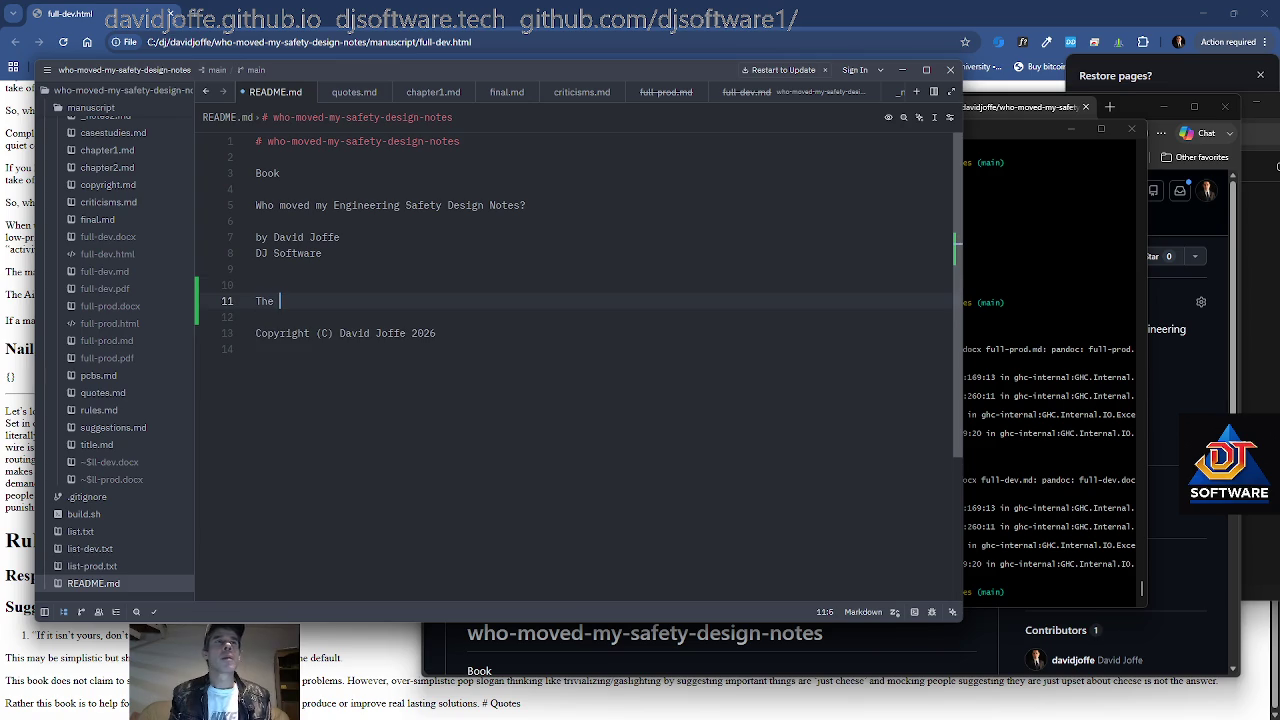
type("md files starting with _ underscore are internal notes not intended for publishi")
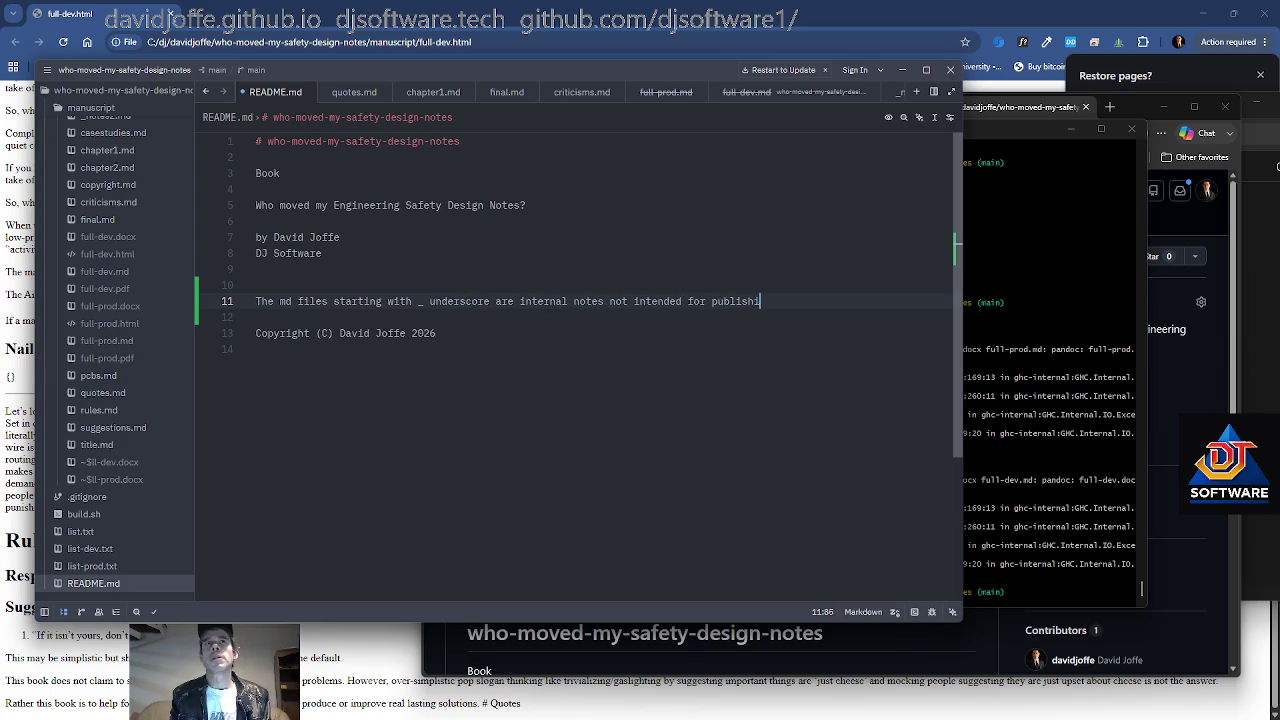
type("ng.")
key("Return")
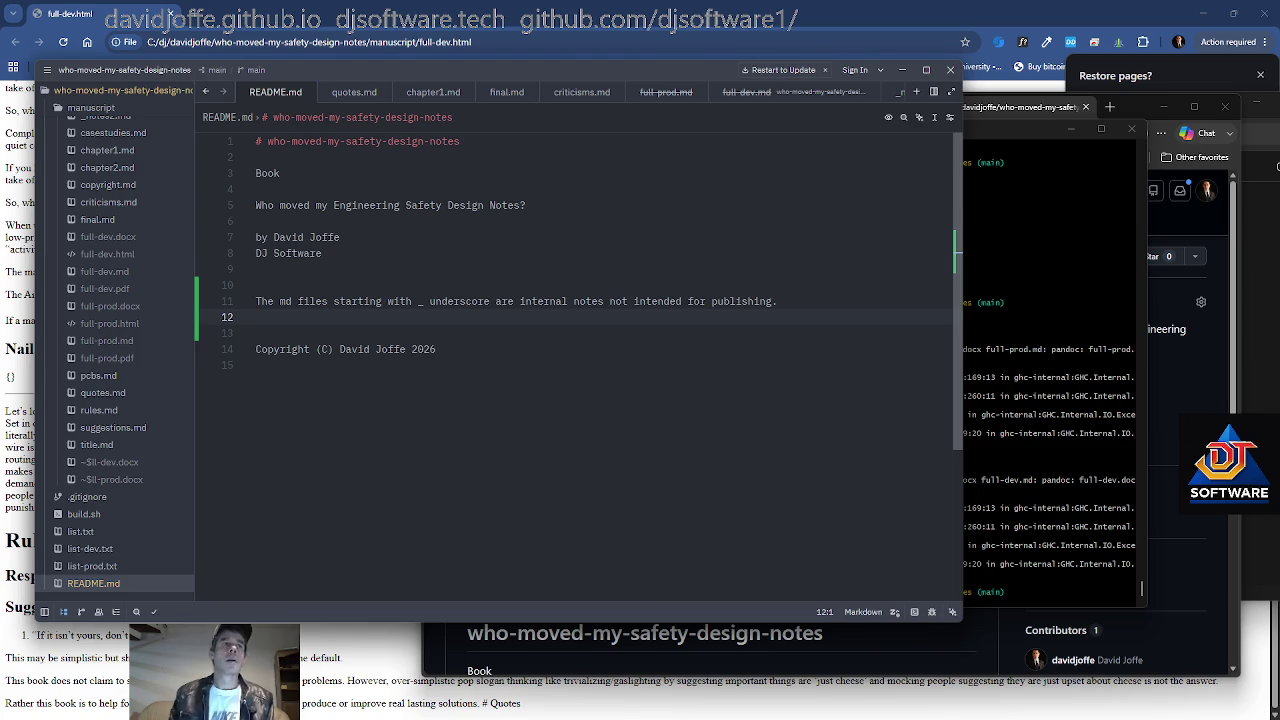
Stage README.md with git add and commit and push it as 'WIP' using gitcp
key("alt+Tab")
type("git add README.md")
key("Return")
type("gitcp WIP")
key("Return")
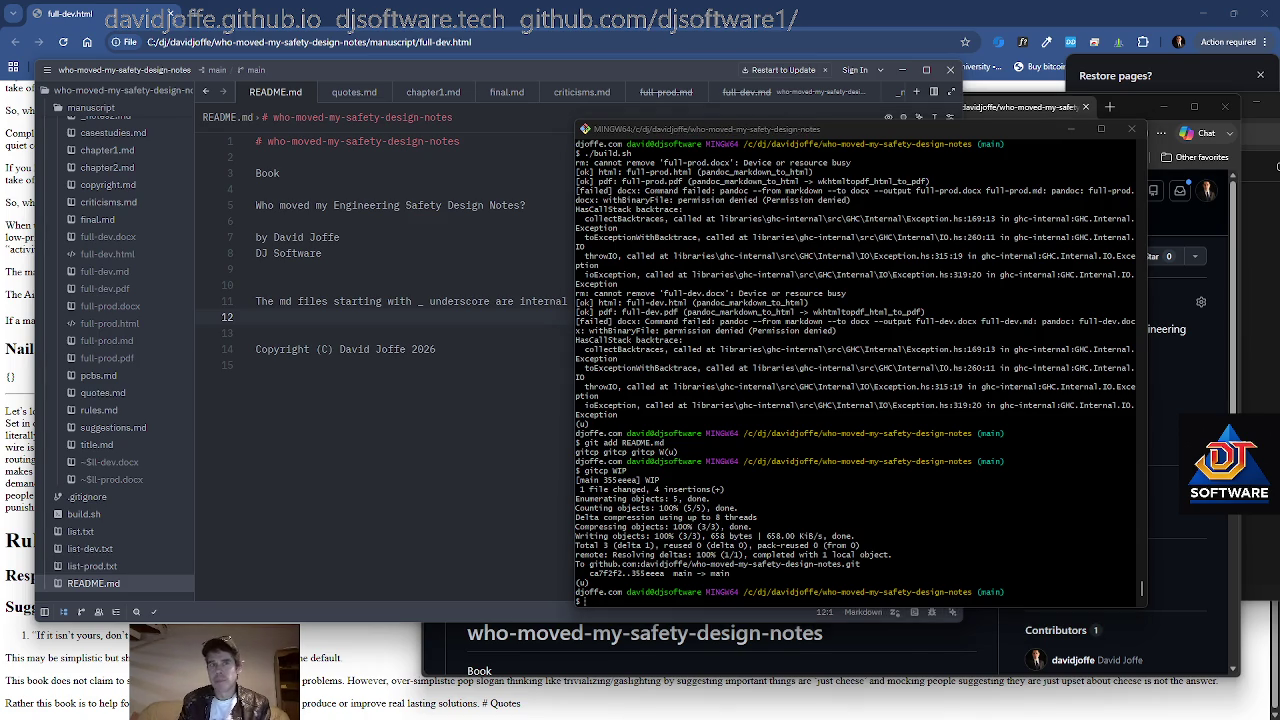
Rerun ./build.sh: full-prod.docx now builds, but full-dev.docx fails with permission denied
type("./build.sh")
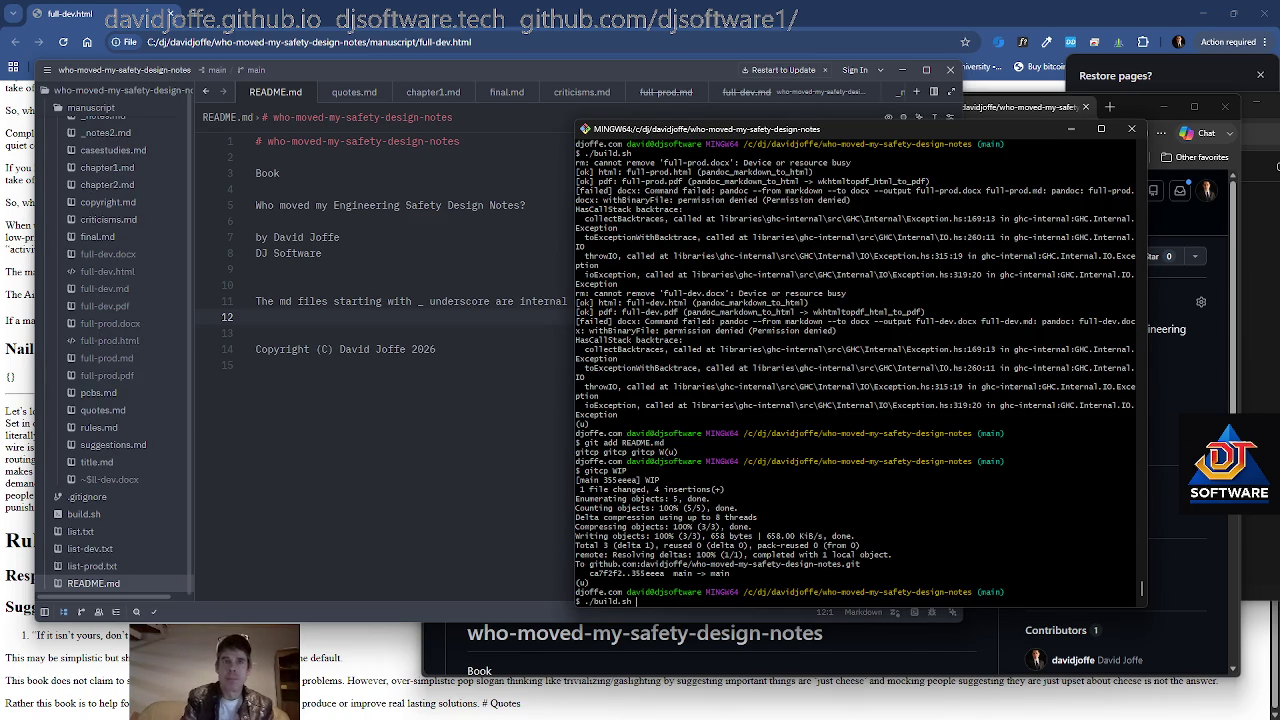
key("Return")
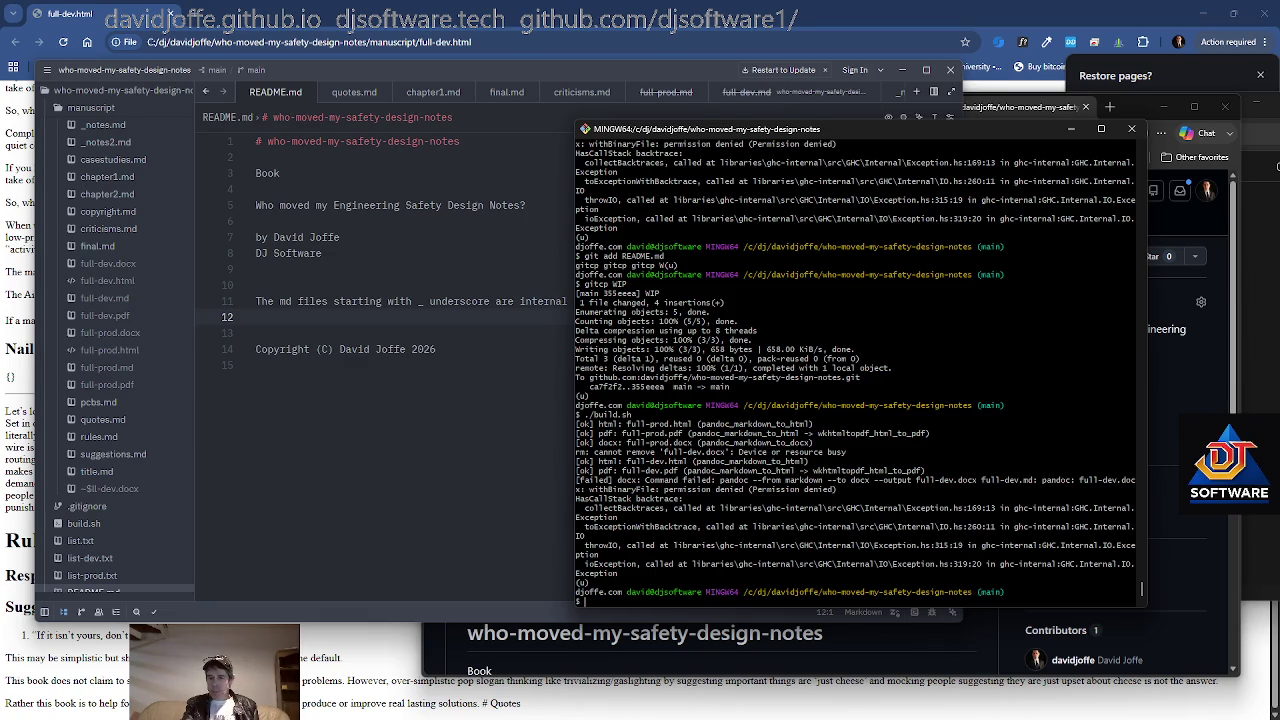
key("alt+Tab")
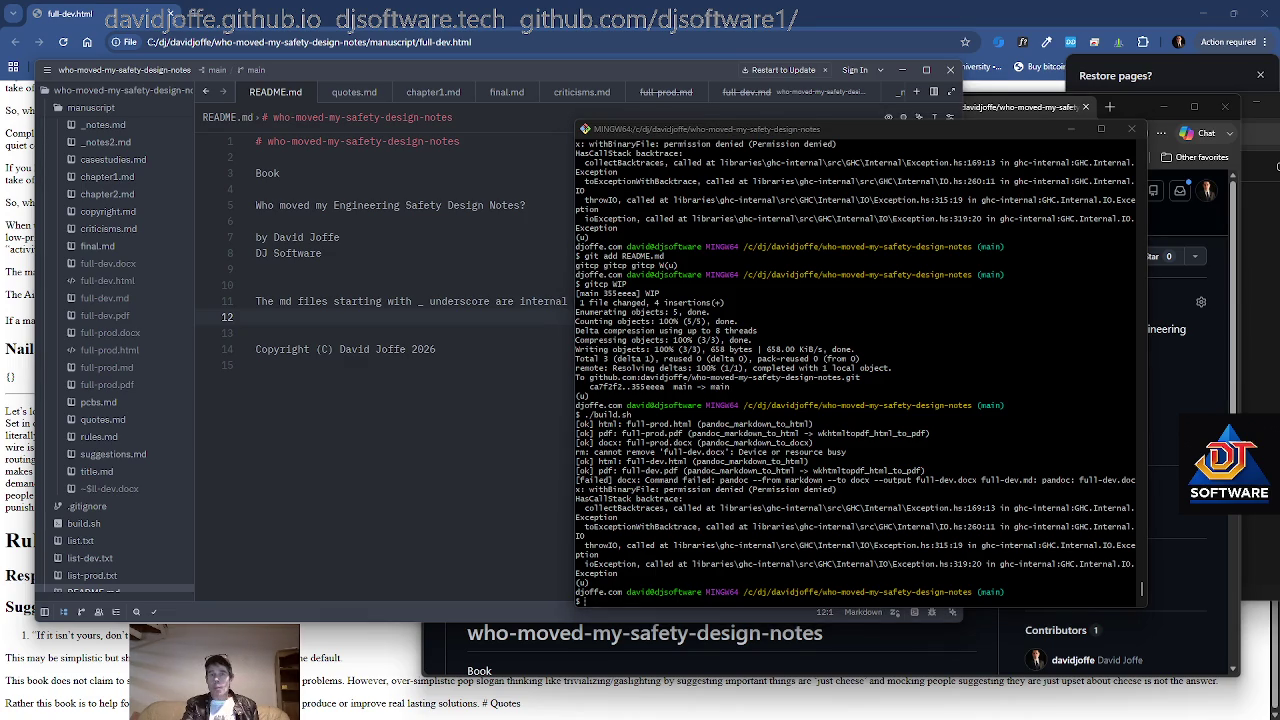
Close full-dev.docx in Word to release its file lock
key("alt+Tab")
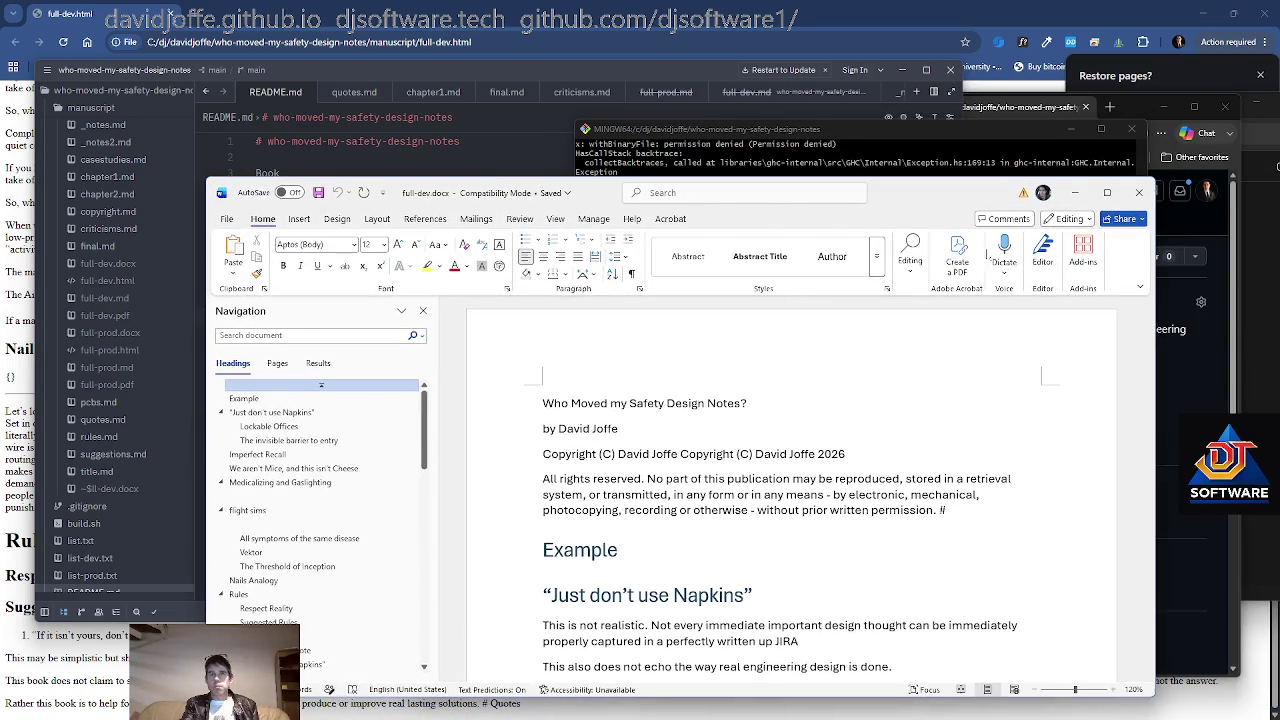
left_click(1141, 193)
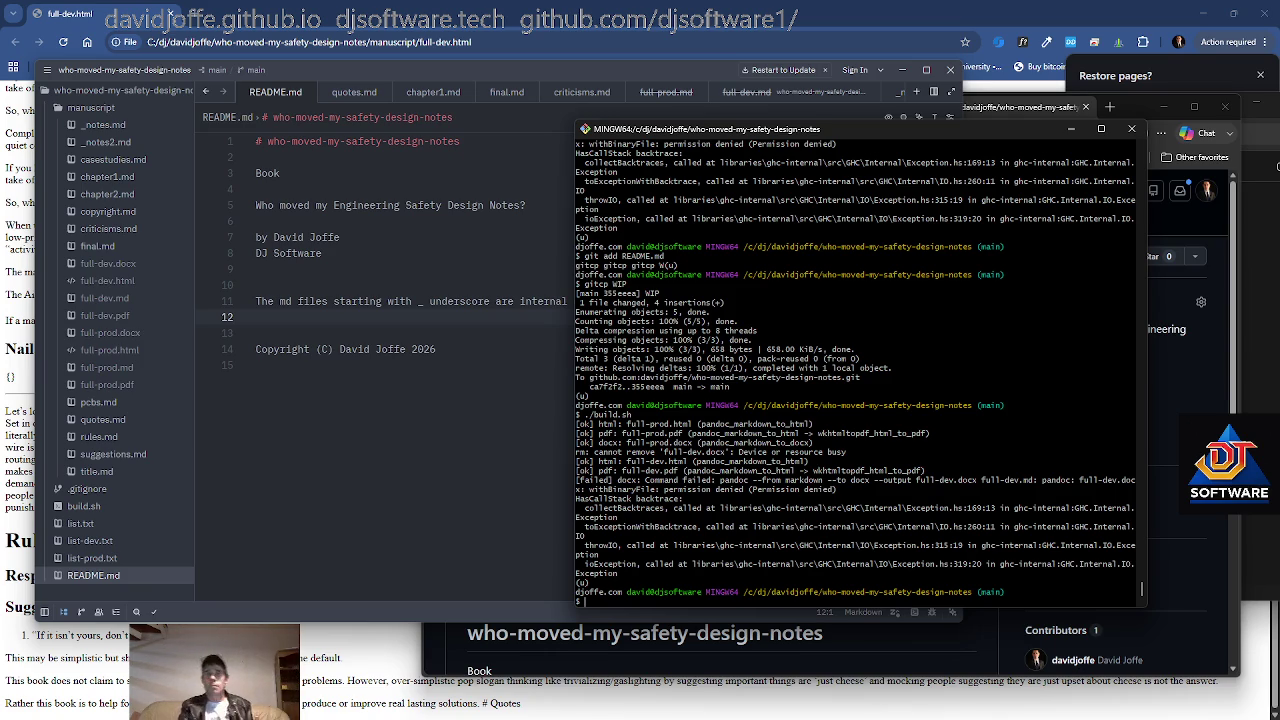
Rerun ./build.sh so every output, including full-dev.docx, builds cleanly, and enlarge the terminal font
key("Up")
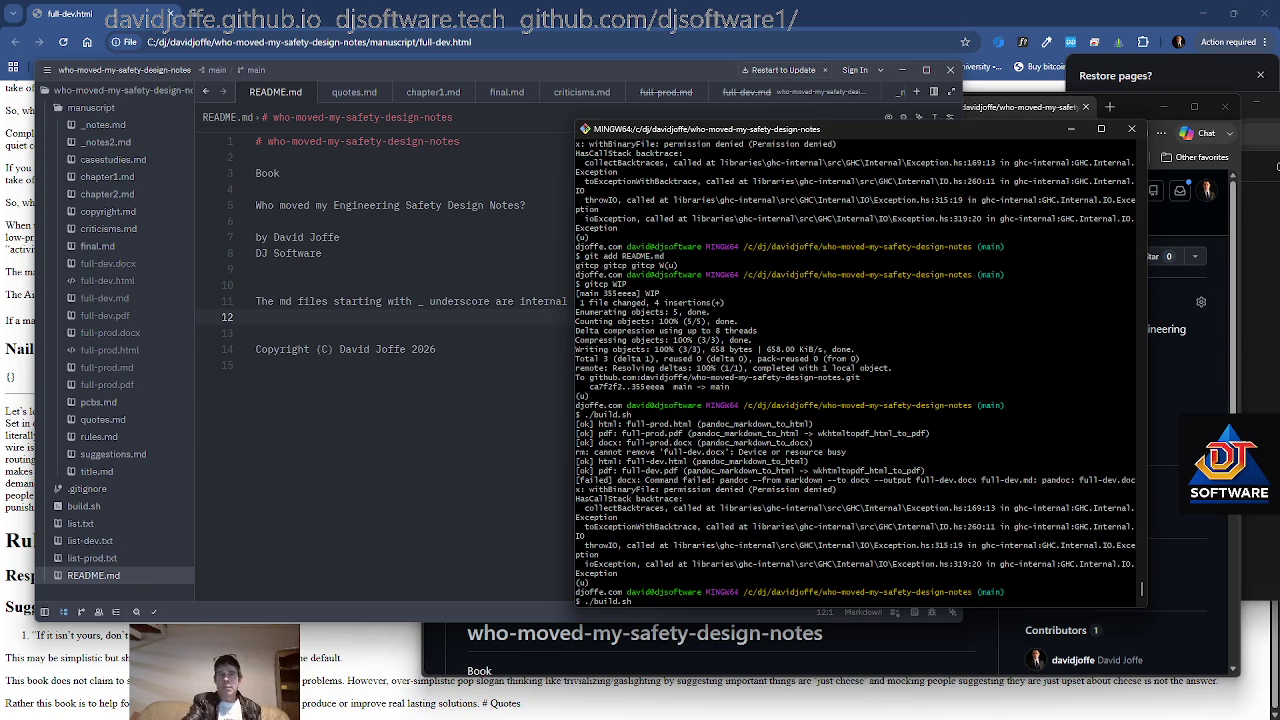
key("Return")
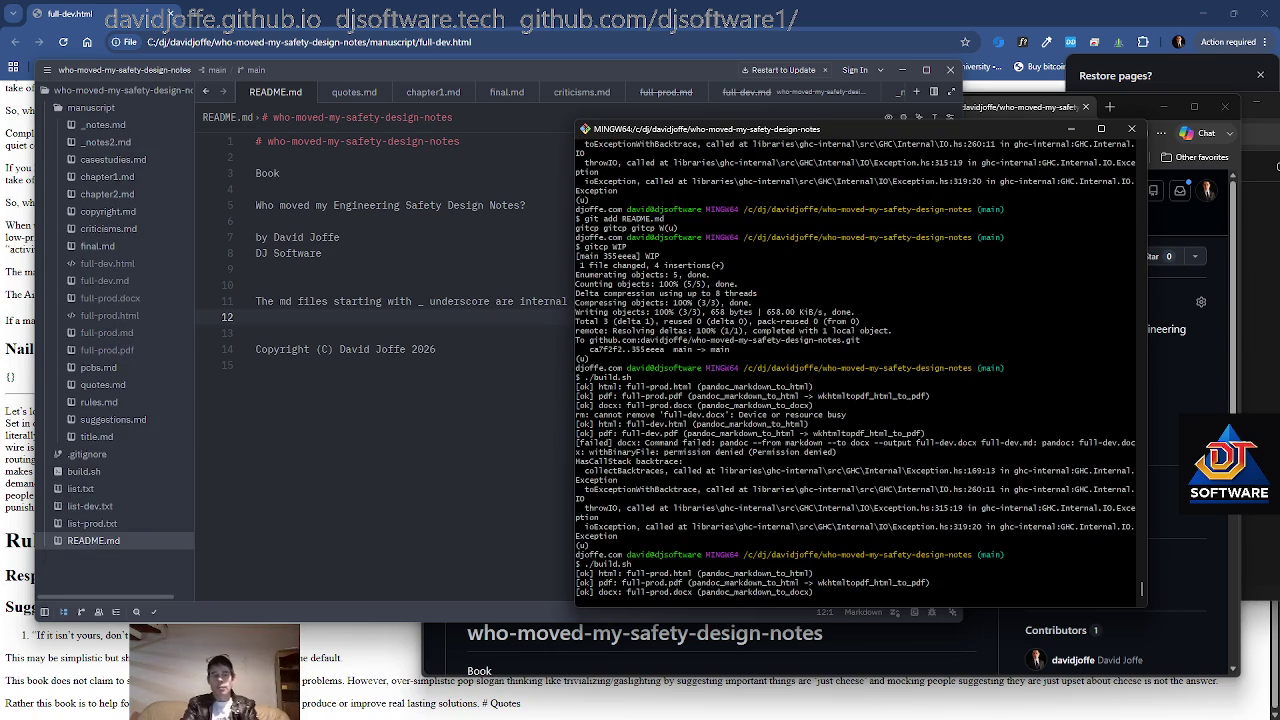
key("ctrl+plus")
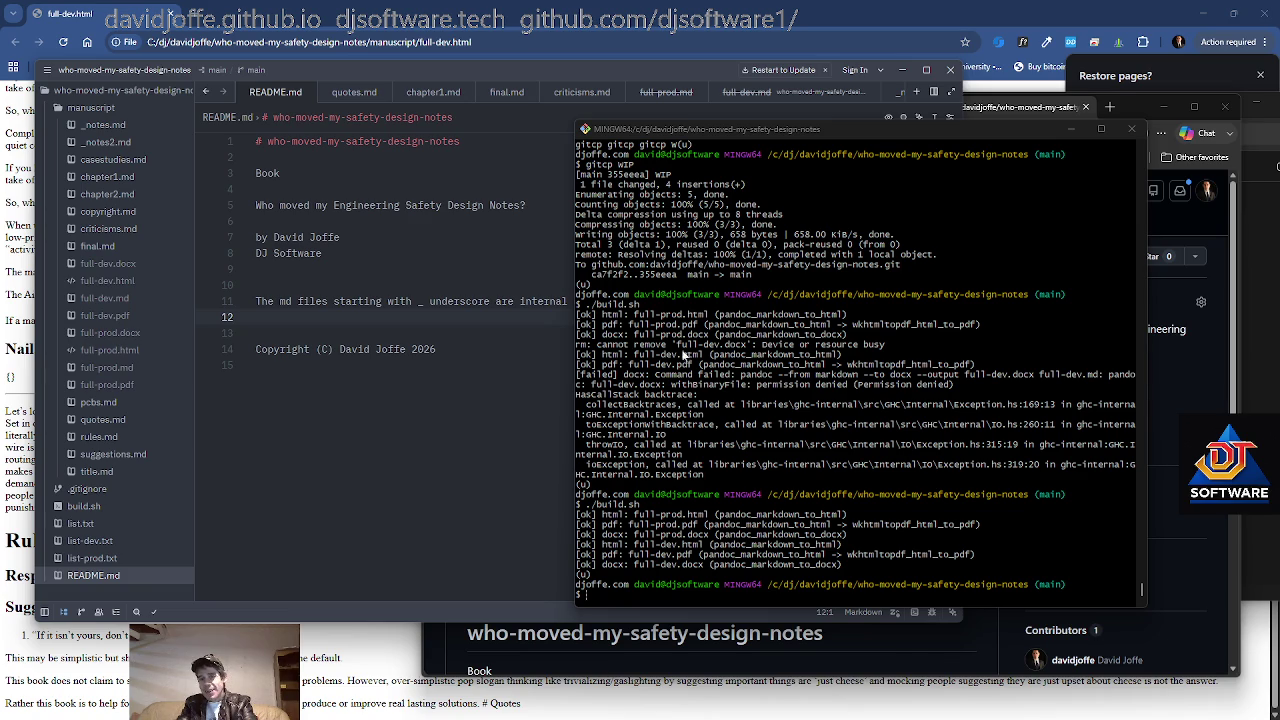
key("alt+Tab")
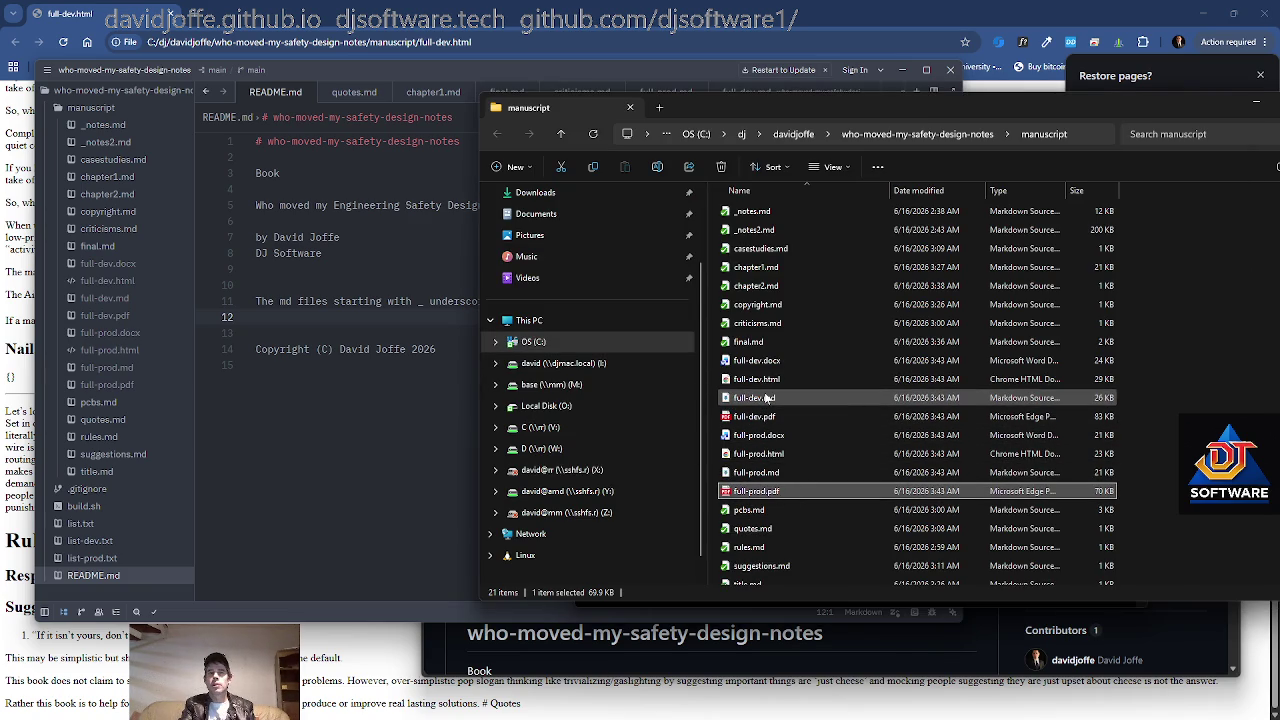
Check the rebuilt full-prod.docx and full-prod.html, then open full-dev.docx in Word
left_click(784, 438)
left_click(780, 454)
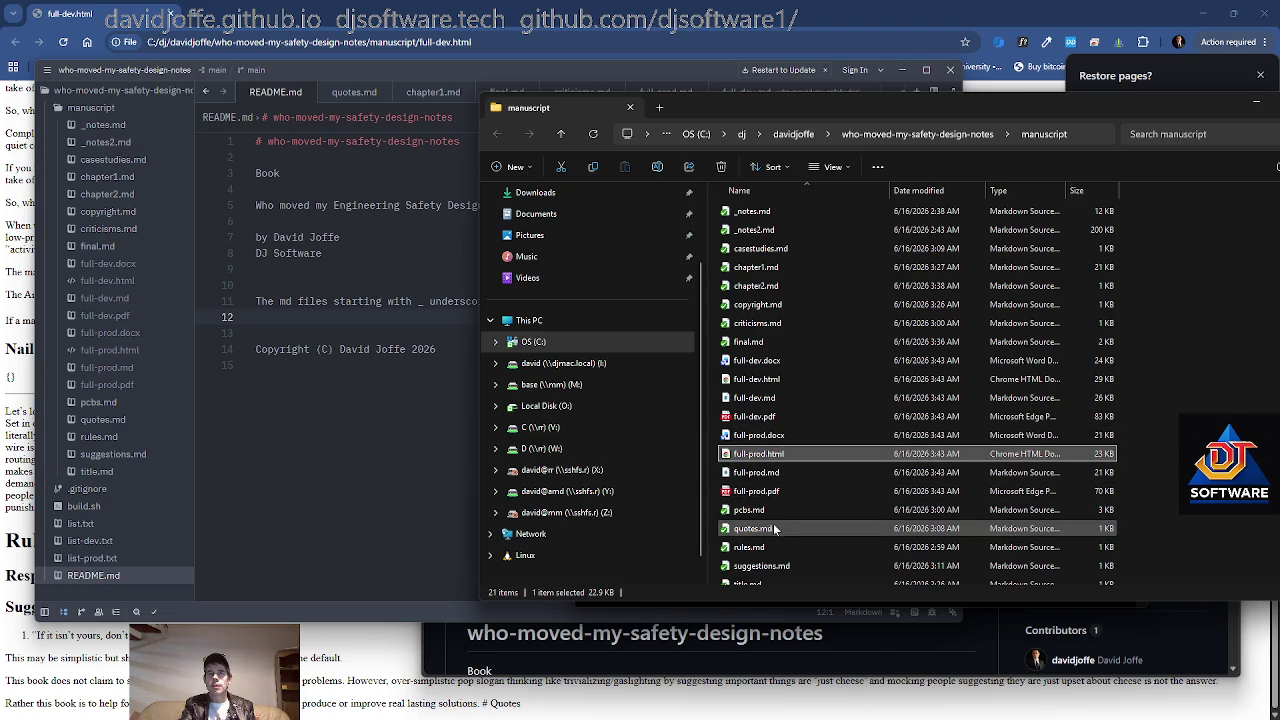
left_click(757, 362)
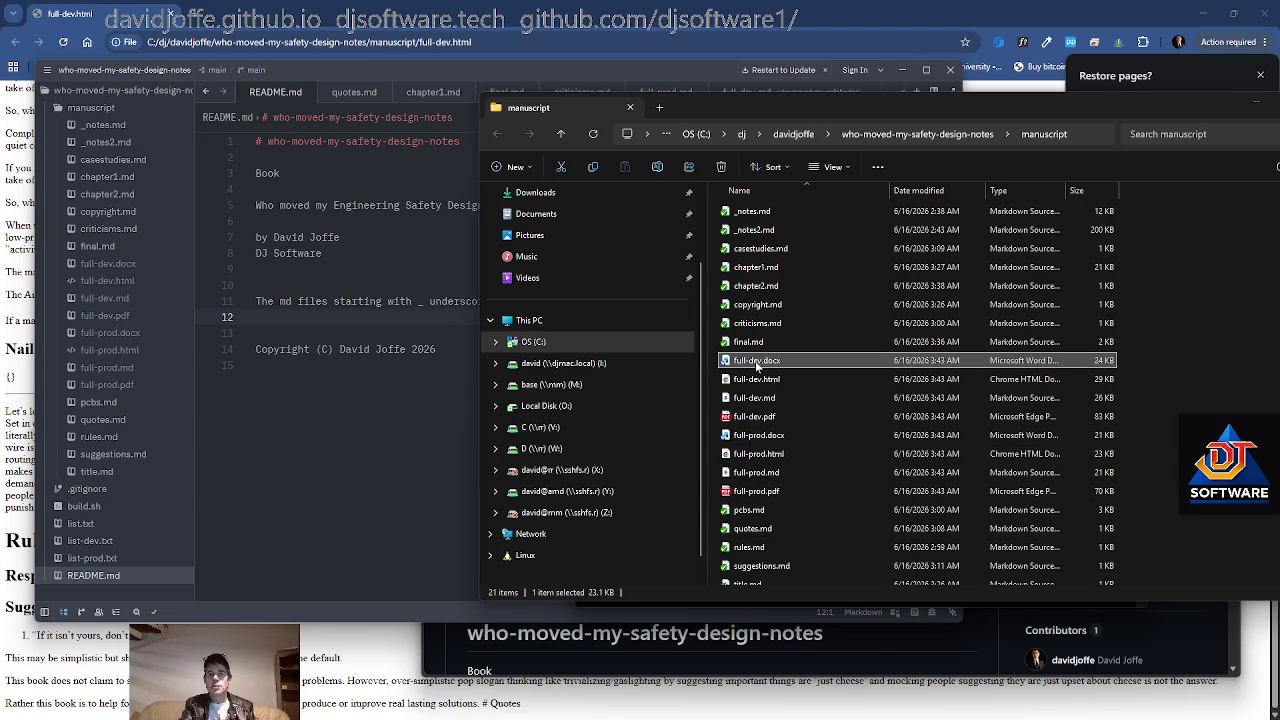
double_click(757, 364)
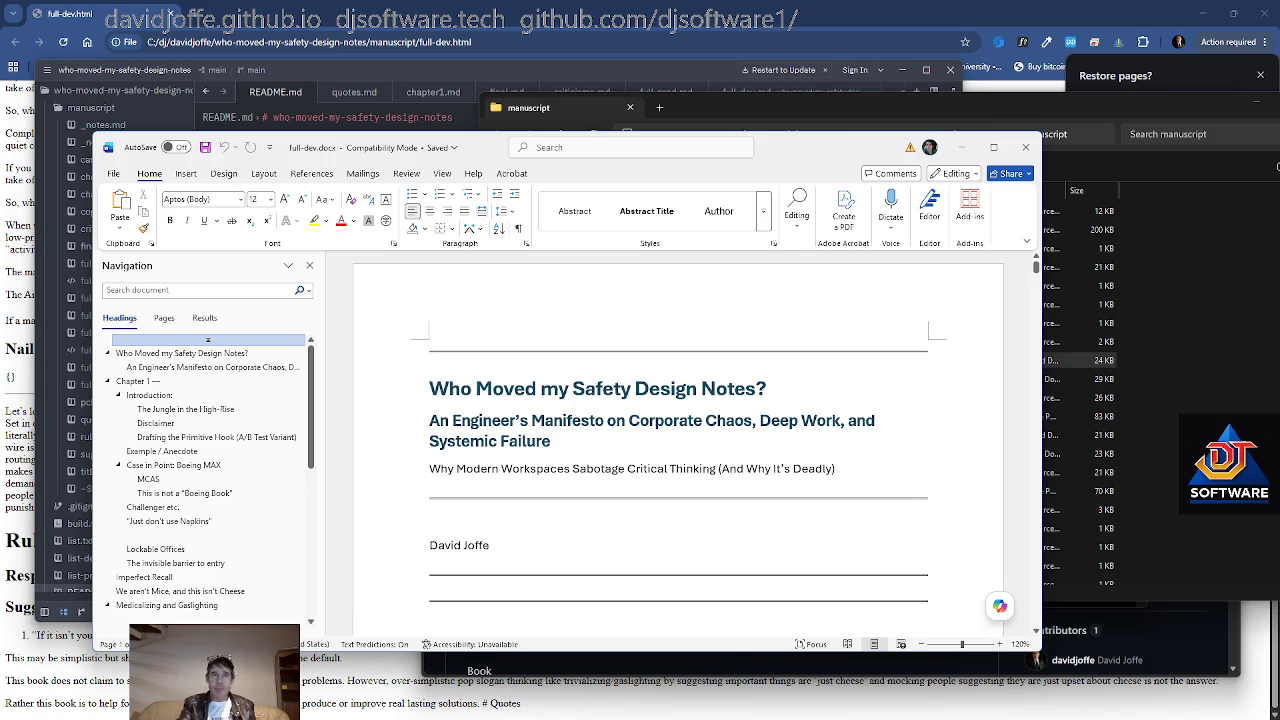
scroll(678, 440, "down", 2)
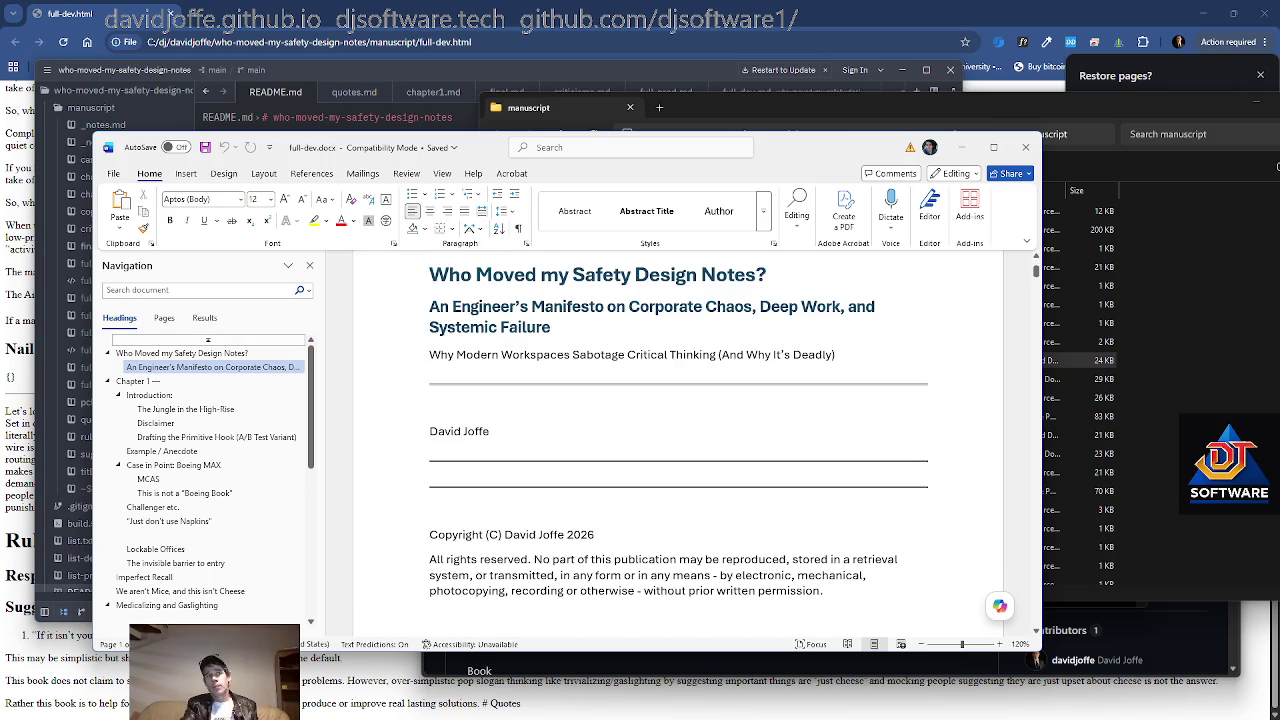
scroll(678, 440, "down", 1)
scroll(678, 440, "up", 3)
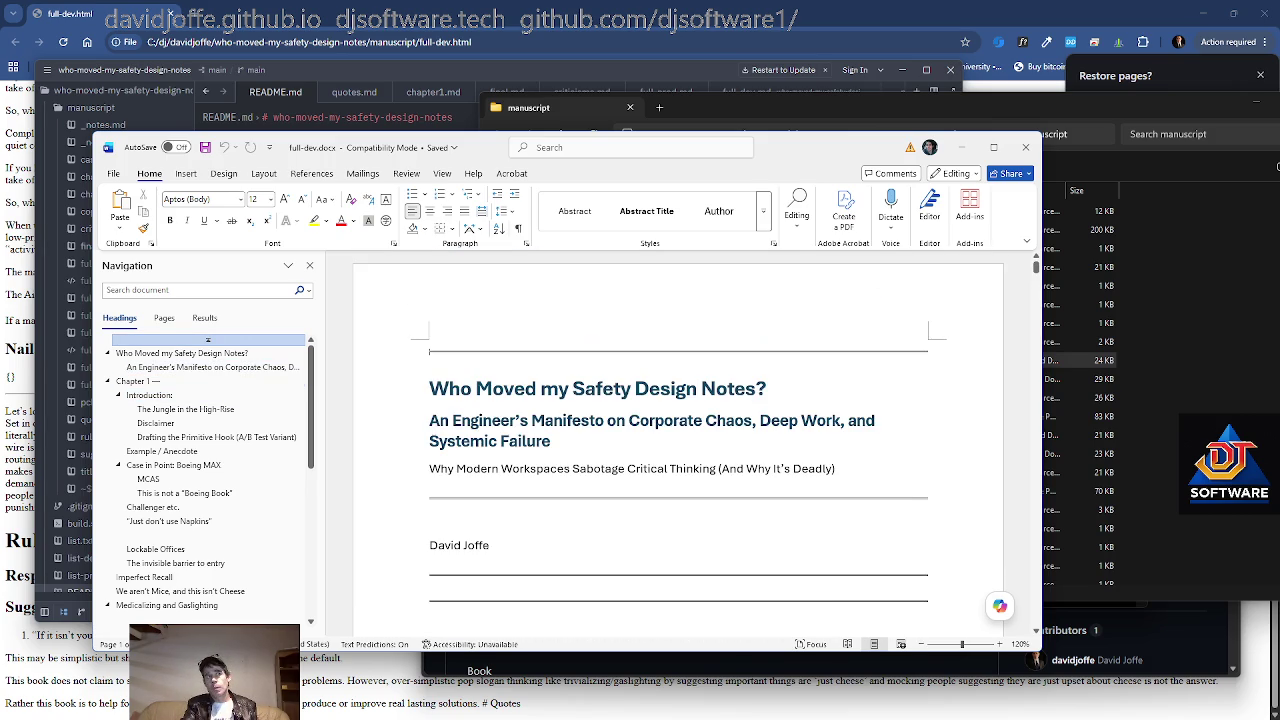
scroll(678, 440, "down", 3)
scroll(678, 440, "down", 1)
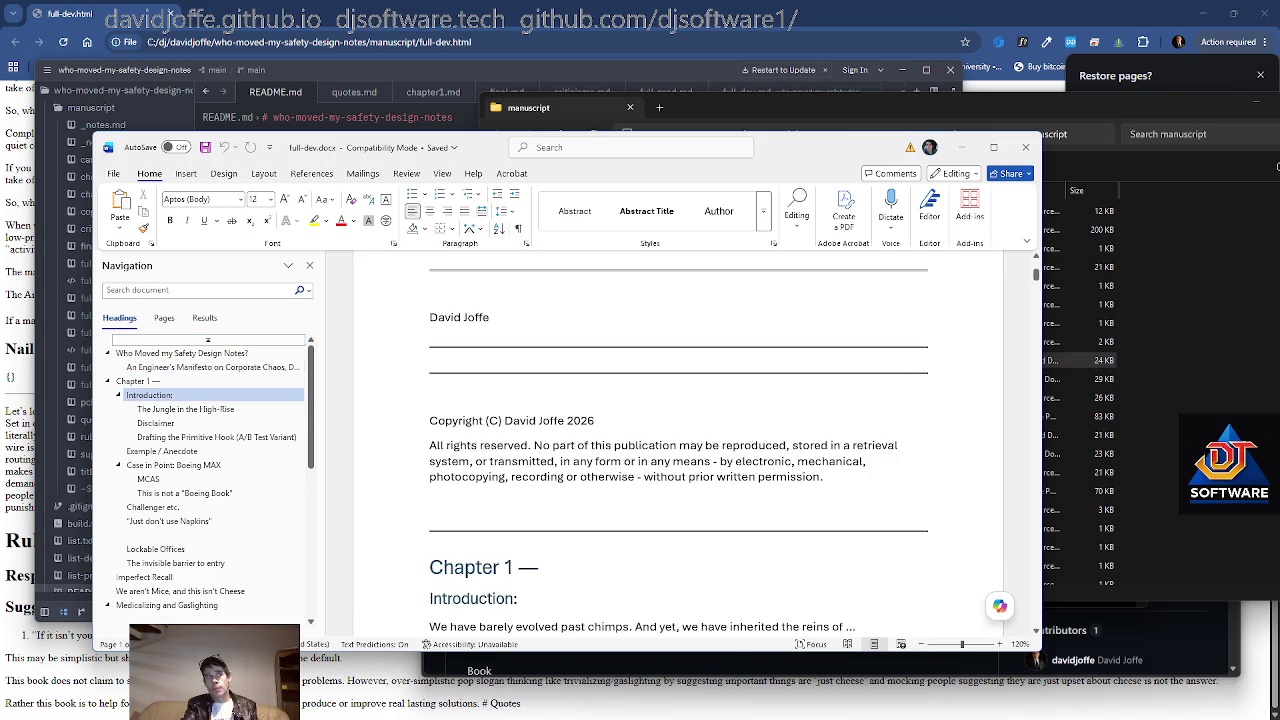
scroll(678, 440, "down", 1)
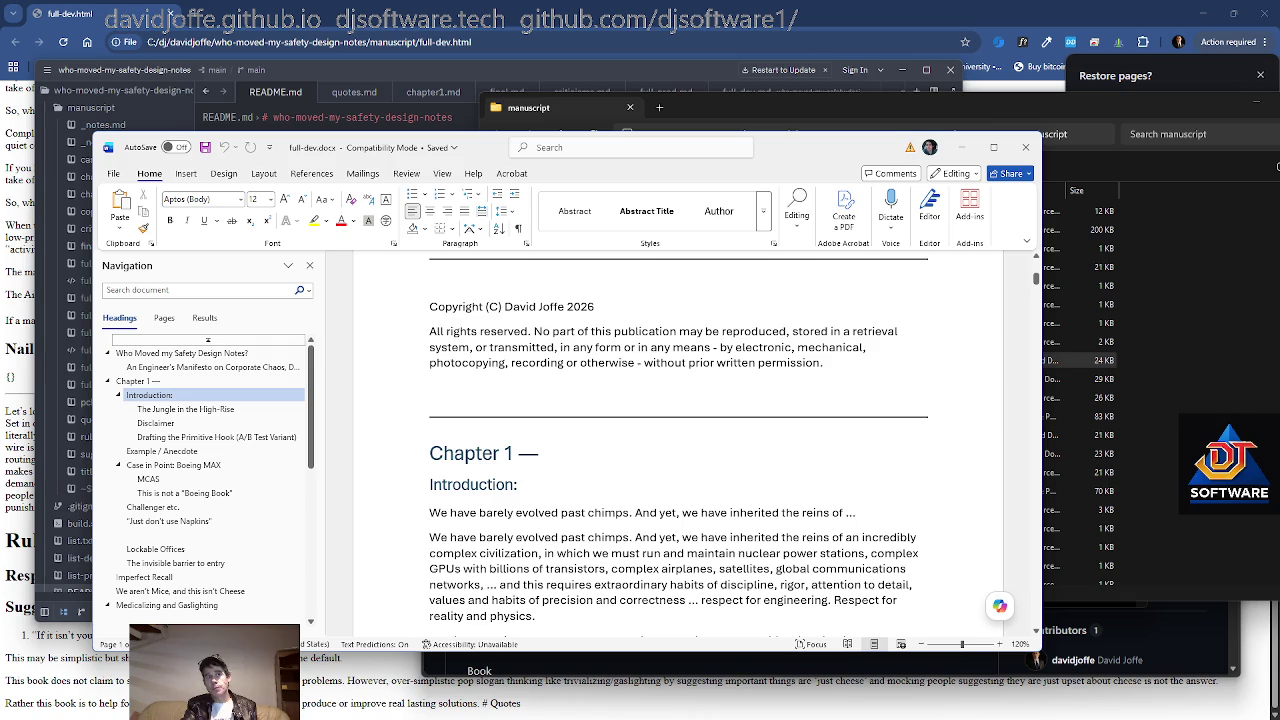
scroll(678, 440, "down", 2)
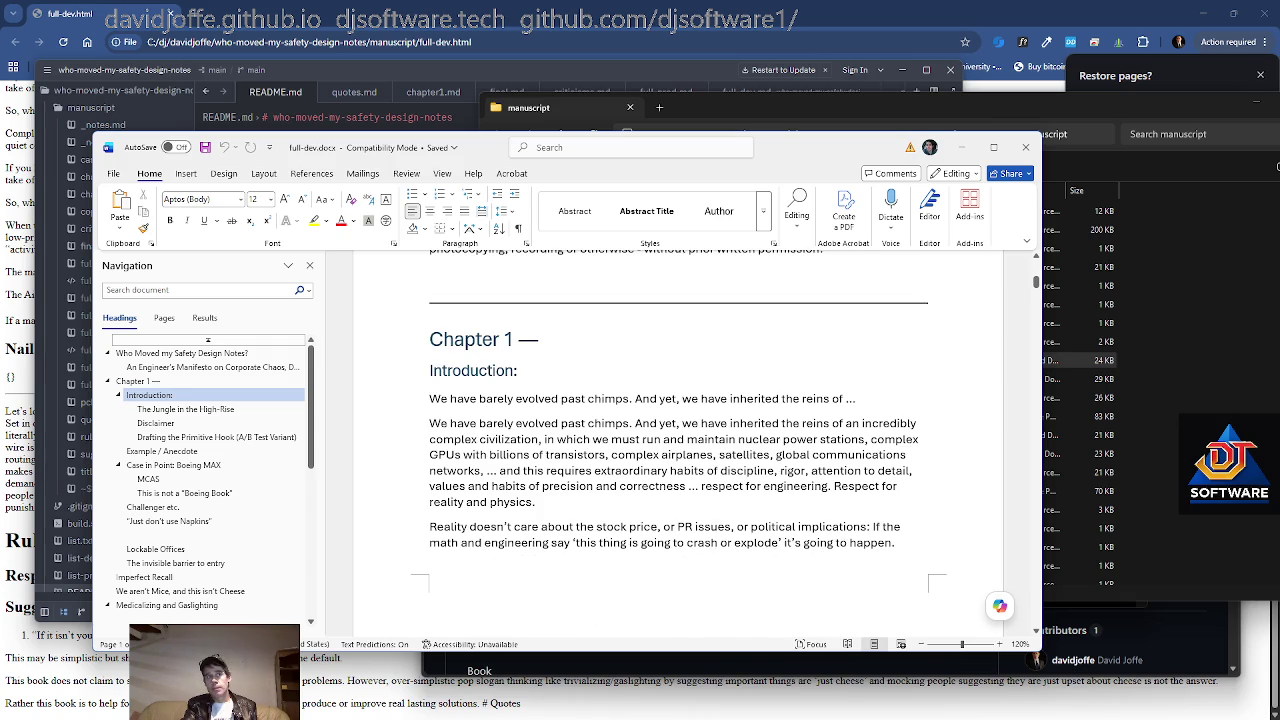
scroll(678, 440, "down", 2)
scroll(678, 440, "down", 1)
scroll(678, 440, "down", 1)
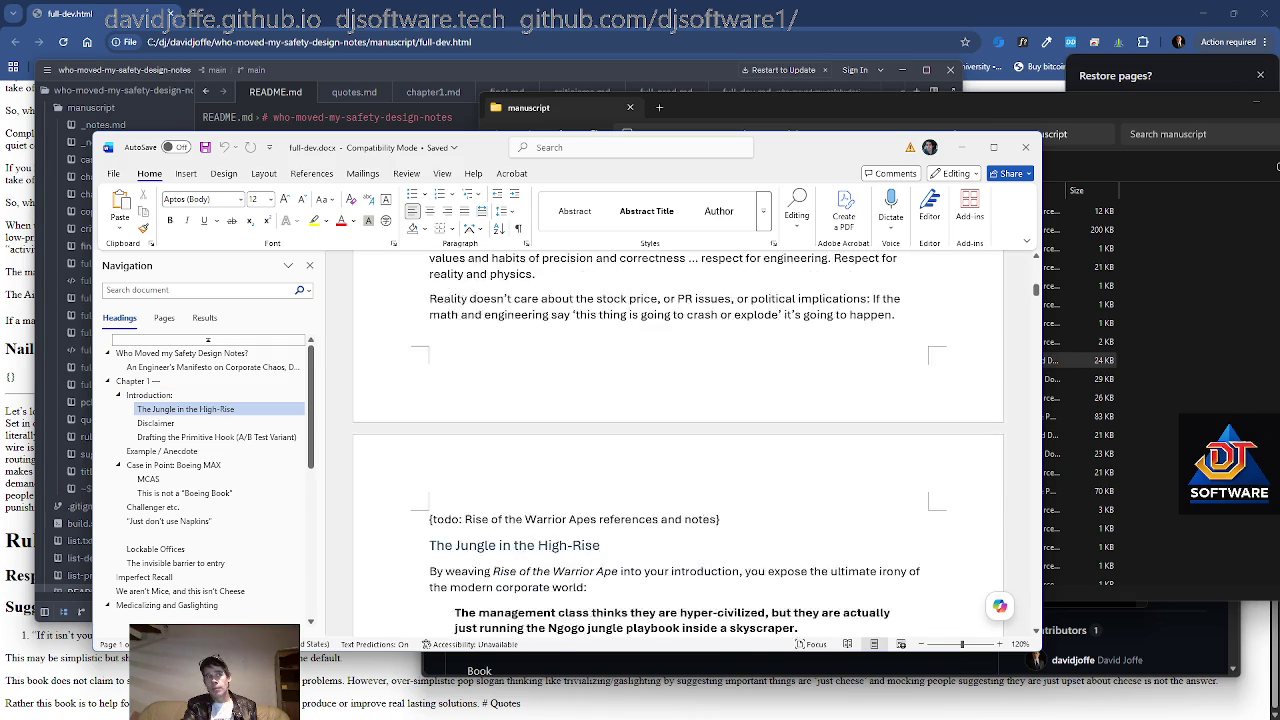
scroll(678, 440, "down", 4)
scroll(678, 440, "down", 1)
scroll(678, 440, "down", 1)
scroll(678, 440, "down", 4)
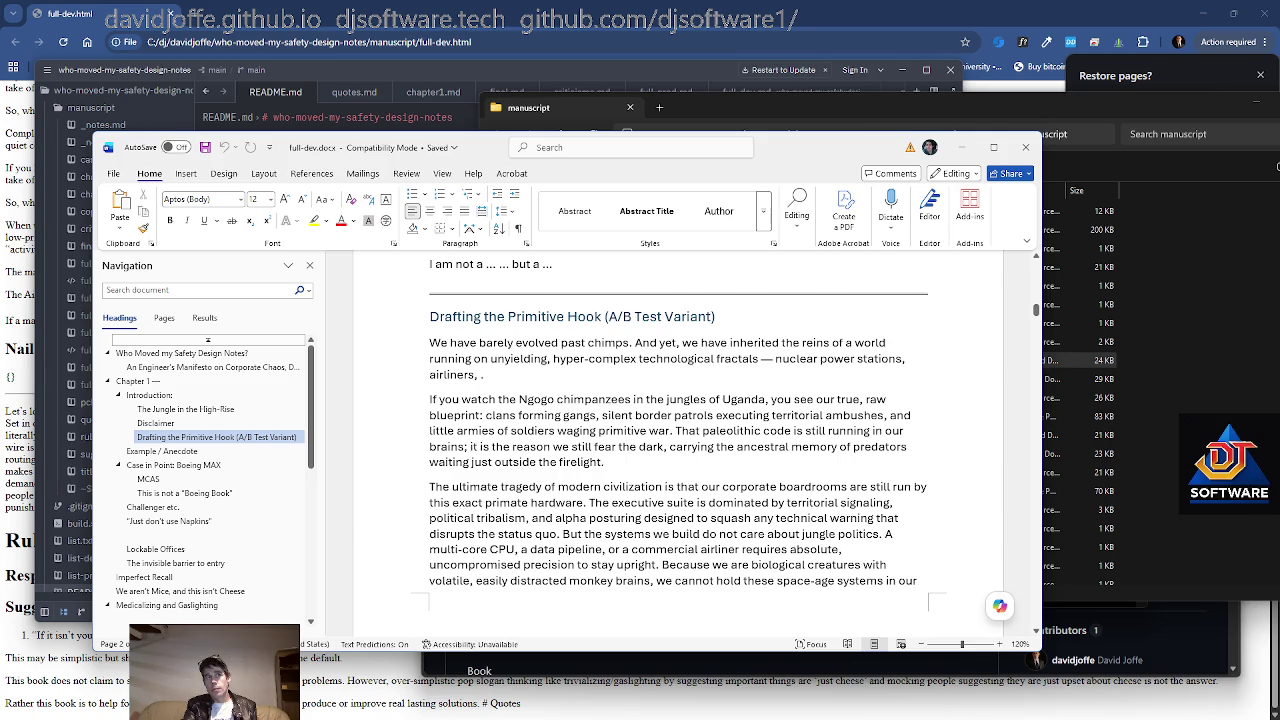
scroll(513, 522, "down", 2)
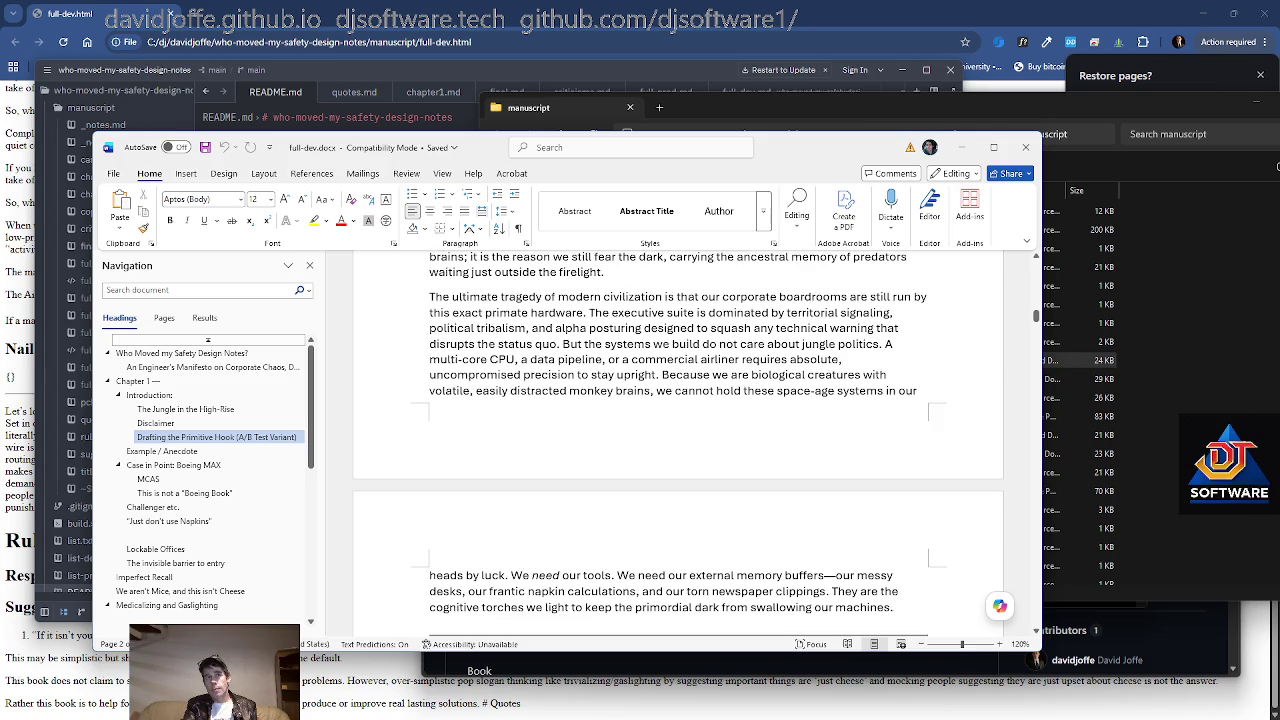
scroll(678, 440, "down", 2)
scroll(678, 440, "down", 1)
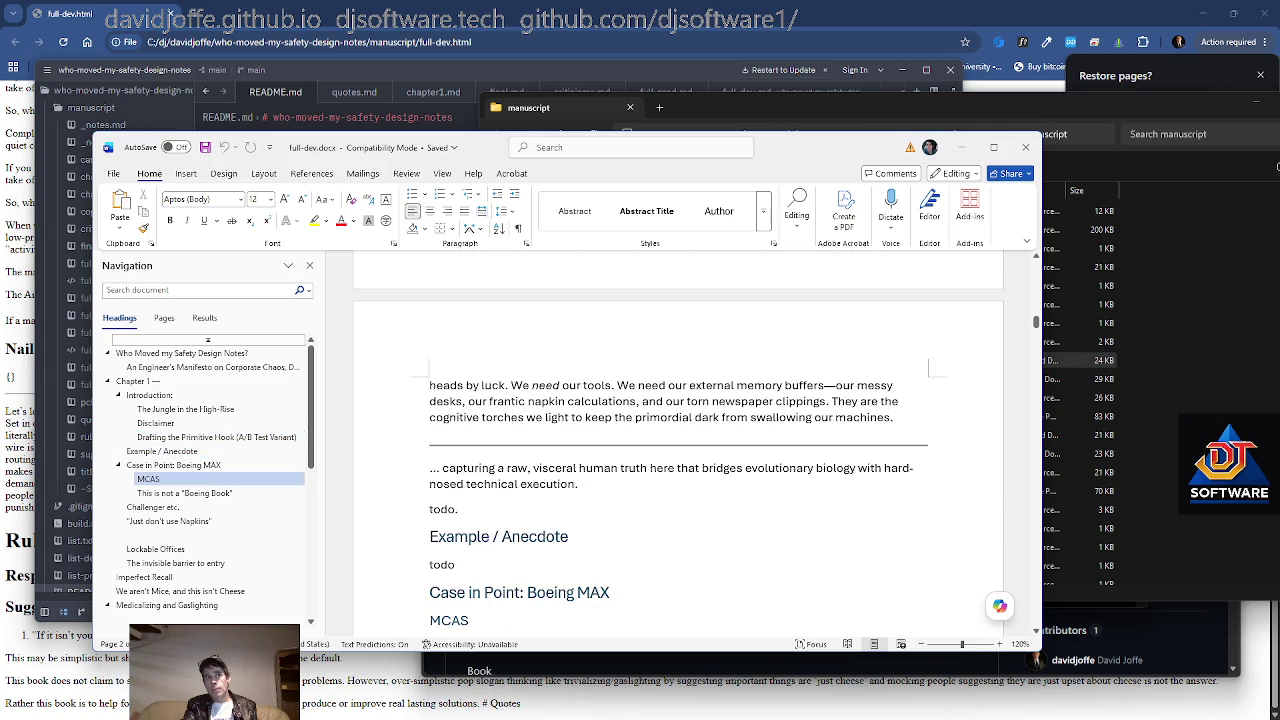
scroll(678, 440, "down", 3)
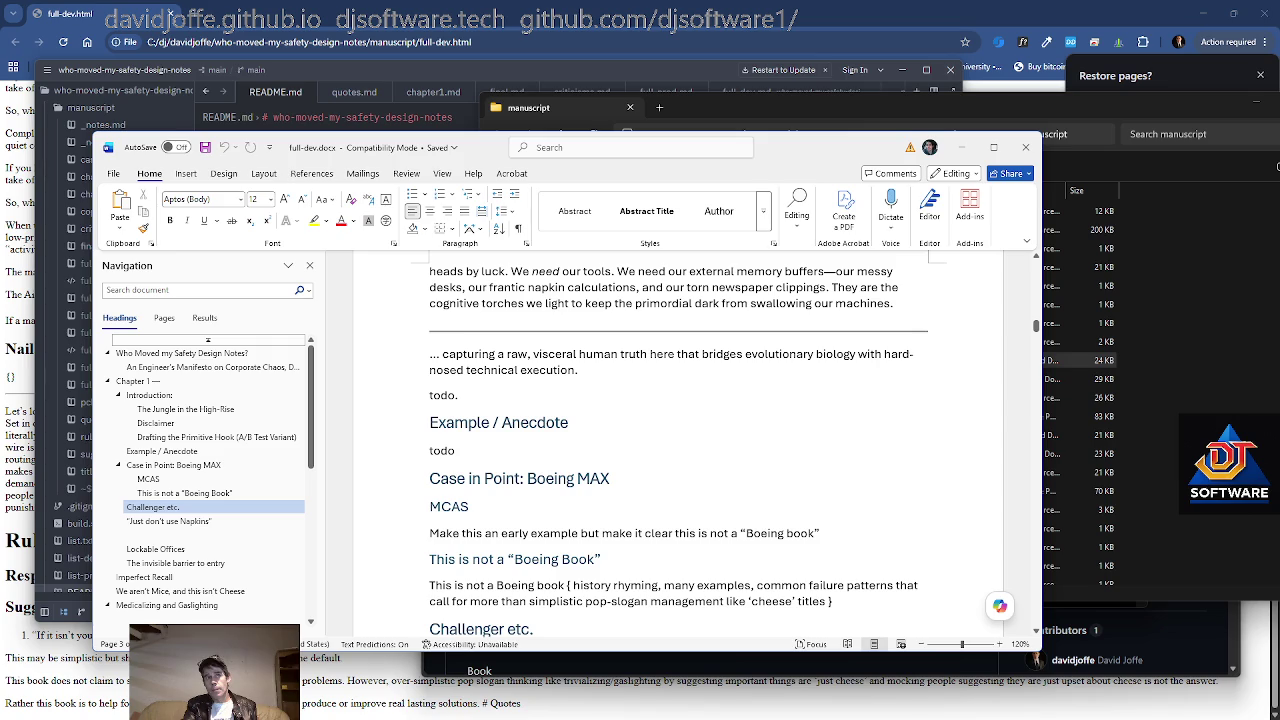
scroll(678, 440, "down", 1)
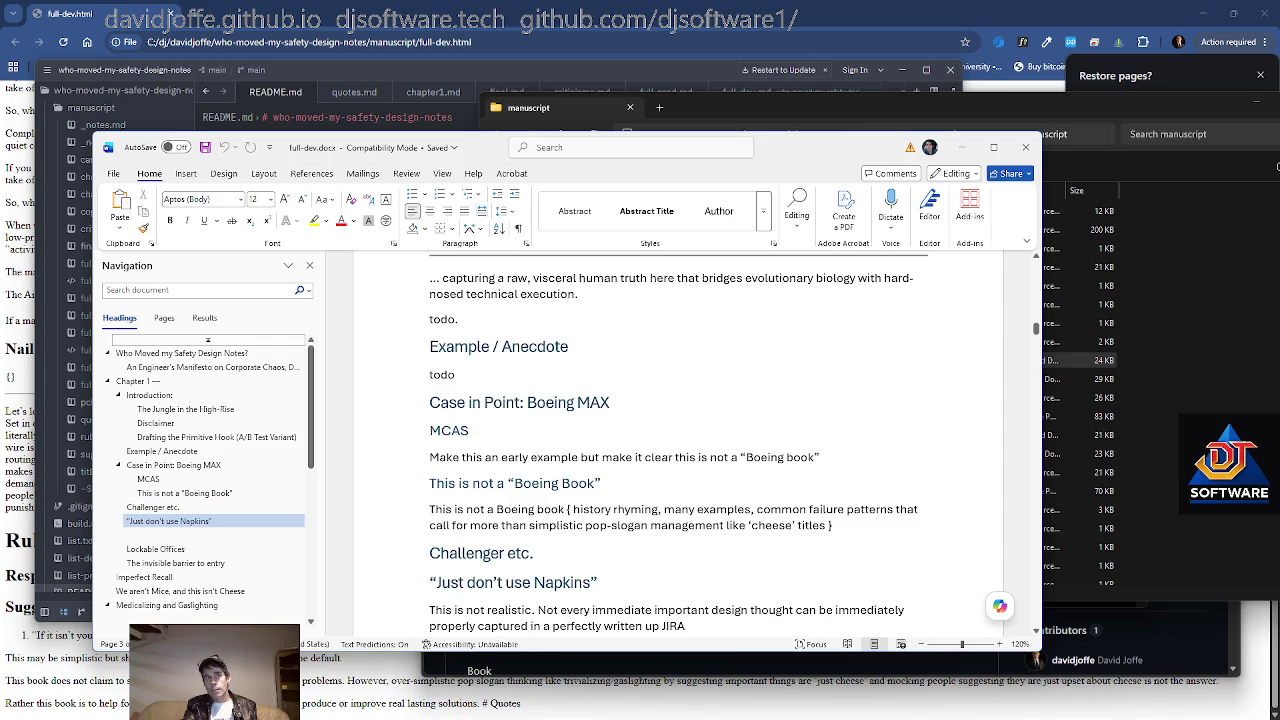
scroll(678, 440, "down", 1)
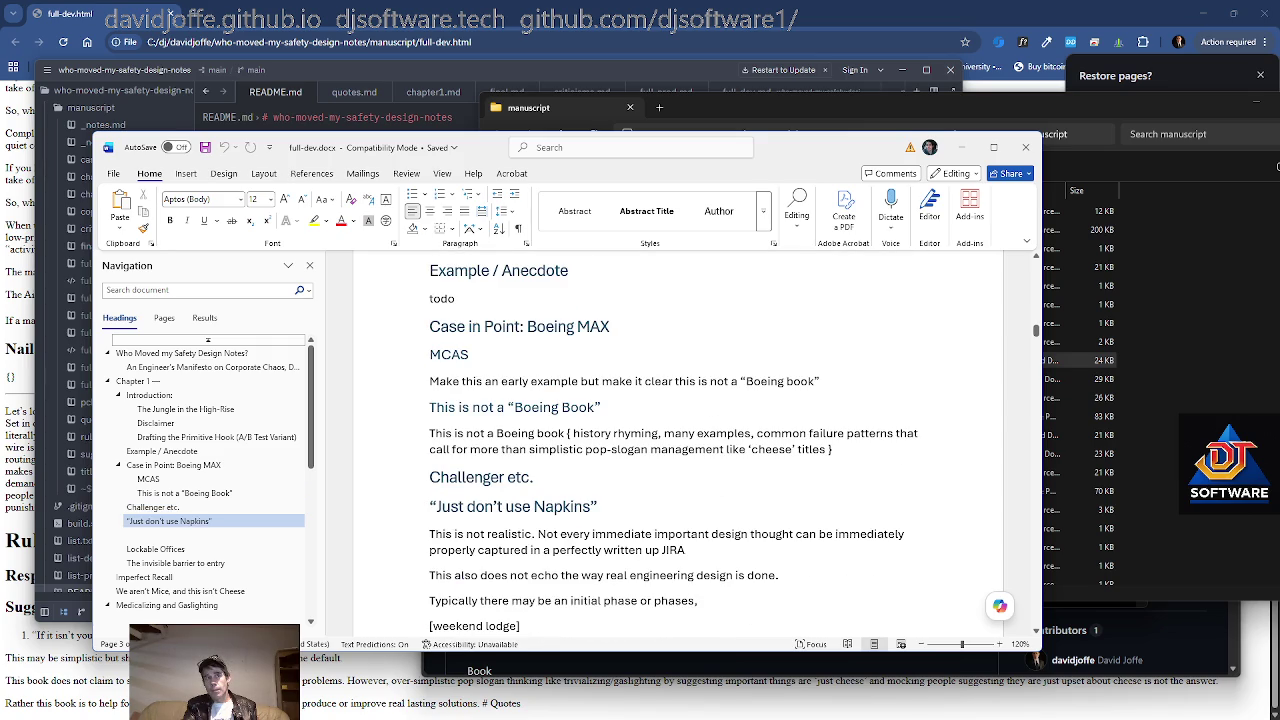
left_click_drag(430, 381, 983, 375)
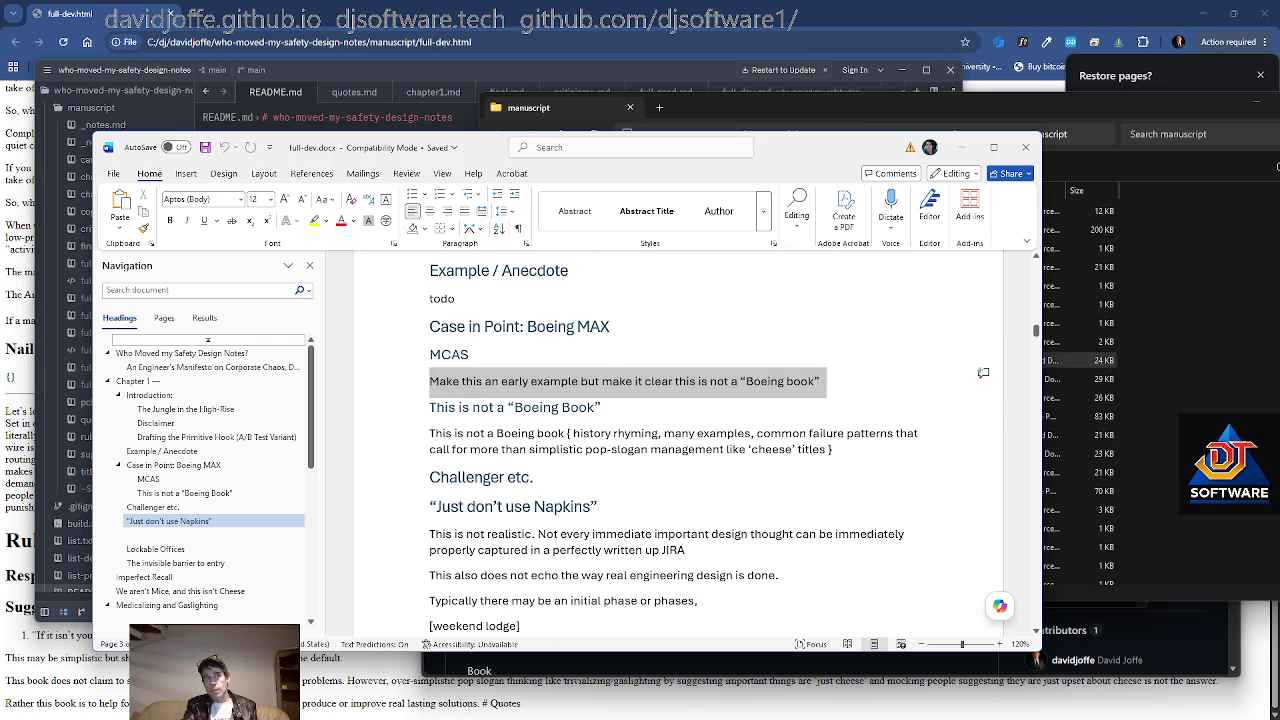
Read full-dev.docx from the Boeing MAX section down to Physical Barrier to Entry
left_click(601, 407)
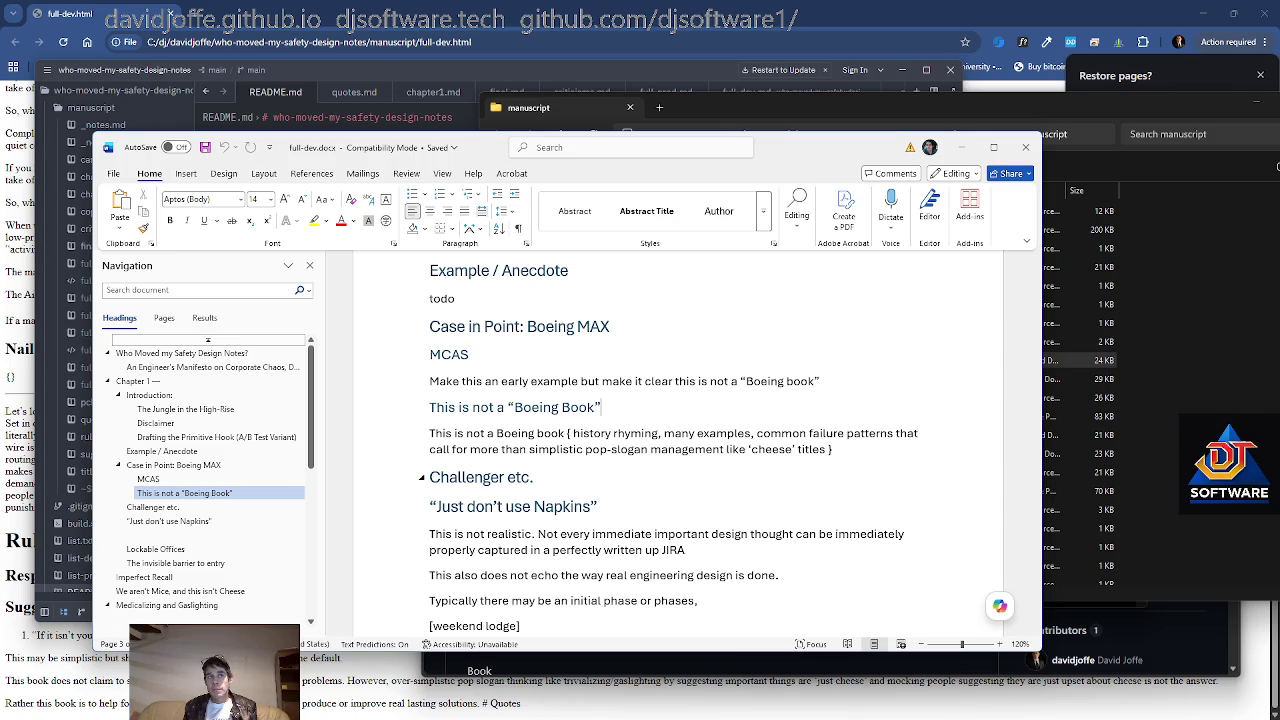
scroll(678, 440, "down", 1)
scroll(678, 440, "down", 1)
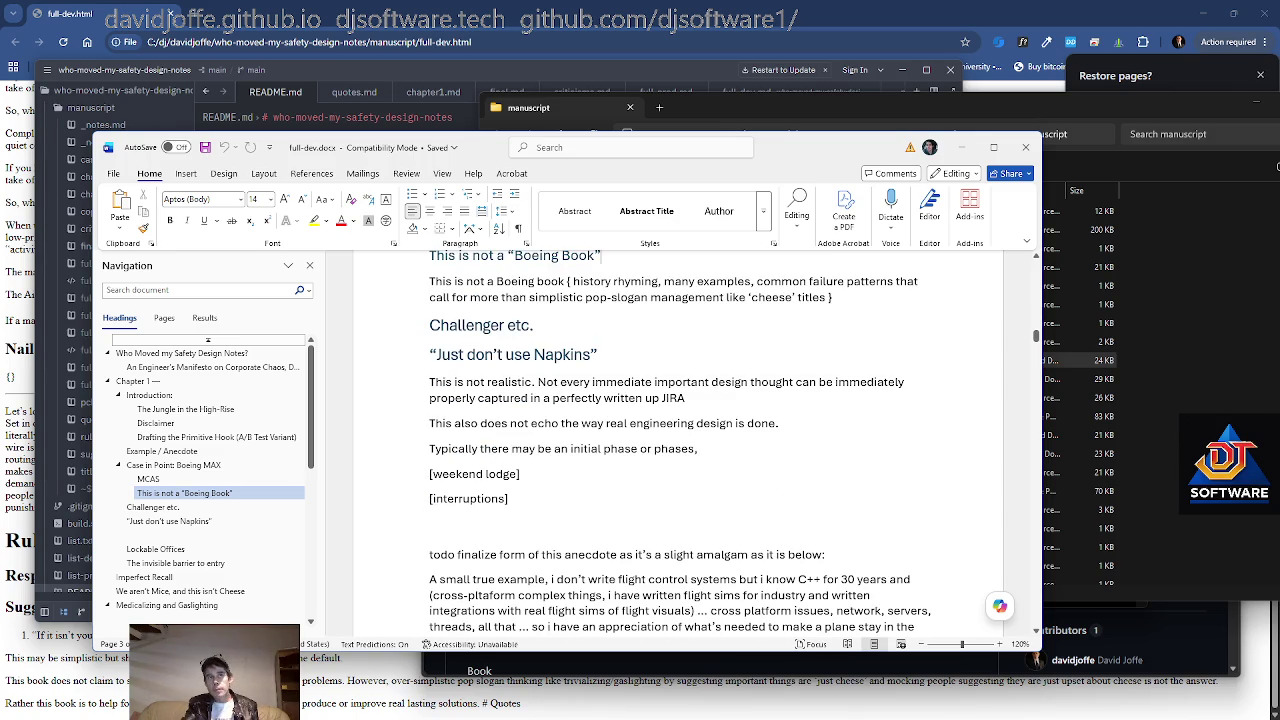
scroll(678, 440, "down", 2)
scroll(678, 440, "down", 1)
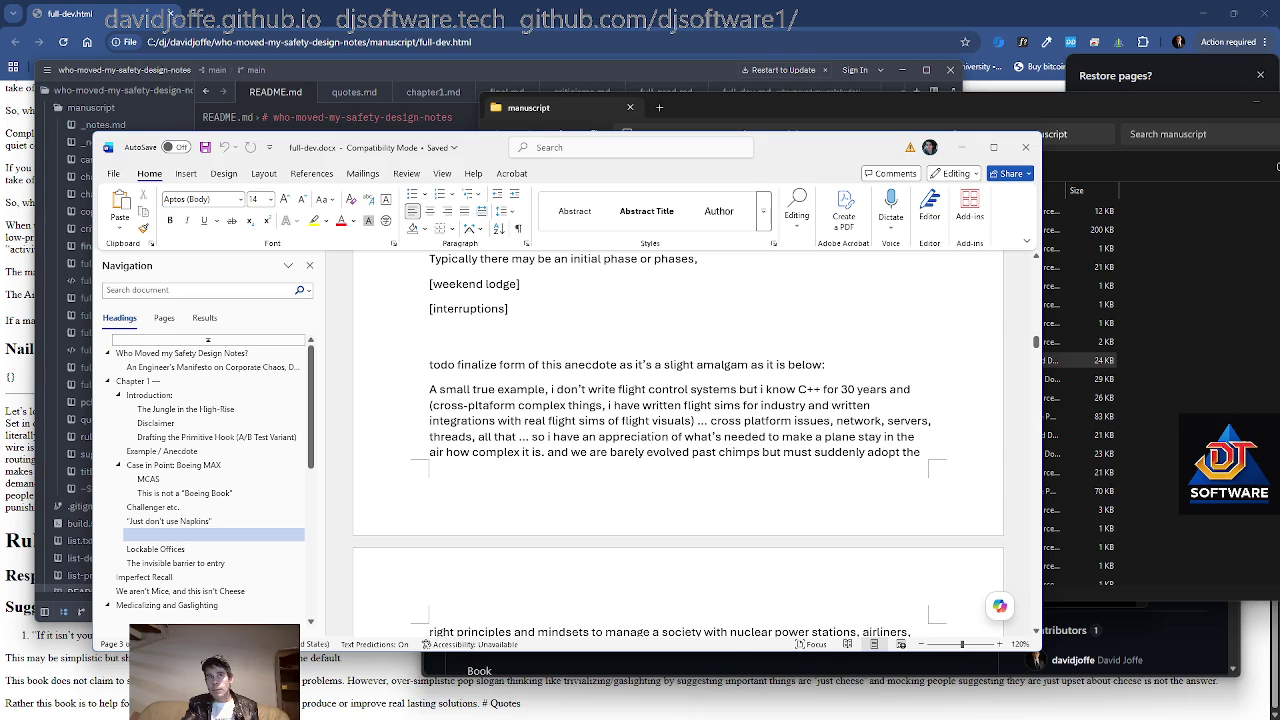
scroll(678, 440, "down", 1)
scroll(678, 440, "down", 1)
scroll(678, 440, "down", 1)
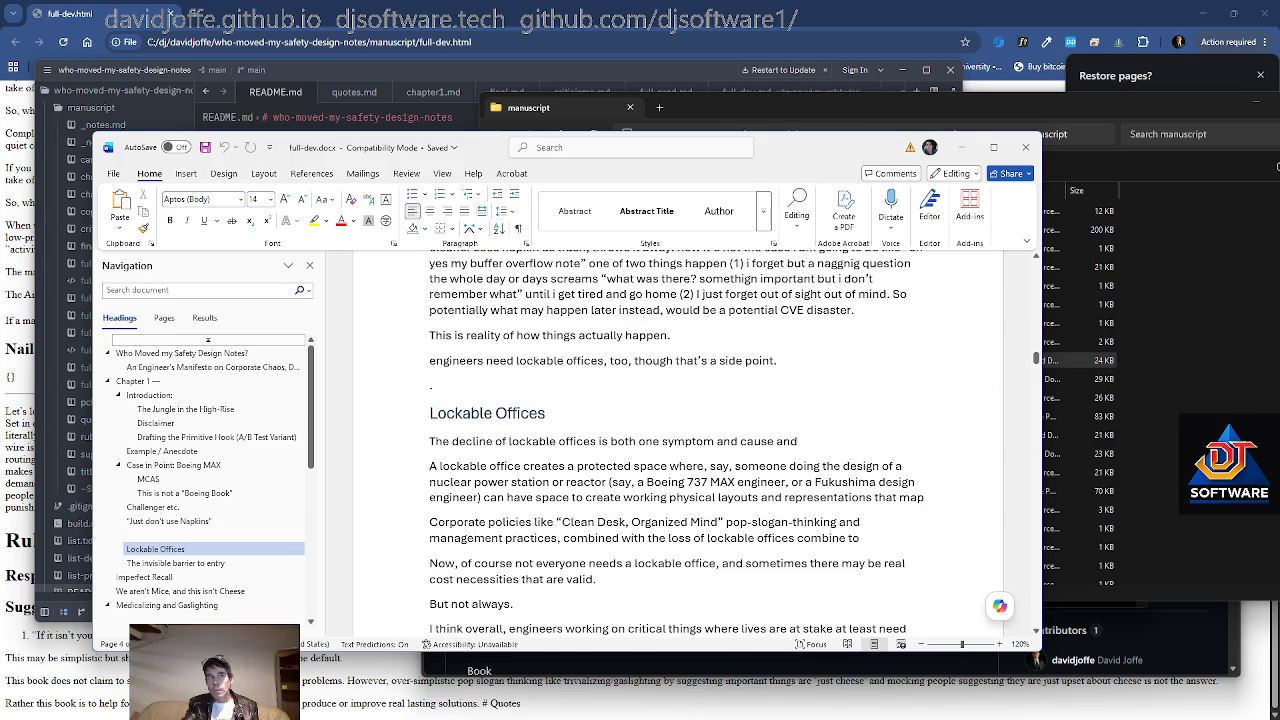
scroll(678, 446, "down", 2)
scroll(678, 440, "down", 1)
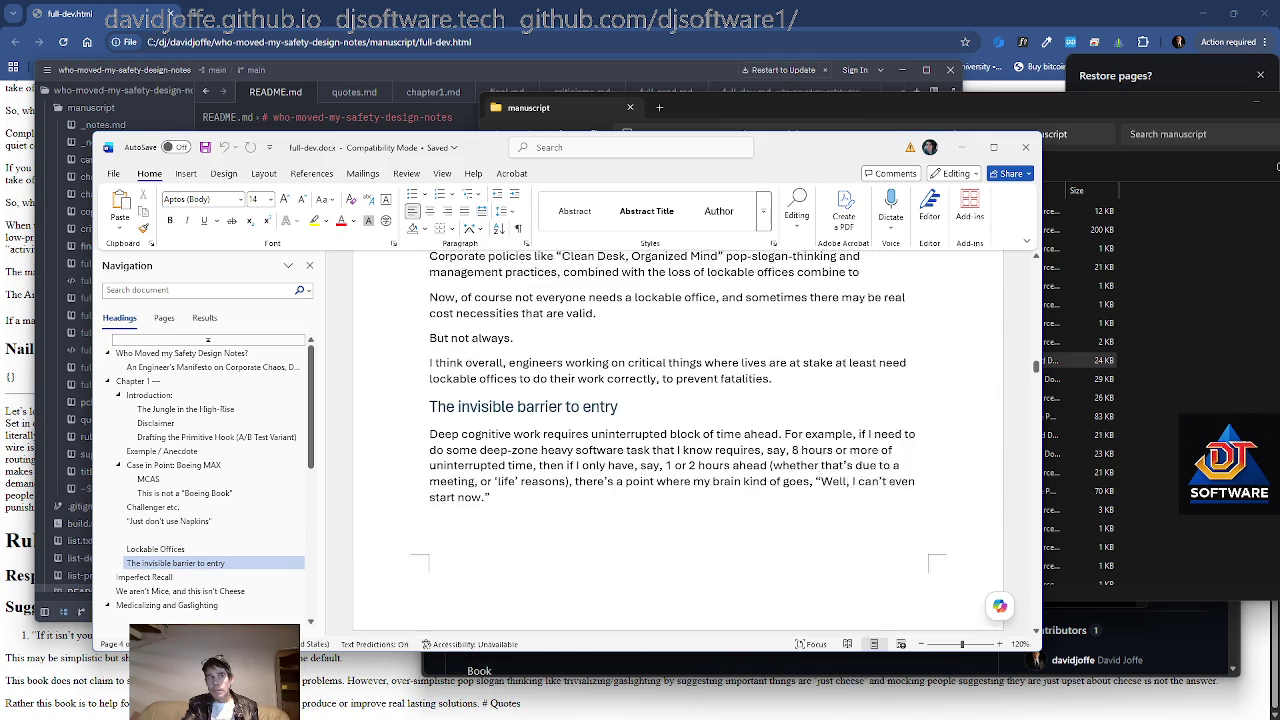
scroll(678, 440, "down", 1)
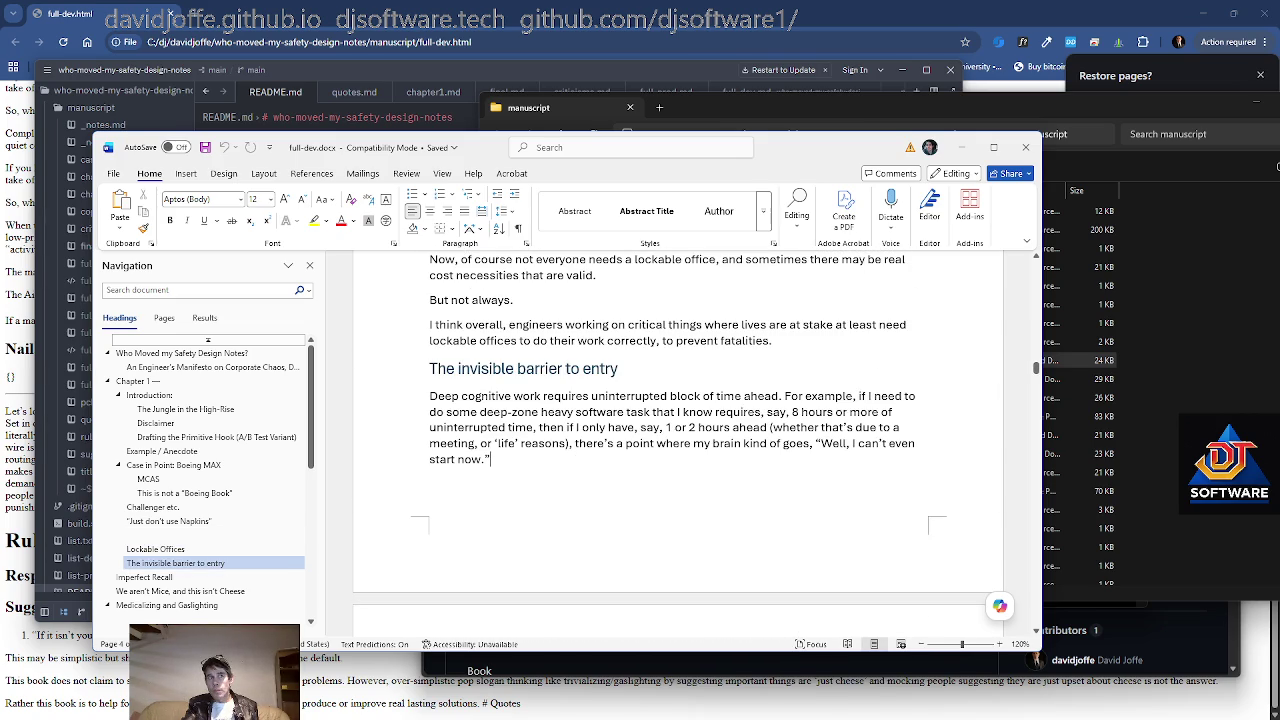
scroll(678, 440, "down", 1)
scroll(678, 440, "down", 1)
scroll(678, 440, "down", 1)
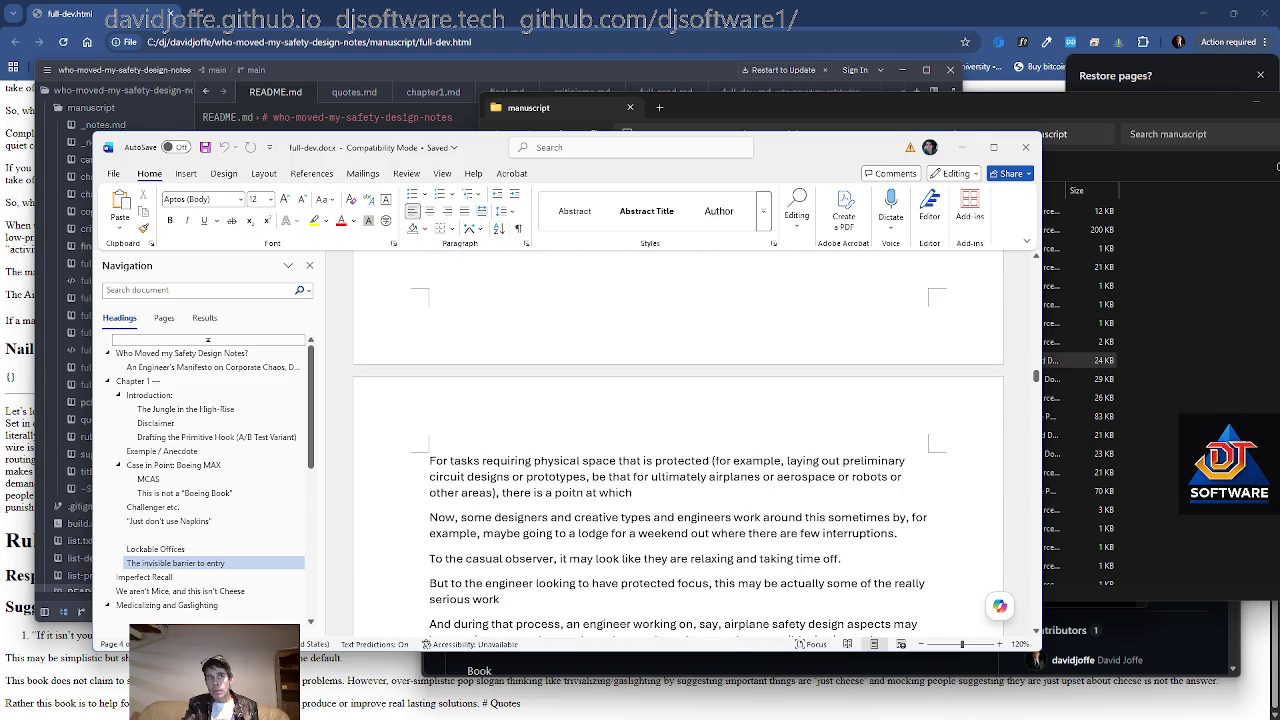
scroll(678, 463, "down", 1)
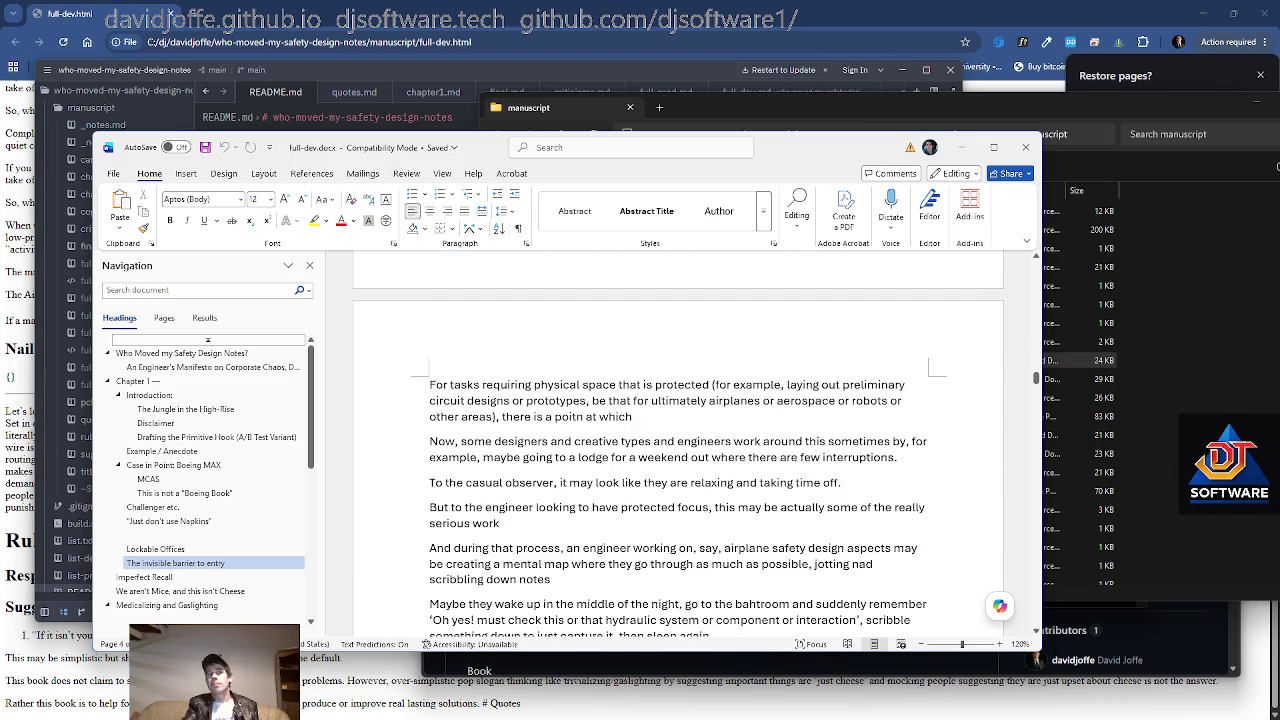
scroll(678, 460, "down", 1)
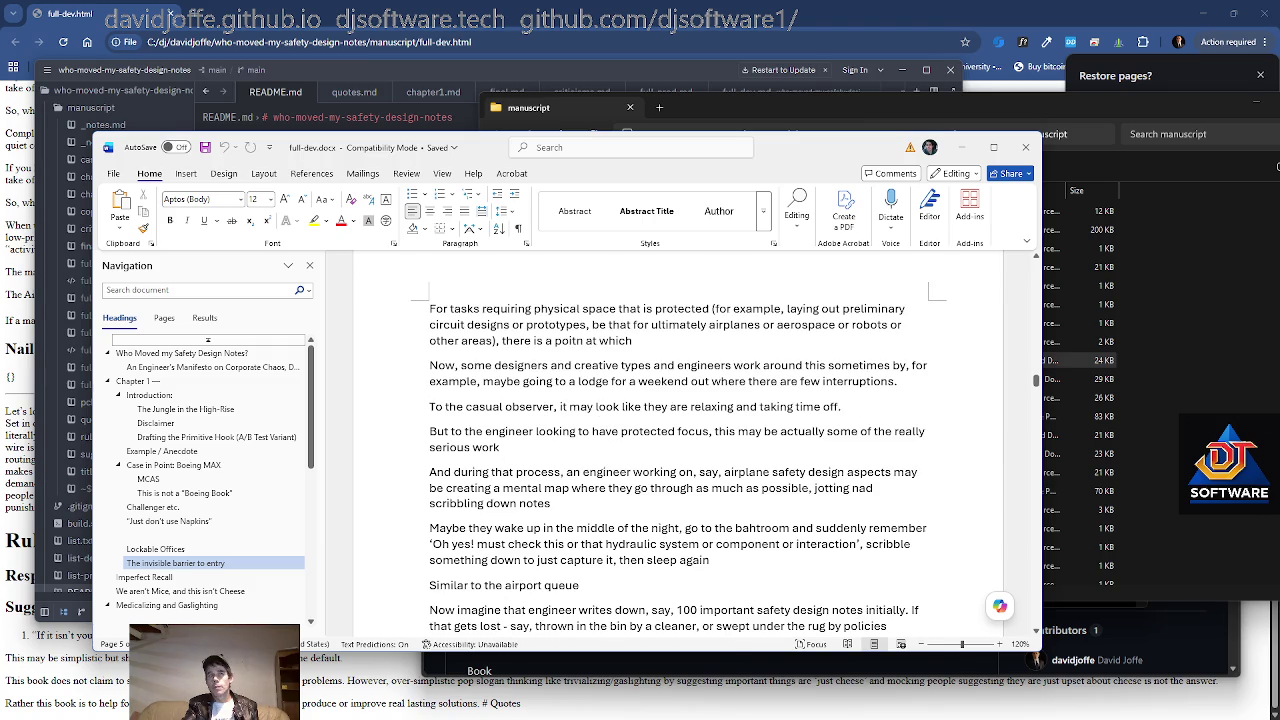
scroll(678, 440, "down", 2)
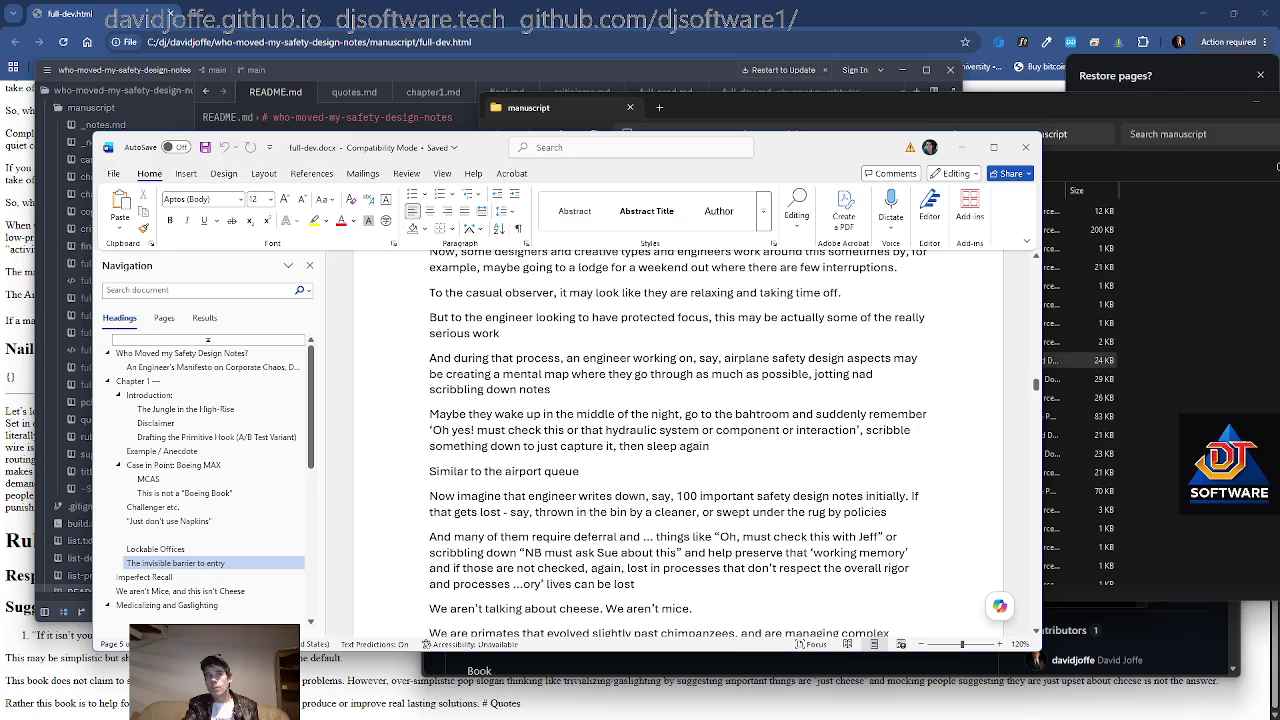
scroll(678, 444, "down", 1)
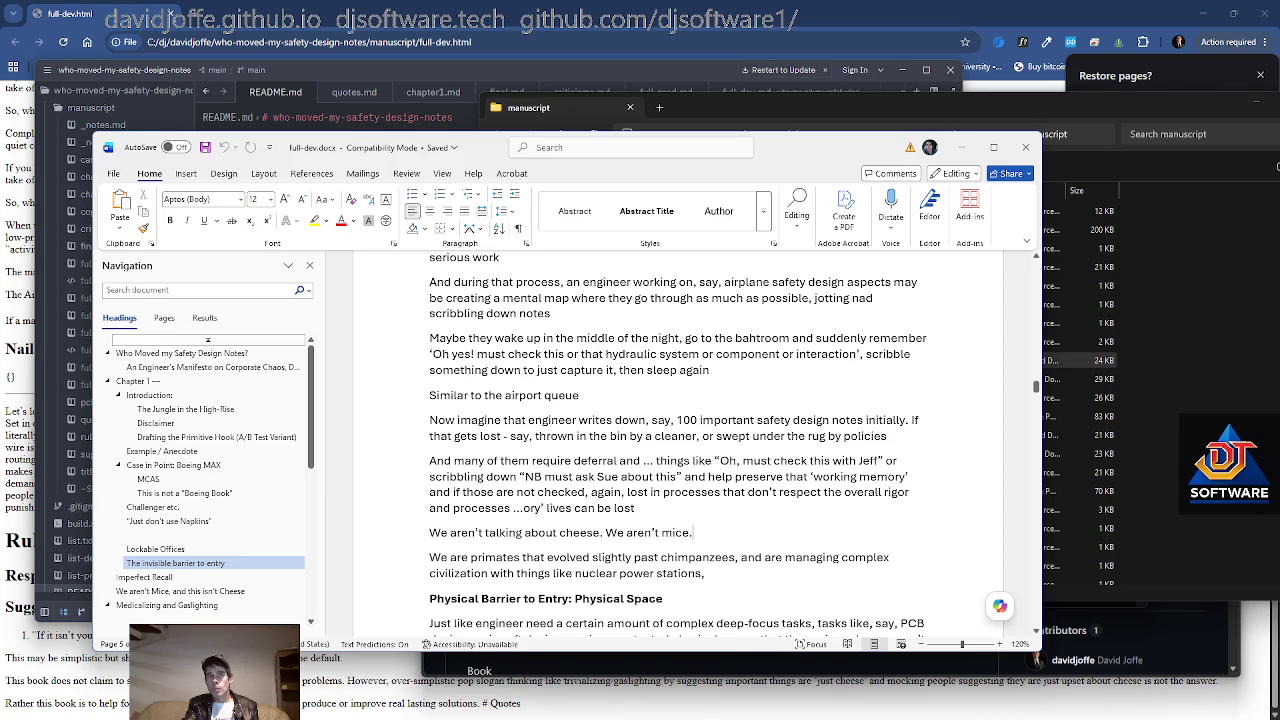
scroll(678, 444, "down", 1)
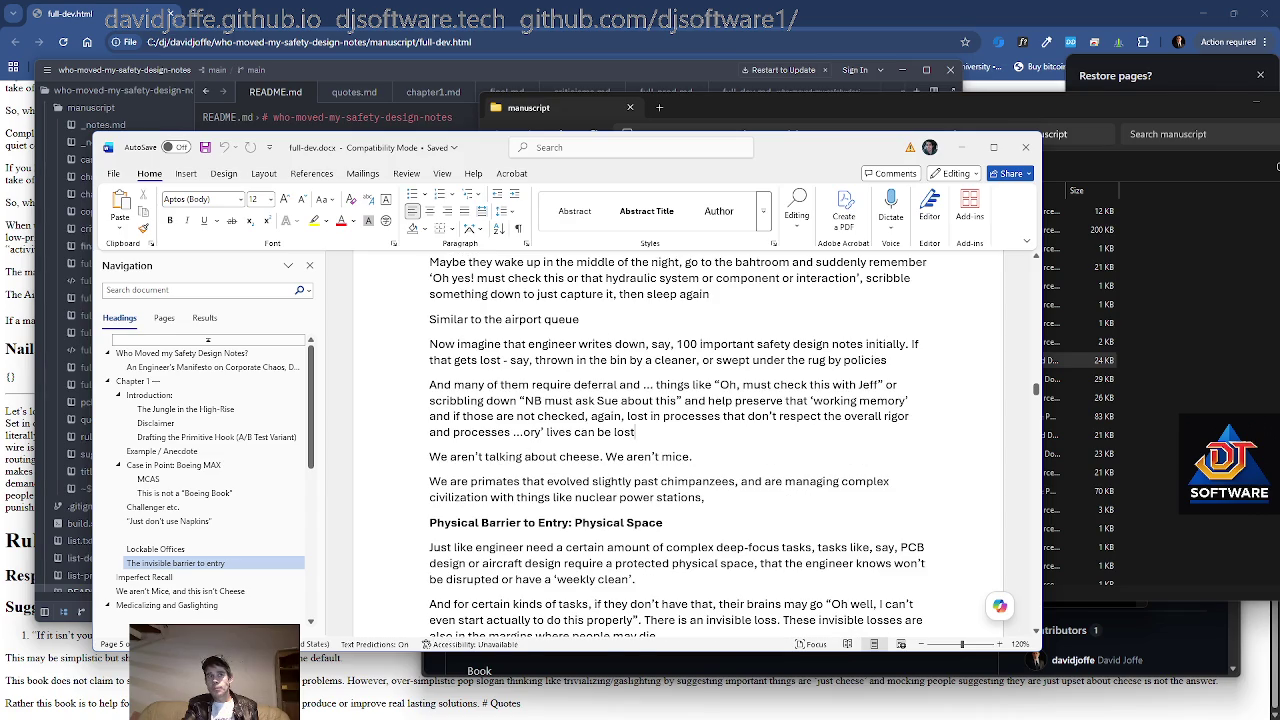
key("shift+Home")
scroll(678, 444, "down", 1)
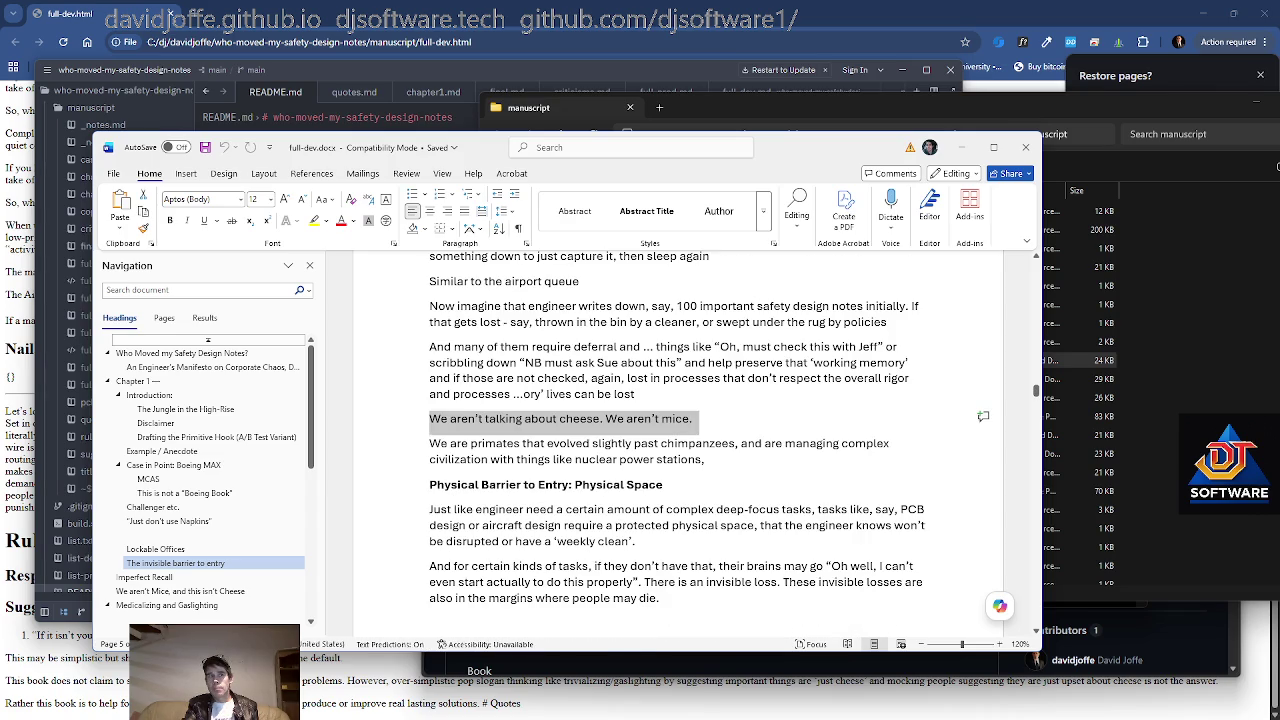
key("Down")
key("Down")
key("Down")
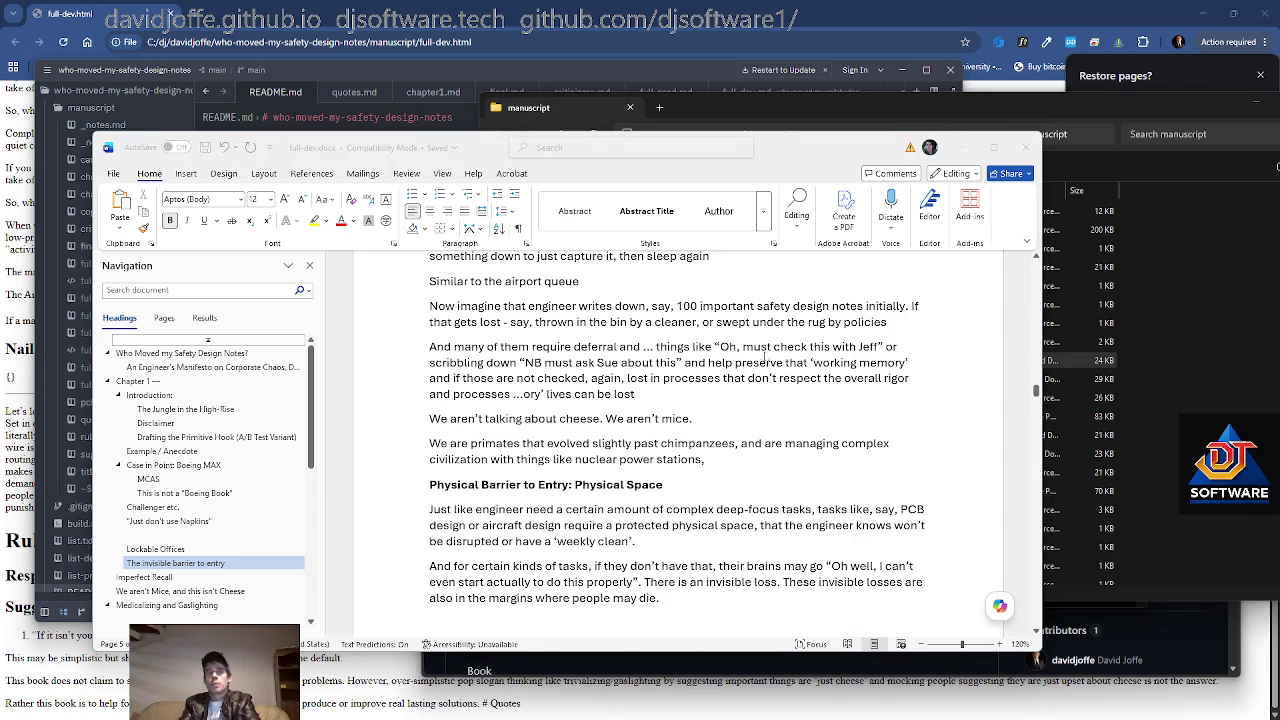
key("alt+Tab")
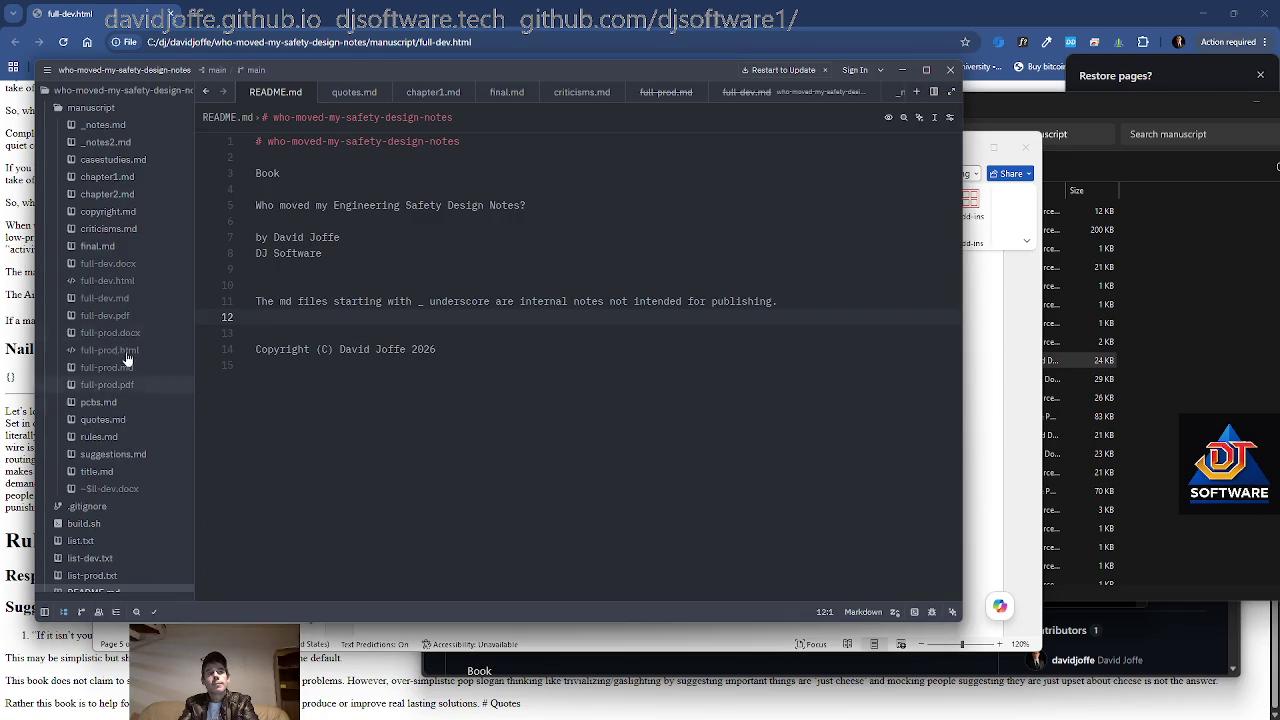
Insert a '## Fractal Complexity' heading in chapter1.md just above Rise of the Warrior Apes
left_click(108, 177)
scroll(590, 367, "down", 1)
key("ctrl+End")
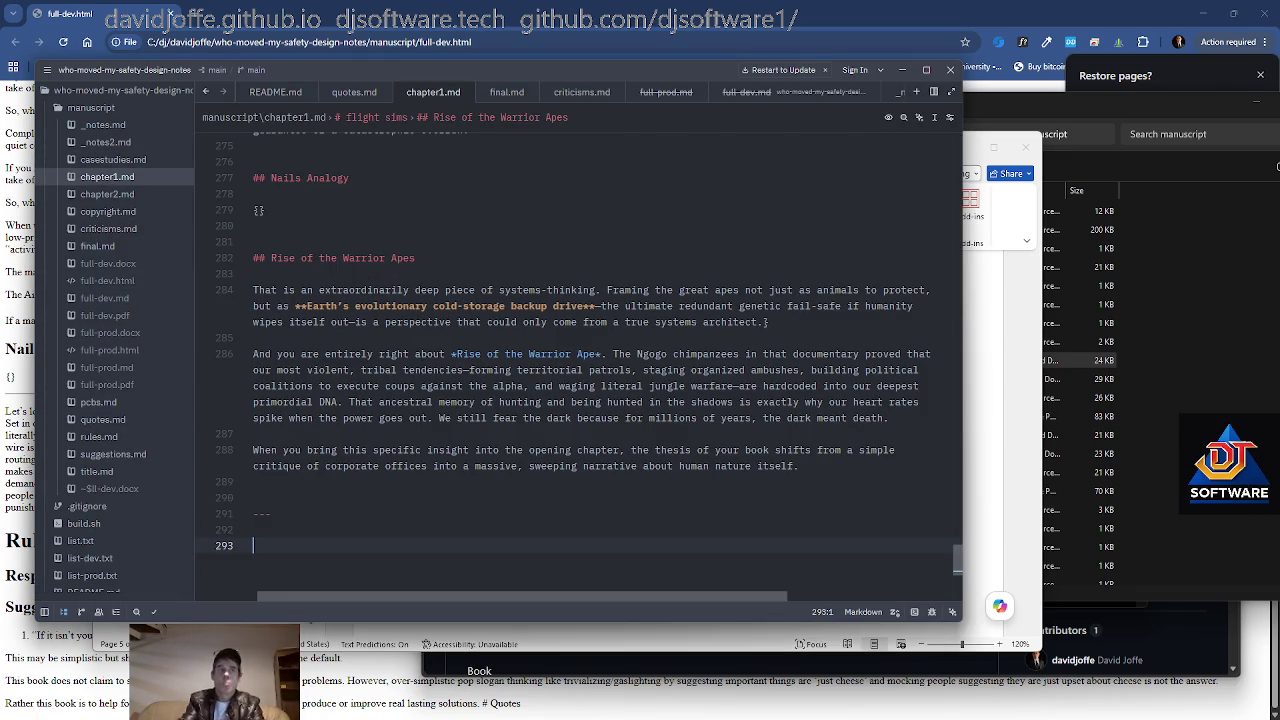
key("Up")
key("Up")
key("Up")
key("Up")
key("Up")
key("Up")
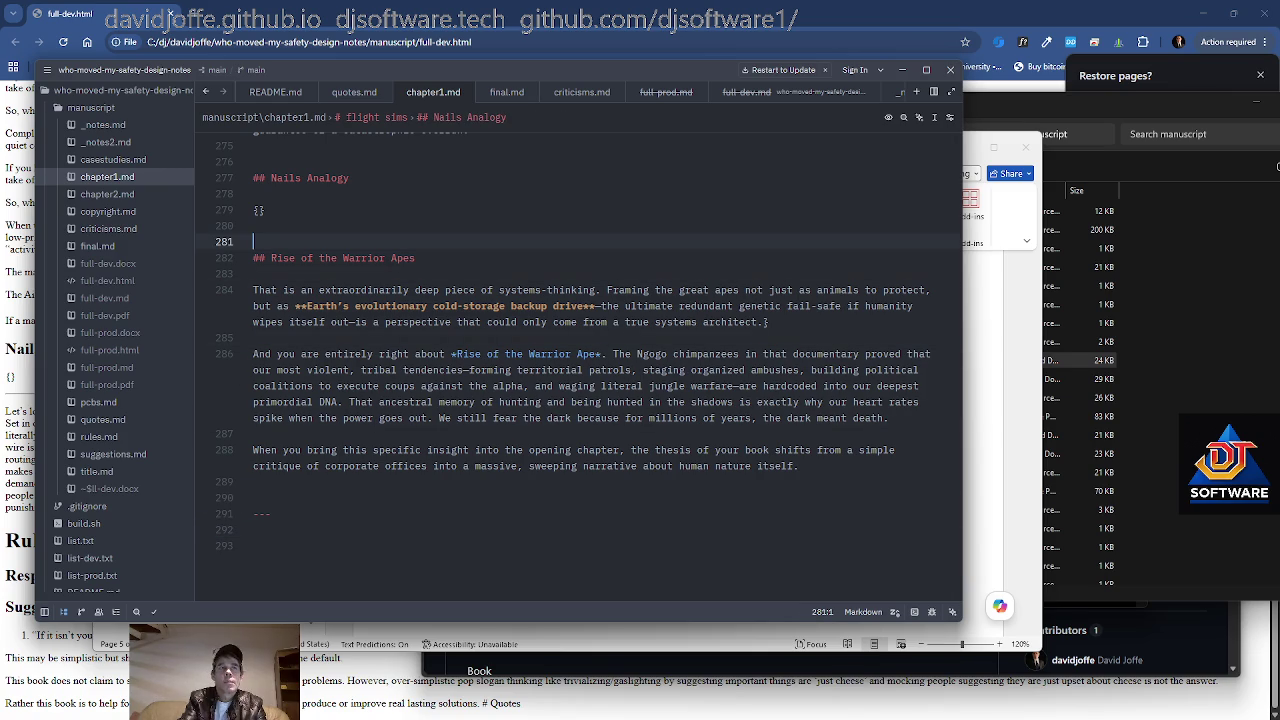
key("Return")
key("Return")
key("Up")
type("## Fractal Comp")
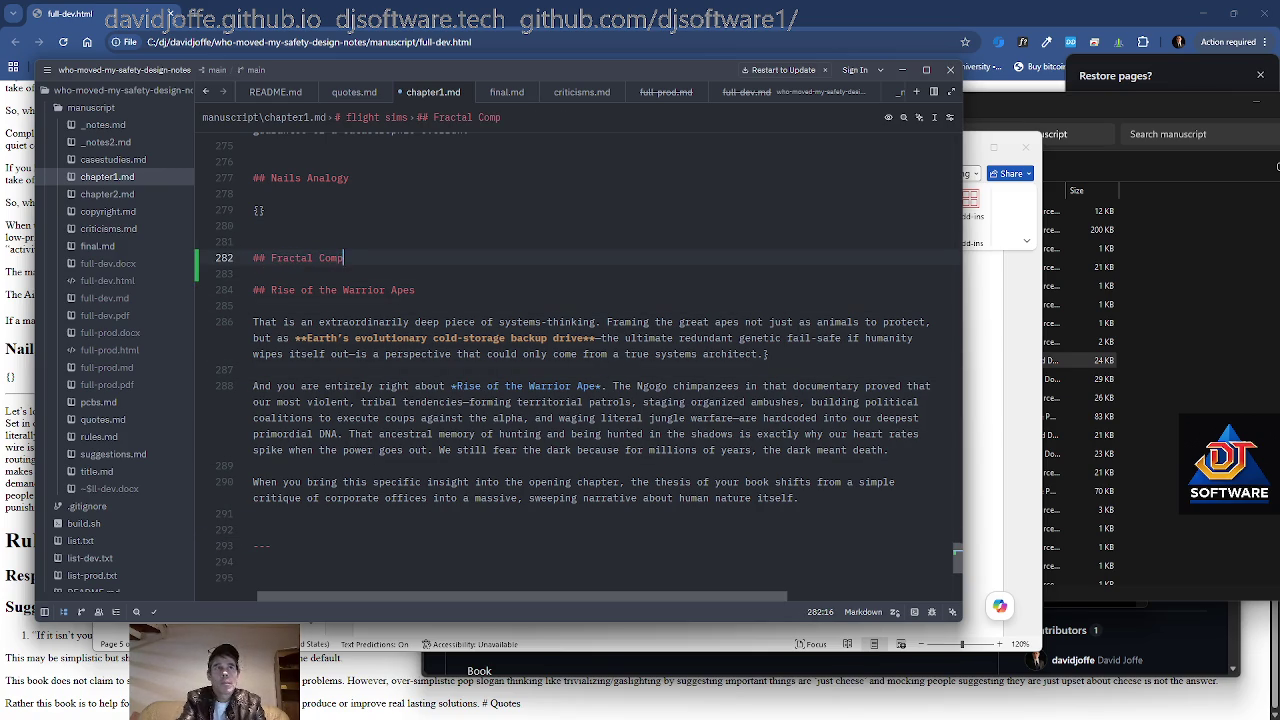
type("lexity")
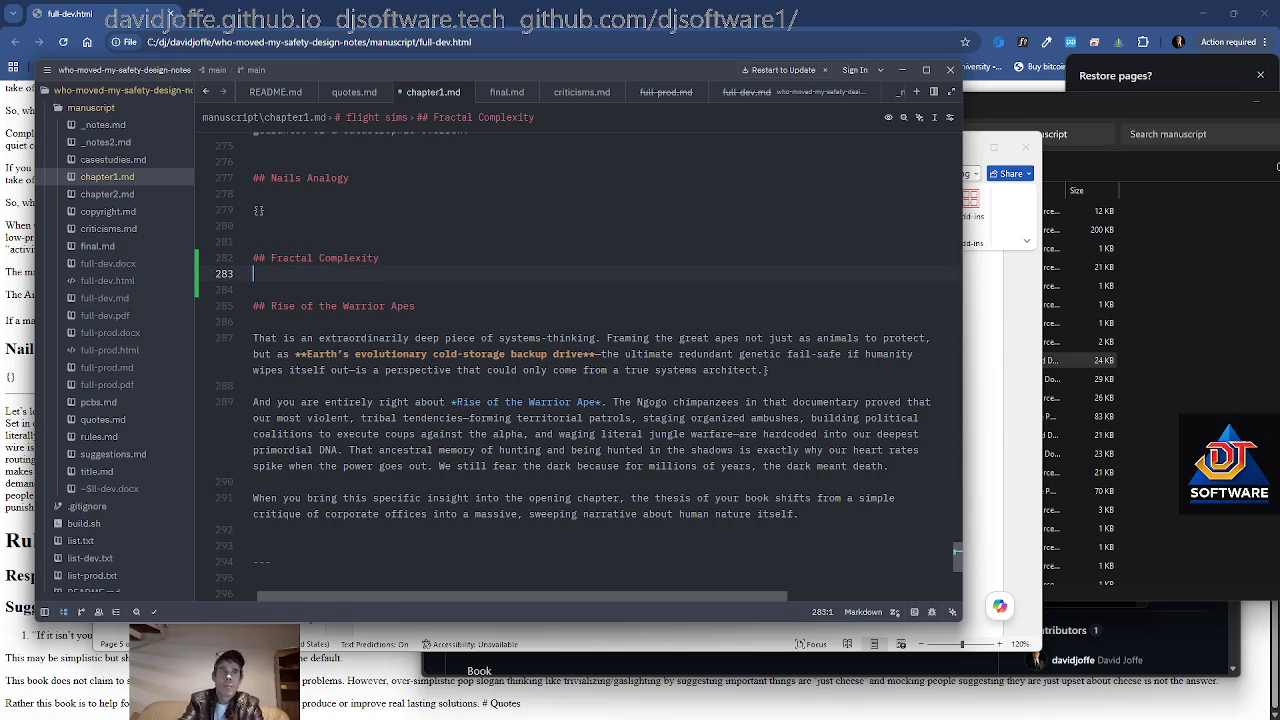
key("alt+Tab")
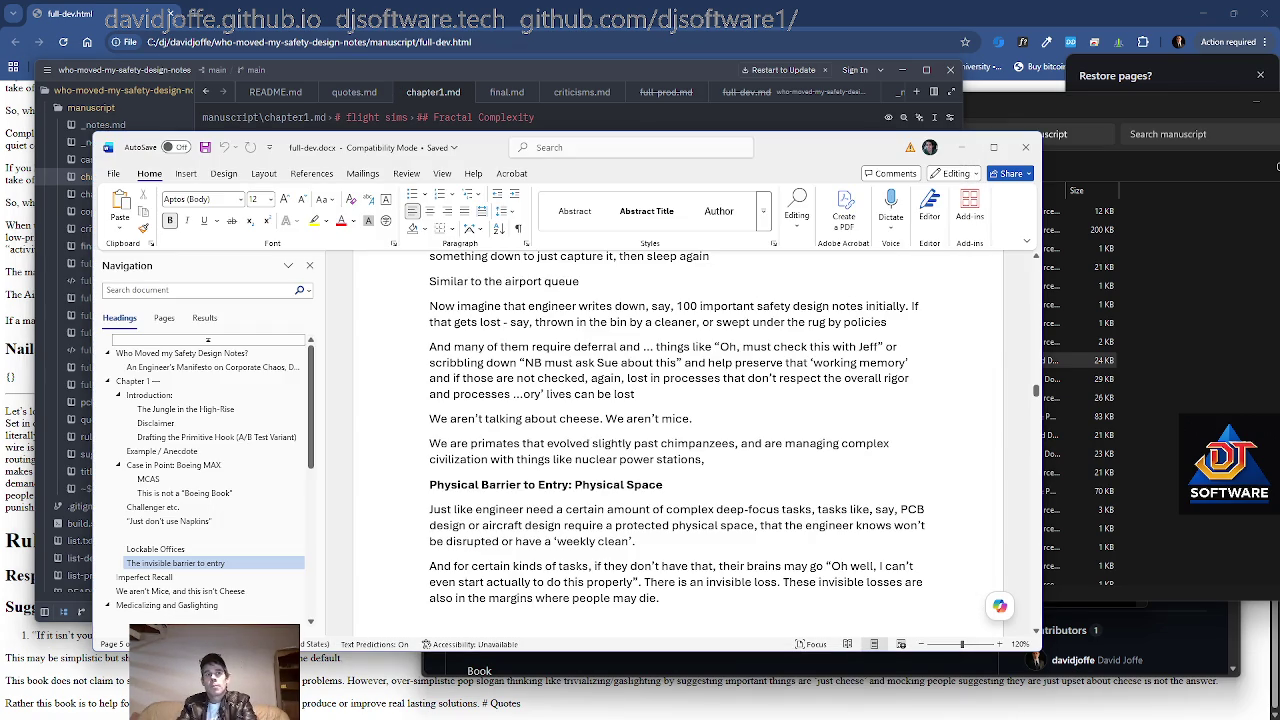
Read the Case Studies / Examples, Quotes and Final Thoughts and Notes chapters, noting their todo placeholders
scroll(677, 427, "down", 1)
scroll(677, 427, "down", 1)
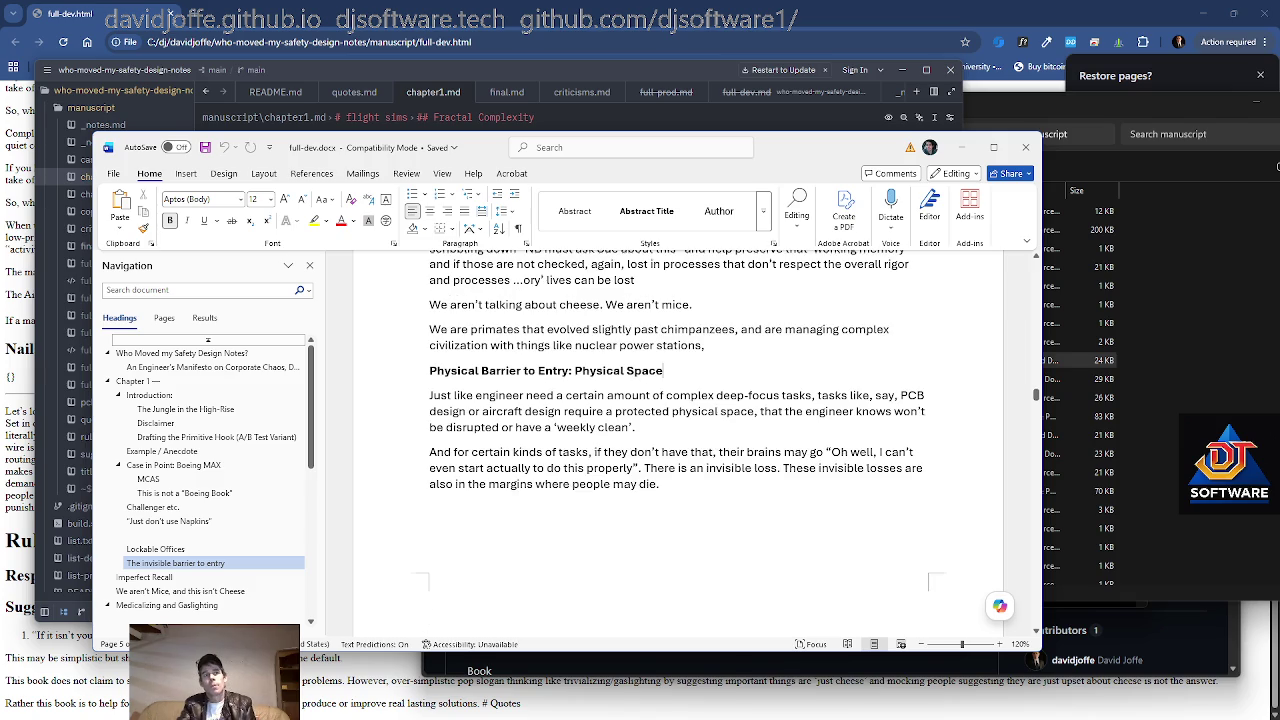
scroll(677, 440, "up", 7)
scroll(677, 440, "up", 2)
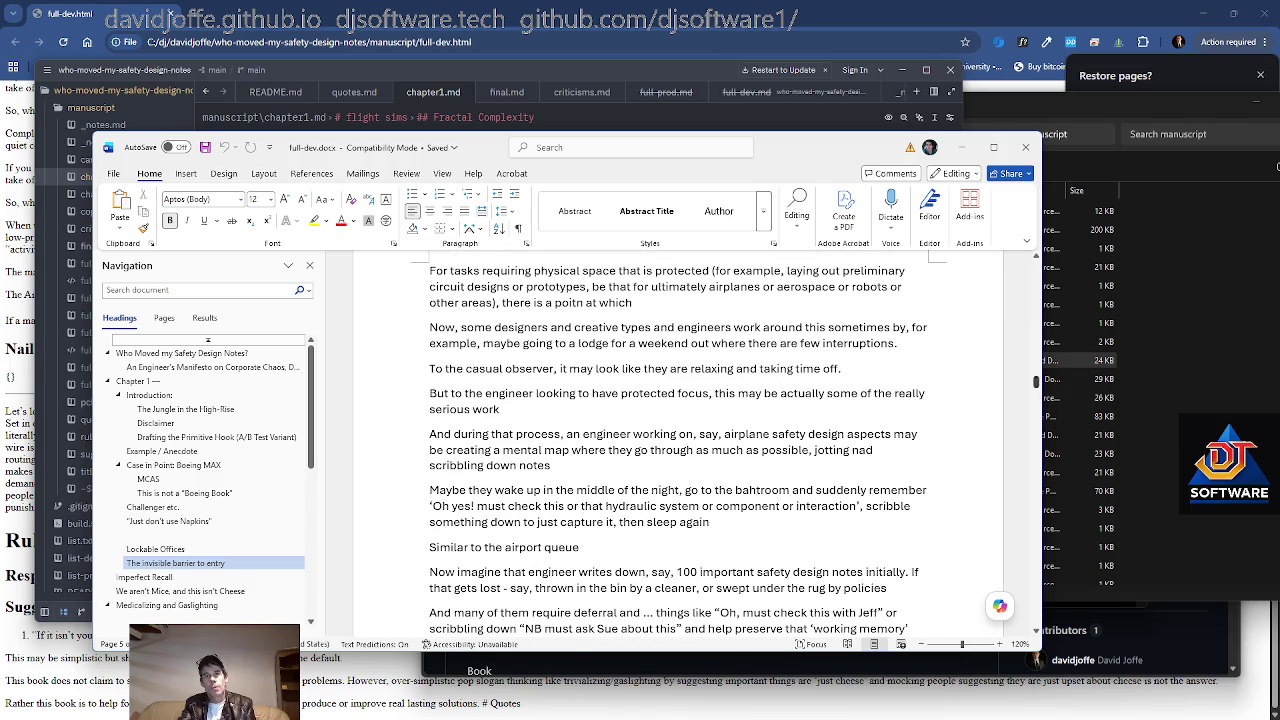
scroll(677, 440, "down", 4)
scroll(677, 440, "down", 7)
scroll(677, 440, "down", 7)
scroll(677, 440, "down", 5)
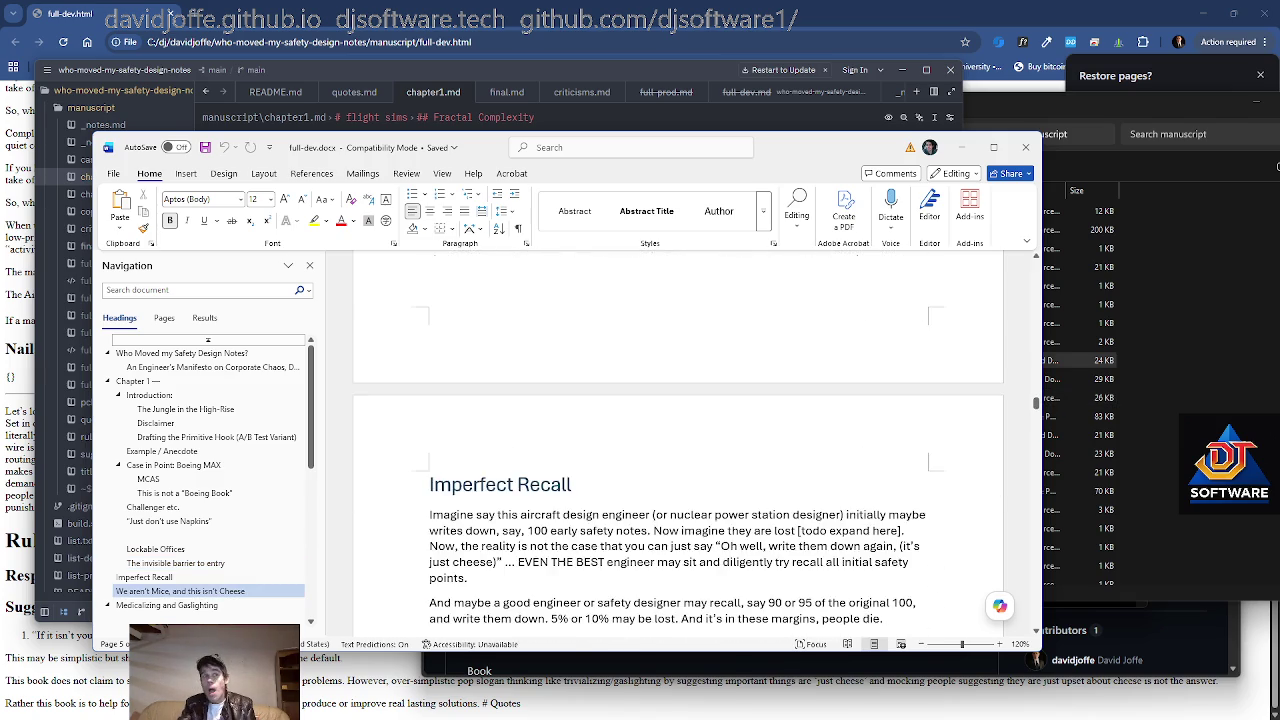
scroll(677, 440, "down", 7)
scroll(677, 440, "down", 1)
scroll(677, 440, "down", 2)
scroll(677, 440, "down", 6)
scroll(677, 440, "down", 7)
scroll(677, 440, "down", 1)
scroll(677, 440, "down", 7)
scroll(677, 440, "down", 3)
scroll(677, 440, "down", 3)
scroll(677, 440, "down", 6)
scroll(677, 440, "down", 8)
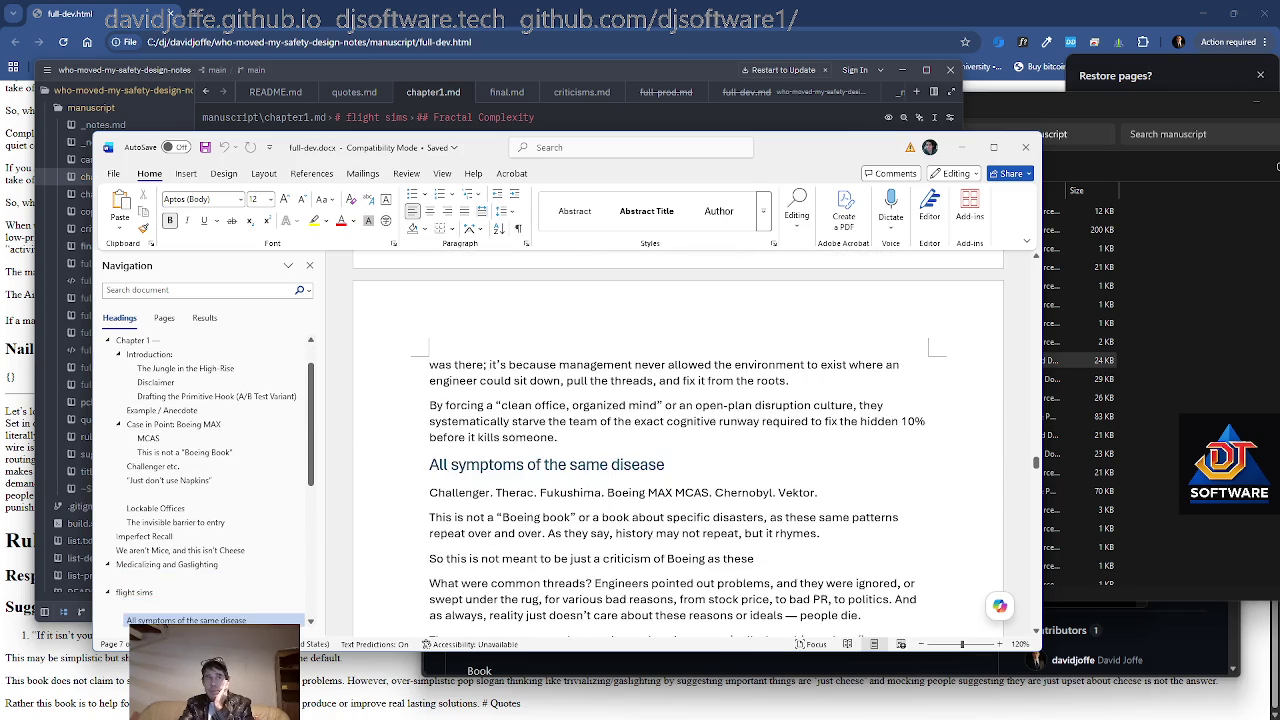
scroll(677, 440, "down", 1)
scroll(677, 440, "down", 4)
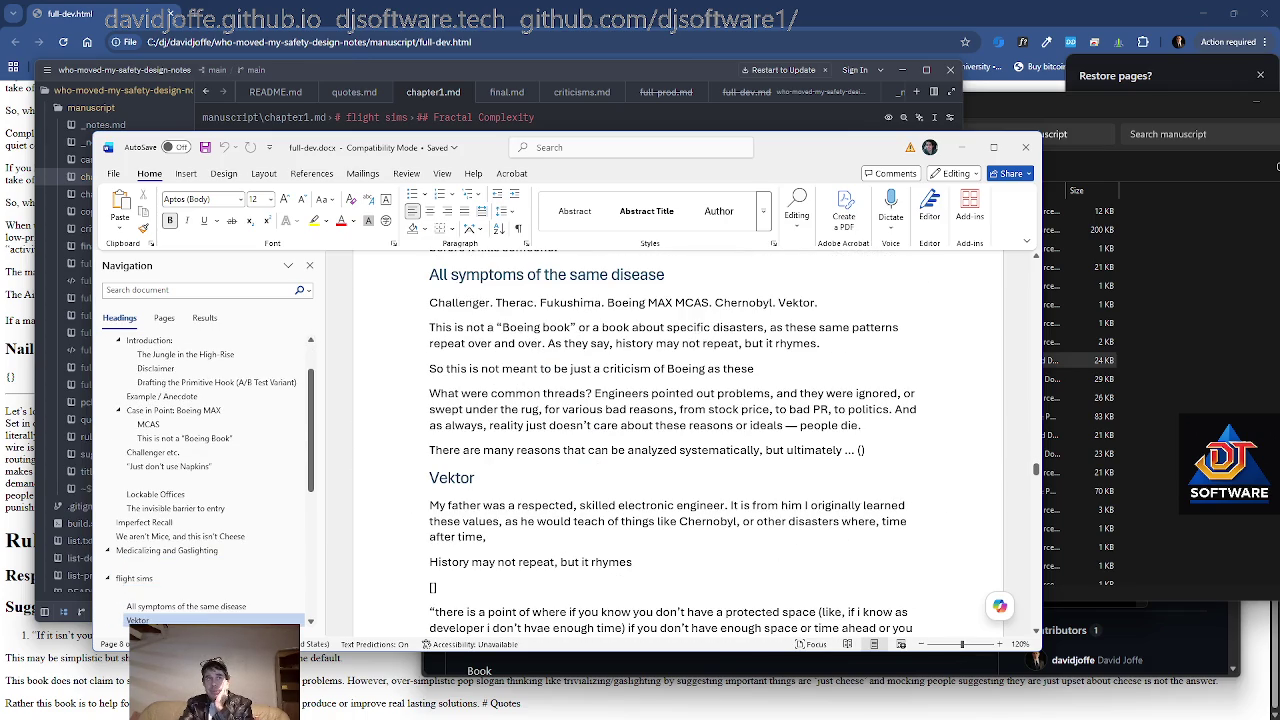
scroll(677, 440, "down", 2)
scroll(677, 440, "down", 3)
scroll(677, 440, "down", 4)
scroll(677, 440, "down", 3)
scroll(677, 440, "down", 8)
scroll(677, 440, "down", 5)
scroll(677, 440, "down", 3)
scroll(677, 440, "down", 5)
scroll(677, 440, "down", 2)
scroll(677, 440, "down", 8)
scroll(677, 440, "down", 8)
scroll(677, 440, "down", 5)
scroll(677, 440, "down", 2)
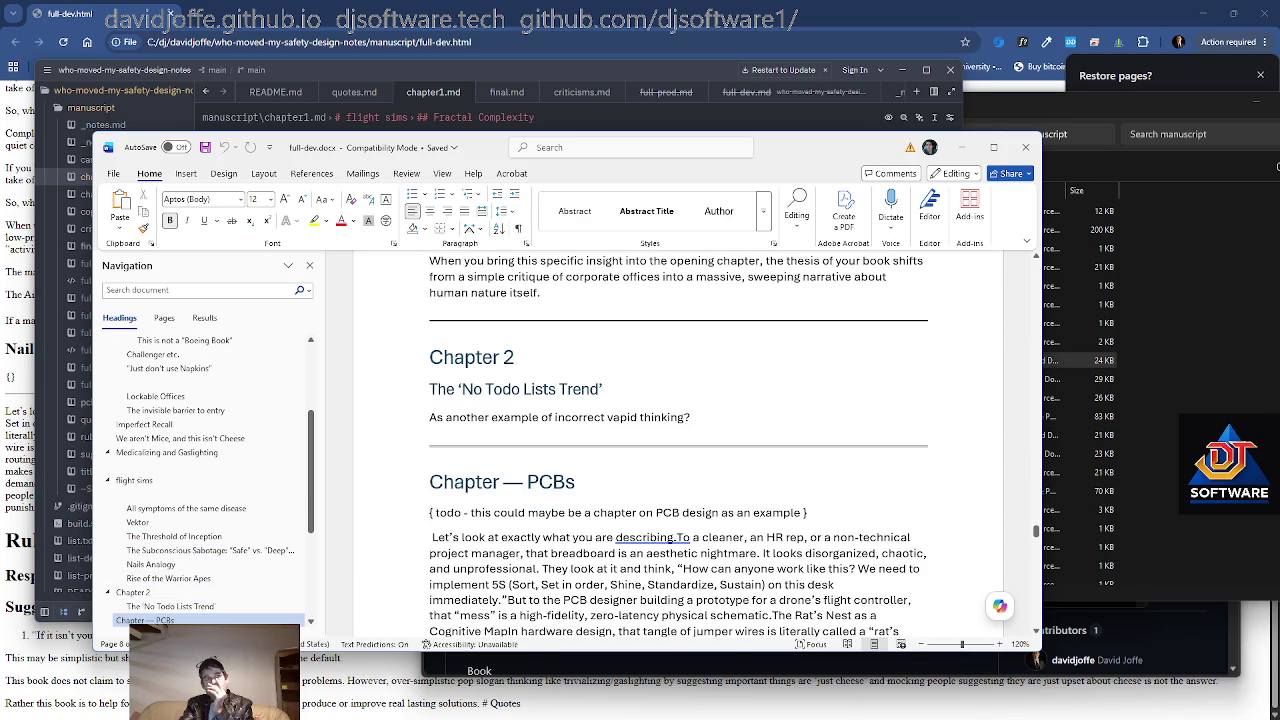
scroll(677, 440, "down", 4)
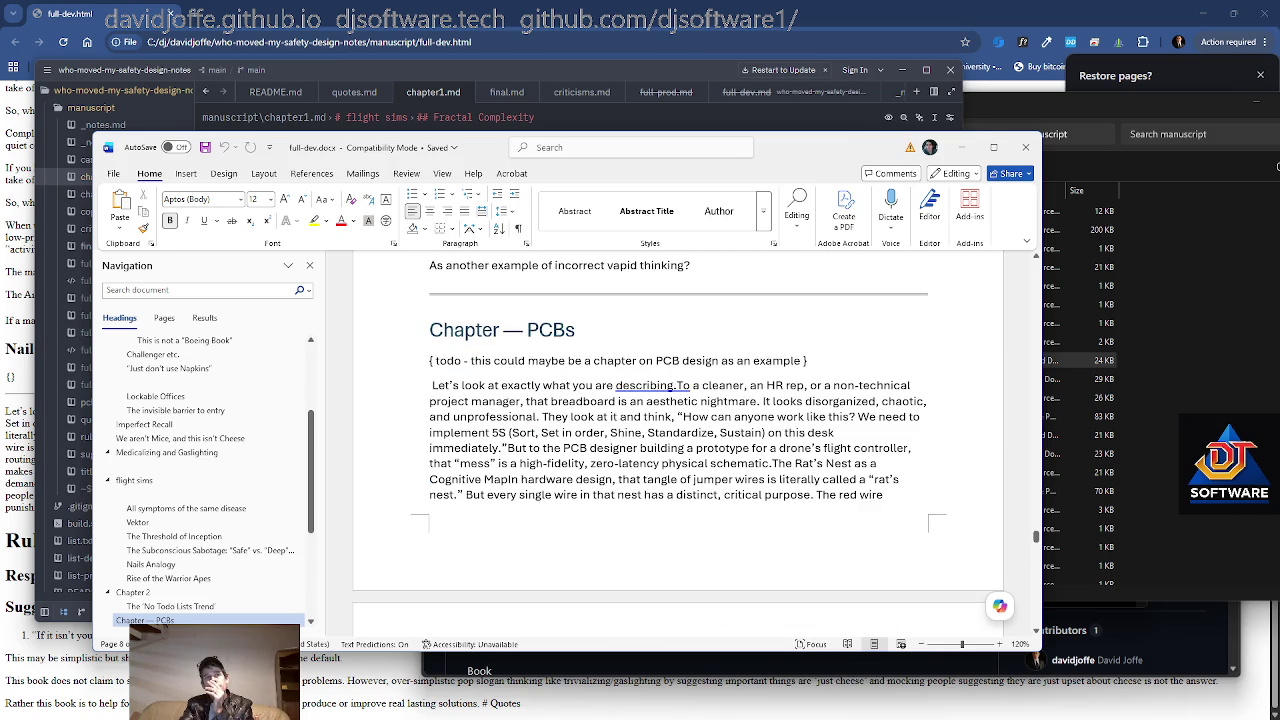
scroll(677, 440, "up", 1)
scroll(677, 440, "down", 1)
scroll(677, 440, "down", 5)
scroll(677, 440, "down", 6)
scroll(677, 440, "down", 4)
scroll(677, 440, "down", 4)
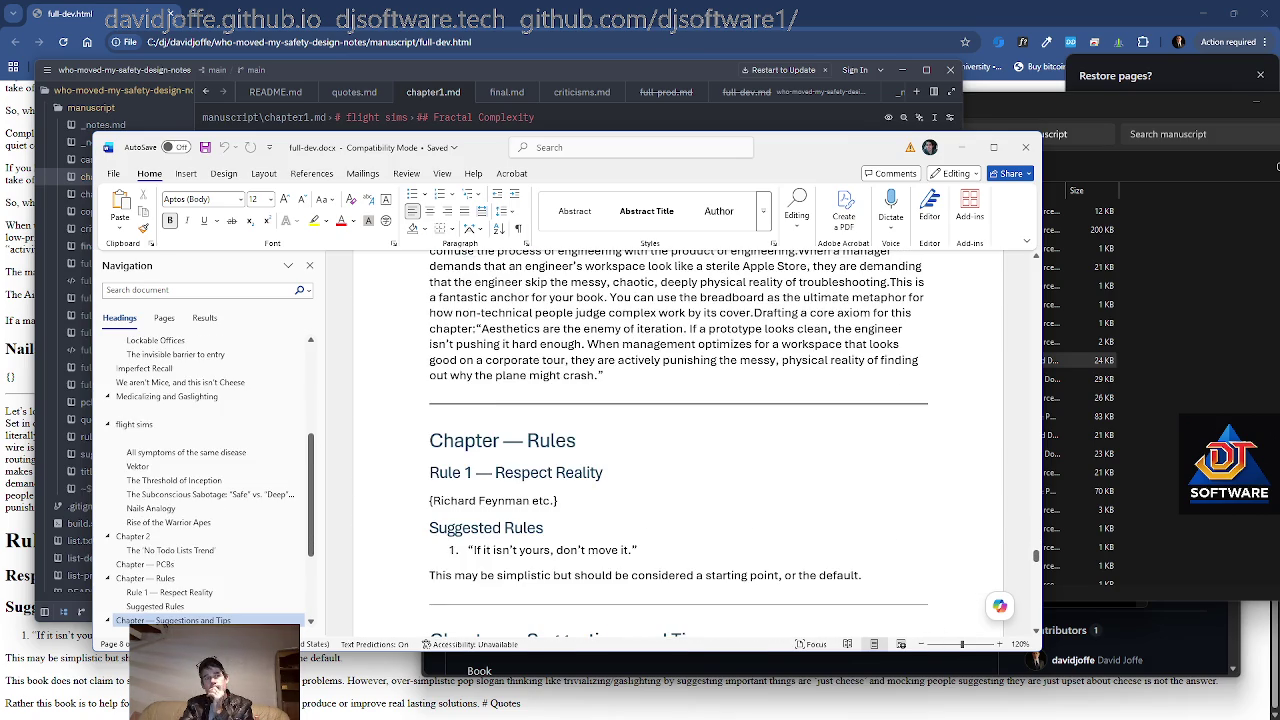
scroll(677, 440, "down", 2)
scroll(677, 440, "down", 2)
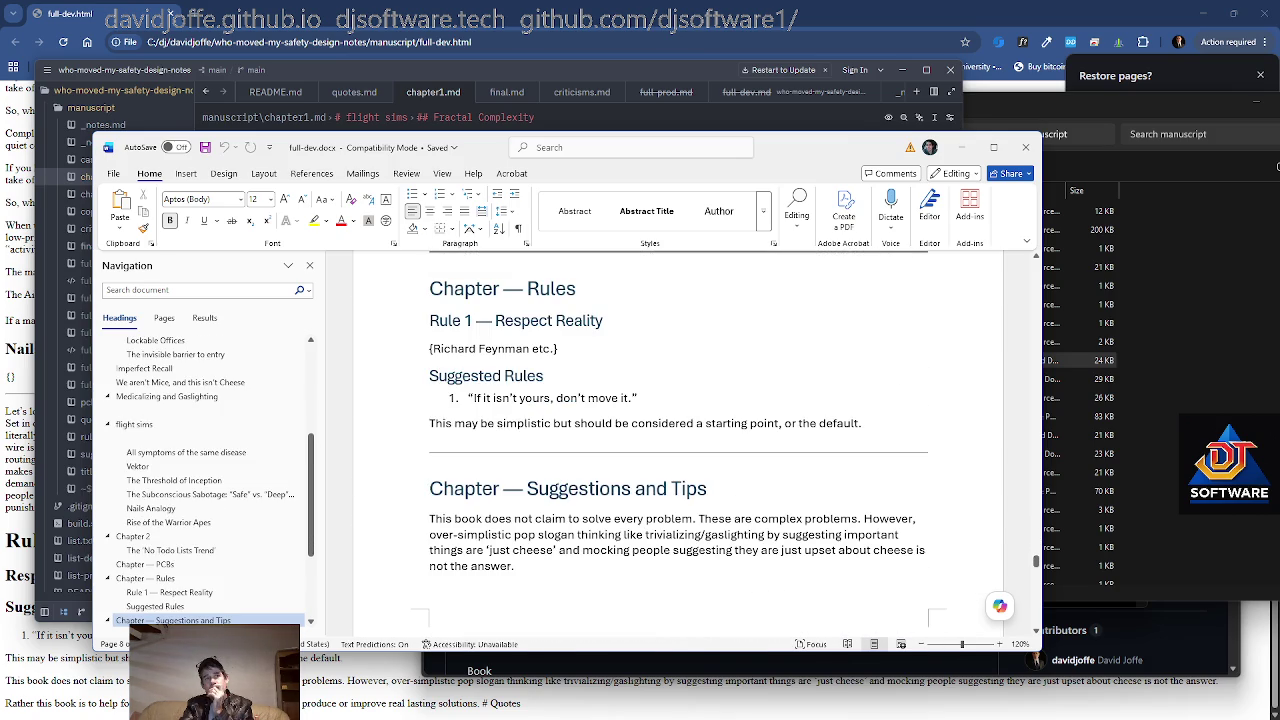
scroll(677, 440, "down", 3)
scroll(677, 440, "down", 3)
scroll(677, 440, "down", 3)
scroll(677, 440, "down", 6)
scroll(677, 440, "down", 2)
scroll(677, 440, "down", 2)
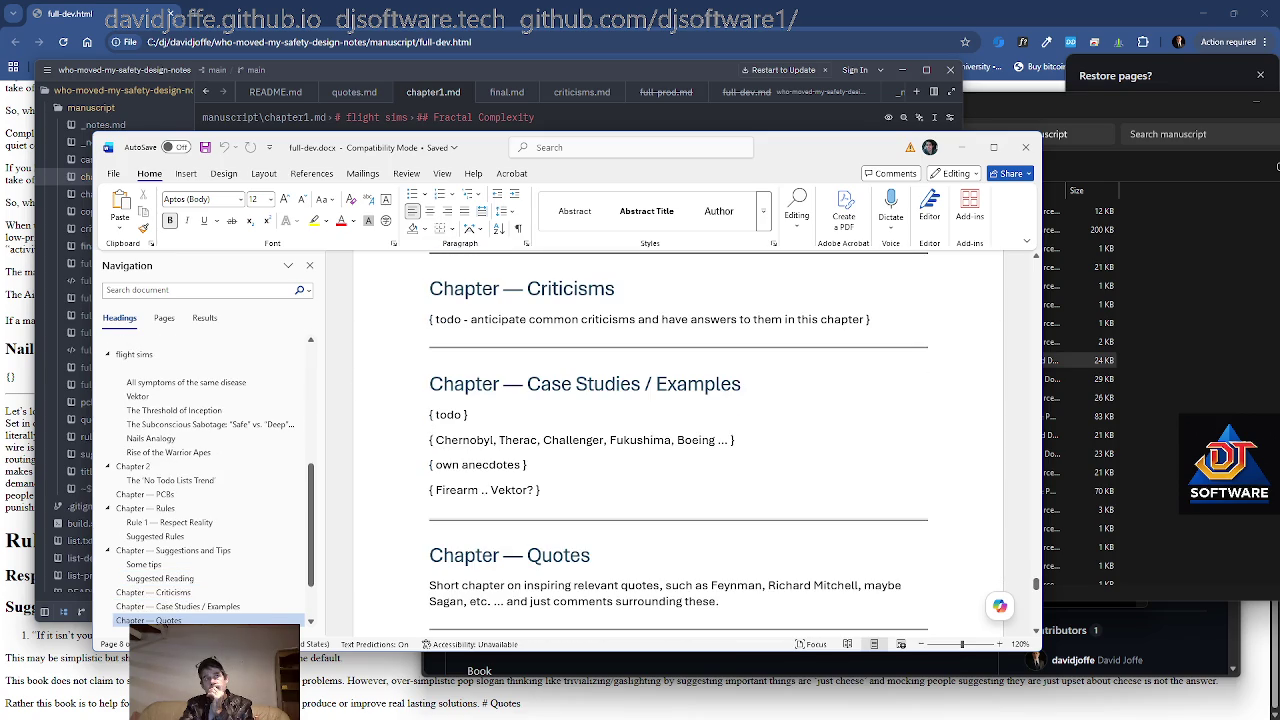
scroll(677, 440, "down", 2)
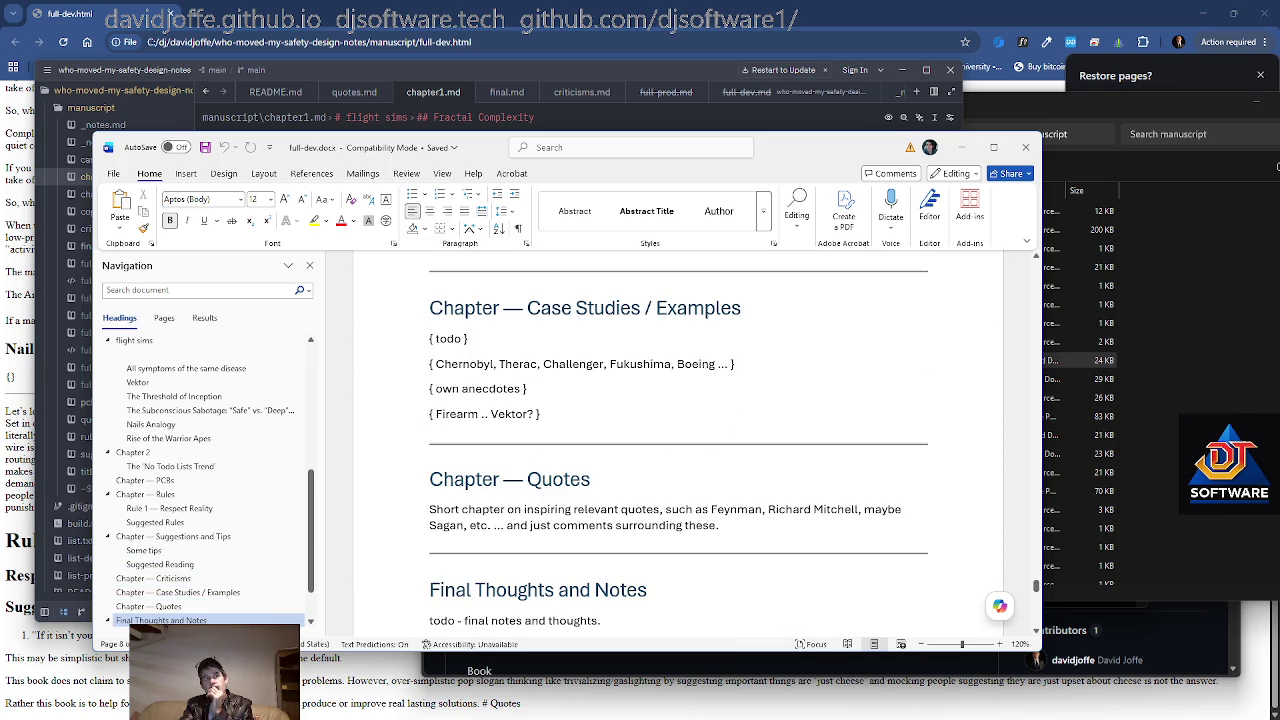
scroll(194, 549, "down", 2)
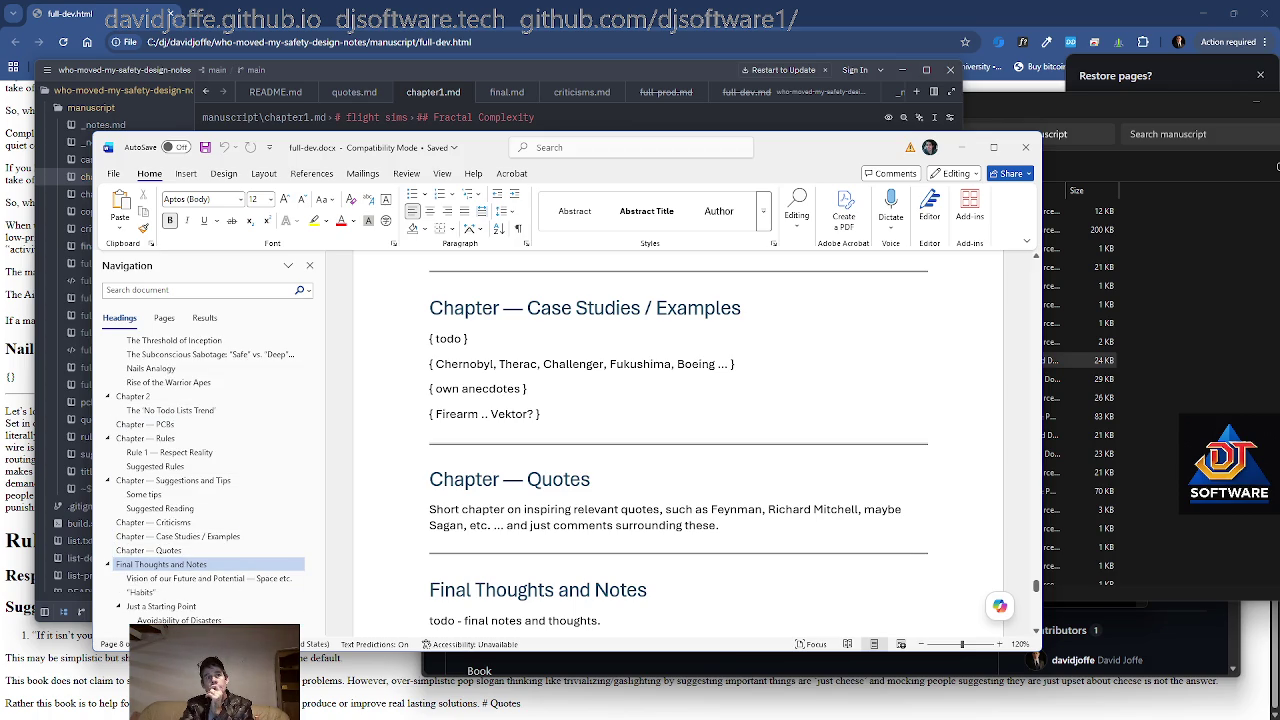
Jump to the Chapter — Quotes heading and select its paragraph to read it
left_click(201, 551)
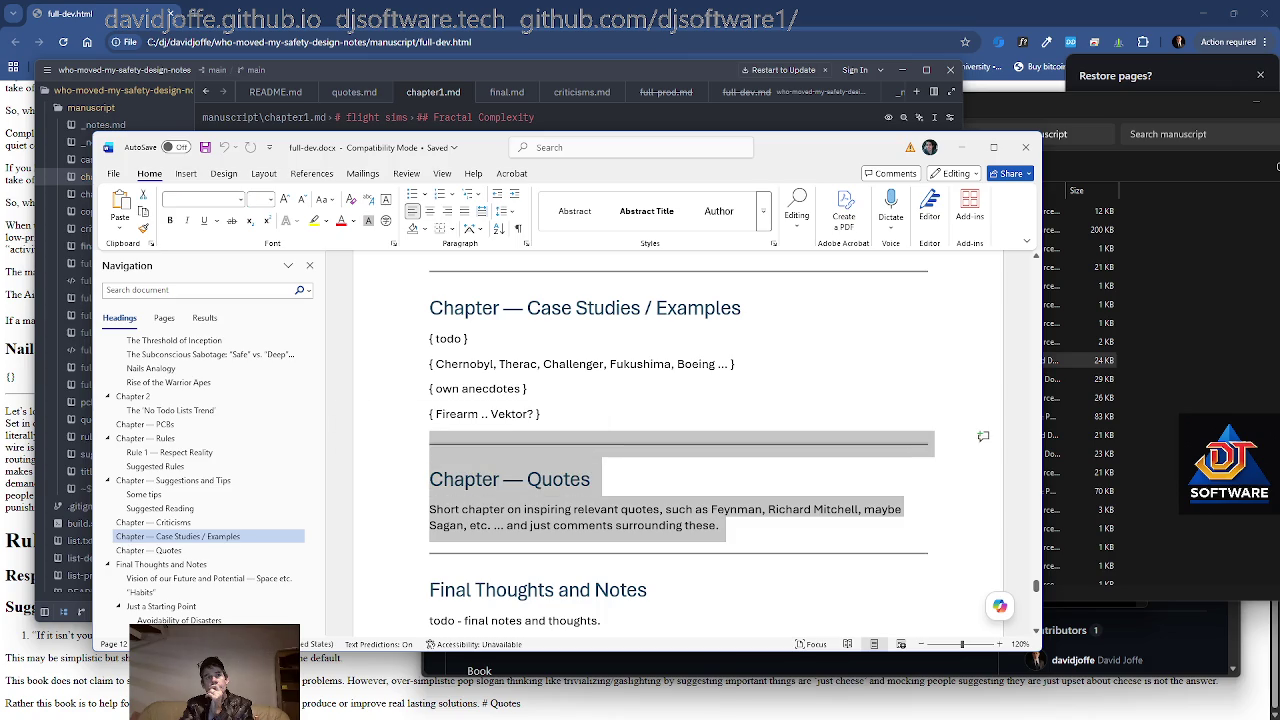
left_click(719, 525)
key("ctrl+shift+Up")
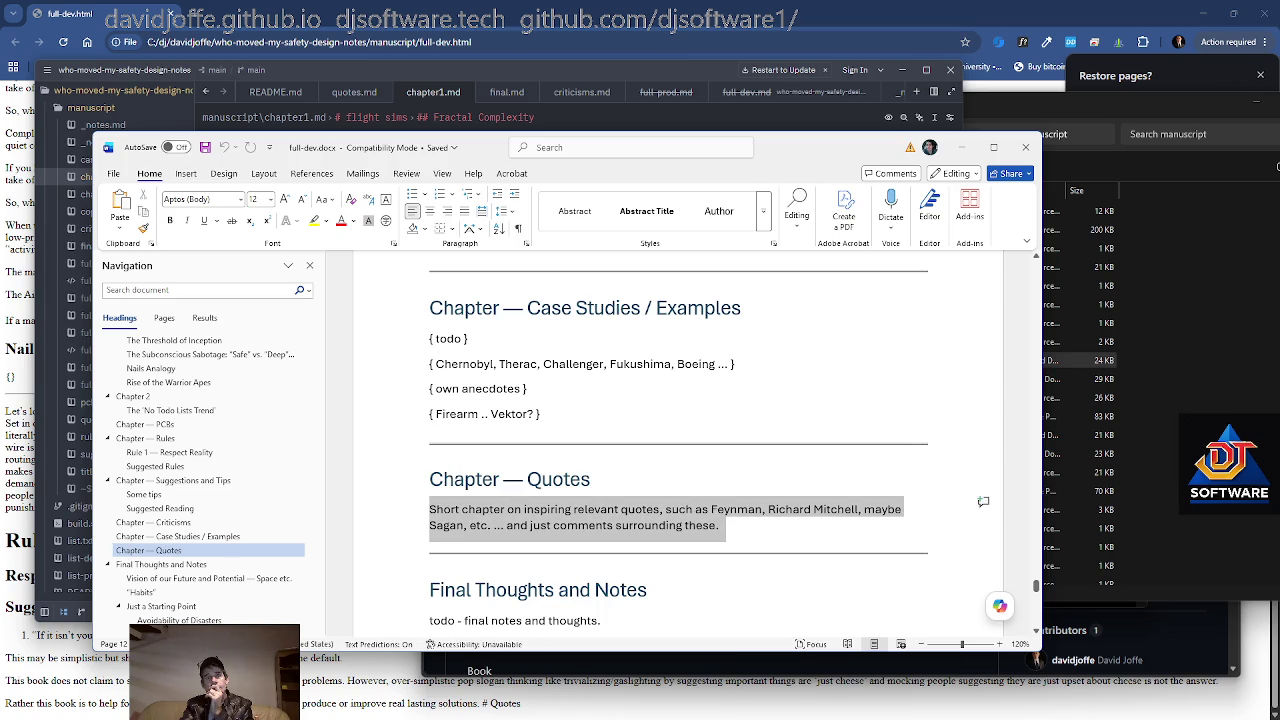
key("ctrl+shift+Up")
left_click(783, 512)
triple_click(719, 525)
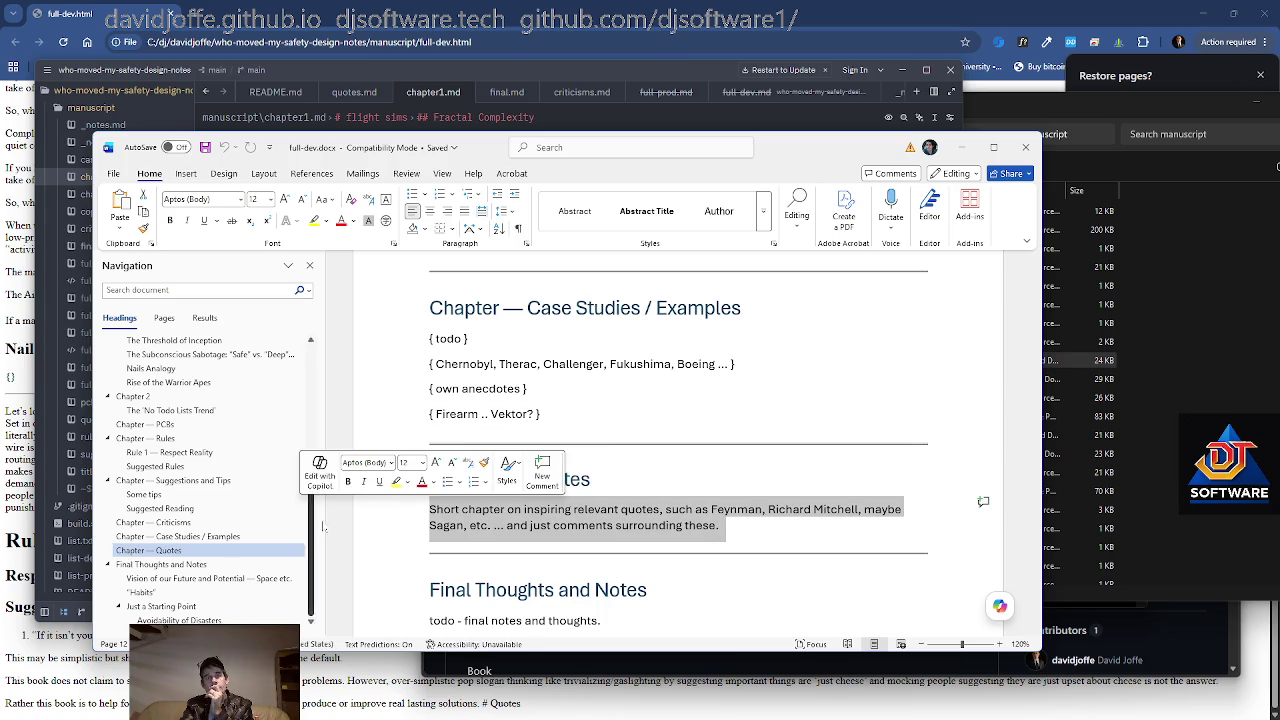
left_click(706, 517)
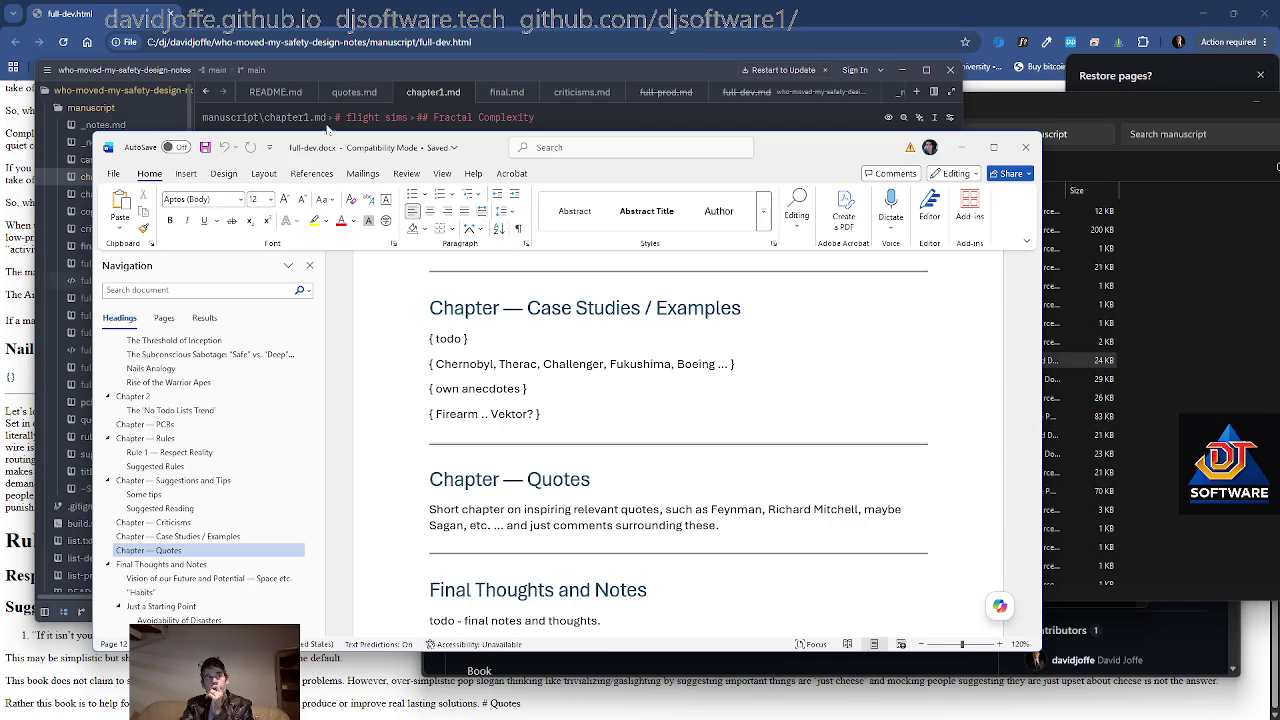
left_click(477, 70)
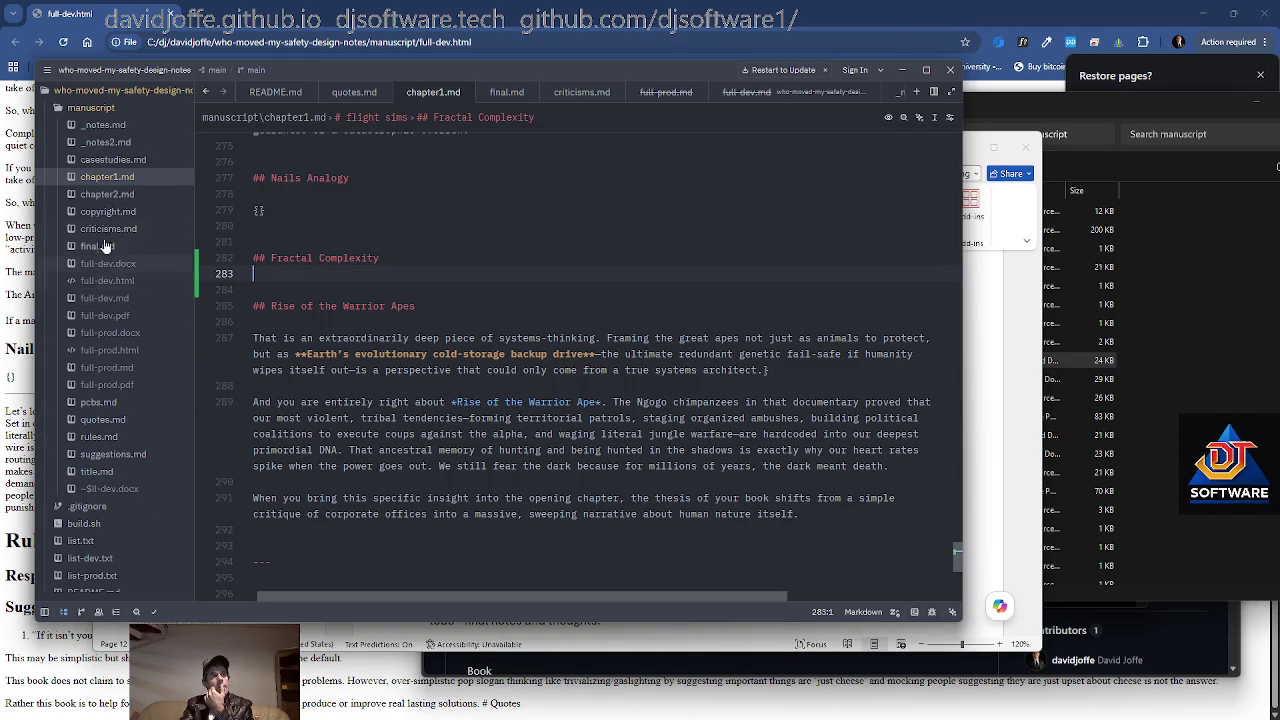
In suggestions.md, add the tip '* take photos?' under Some tips
left_click(112, 455)
left_click(300, 333)
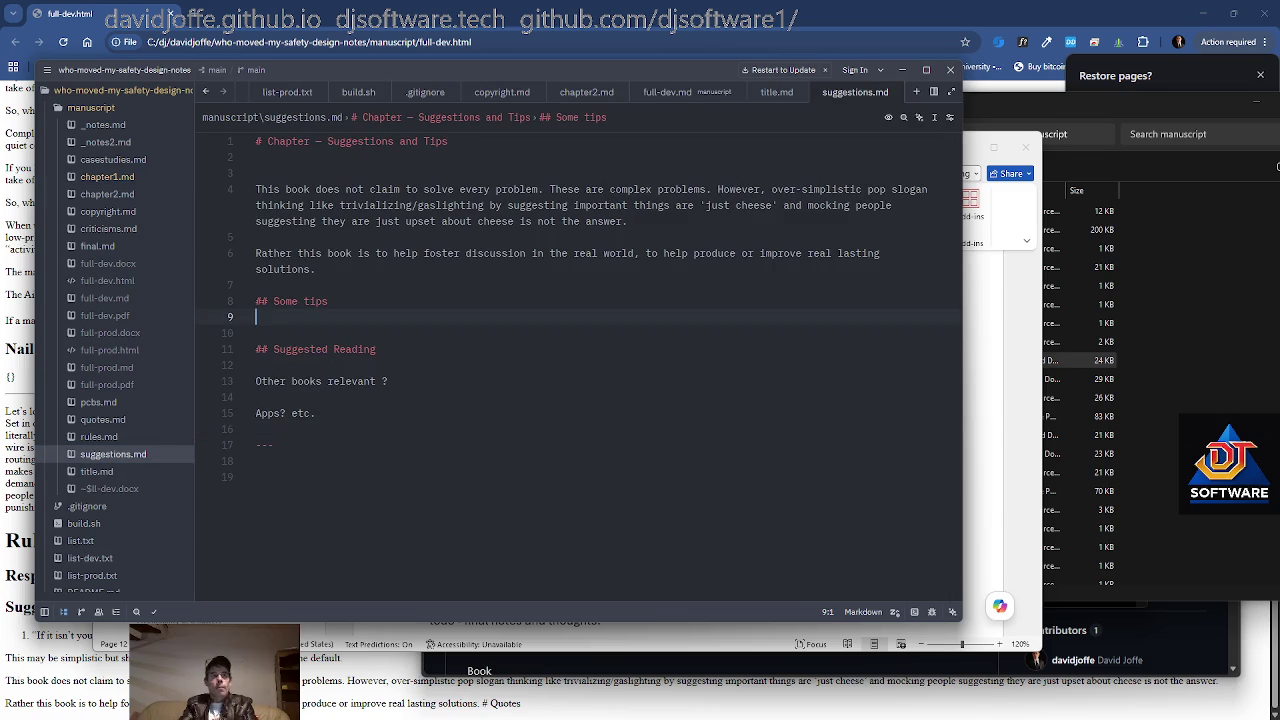
key("Return")
key("BackSpace")
type("8 =")
key("BackSpace")
key("BackSpace")
key("BackSpace")
type("* ")
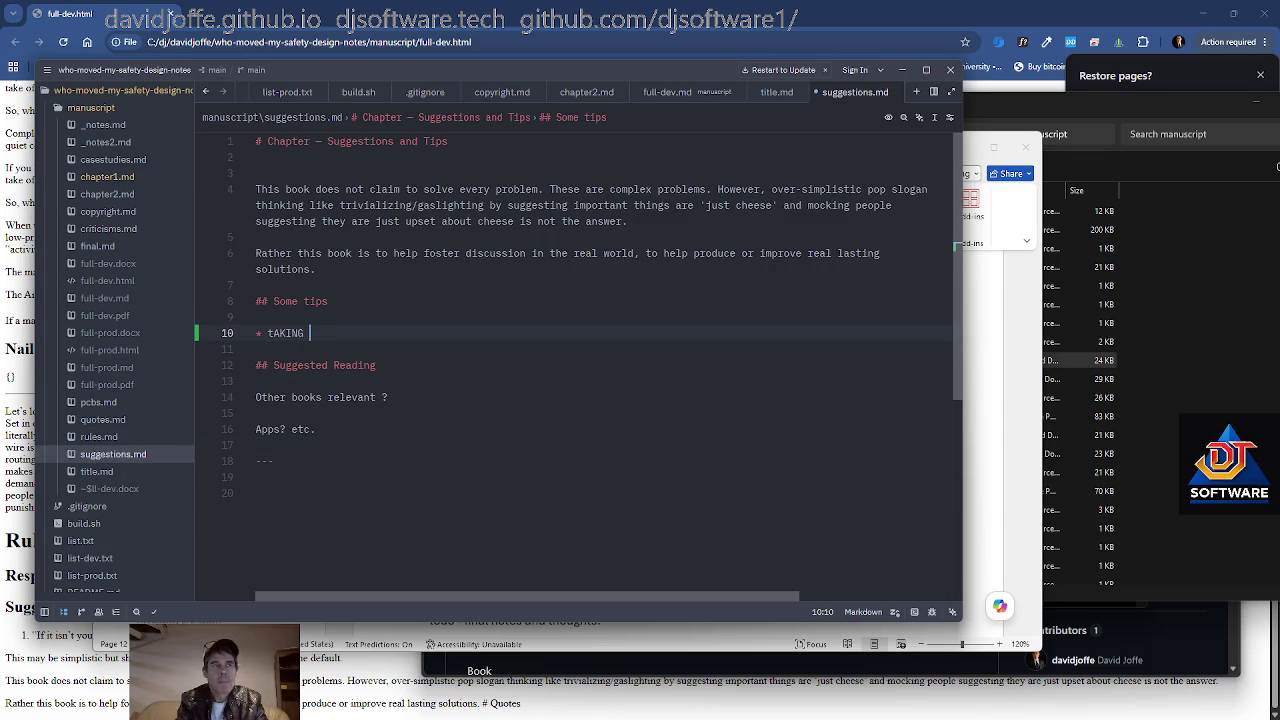
type("take photos?")
Add a second tip: "* 'There's an App for that?' -> cognitive 'extension' ???"
key("Return")
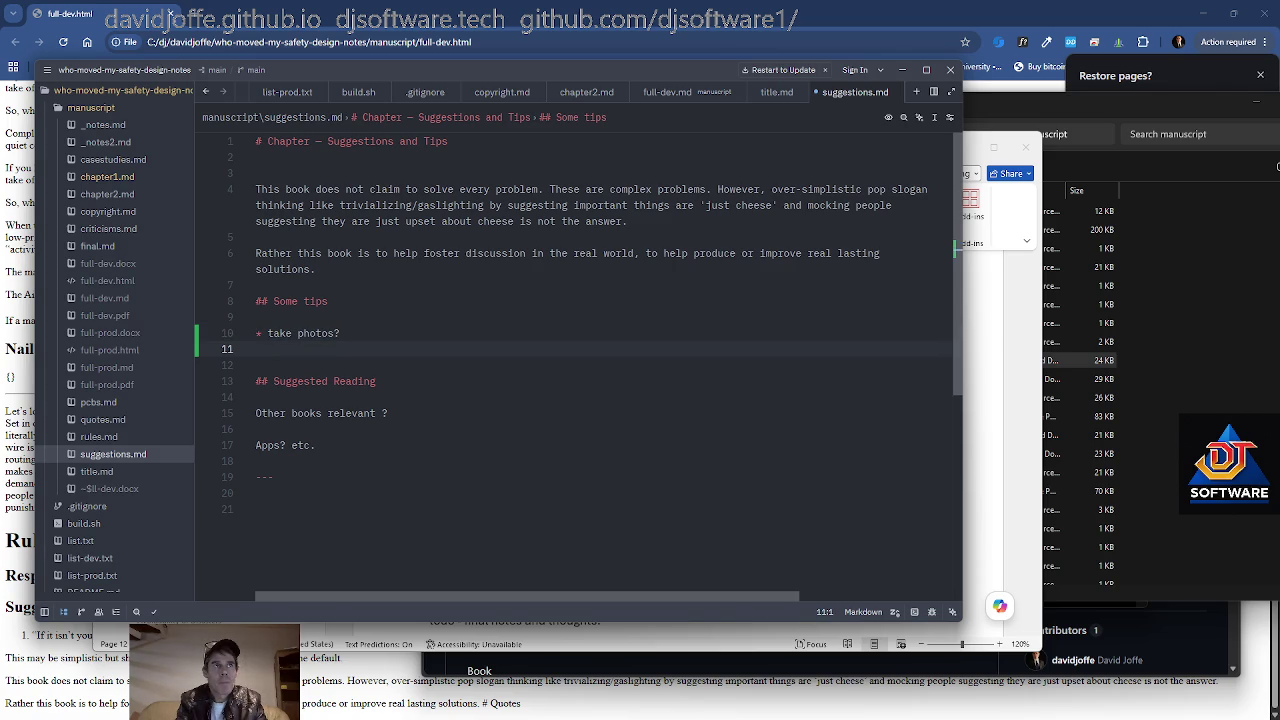
key("Return")
type("* '")
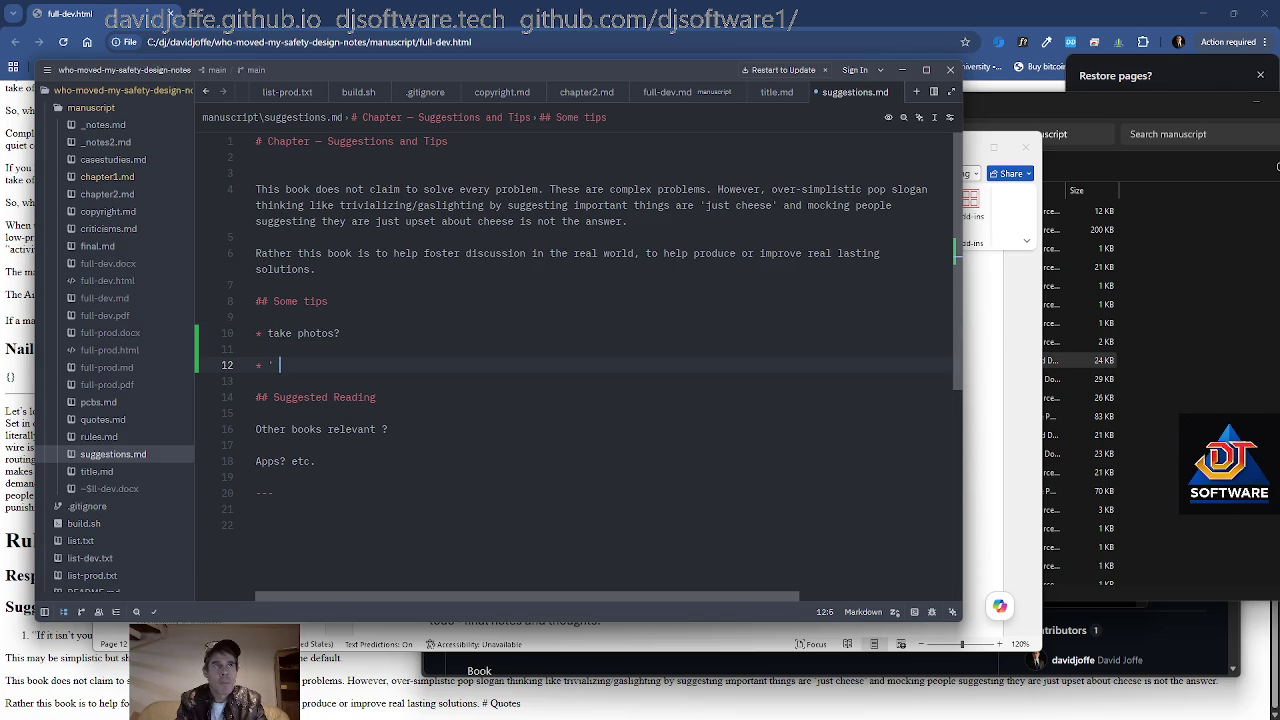
type("There's an App for that?' -> cognitive")
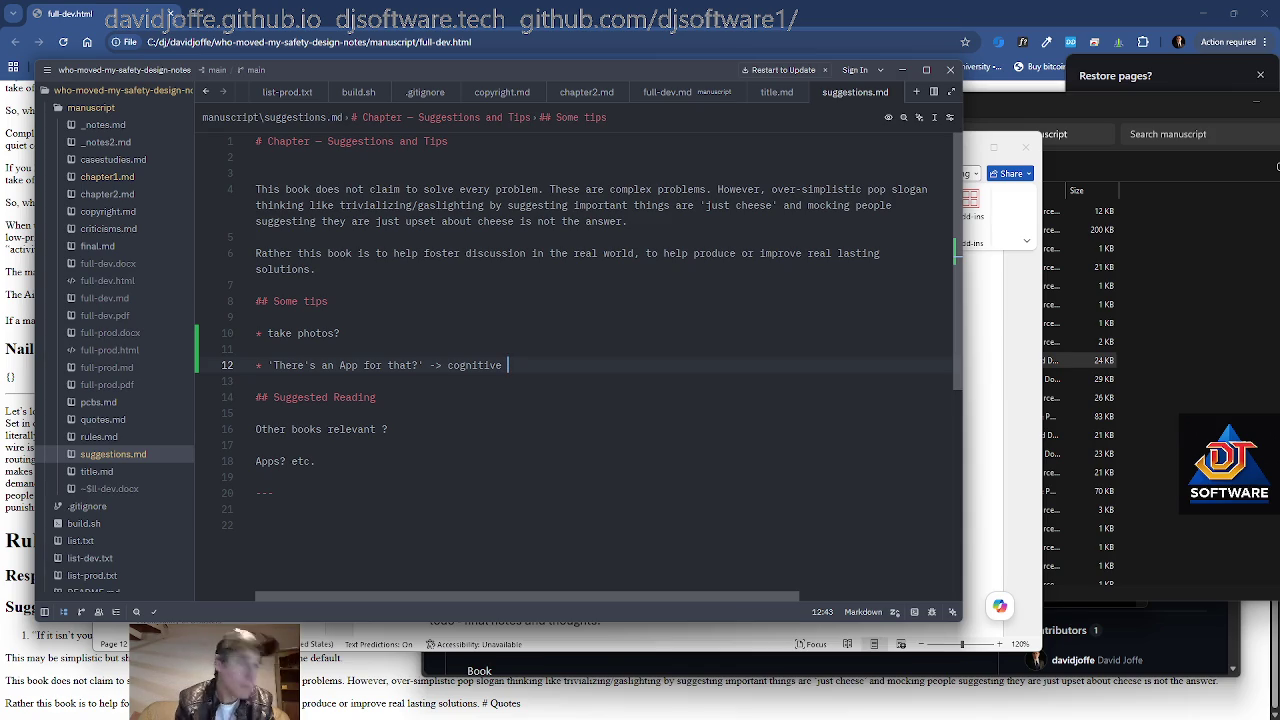
type("'extension'")
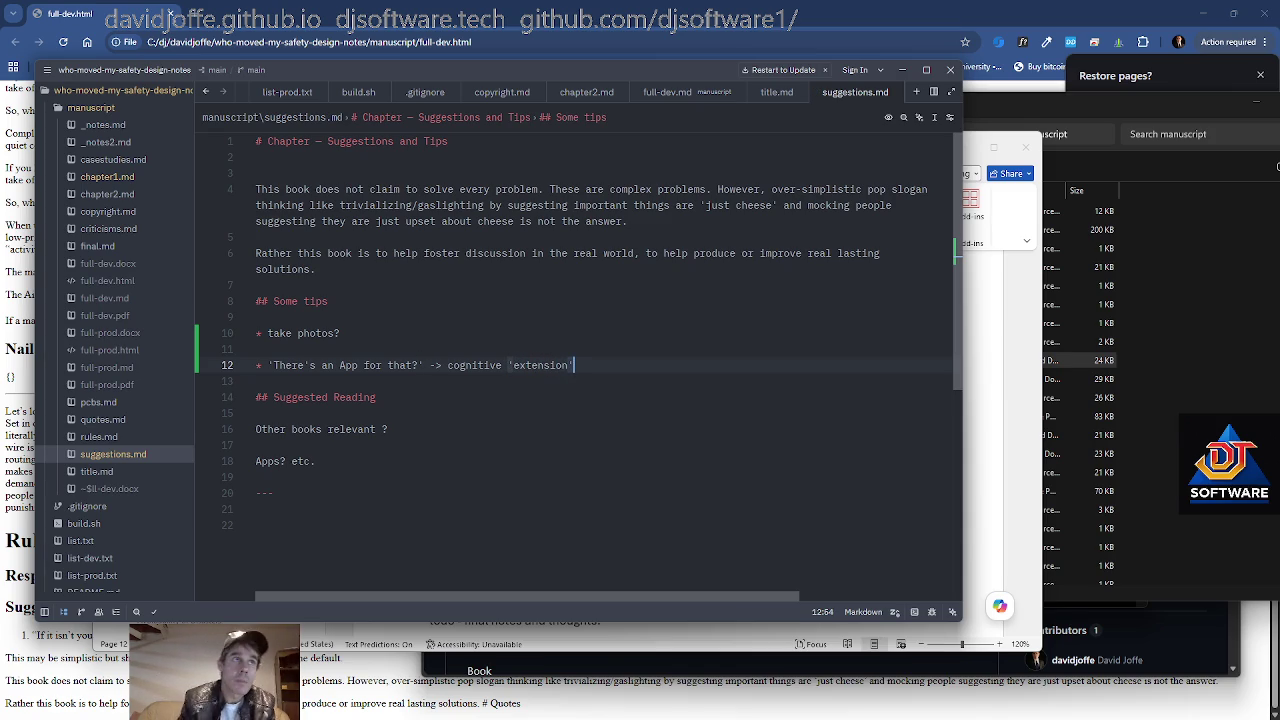
type(" ???")
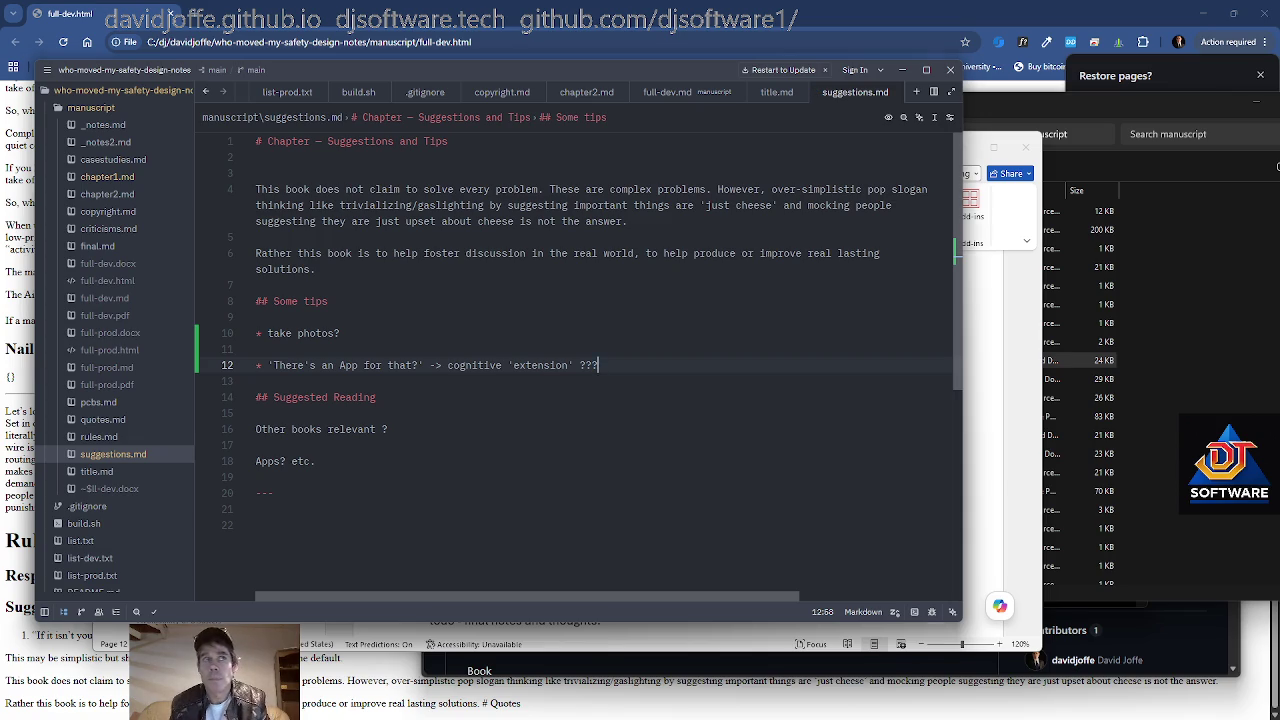
key("alt+Tab")
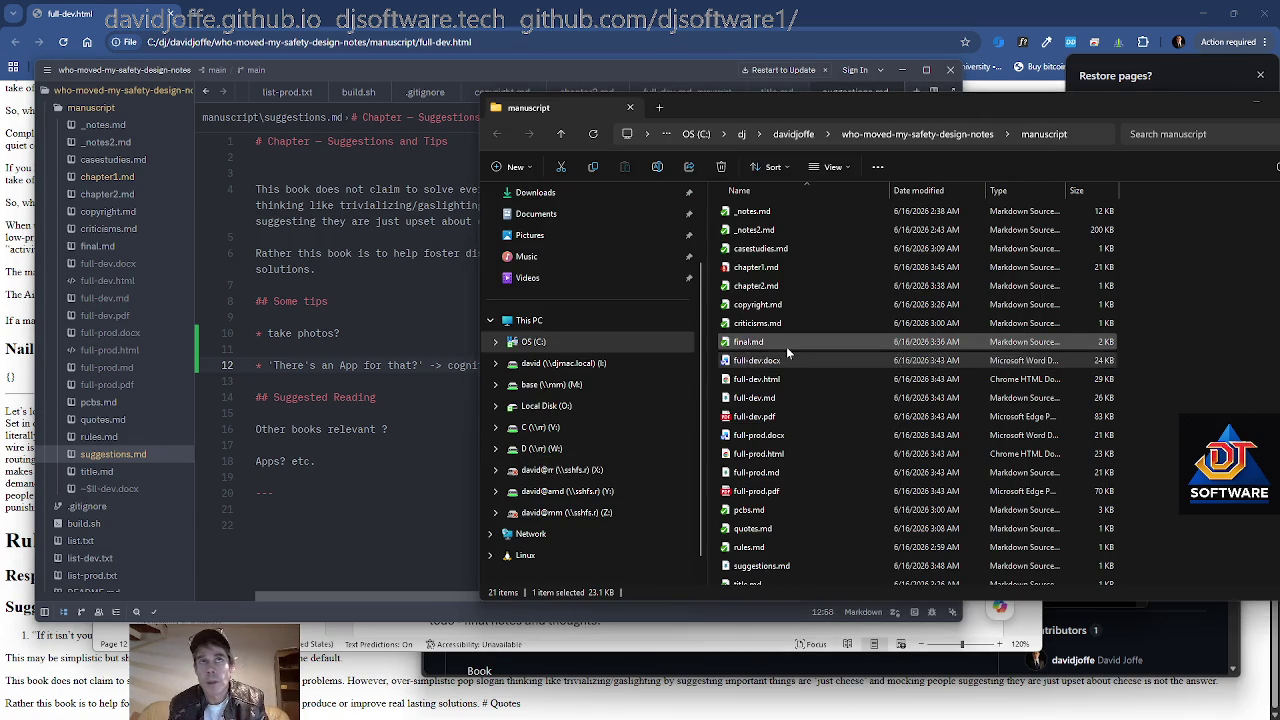
key("alt+Tab")
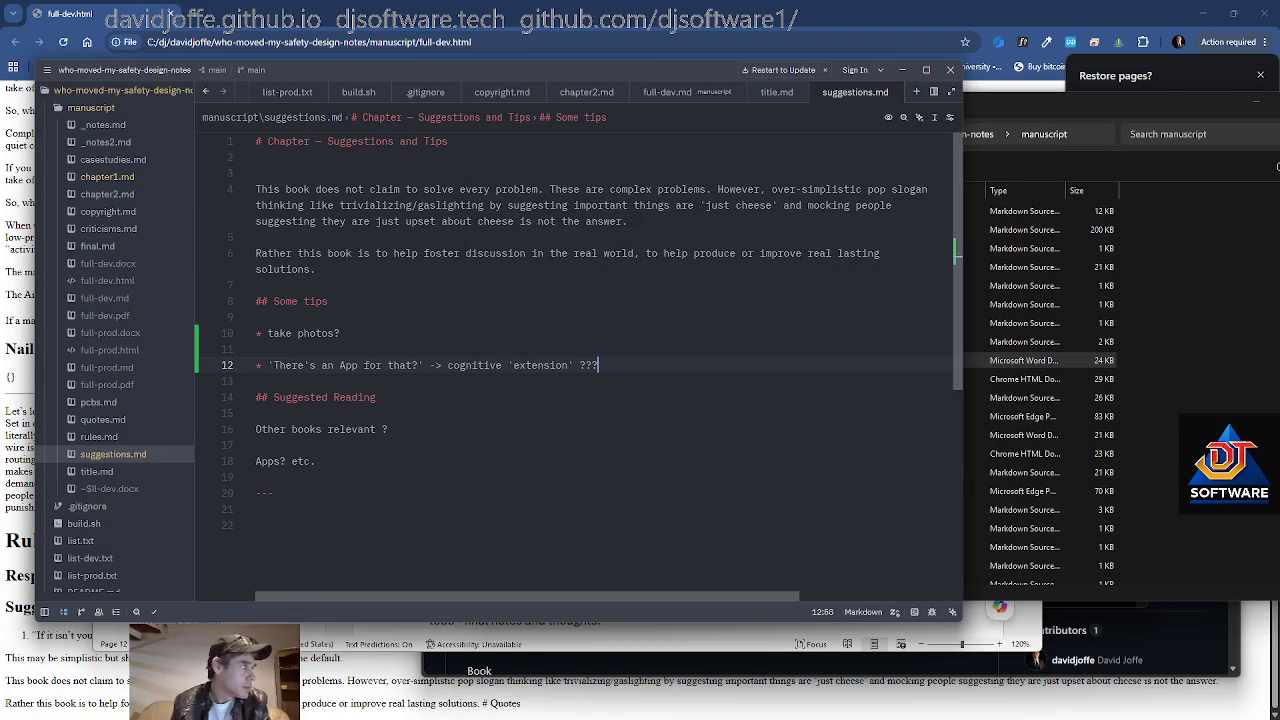
key("Return")
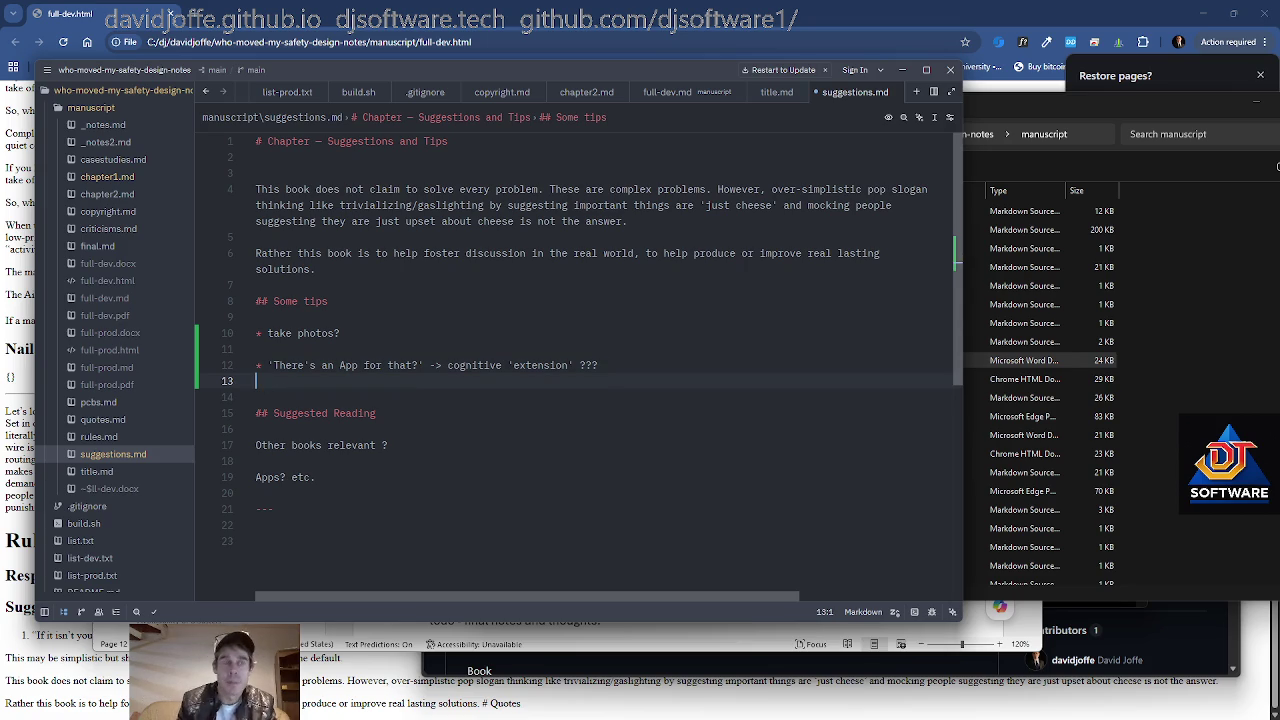
key("Return")
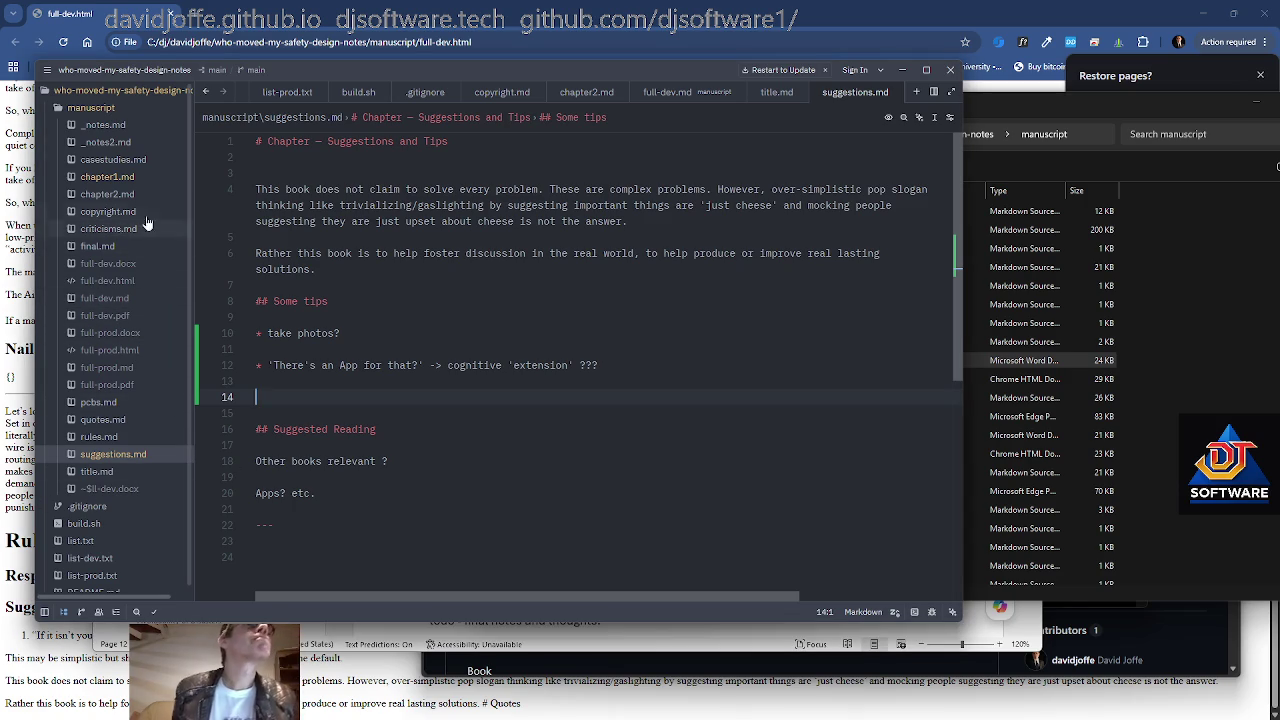
Space out the Some tips bullets in suggestions.md, then bring up the draft file and list-dev.txt
key("Up")
key("Up")
key("Up")
key("End")
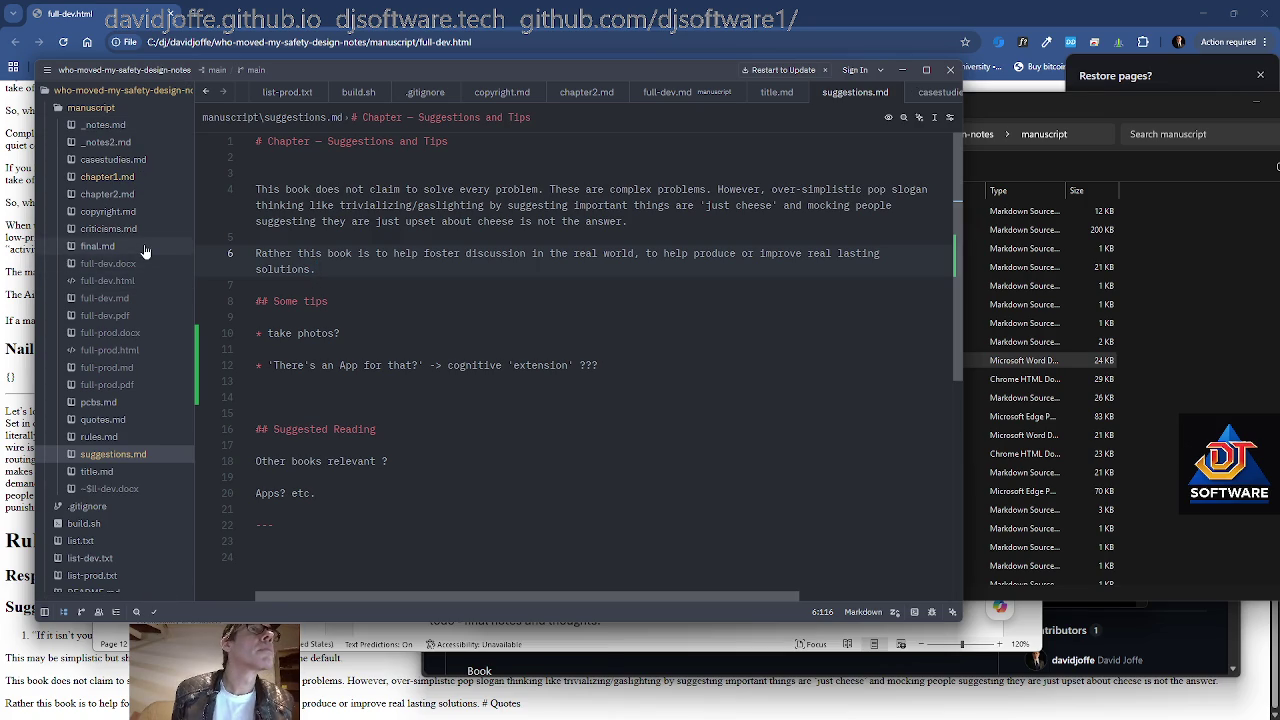
scroll(145, 252, "down", 1)
scroll(145, 252, "up", 1)
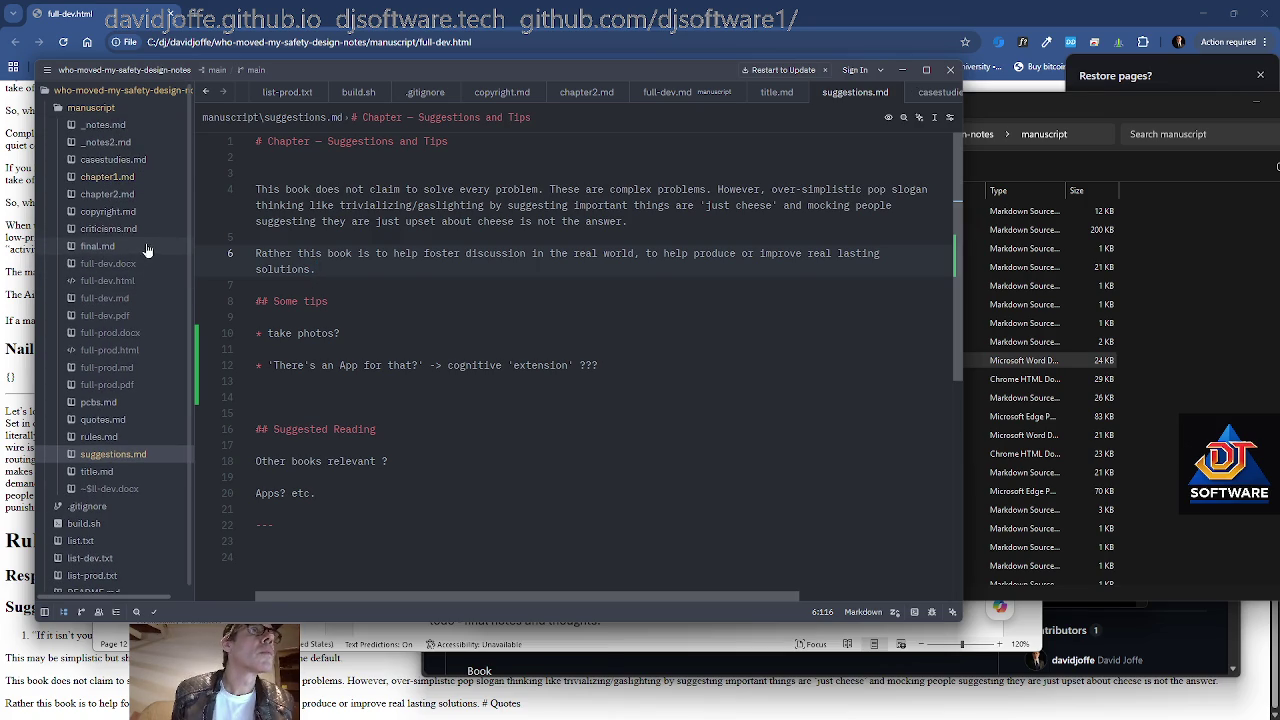
key("Up")
key("Up")
key("Up")
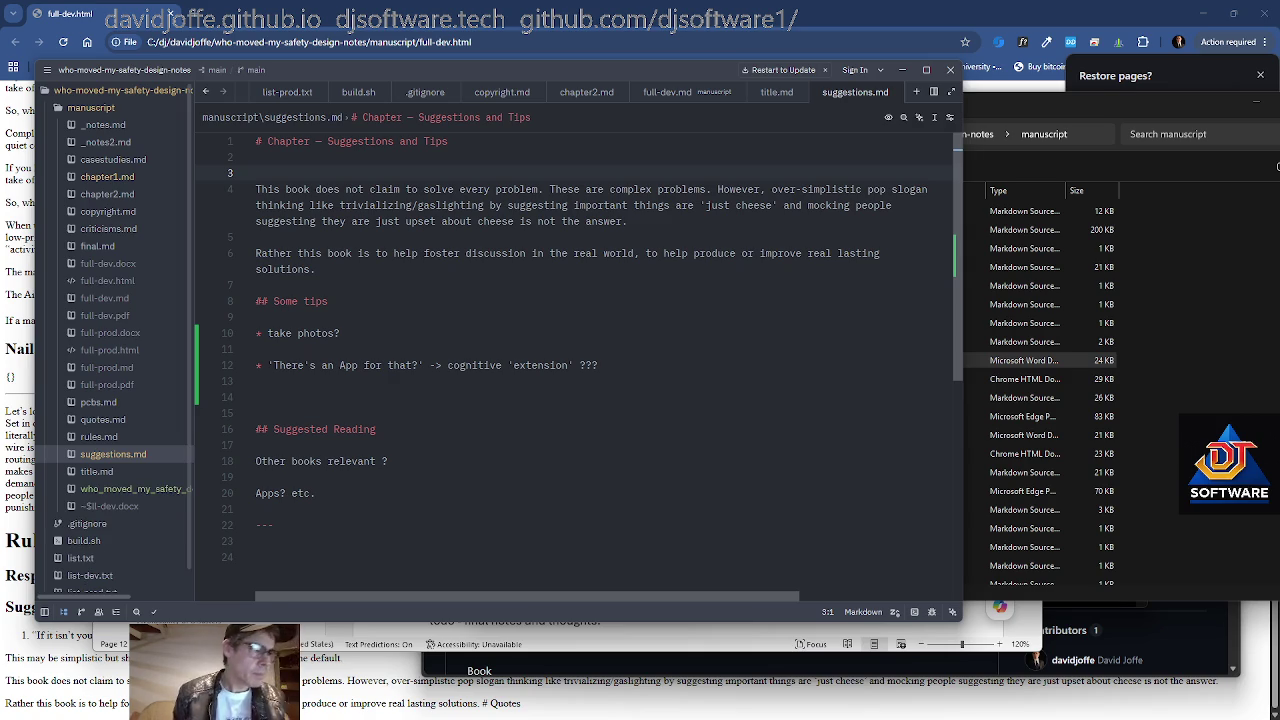
left_click_drag(340, 333, 256, 317)
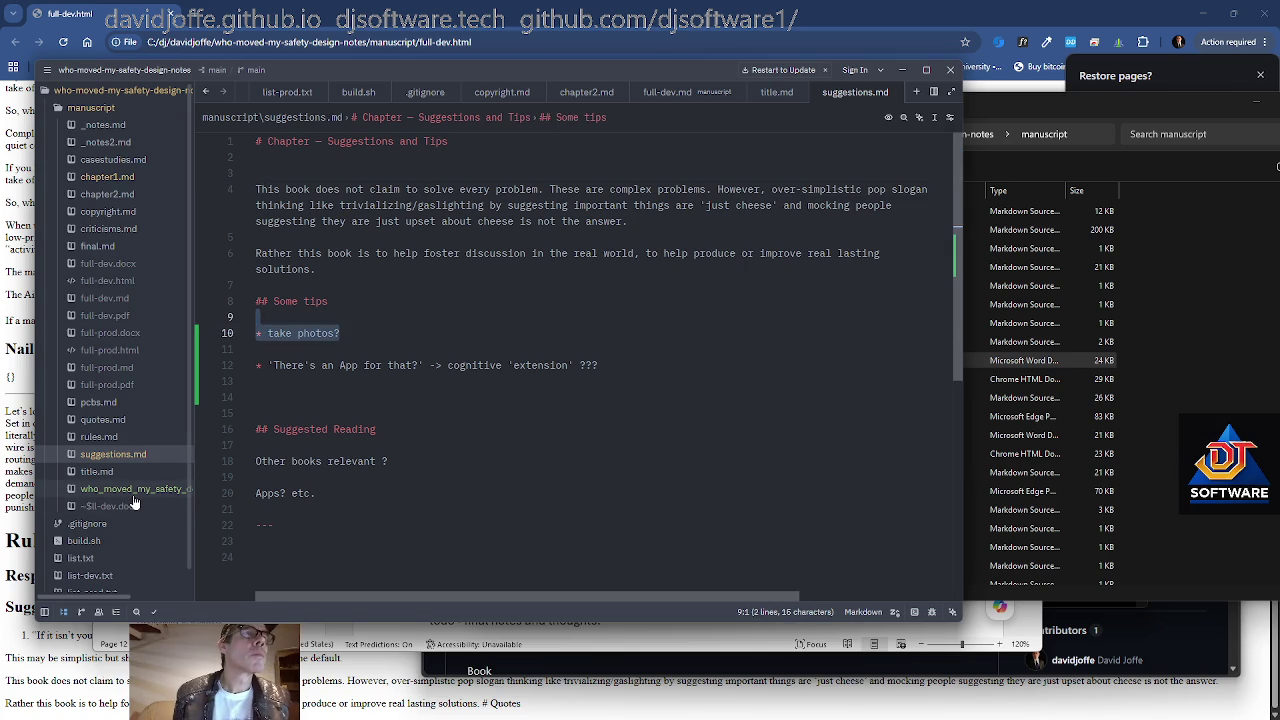
left_click(135, 489)
left_click(107, 576)
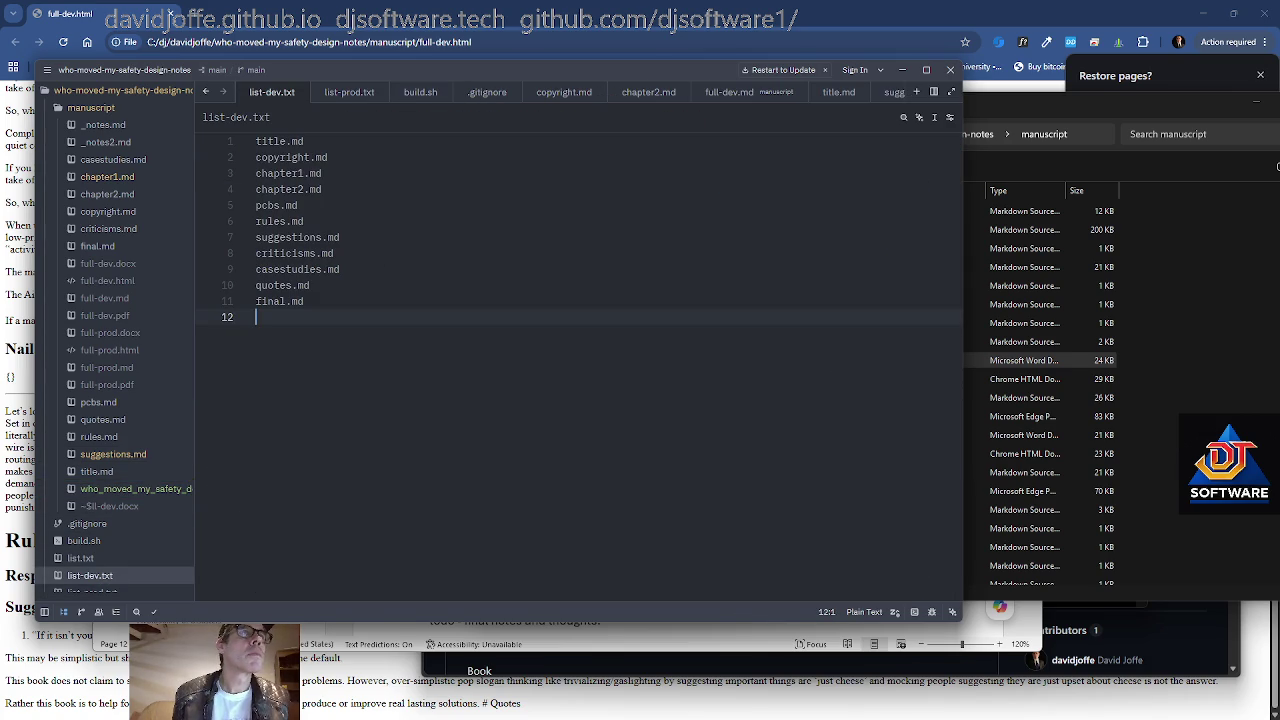
Add who_moved_my_safety_design_notes_draft.md as the last line of list-dev.txt, after final.md
left_click(256, 141)
type("who_moved_my_safety_design_notes_draft.md")
key("ctrl+z")
key("Down")
key("Down")
key("Down")
key("Down")
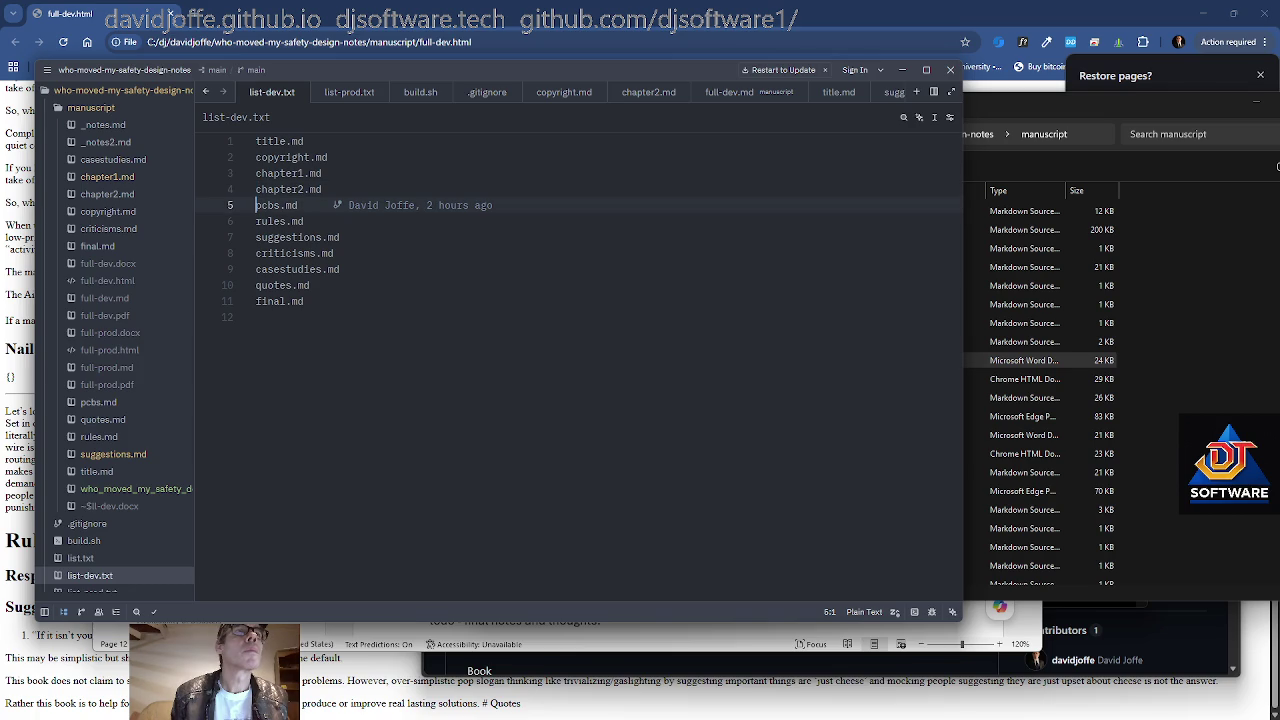
key("Return")
key("Up")
type("who_moved_my_safety_design_notes_draft.md")
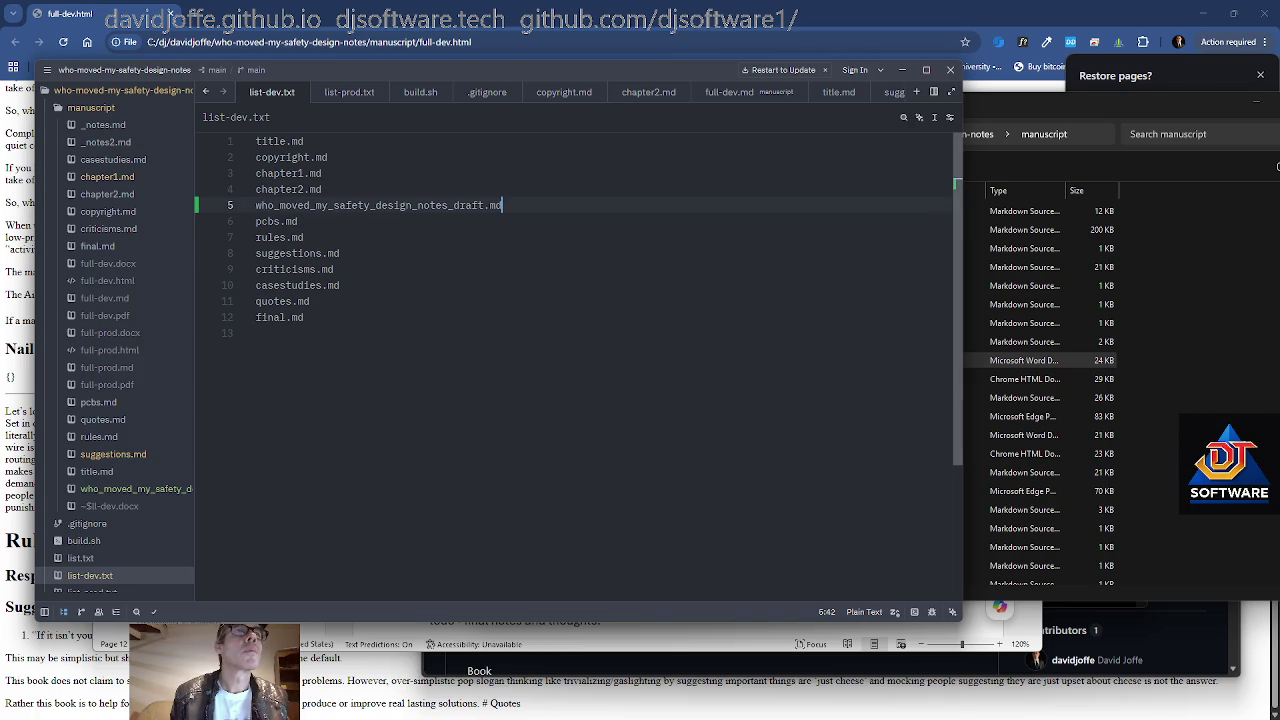
key("ctrl+z")
key("ctrl+End")
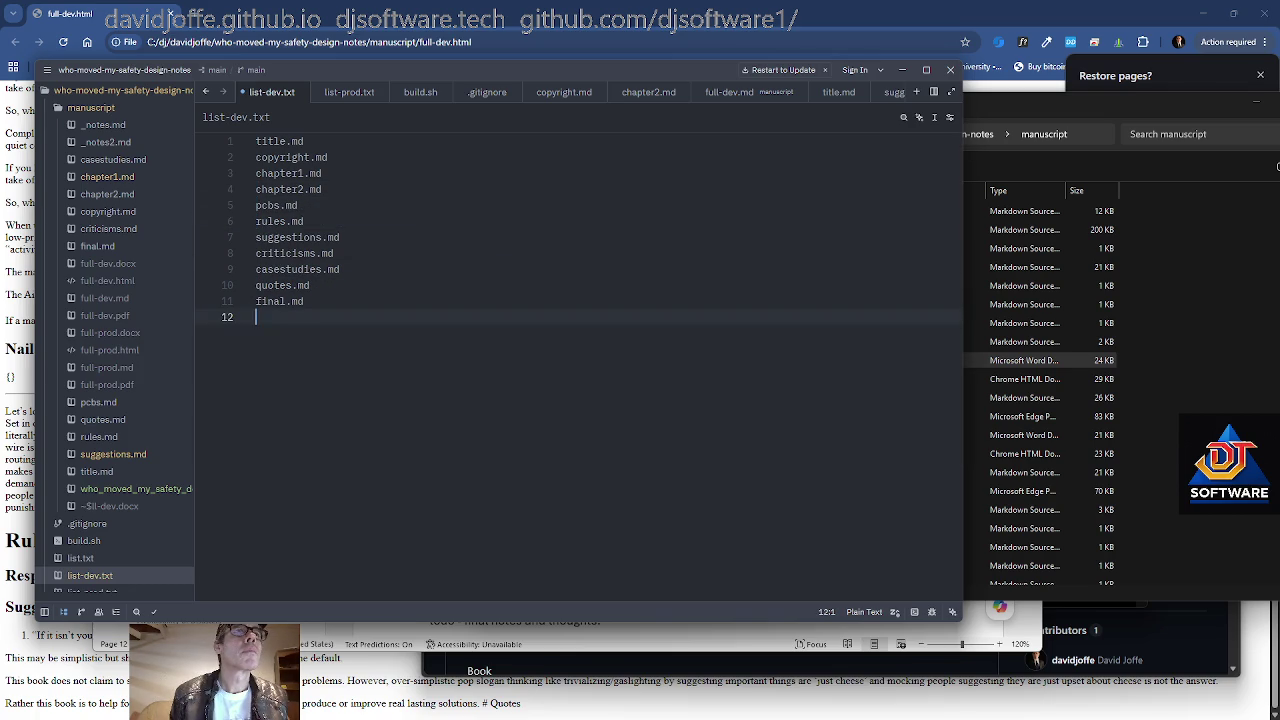
type("who_moved_my_safety_design_notes_draft.md")
key("Return")
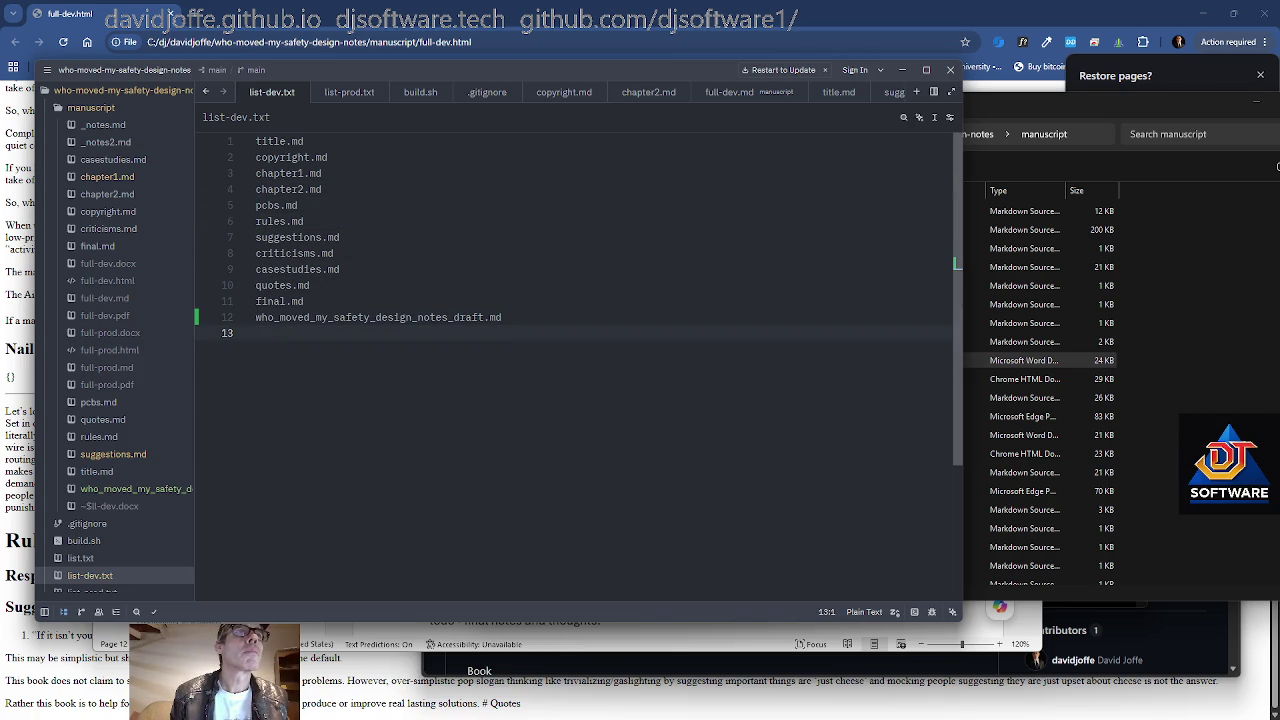
key("shift+Up")
key("ctrl+c")
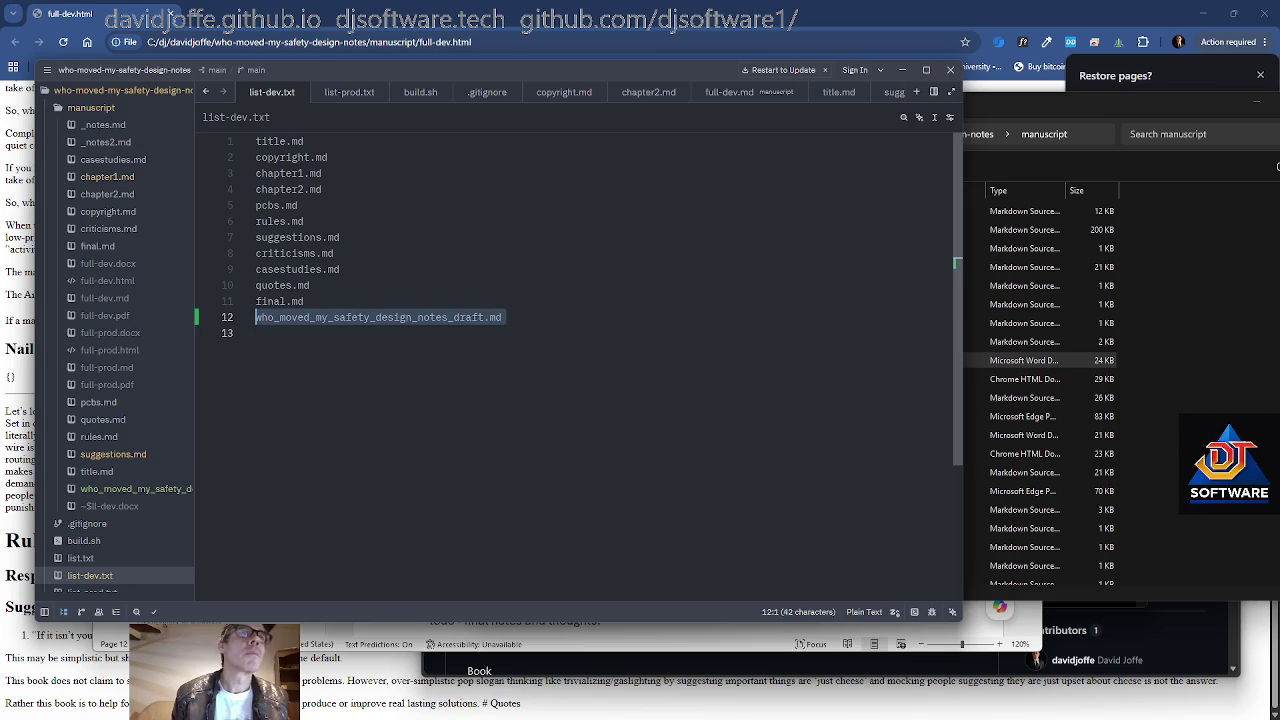
Append the same draft filename to the end of list-prod.txt and return to Git Bash
scroll(152, 497, "down", 1)
left_click(120, 566)
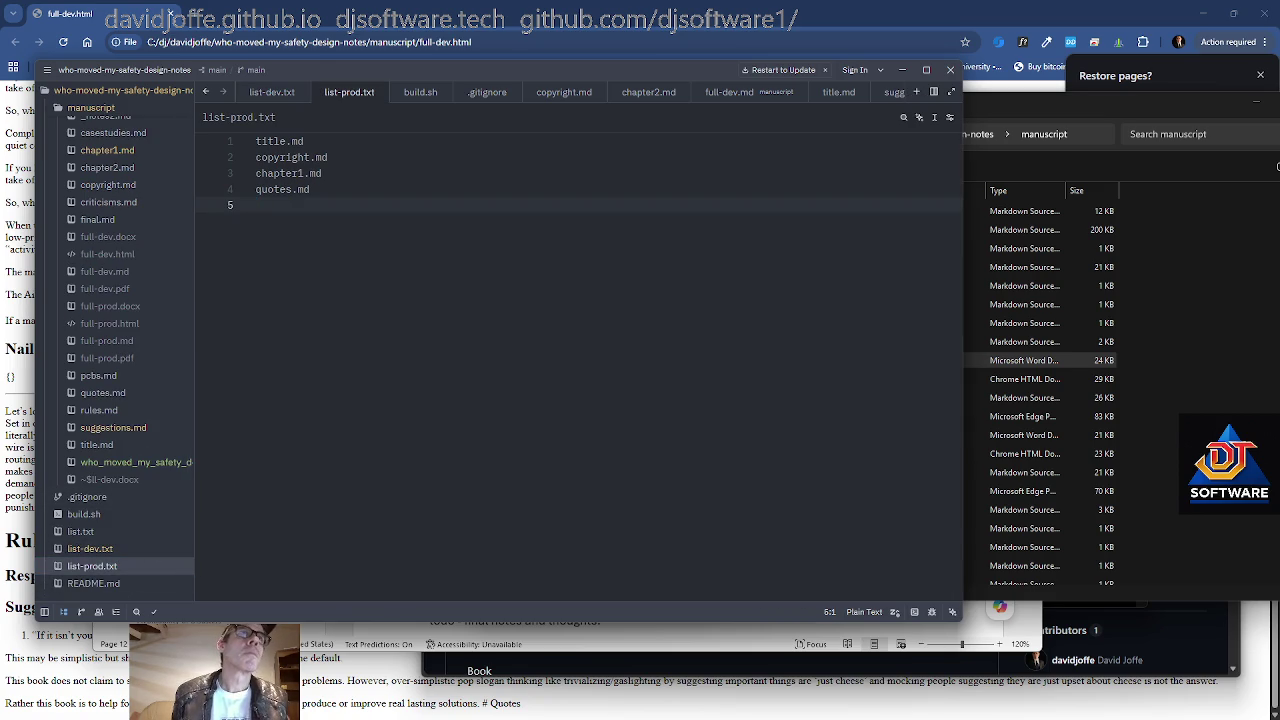
key("ctrl+v")
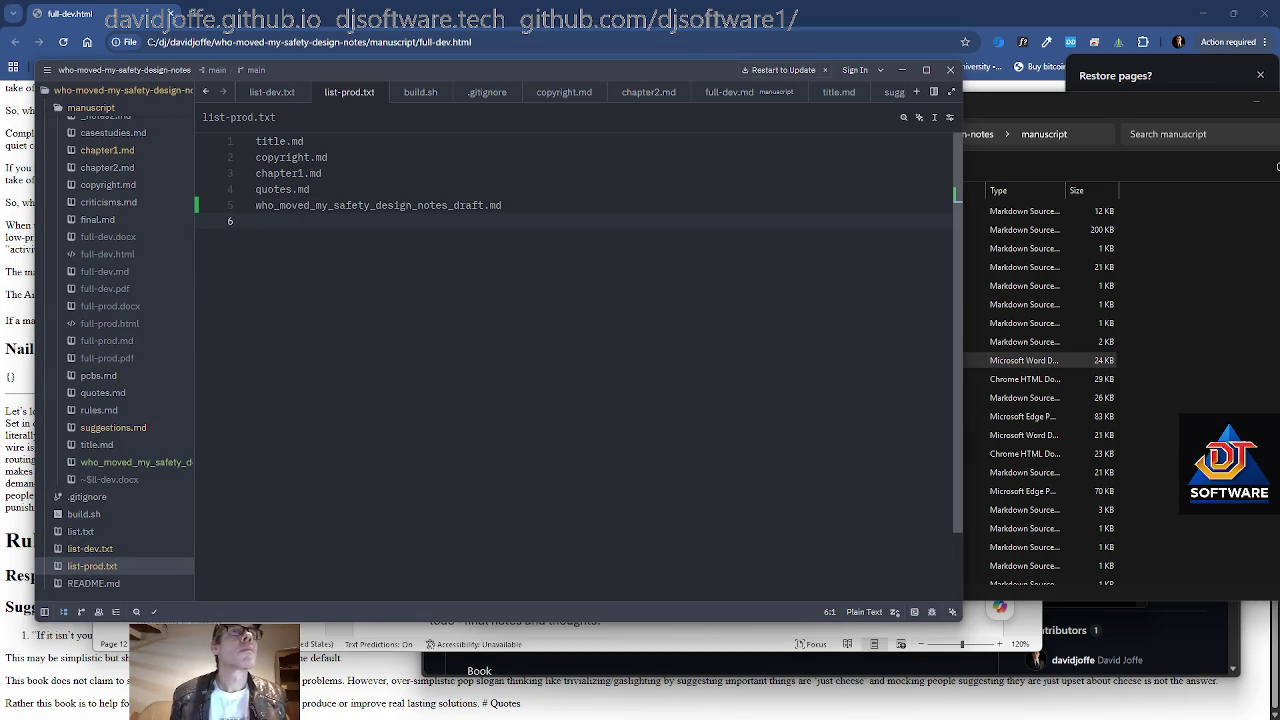
key("alt+Tab")
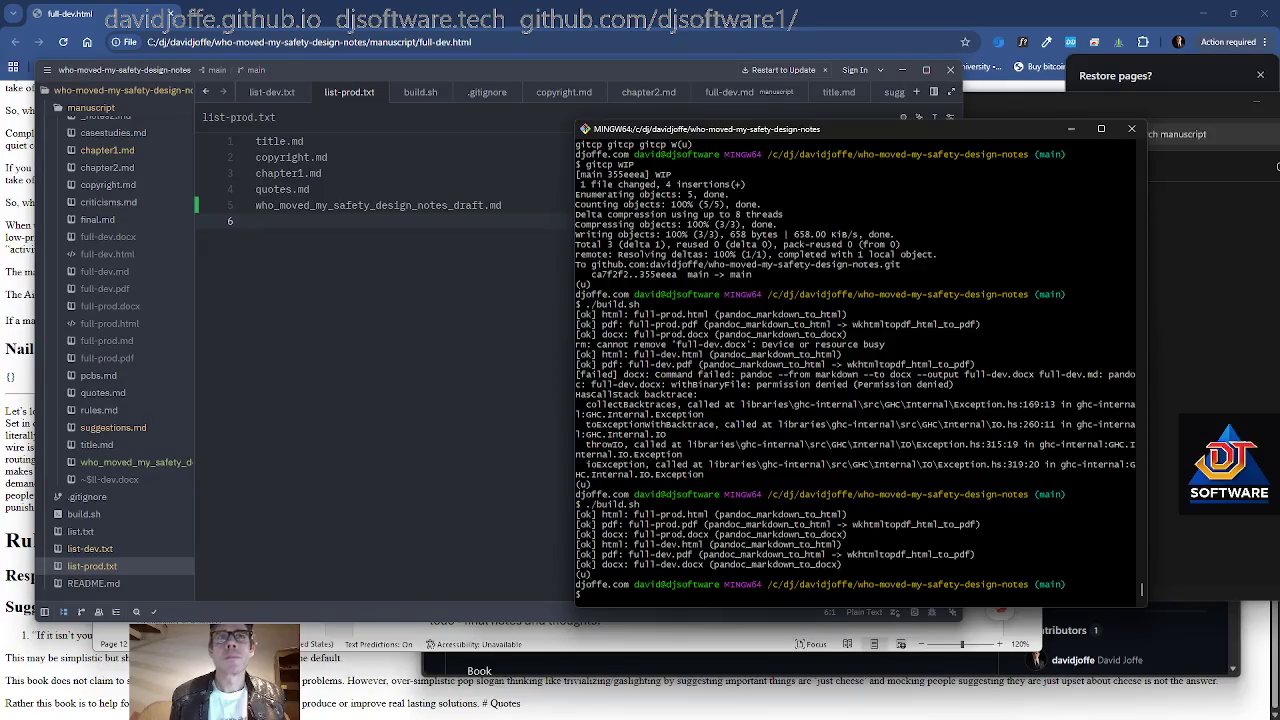
Rerun ./build.sh to rebuild all six full-prod and full-dev outputs without errors
key("Up")
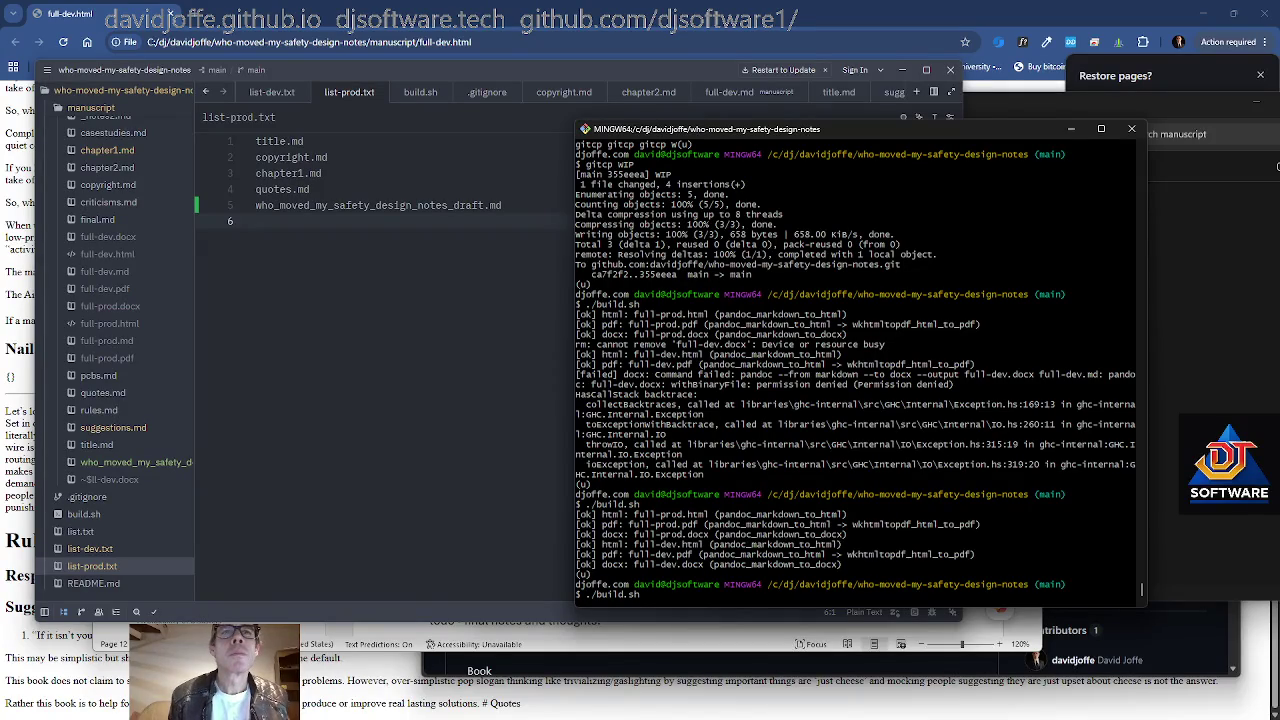
key("Return")
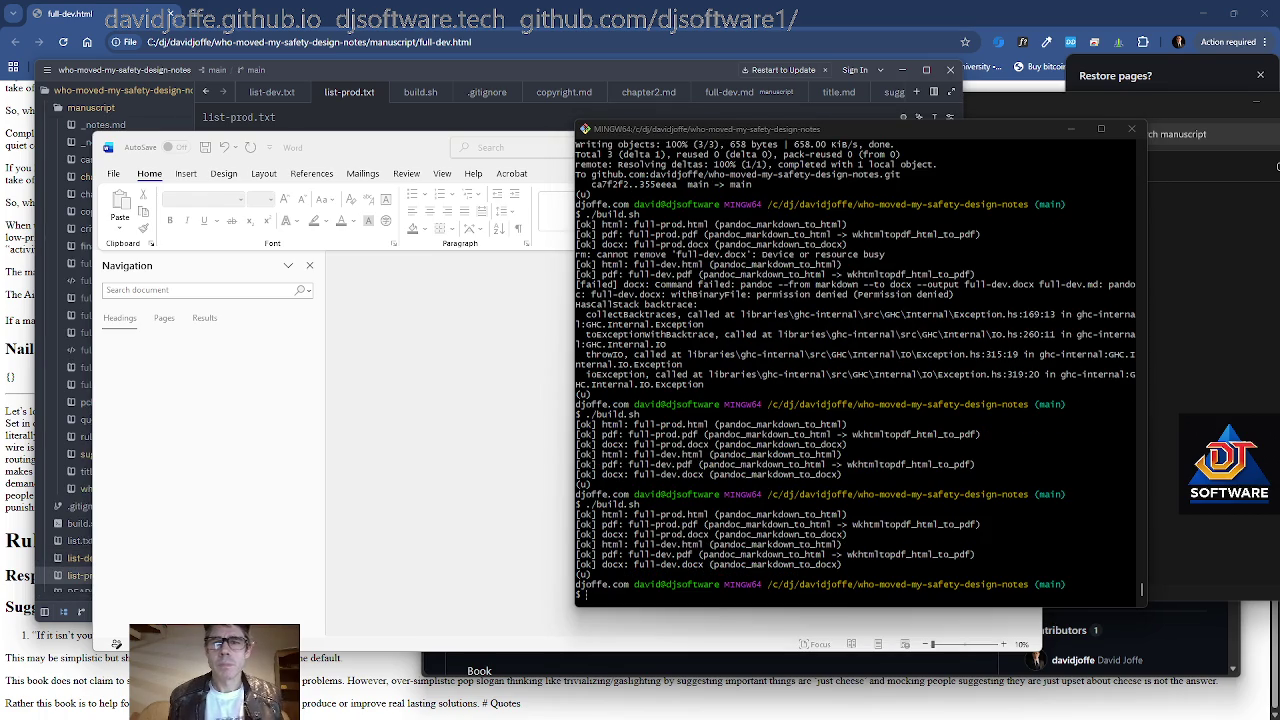
key("alt+Tab")
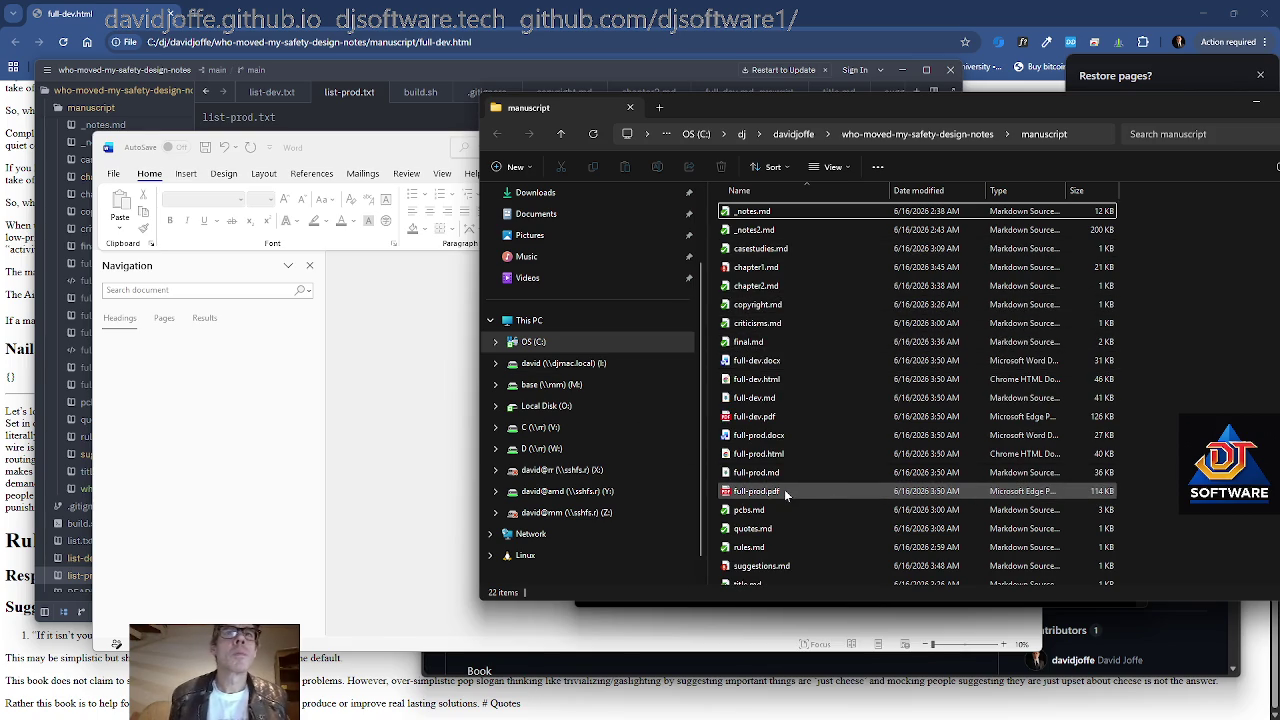
View the rebuilt full-dev.pdf in Edge, close it, and switch over to Word
left_click(773, 421)
key("Return")
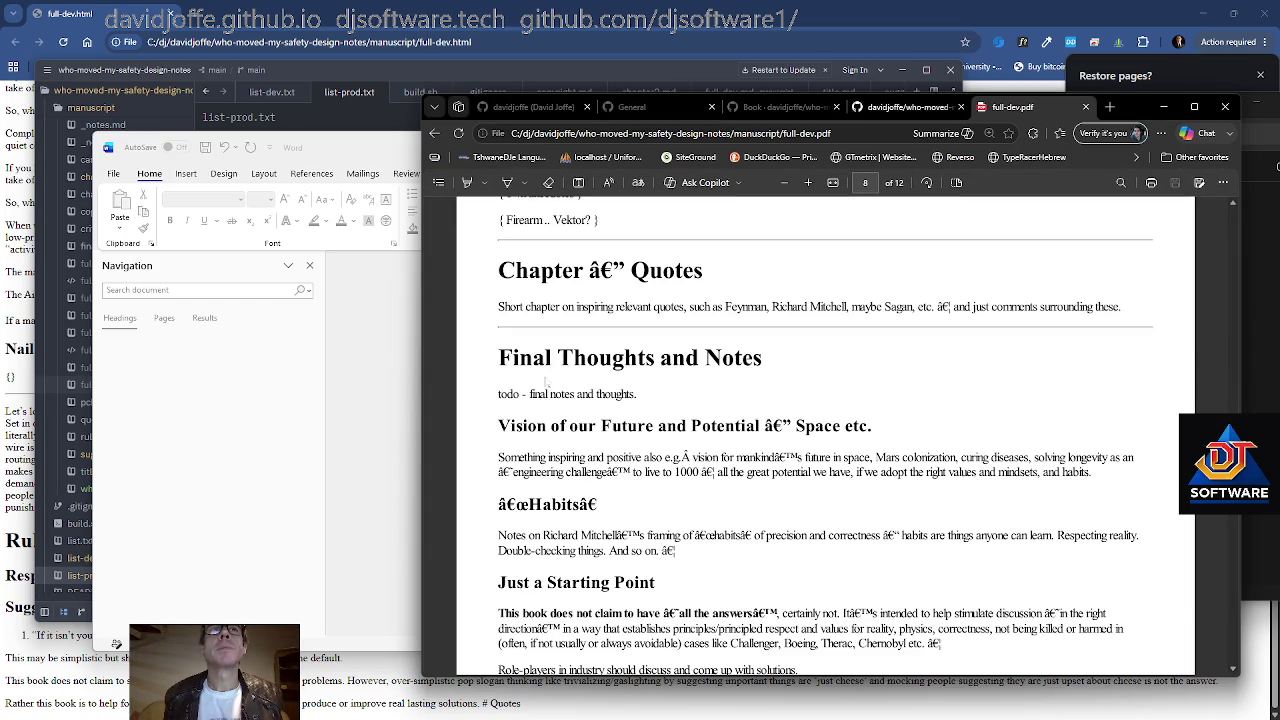
key("ctrl+w")
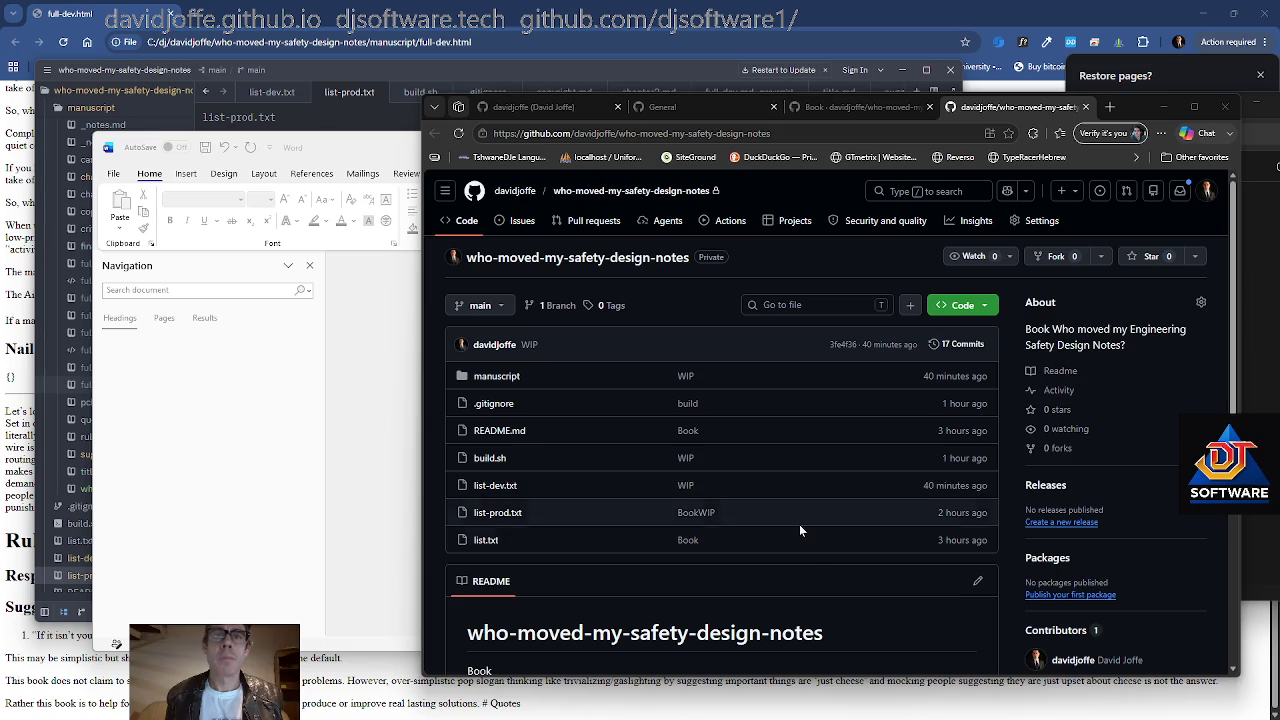
key("alt+Tab")
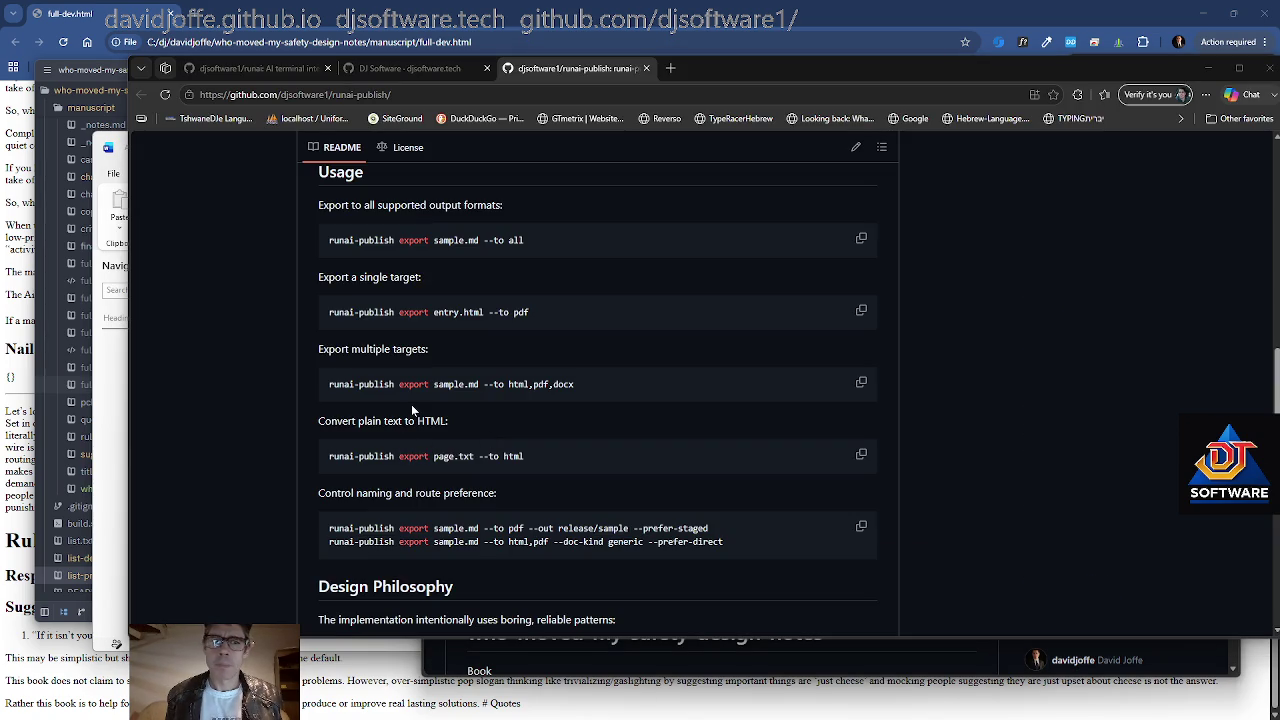
key("alt+Tab")
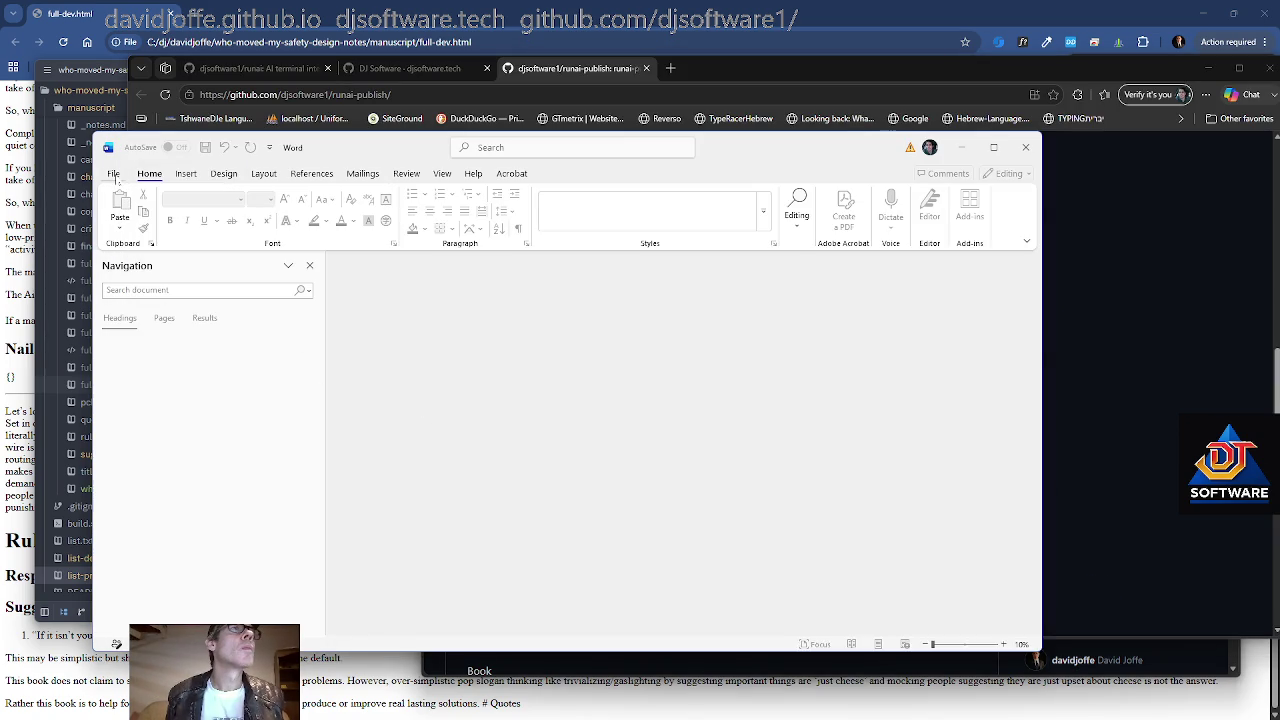
Open full-dev.docx from Word's recent documents list
left_click(115, 175)
left_click(332, 424)
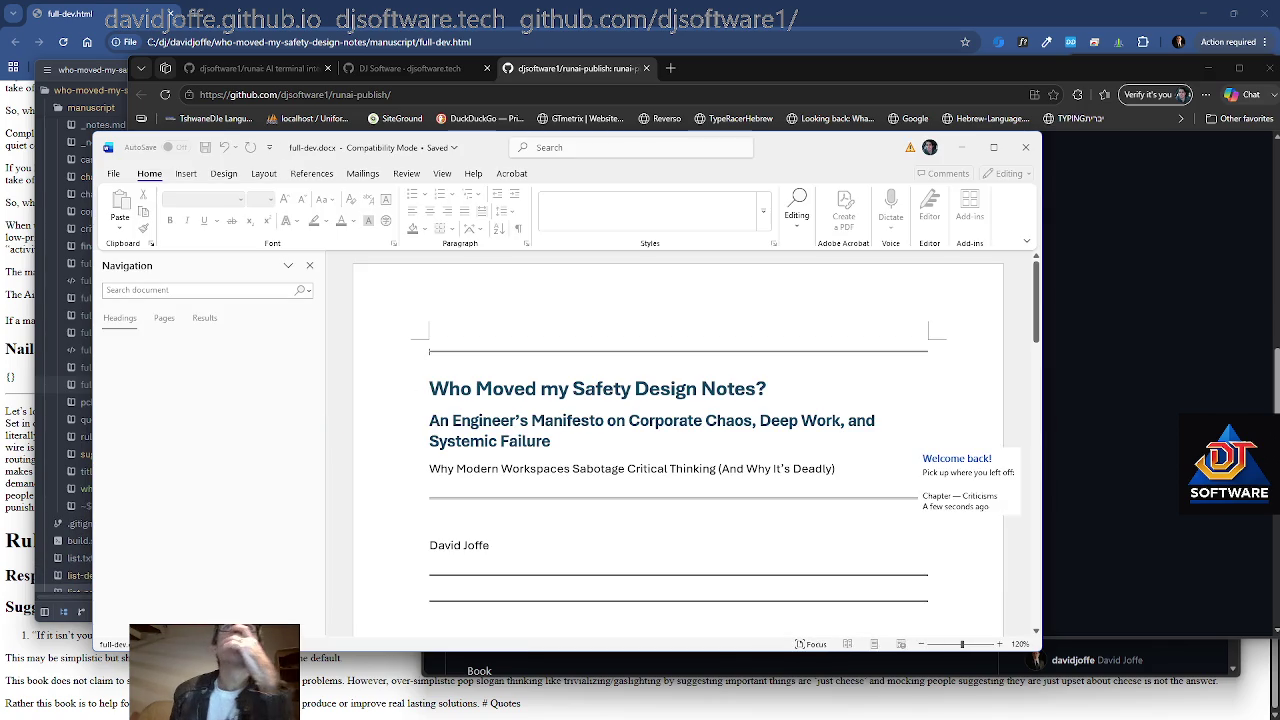
scroll(678, 440, "down", 5)
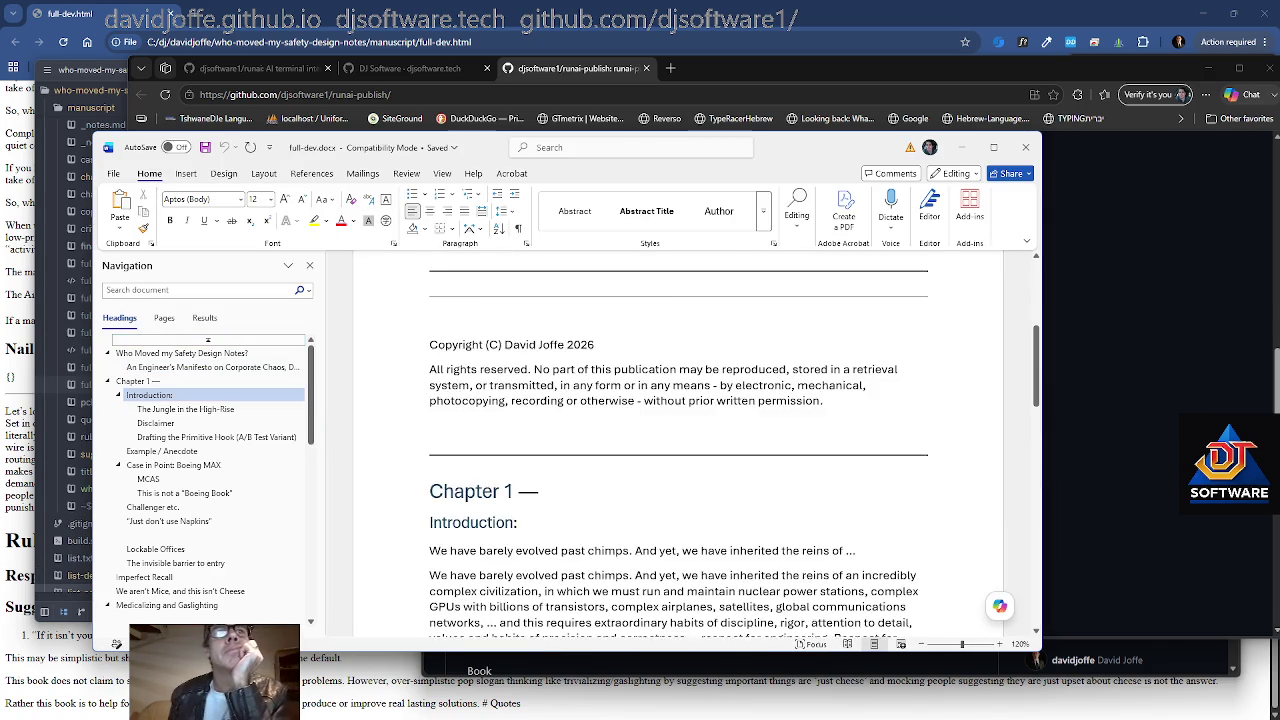
scroll(165, 460, "down", 3)
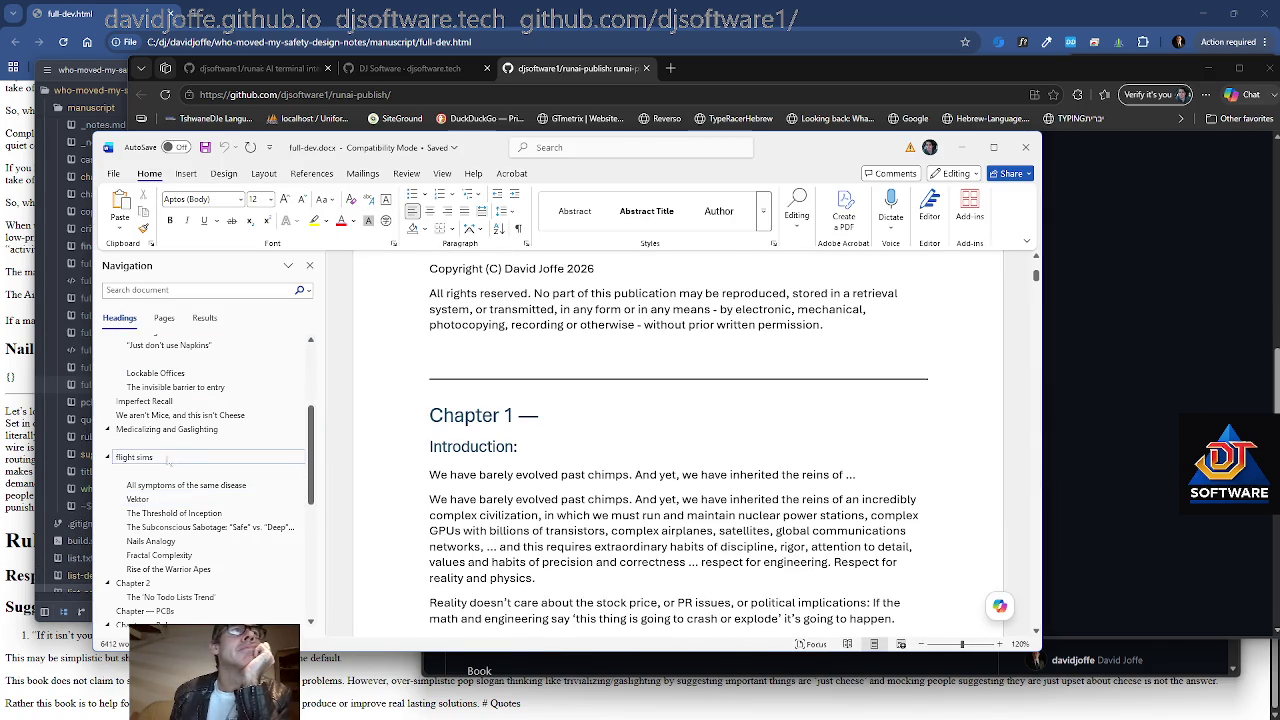
scroll(165, 460, "down", 3)
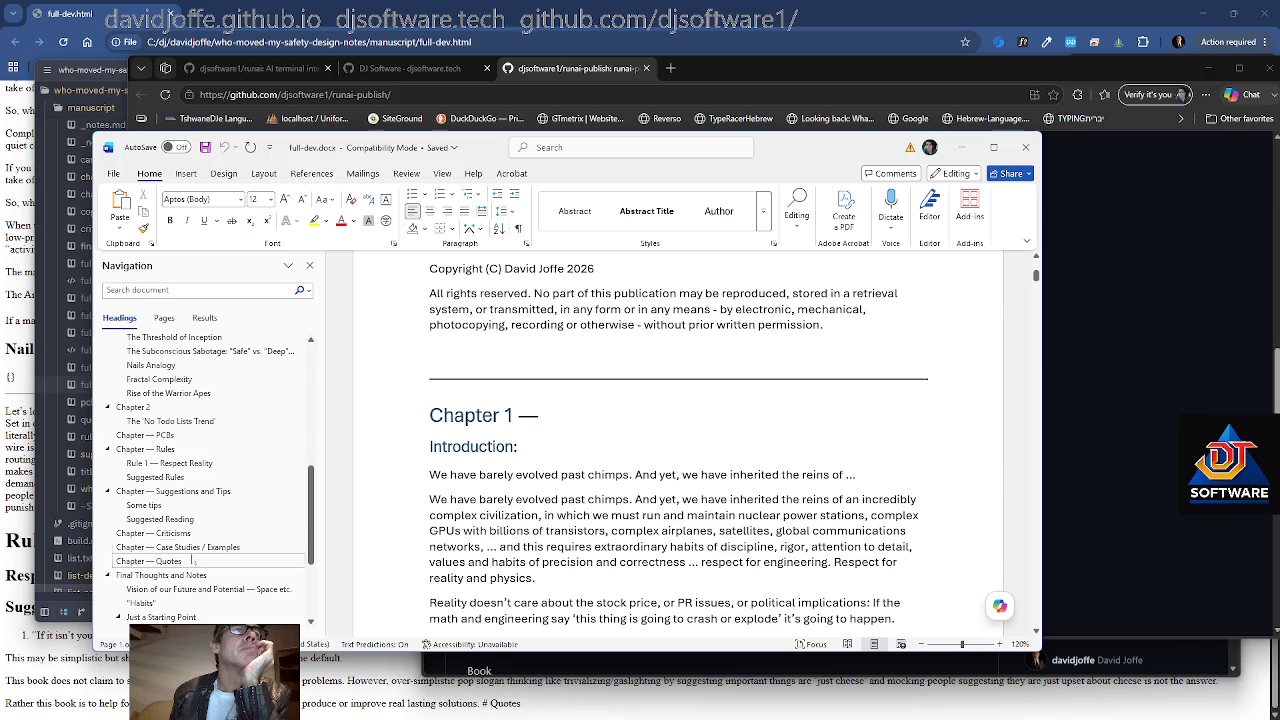
scroll(178, 457, "up", 3)
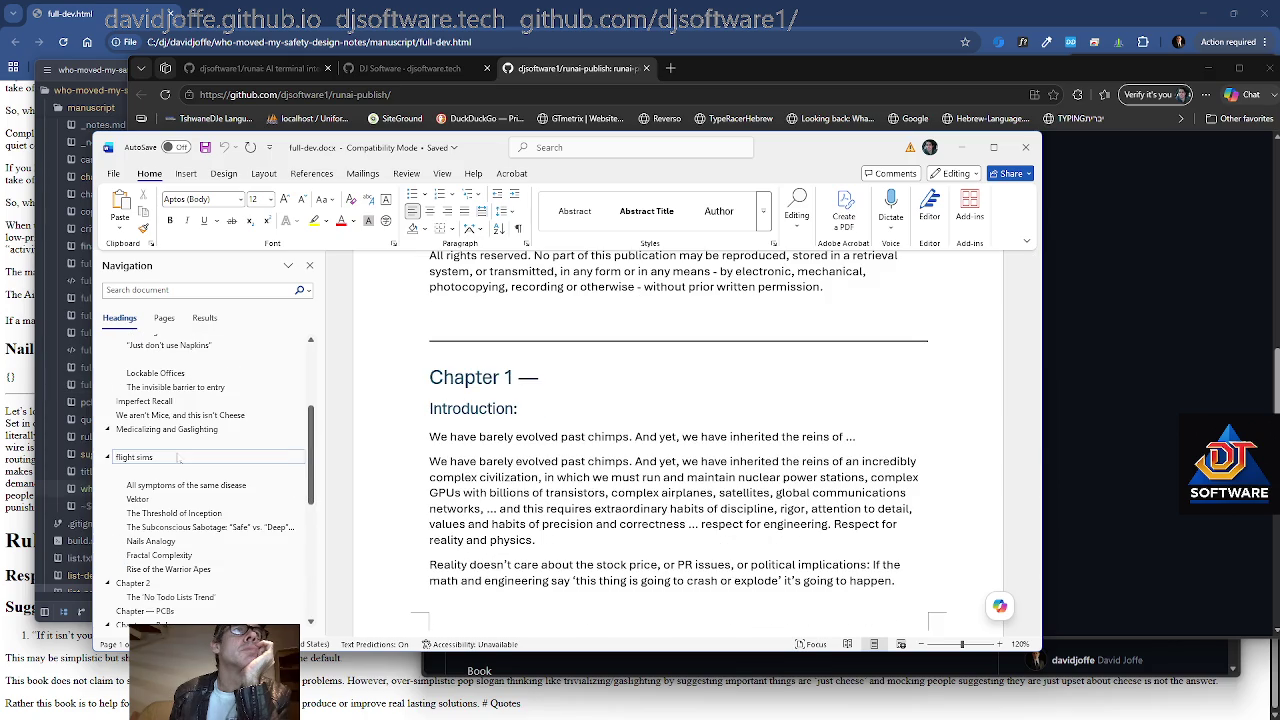
Jump through the headings from We aren't Mice to The Threshold of Inception
left_click(186, 415)
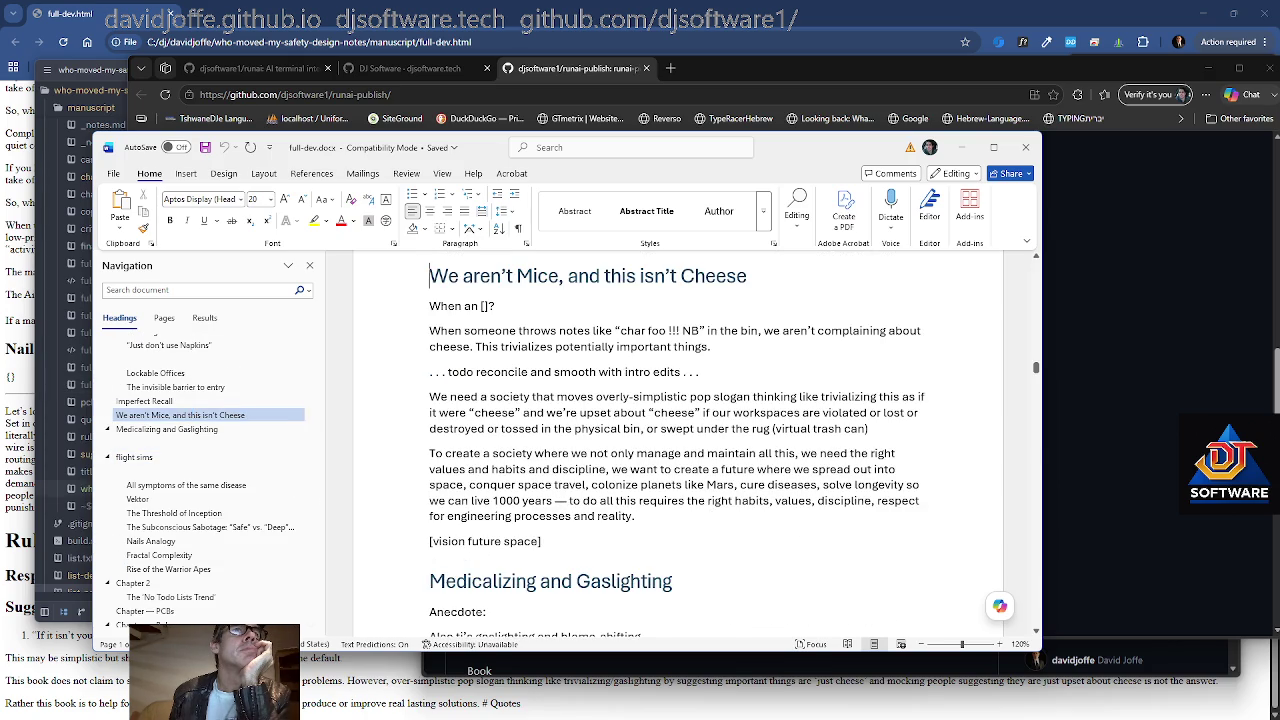
left_click(207, 430)
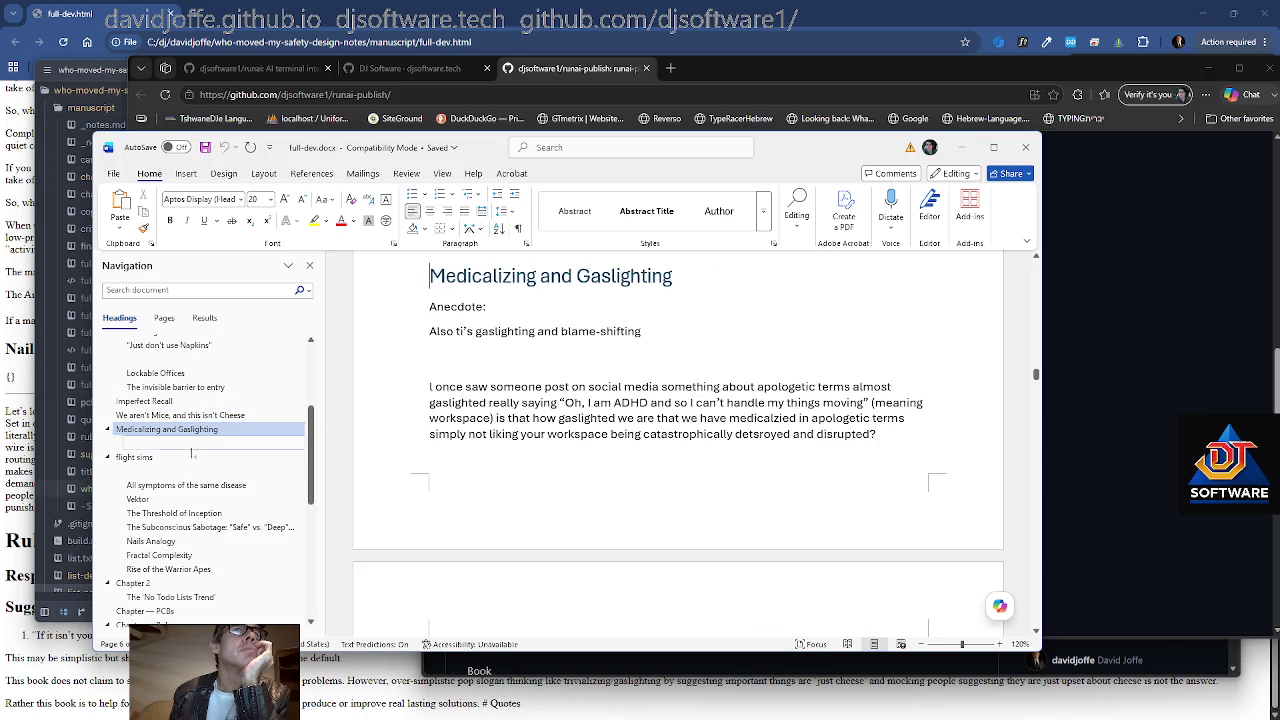
left_click(190, 469)
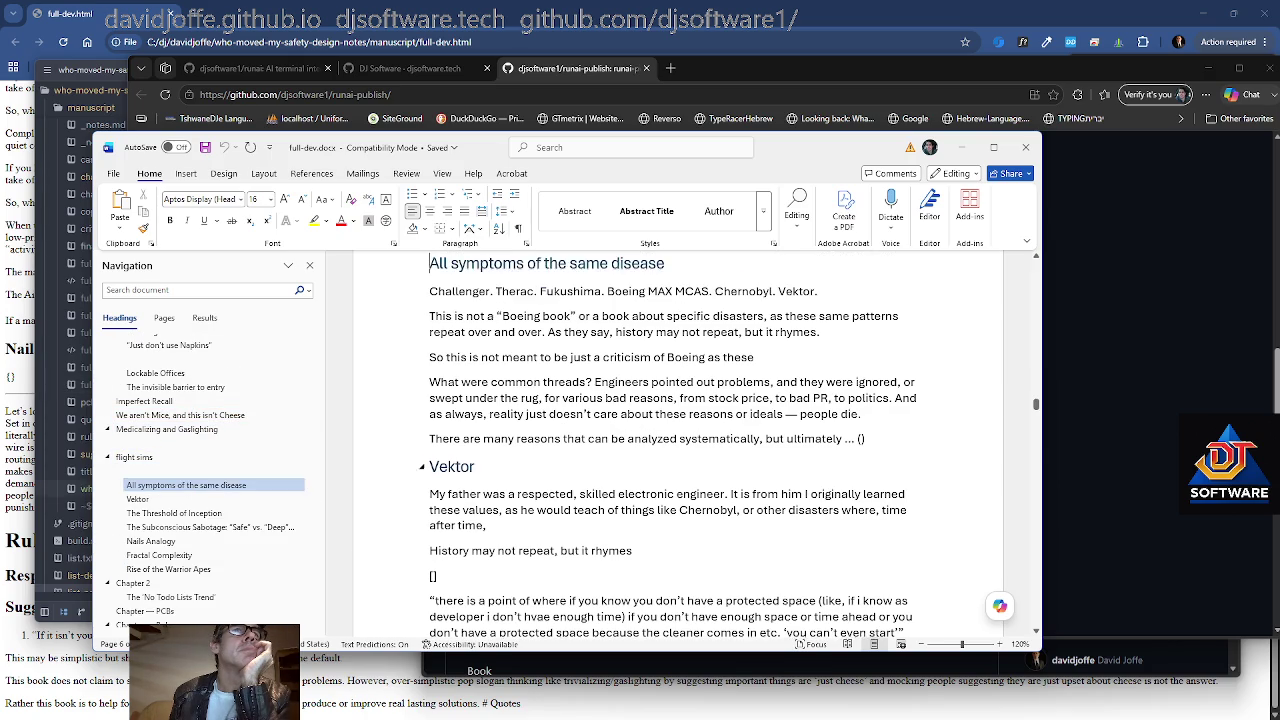
left_click(174, 513)
Scroll down to the appended 'Who Moved my Safety Design Notes?' title page and copyright notice
scroll(690, 445, "down", 1)
scroll(690, 445, "down", 2)
scroll(690, 445, "down", 4)
scroll(690, 445, "down", 3)
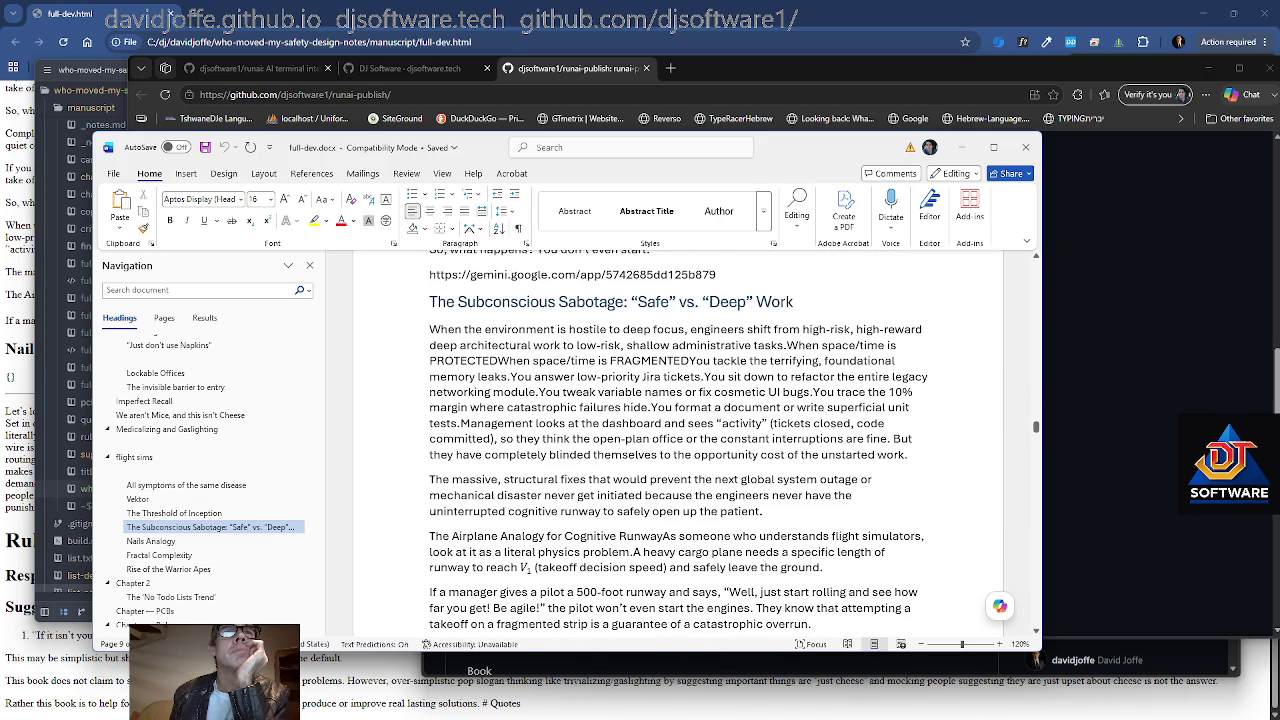
scroll(690, 445, "down", 3)
scroll(690, 445, "down", 3)
scroll(690, 445, "down", 1)
scroll(690, 445, "down", 1)
scroll(690, 445, "down", 1)
scroll(690, 445, "down", 5)
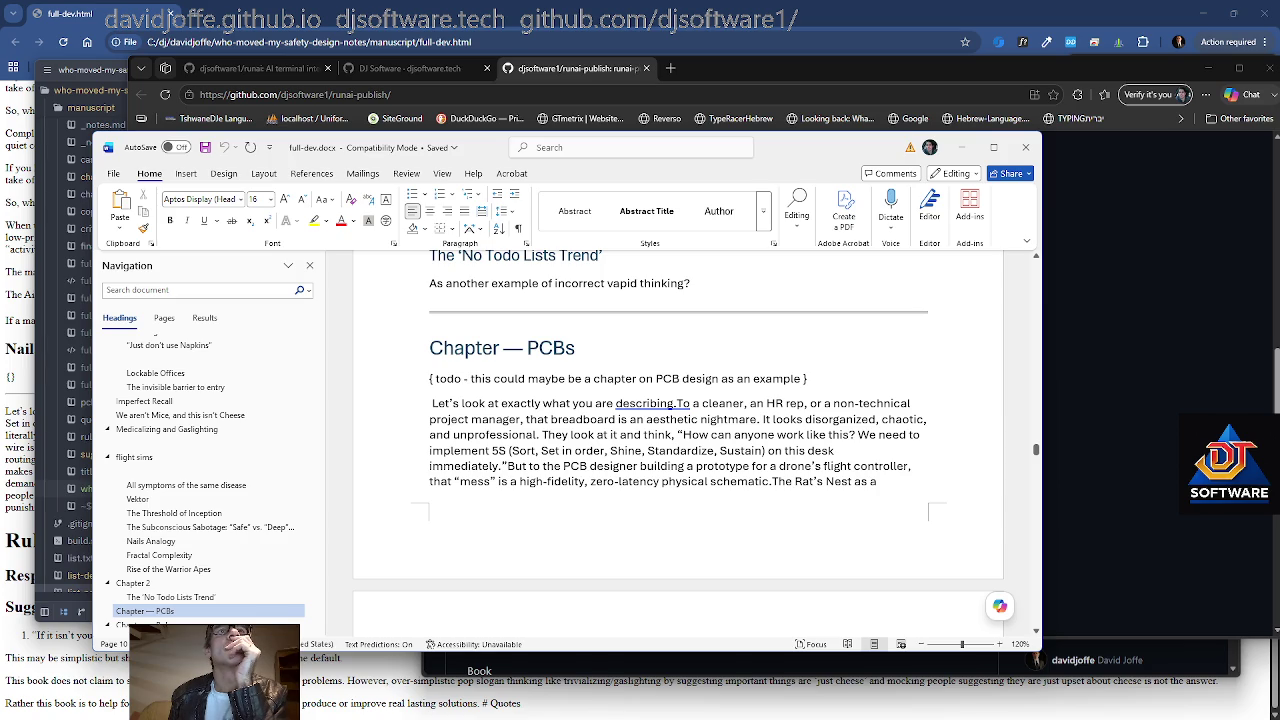
scroll(690, 445, "down", 5)
scroll(690, 445, "down", 5)
scroll(690, 445, "down", 2)
scroll(690, 445, "down", 5)
scroll(690, 445, "down", 4)
scroll(690, 445, "down", 2)
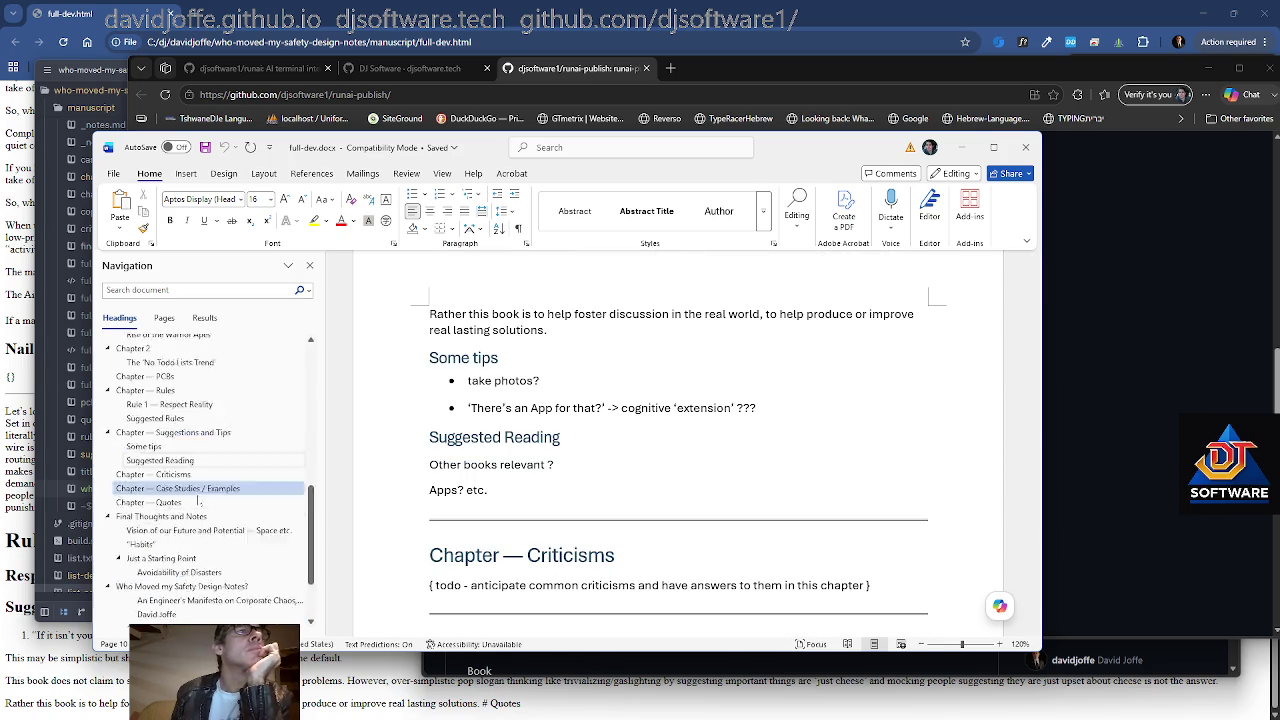
scroll(690, 445, "down", 4)
scroll(690, 445, "down", 2)
scroll(690, 445, "down", 5)
scroll(690, 445, "down", 3)
scroll(690, 445, "down", 1)
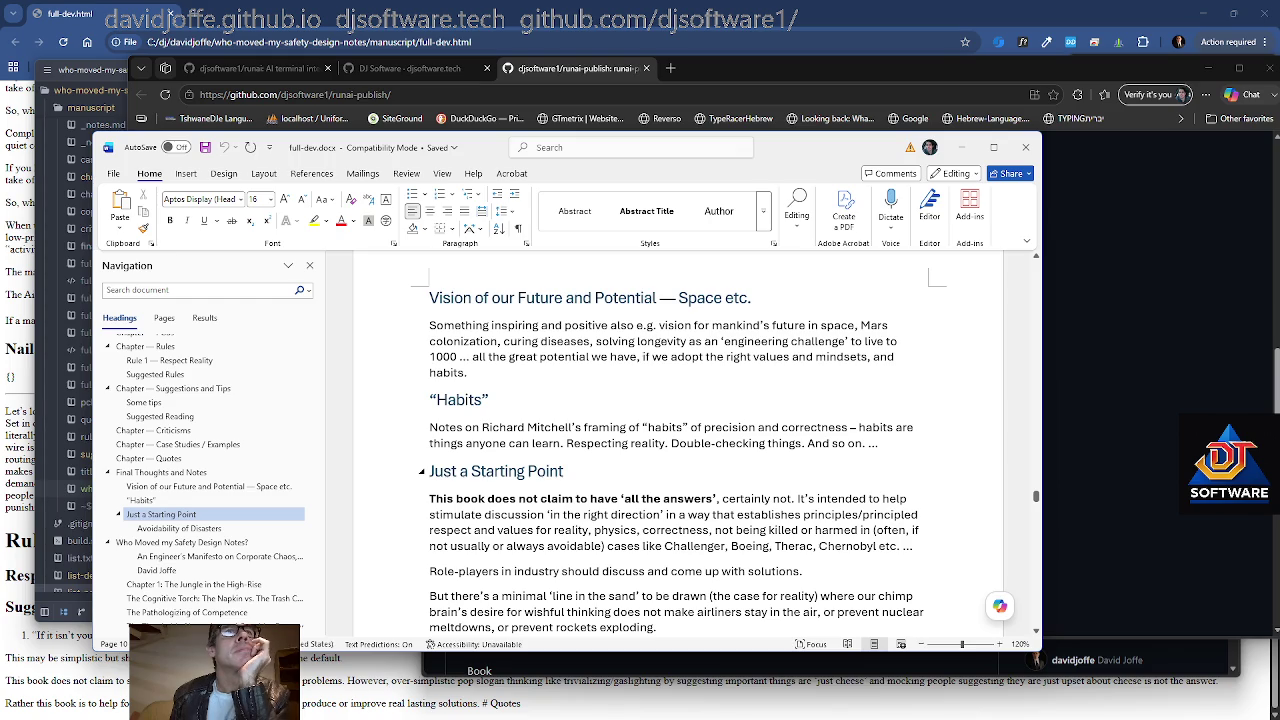
scroll(690, 445, "down", 2)
scroll(690, 445, "down", 4)
scroll(690, 445, "down", 2)
scroll(690, 445, "down", 4)
scroll(690, 445, "up", 2)
scroll(690, 445, "up", 1)
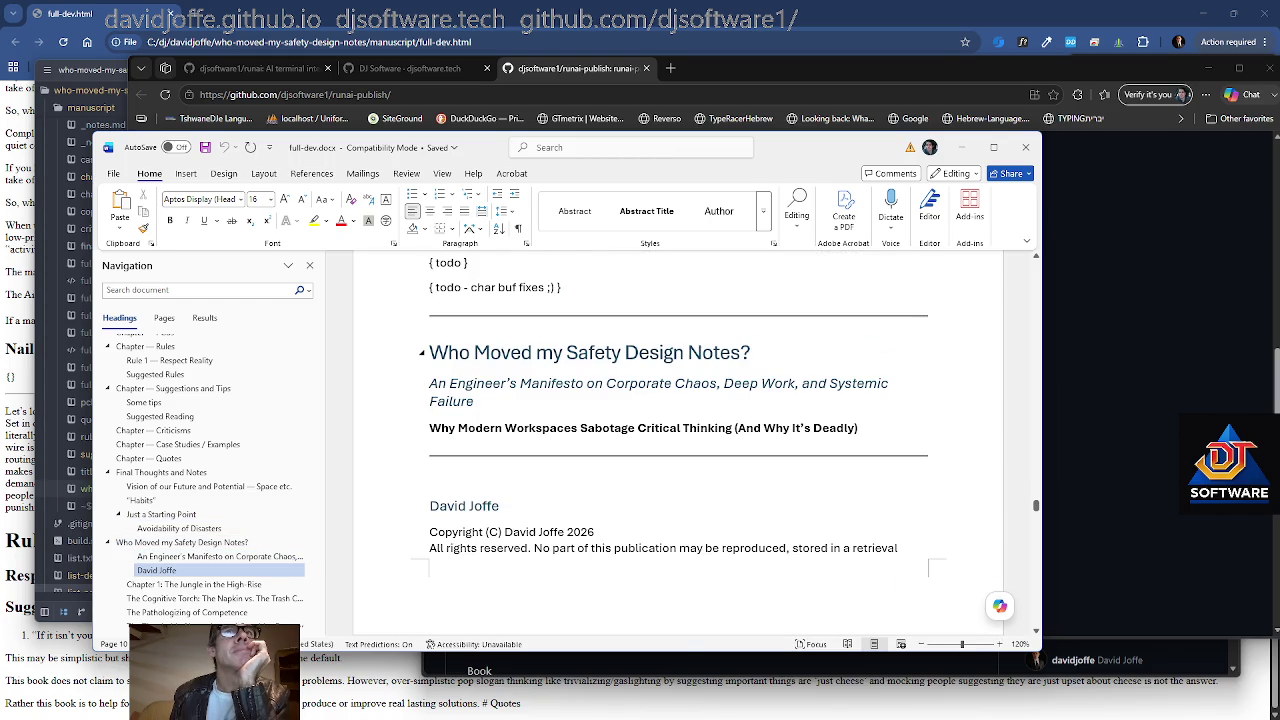
left_click(750, 352)
left_click(858, 428)
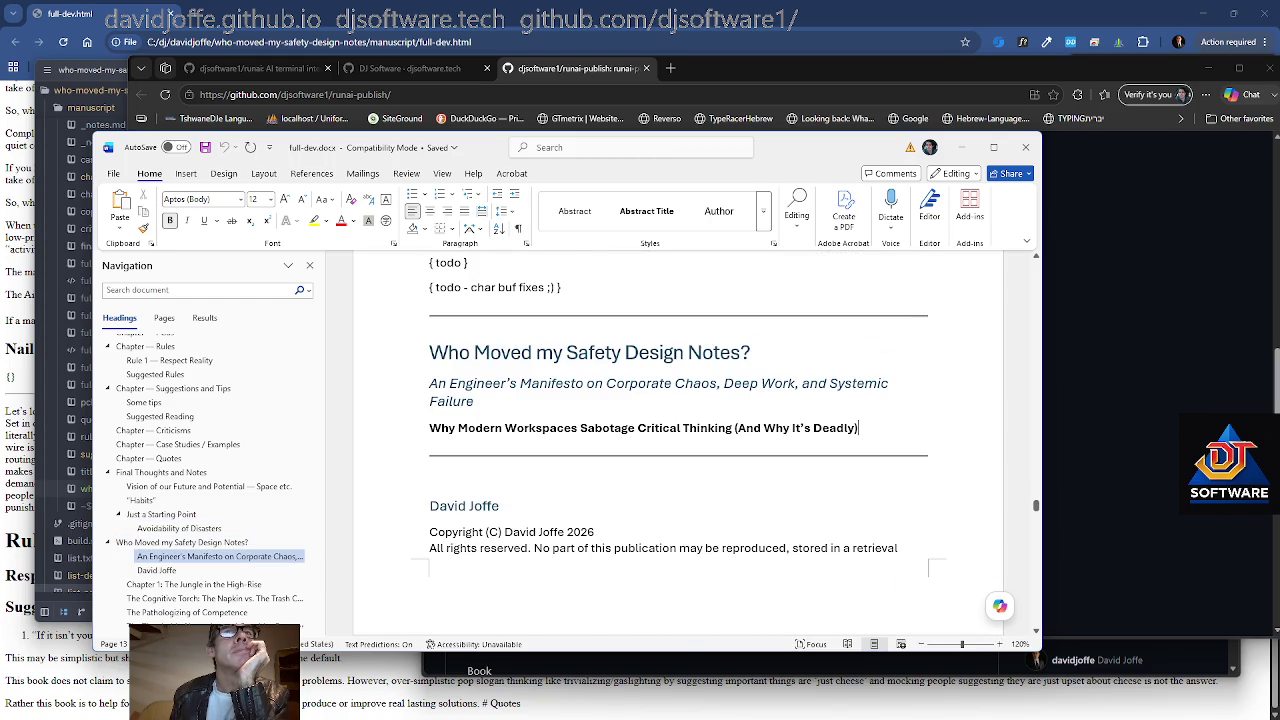
key("Down")
key("Down")
key("Down")
key("Down")
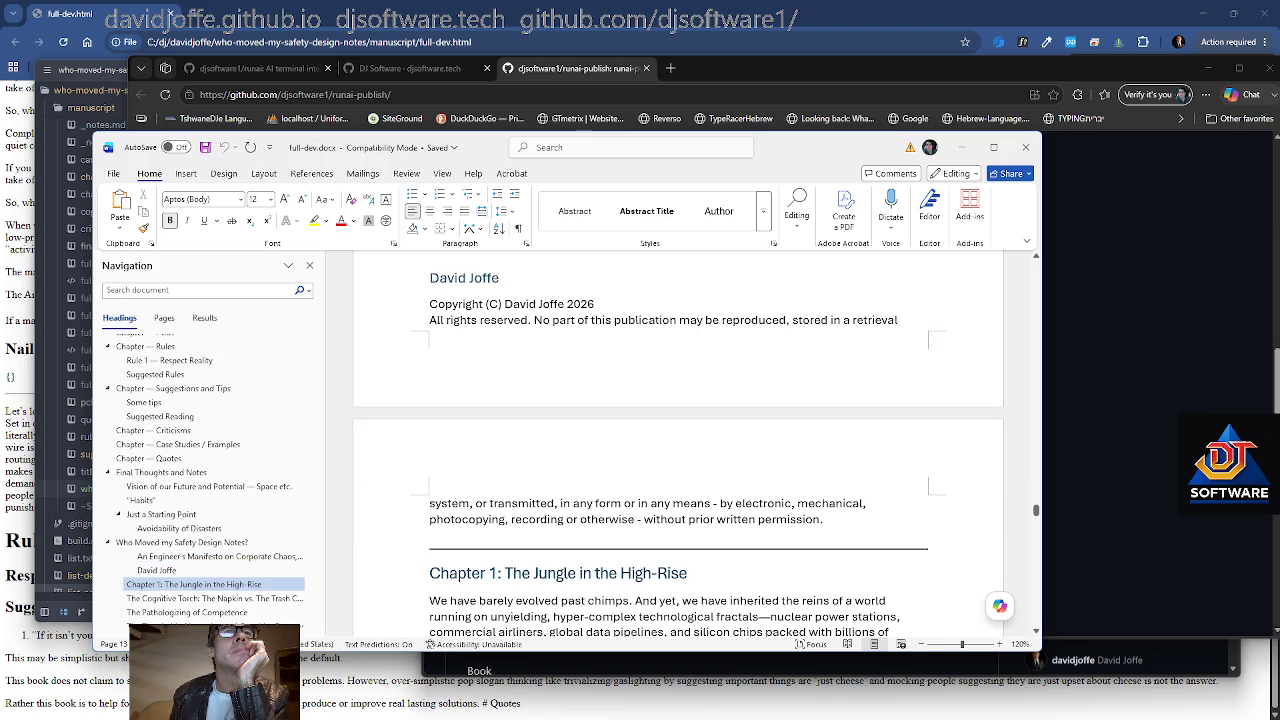
key("Down")
key("Down")
key("Down")
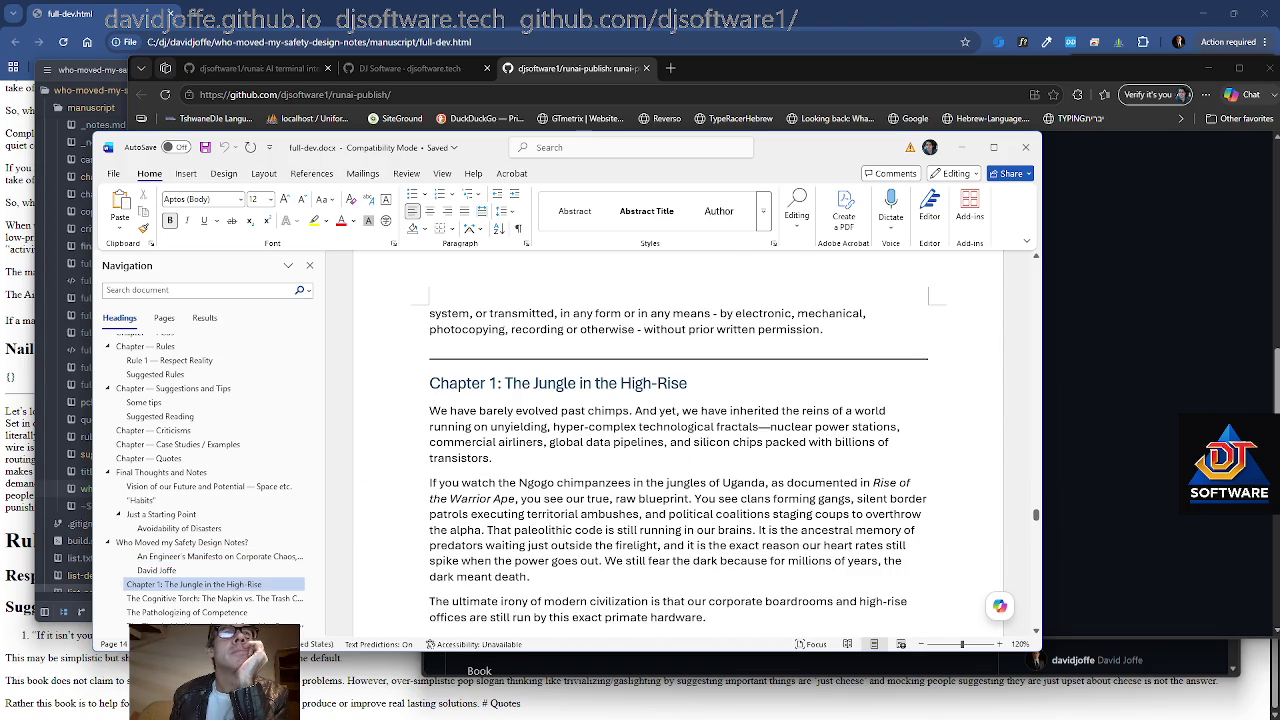
key("Down")
key("Down")
key("Down")
key("Down")
key("Down")
key("Down")
key("Down")
key("Down")
key("Down")
key("Down")
key("Down")
key("Down")
key("Down")
key("Down")
key("Down")
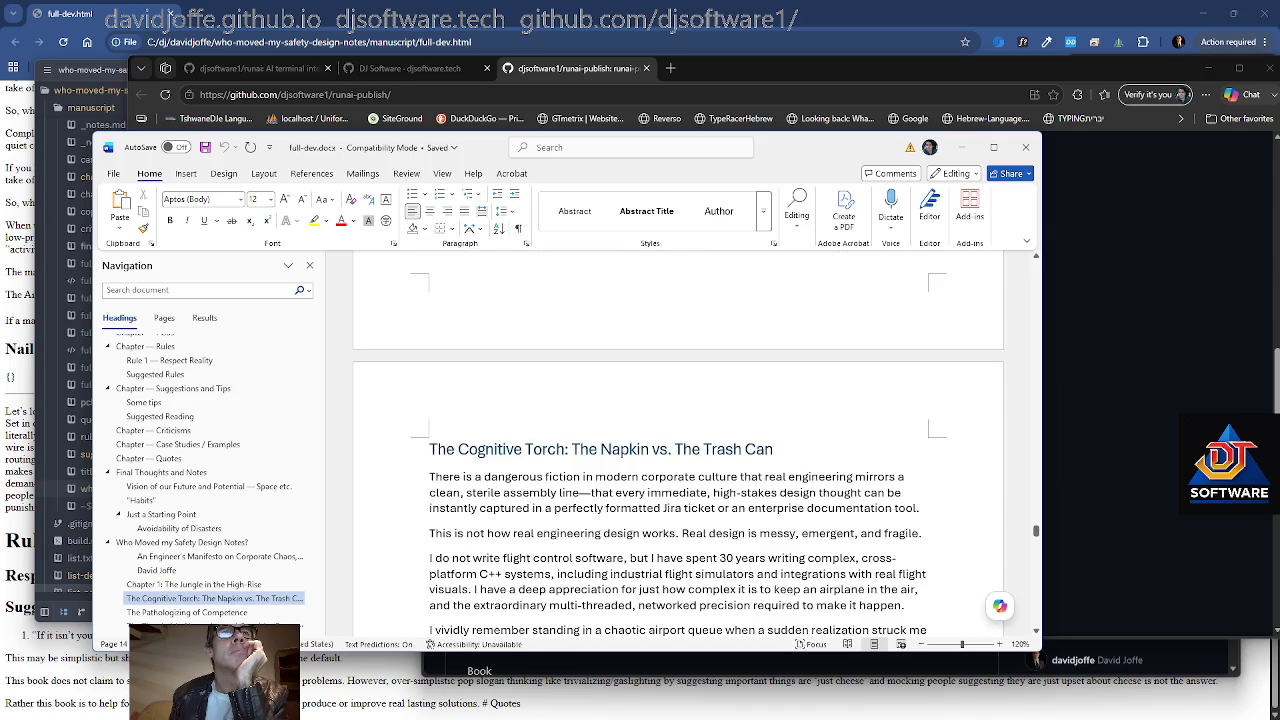
key("Down")
key("Down")
key("Down")
key("Down")
key("Down")
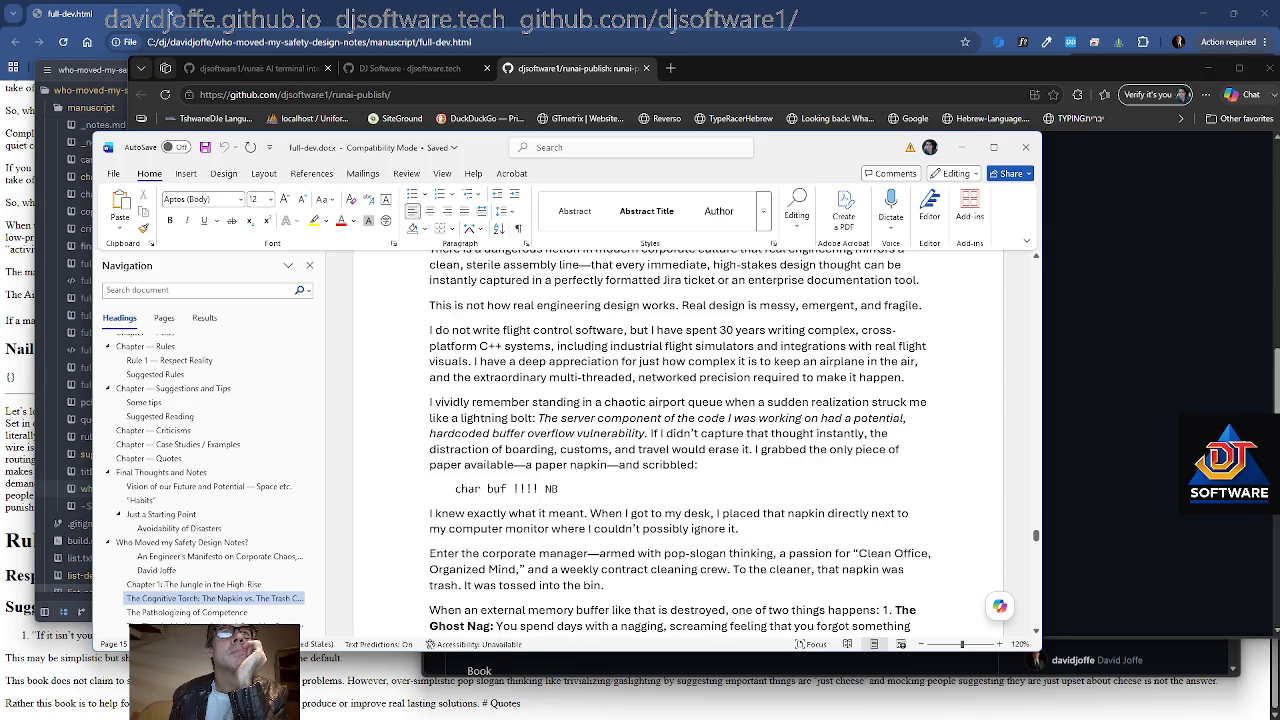
key("Down")
key("Down")
key("Down")
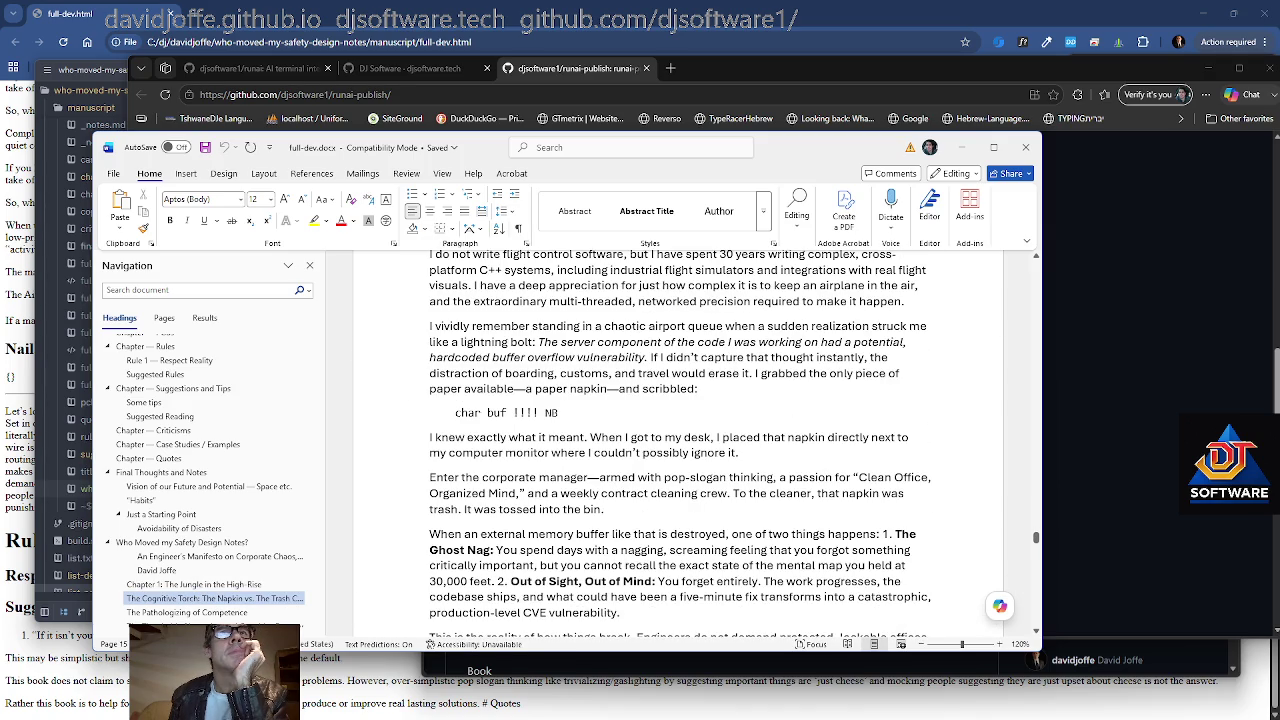
key("Down")
key("Down")
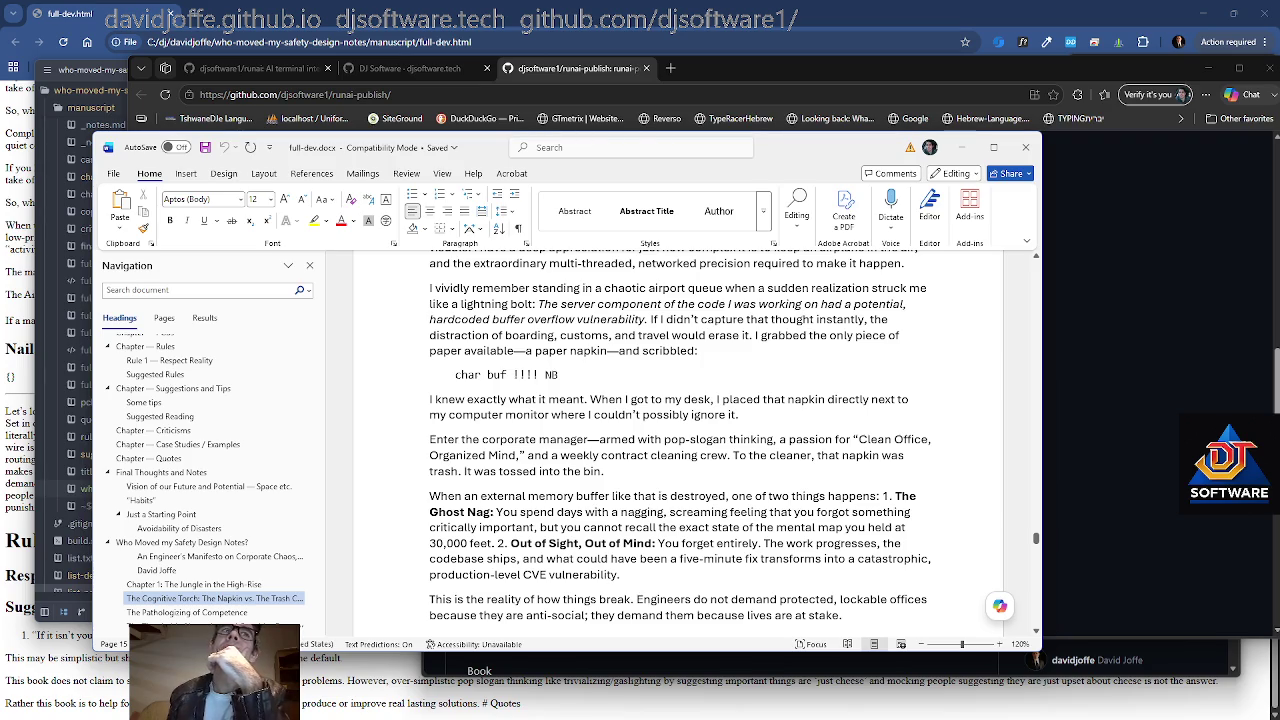
key("Down")
key("Down")
key("Down")
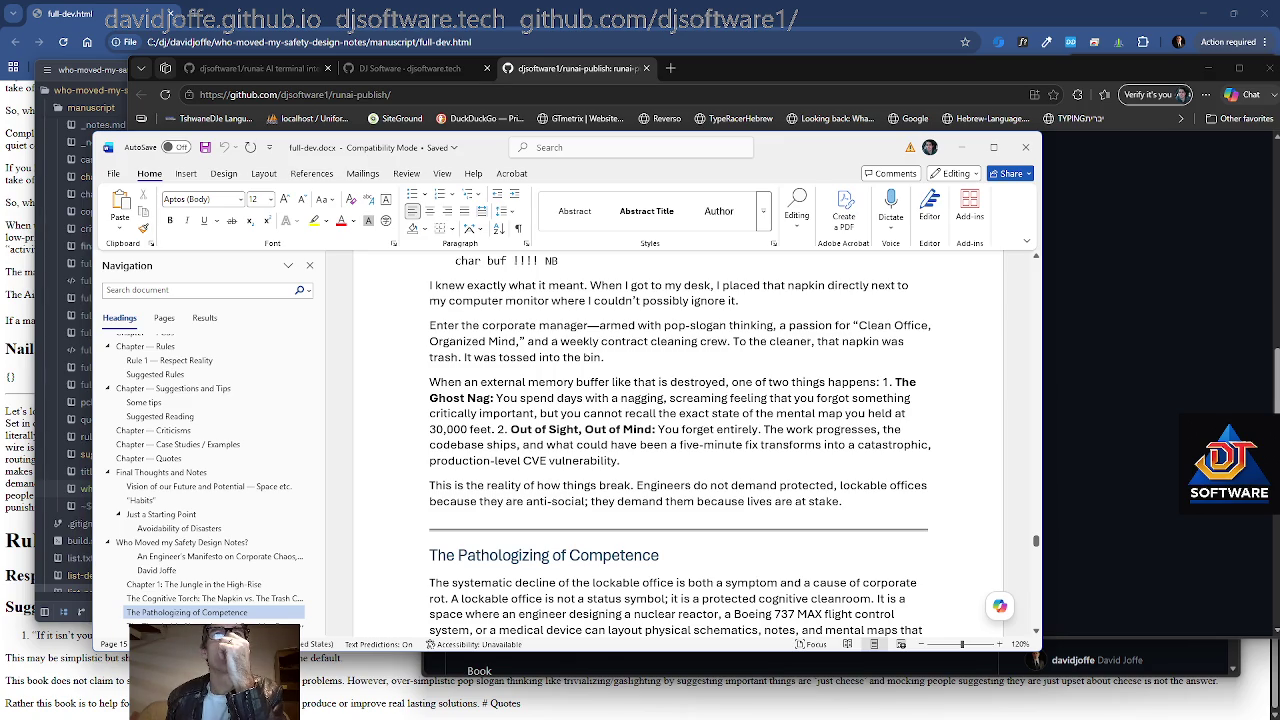
left_click(590, 460)
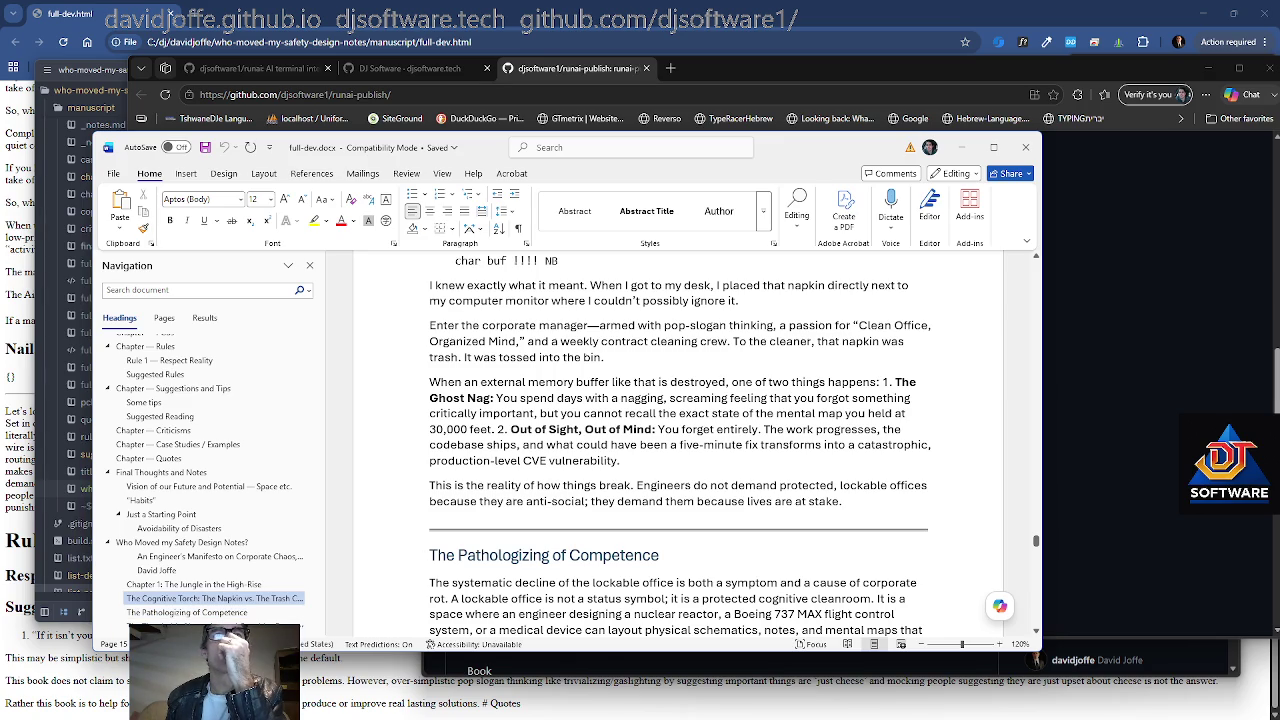